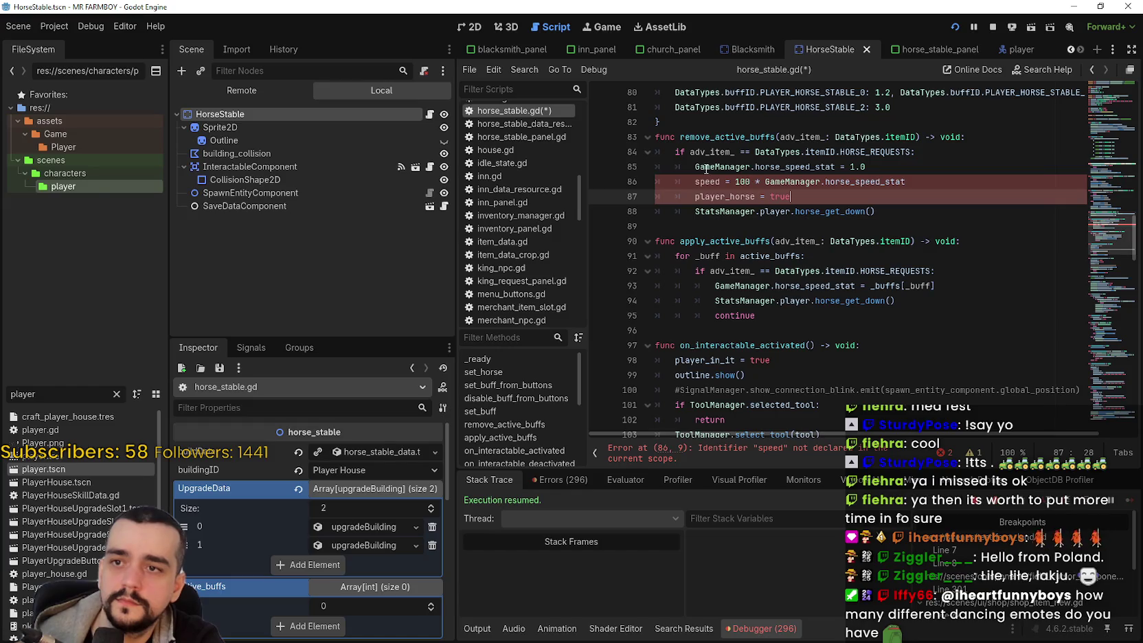
Step: Add an 'if StatsManager.player.player_horse:' line after the speed reset in remove_active_buffs
click(900, 166)
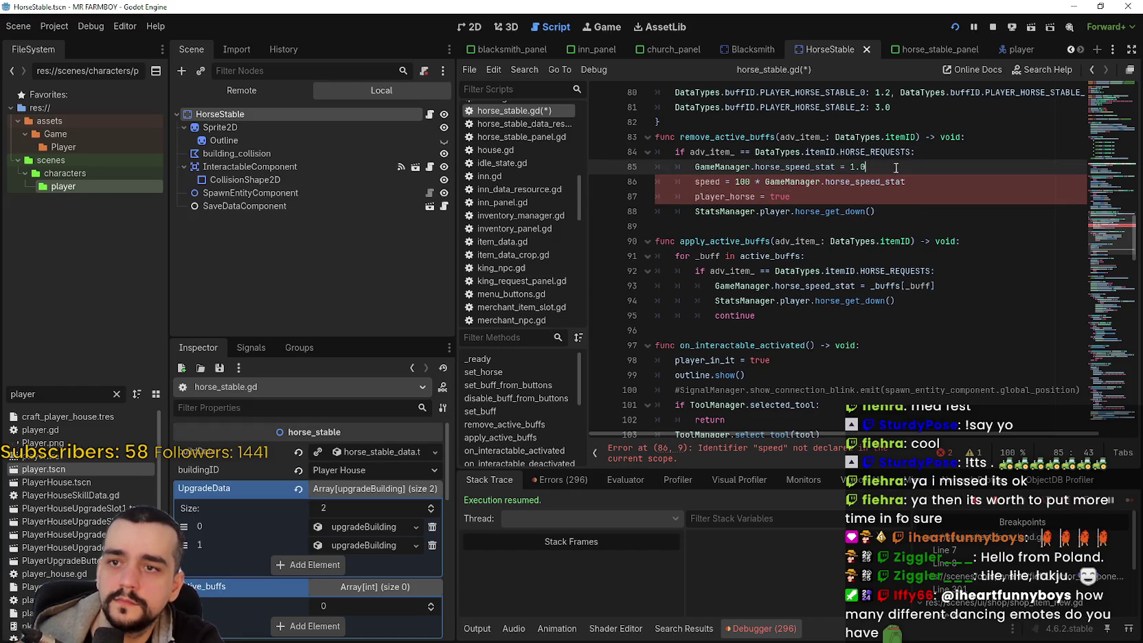
key(Return)
text(if)
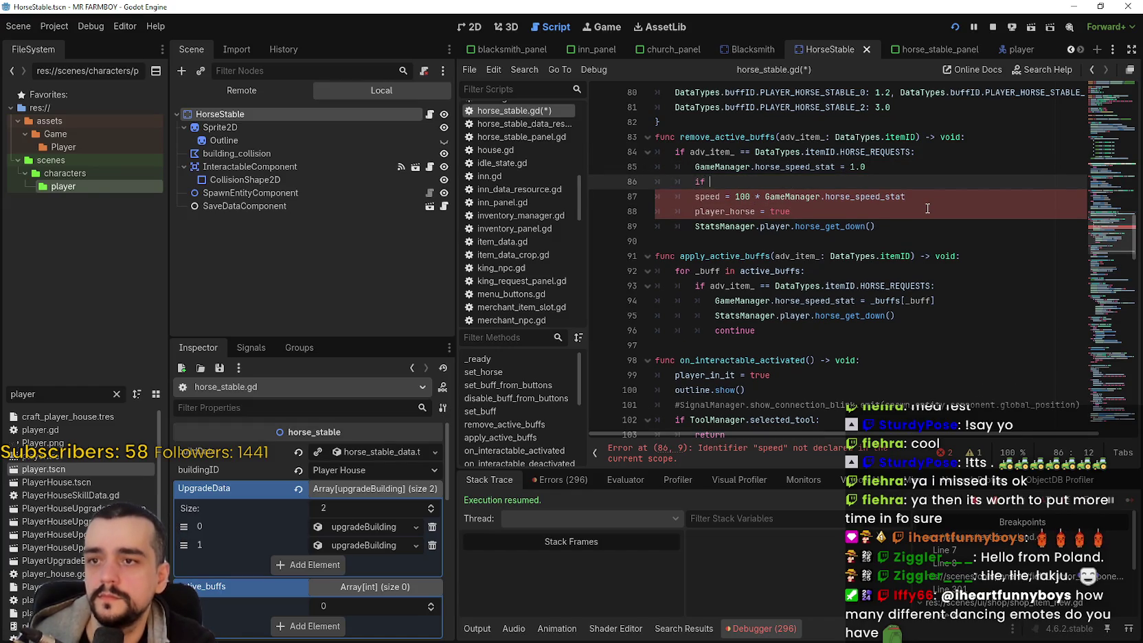
double_click(720, 211)
key(ctrl+c)
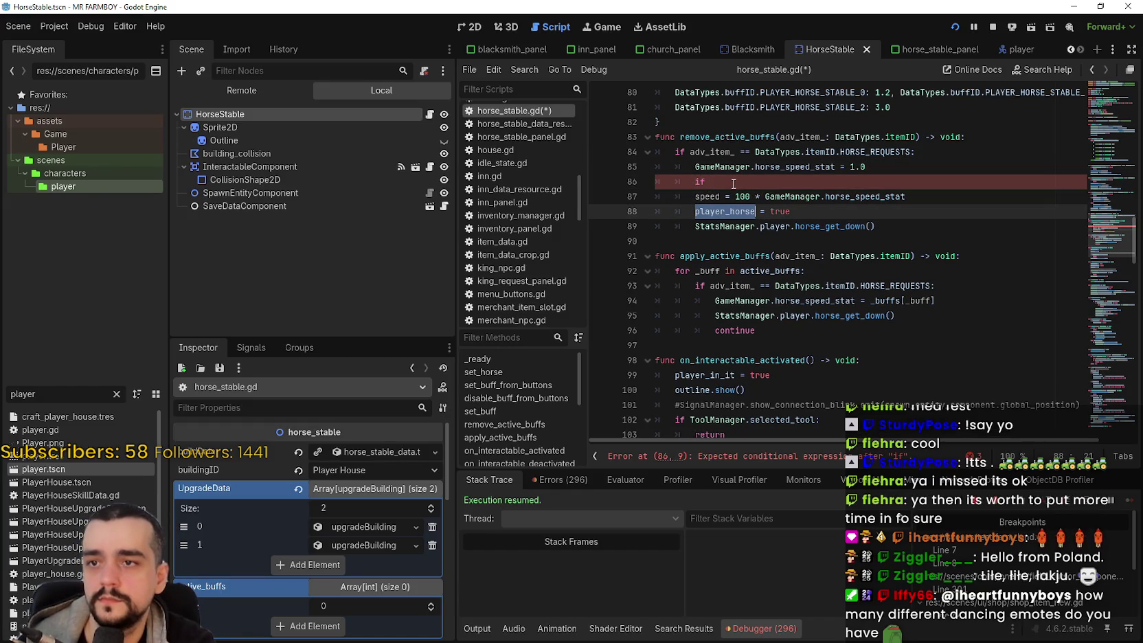
click(733, 181)
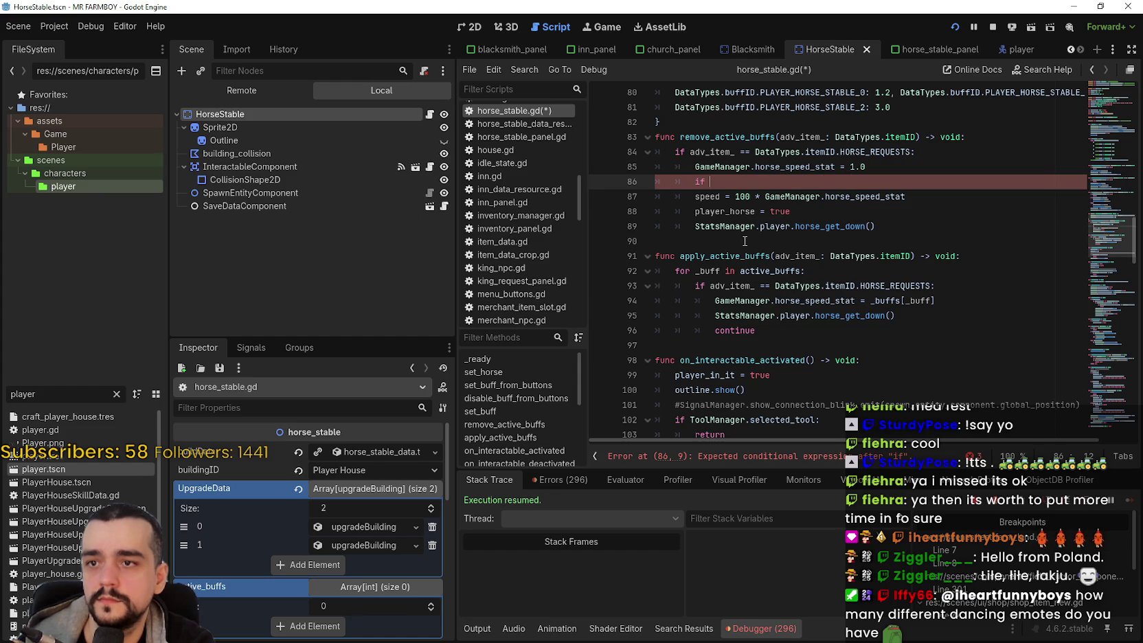
key(ctrl+v)
text(StatsManager.player.)
click(900, 186)
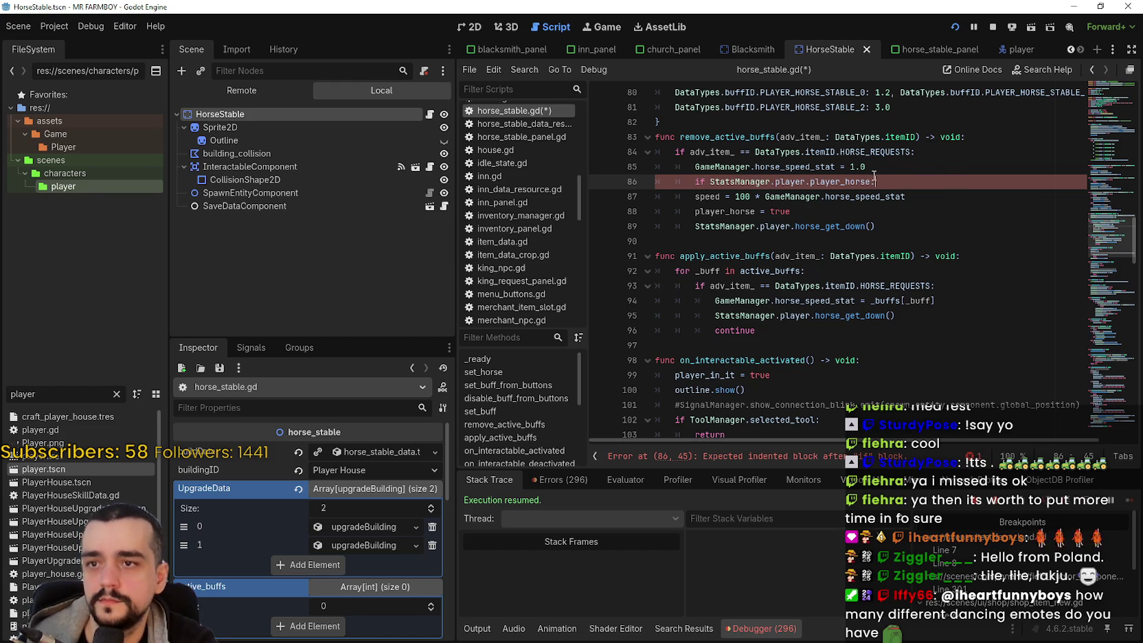
Step: Indent the speed line under the if and prefix it with StatsManager.player
click(689, 194)
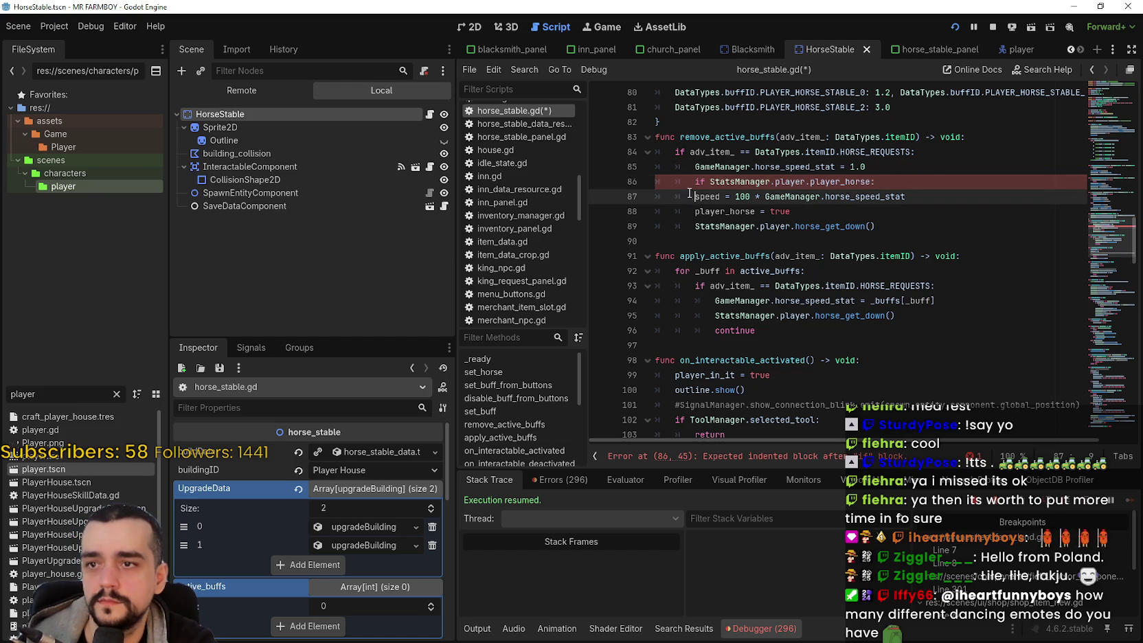
key(Tab)
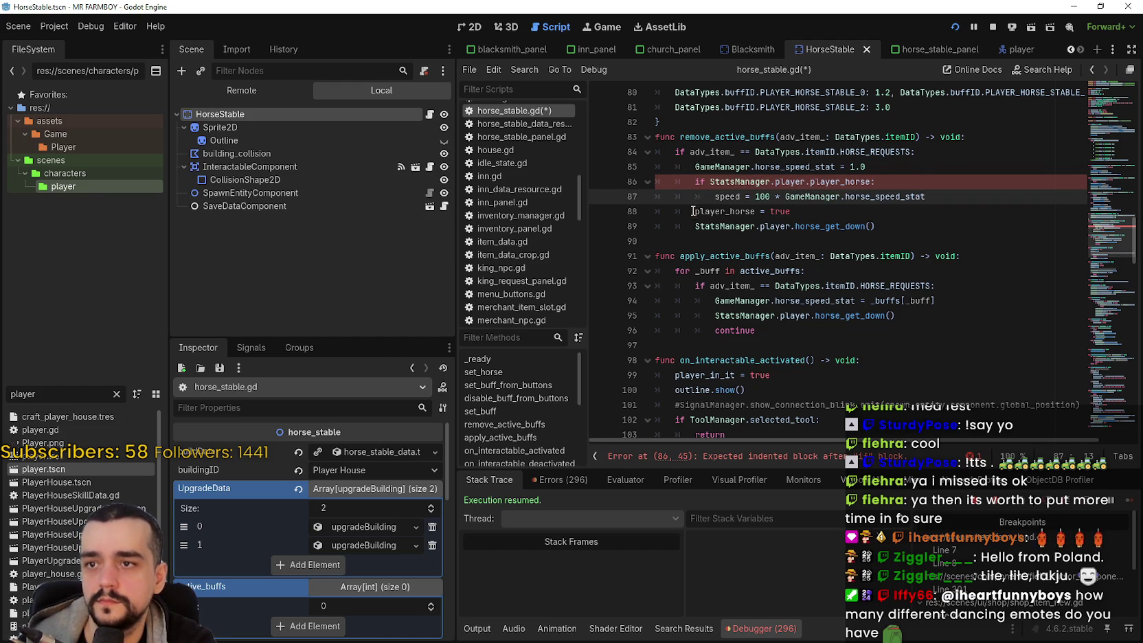
click(790, 182)
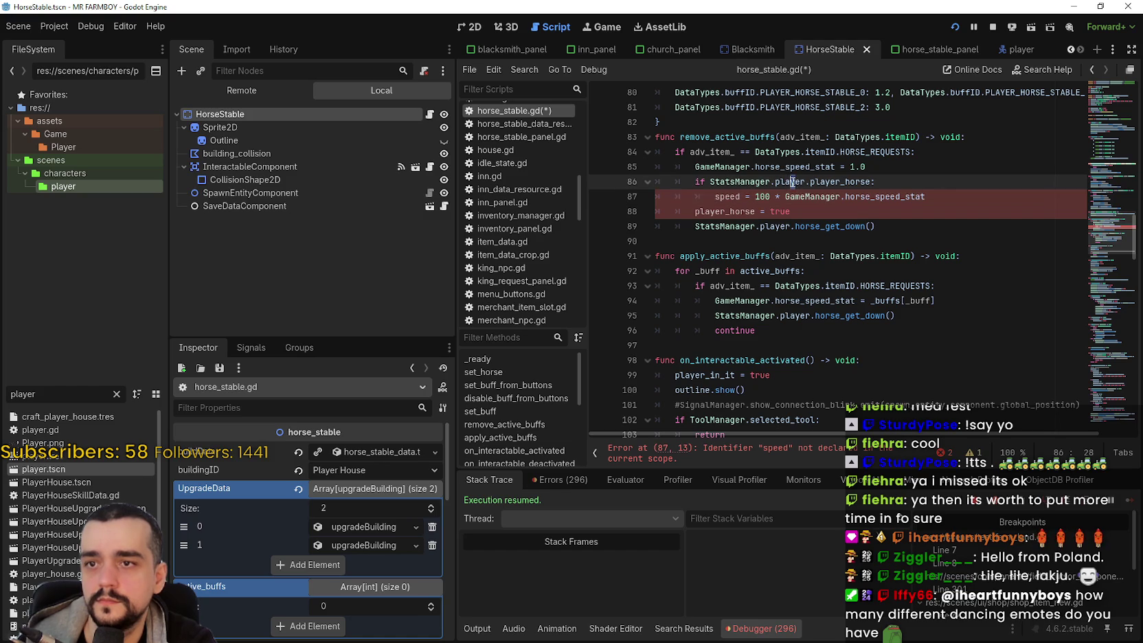
drag(805, 183, 711, 183)
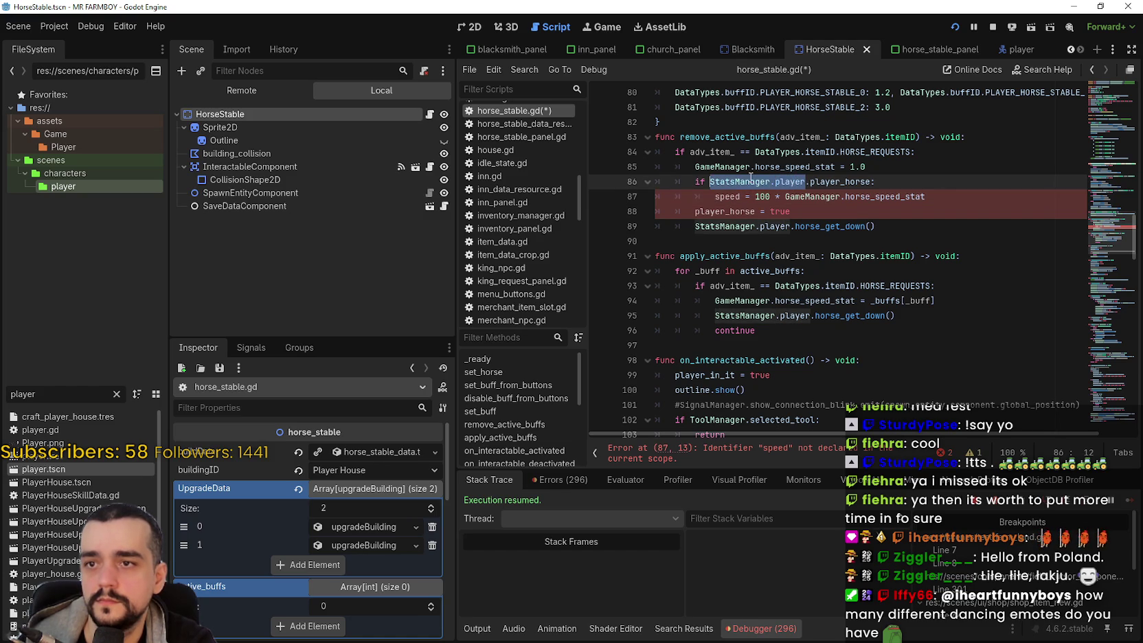
key(ctrl+c)
click(717, 197)
key(ctrl+v)
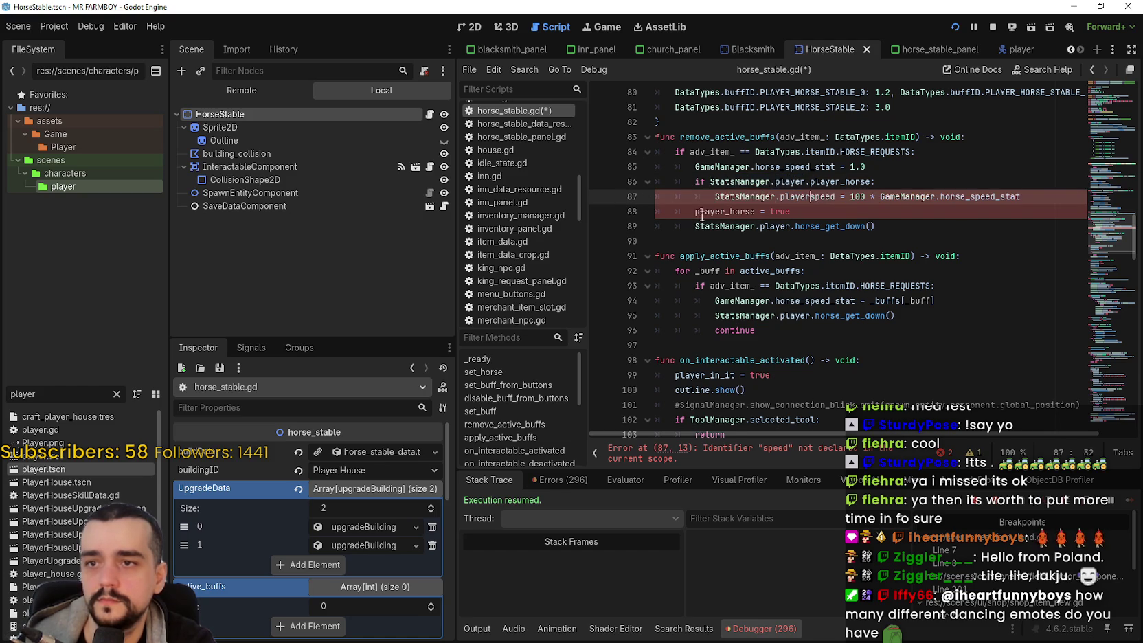
text(.)
Step: Delete the 'player_horse = true' line and copy the riding-check block for reuse
click(706, 212)
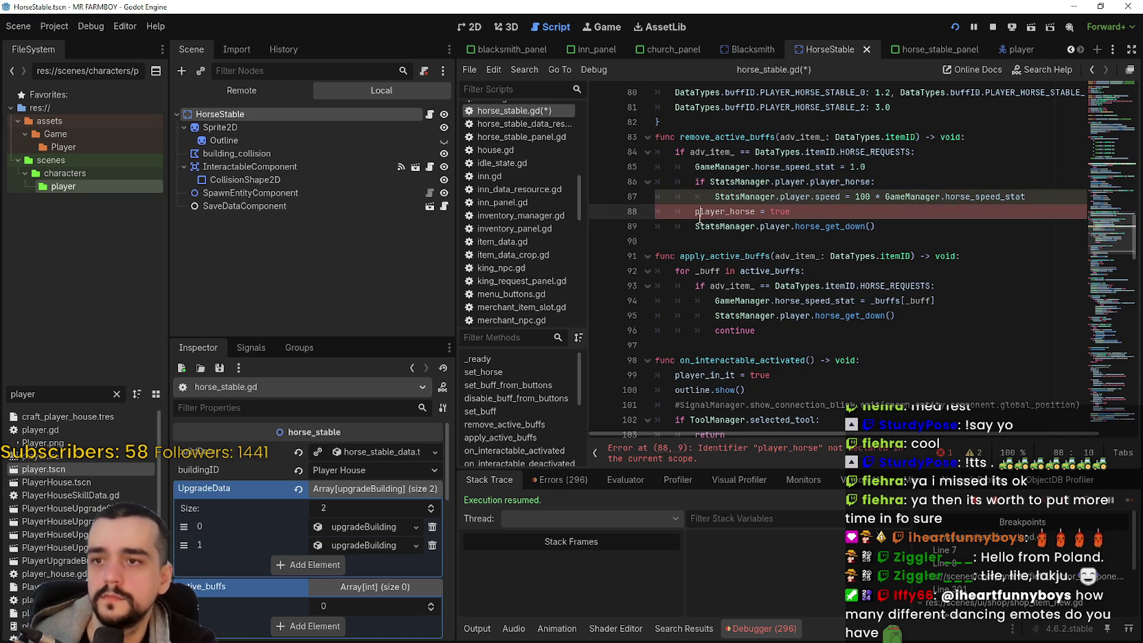
drag(790, 211, 645, 214)
key(BackSpace)
key(BackSpace)
drag(875, 211, 704, 211)
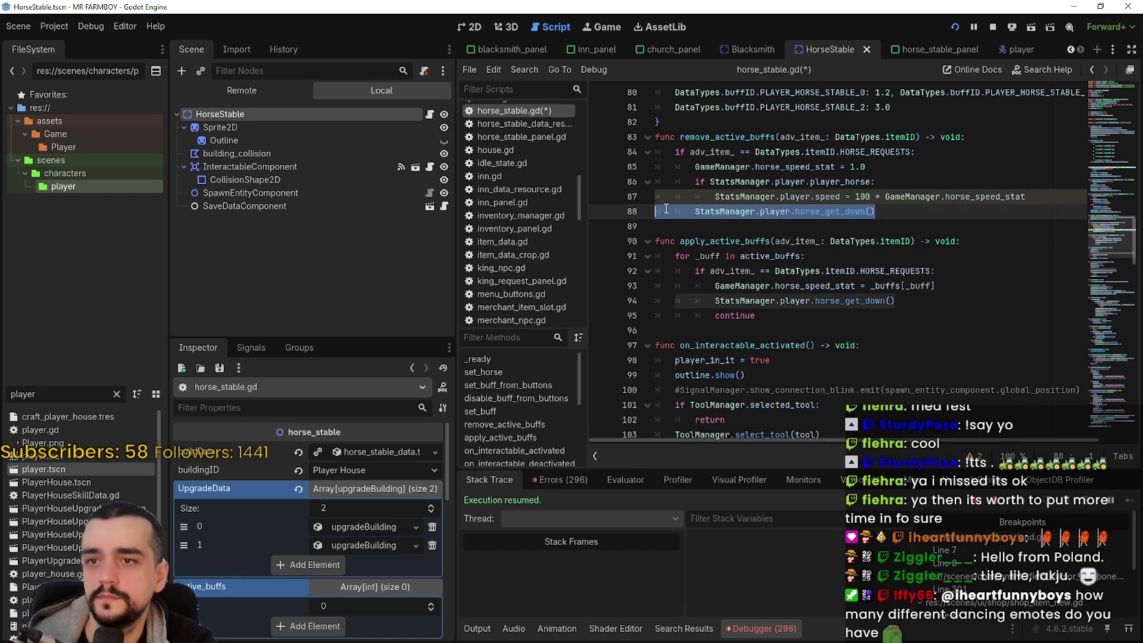
click(874, 196)
mouse_move(883, 199)
mouse_down()
mouse_move(1033, 198)
mouse_move(638, 196)
mouse_up()
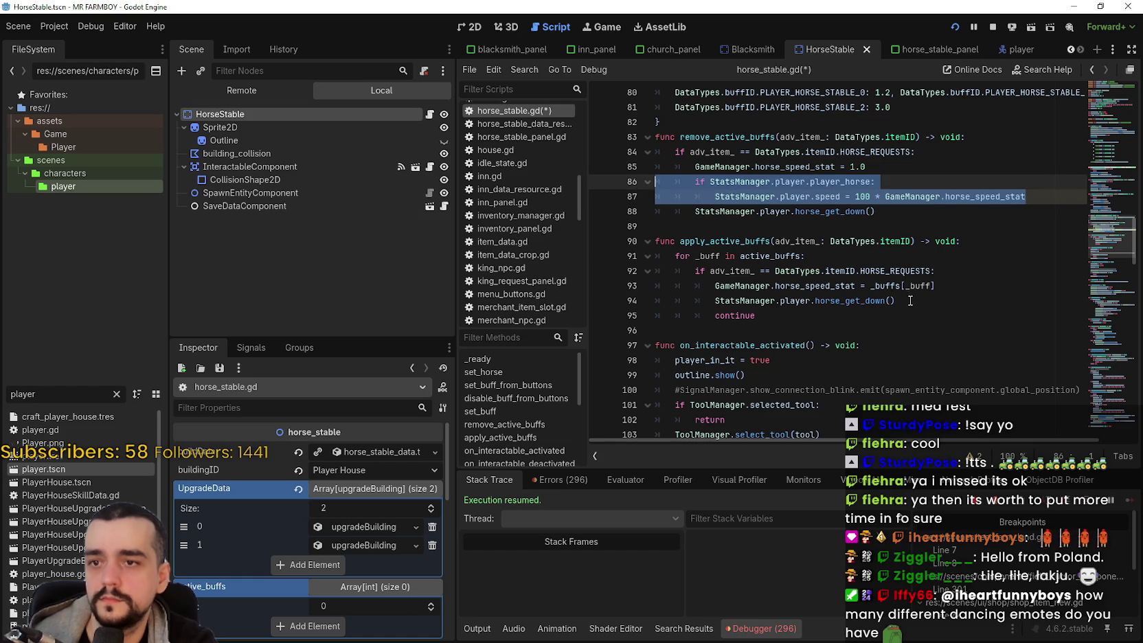
click(955, 287)
key(Return)
Step: Paste the riding-check block under the horse_speed_stat line in apply_active_buffs and indent it
key(BackSpace)
key(ctrl+v)
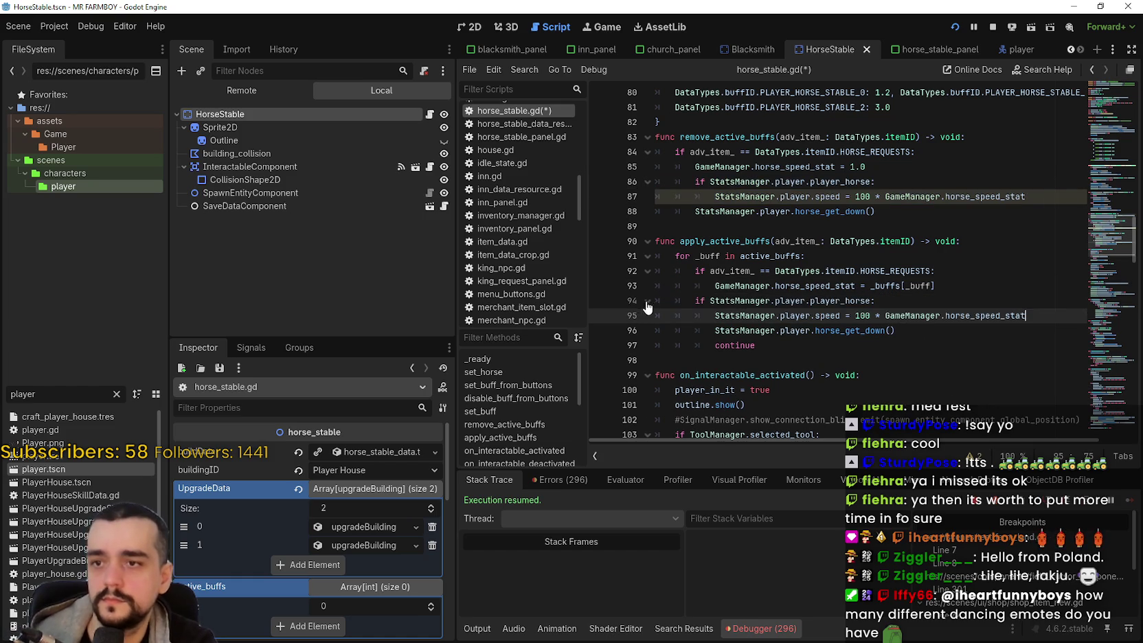
click(687, 302)
key(Tab)
key(Down)
key(Tab)
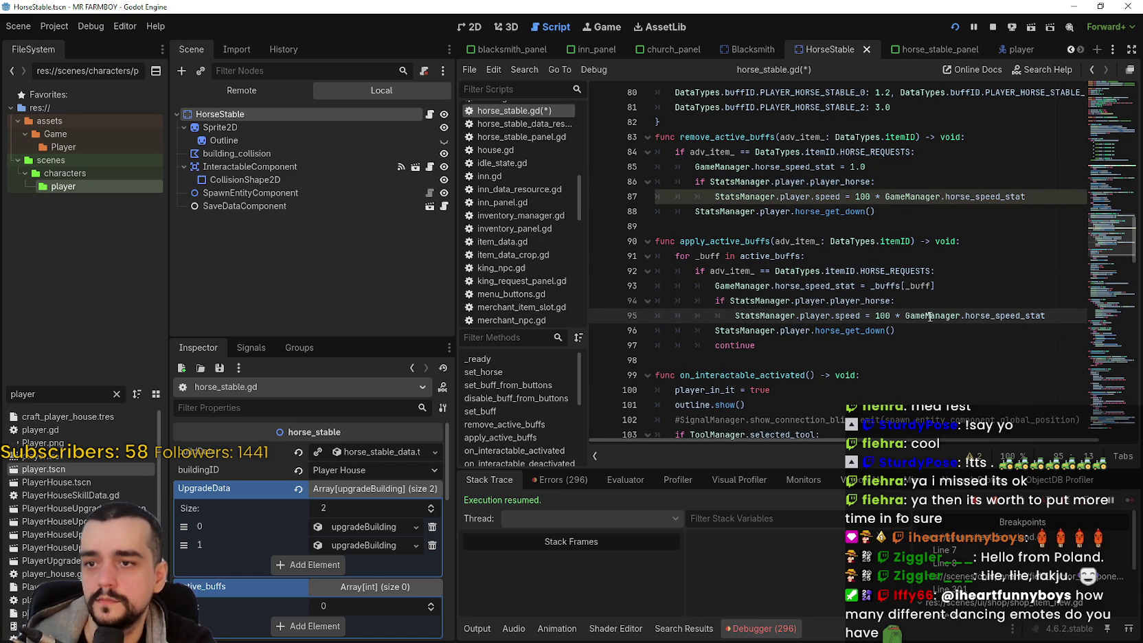
Step: Delete the horse_get_down() call from apply_active_buffs
drag(895, 330, 623, 324)
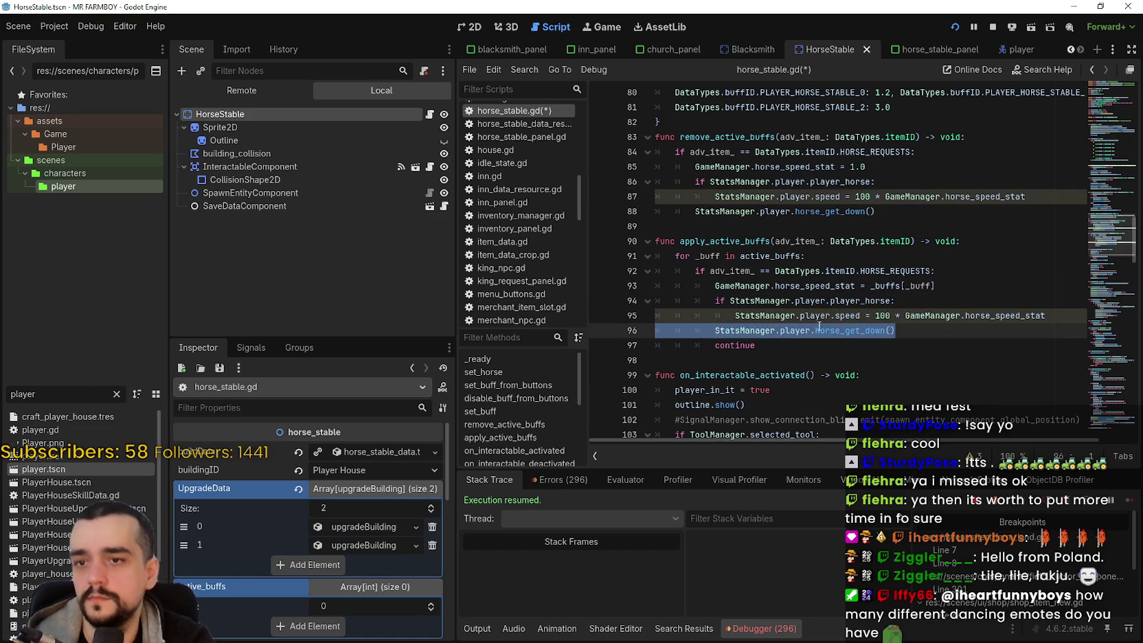
key(BackSpace)
key(BackSpace)
key(Up)
key(Up)
key(Up)
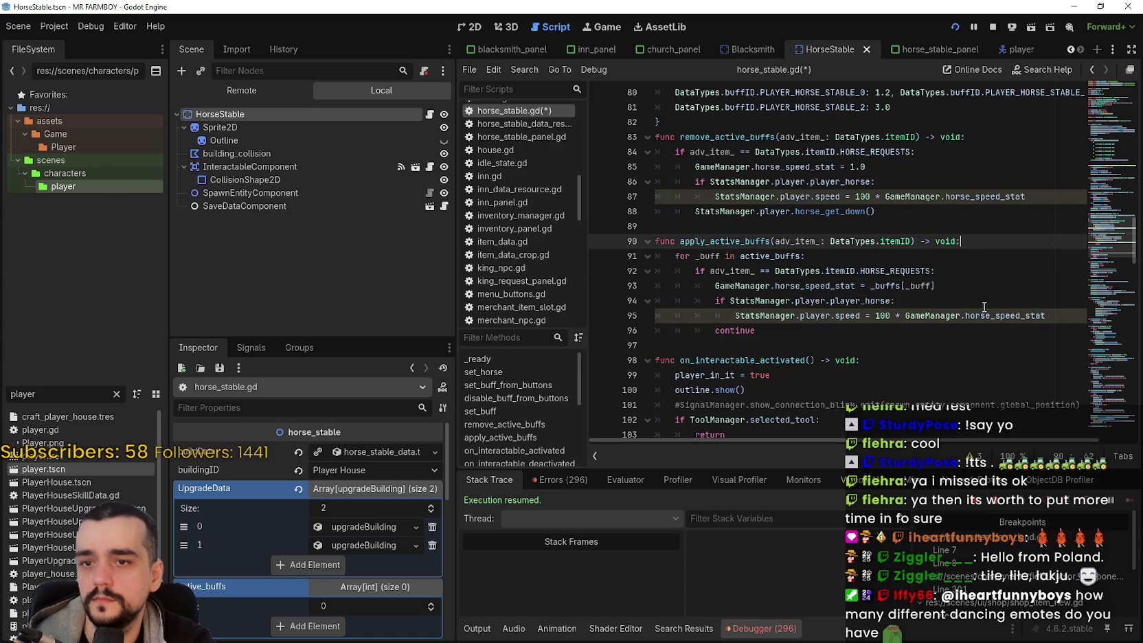
double_click(982, 315)
drag(981, 315, 920, 320)
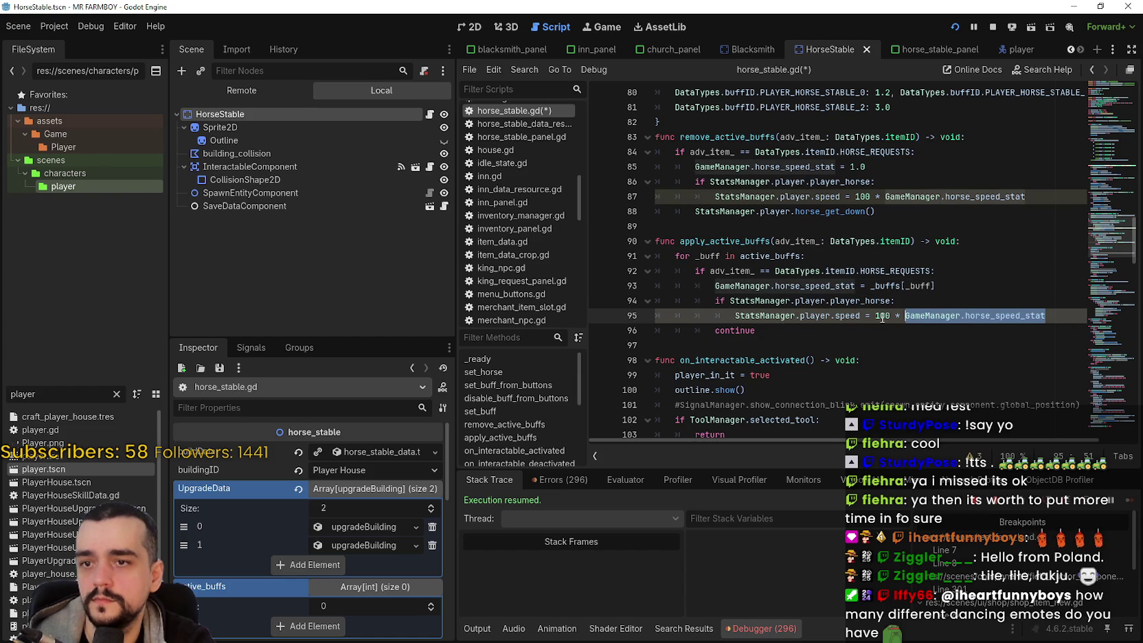
click(841, 316)
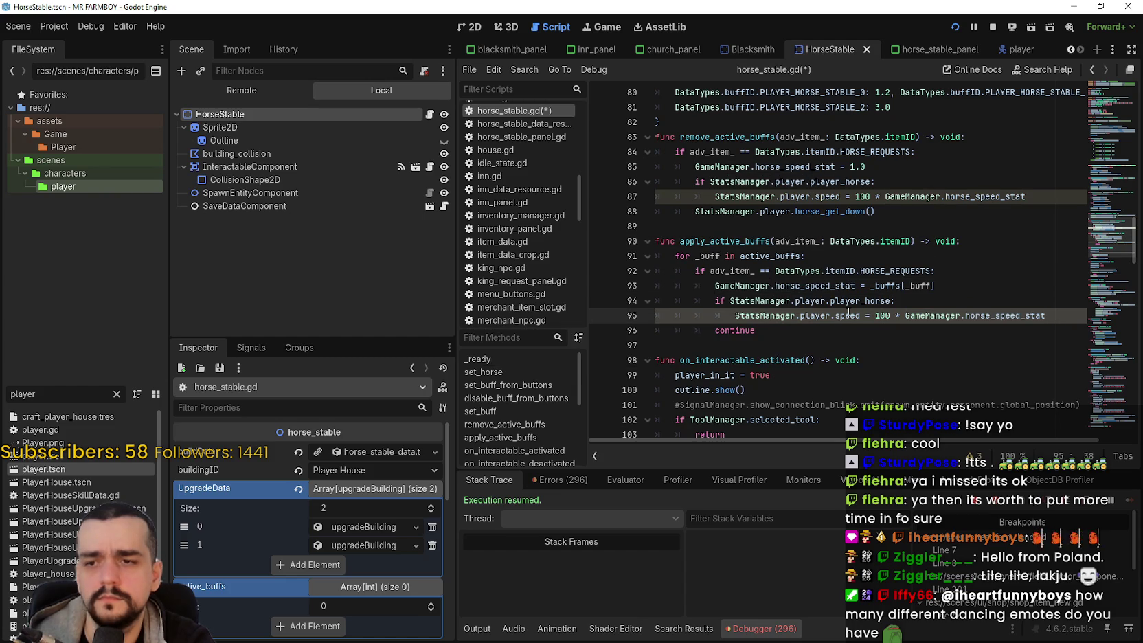
Step: Delete the horse_get_down() call from remove_active_buffs
drag(968, 210, 645, 212)
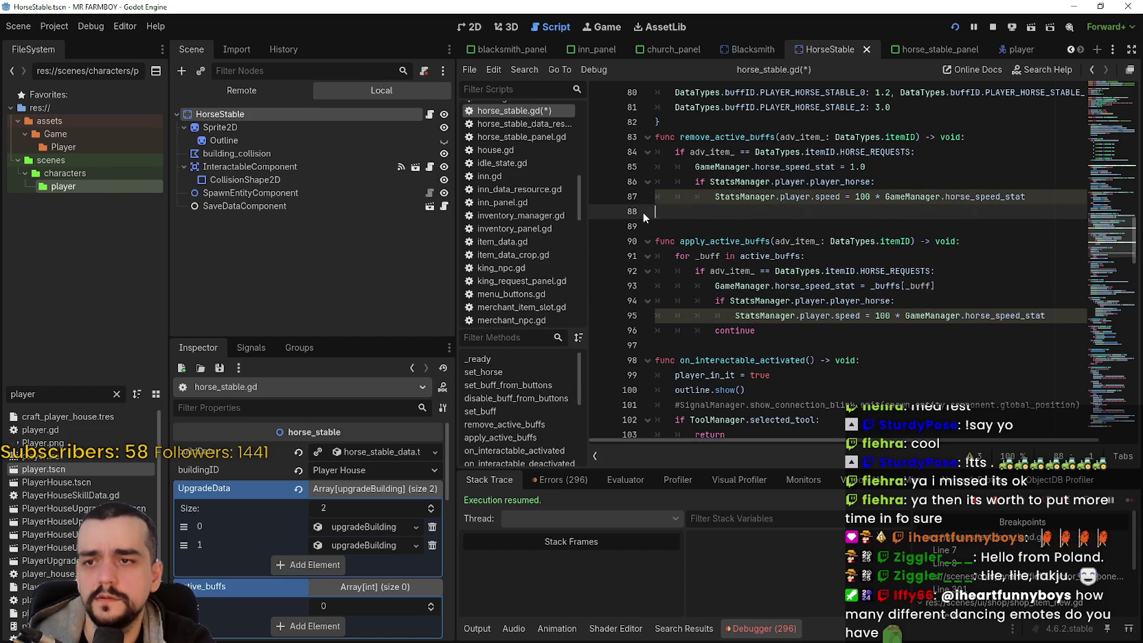
key(BackSpace)
key(BackSpace)
click(852, 220)
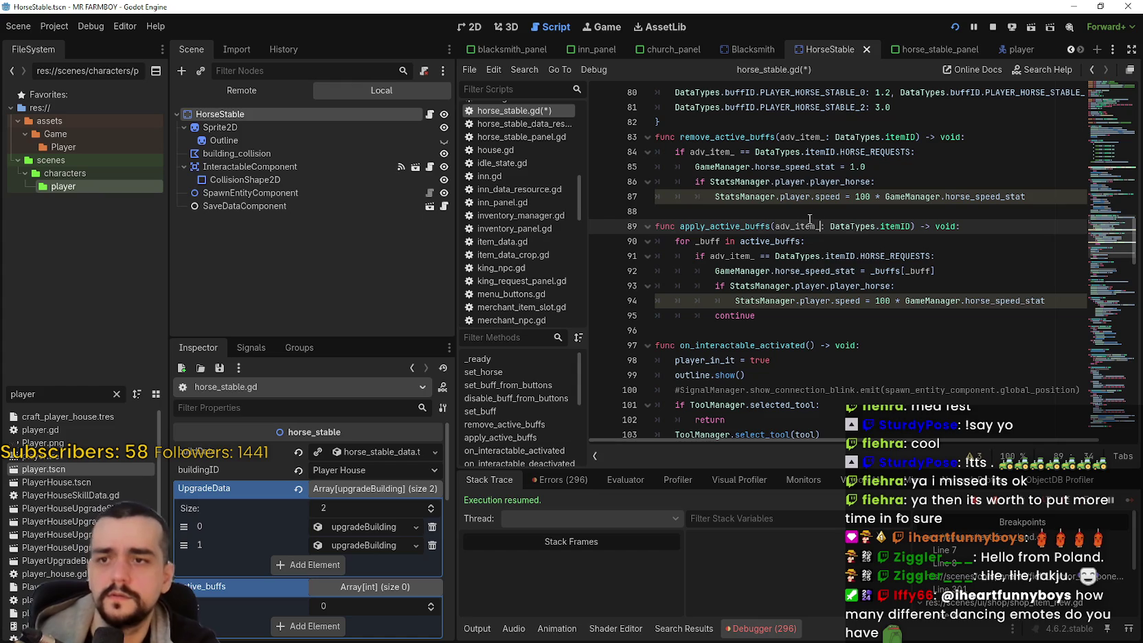
click(818, 208)
Step: Check horse_speed_stat's type in its info popup, then save horse_stable.gd
double_click(1010, 197)
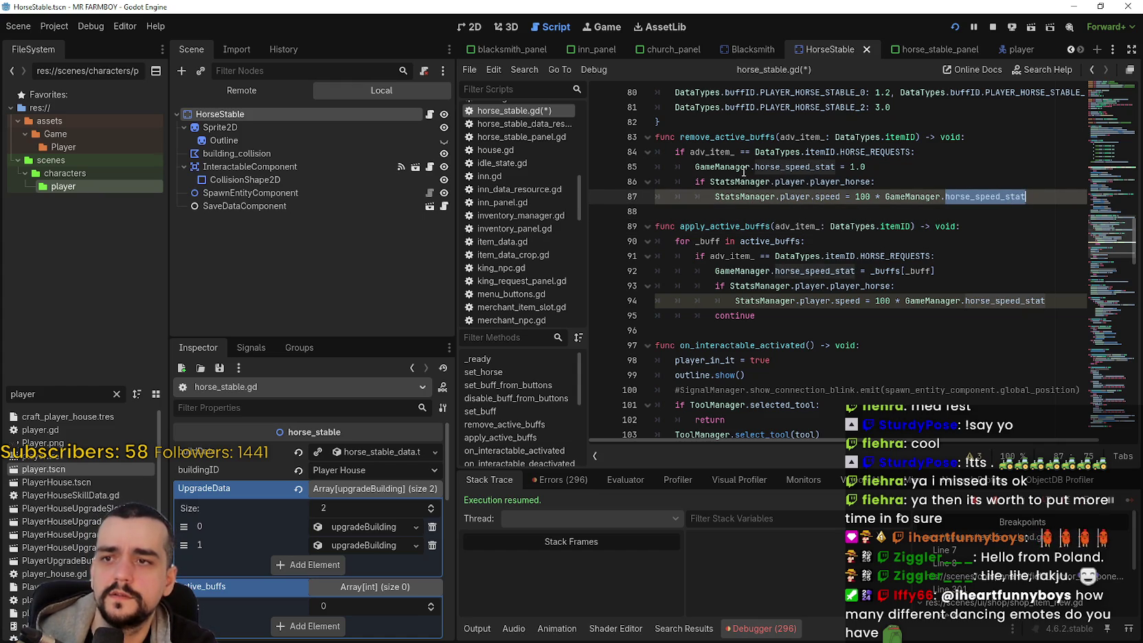
mouse_move(995, 195)
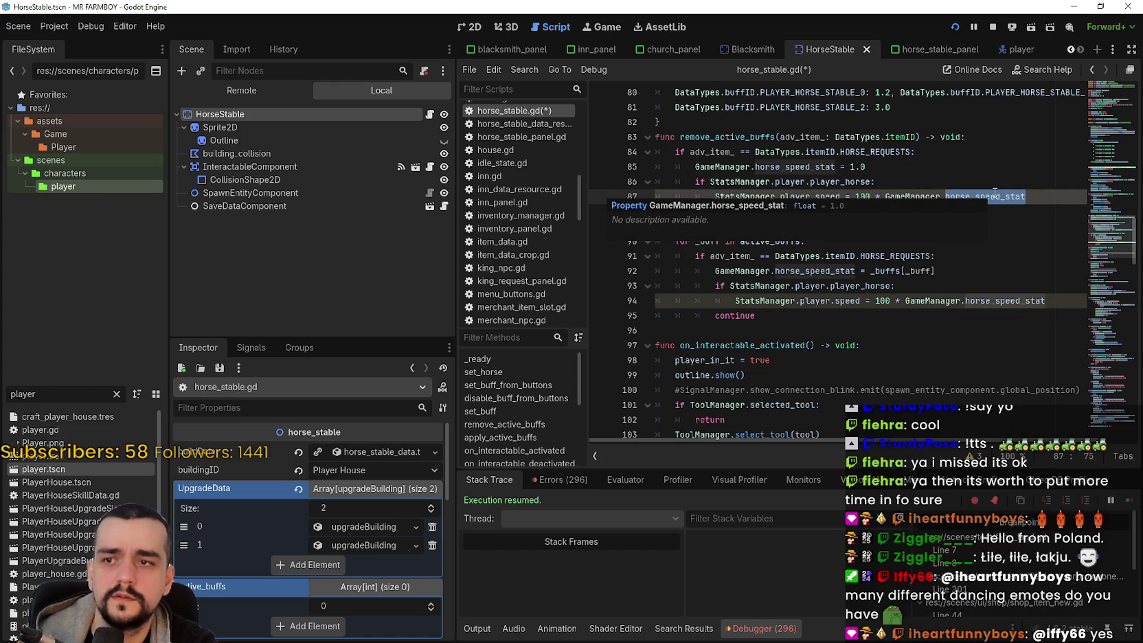
click(989, 300)
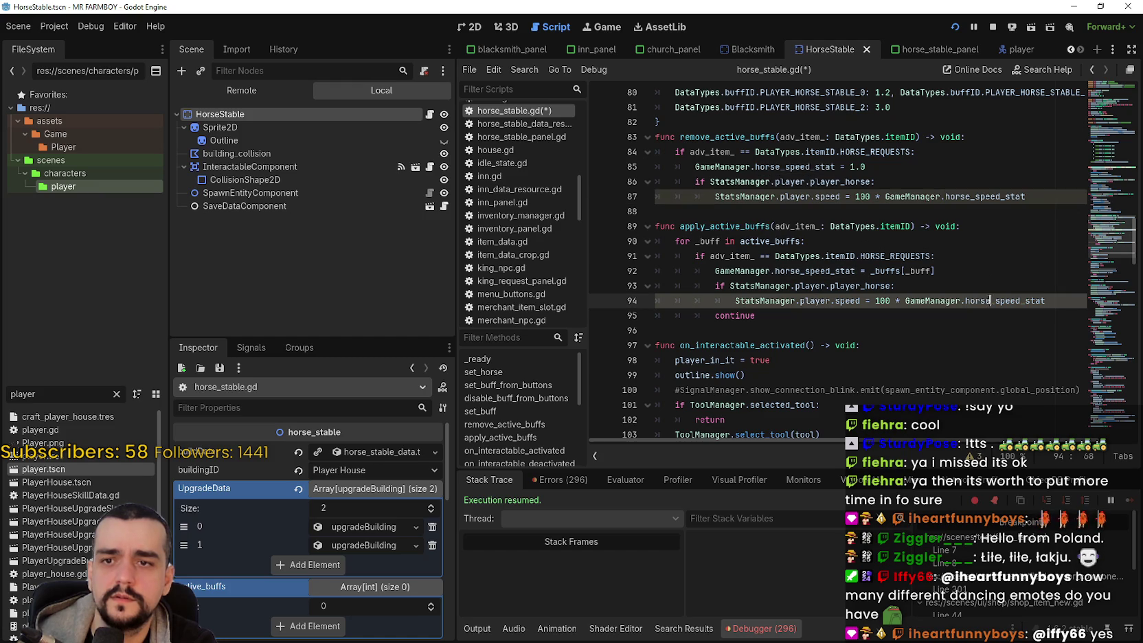
mouse_move(1000, 300)
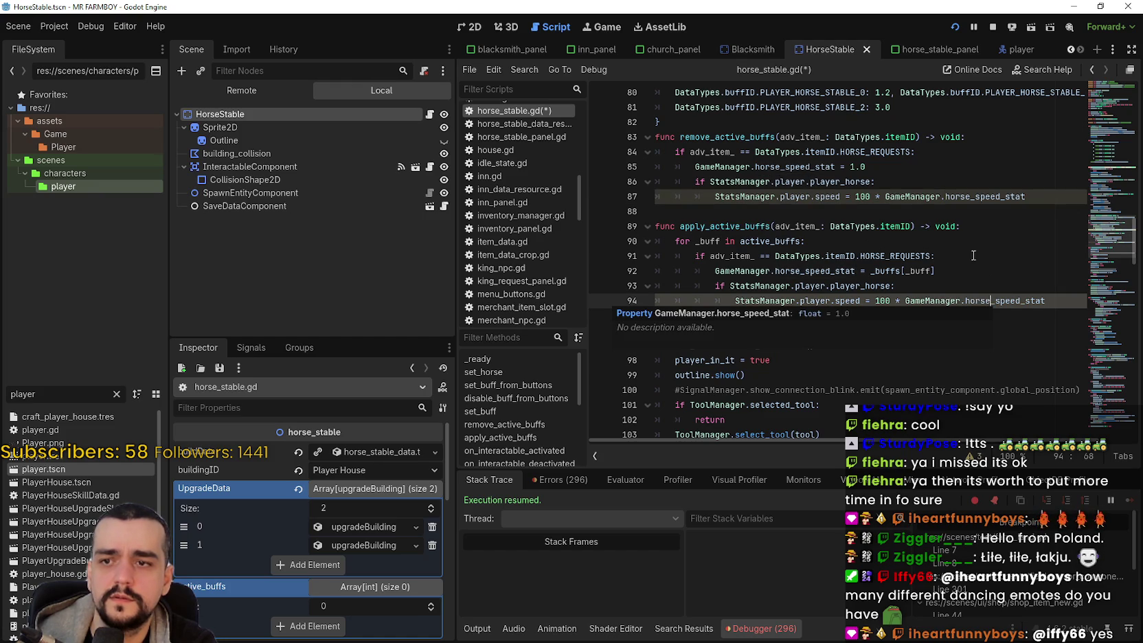
click(774, 166)
click(859, 220)
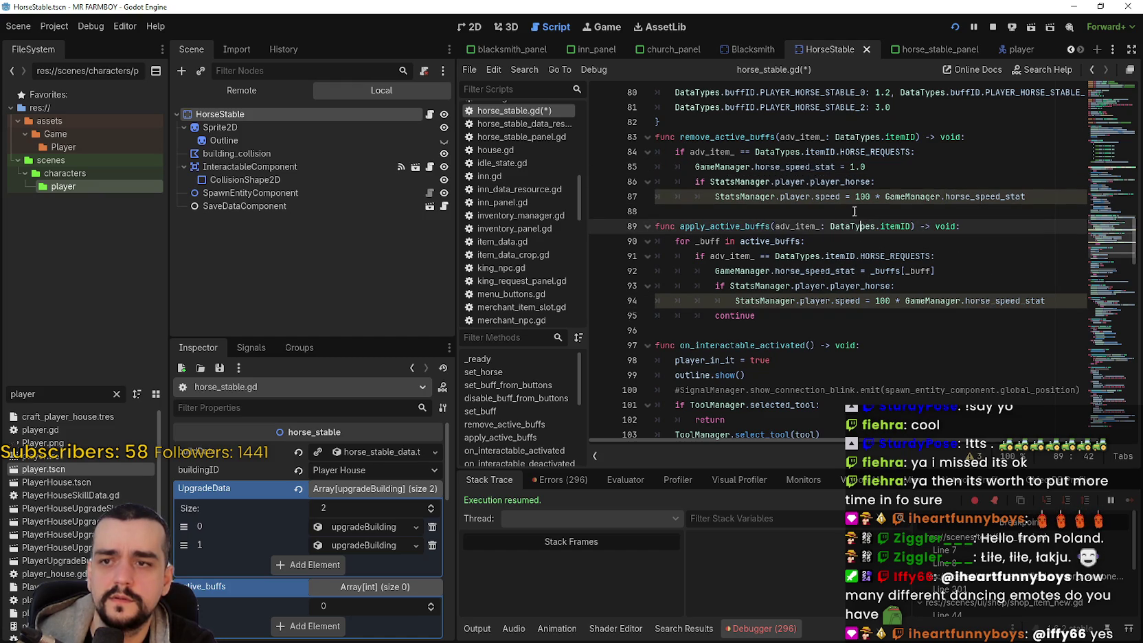
click(817, 207)
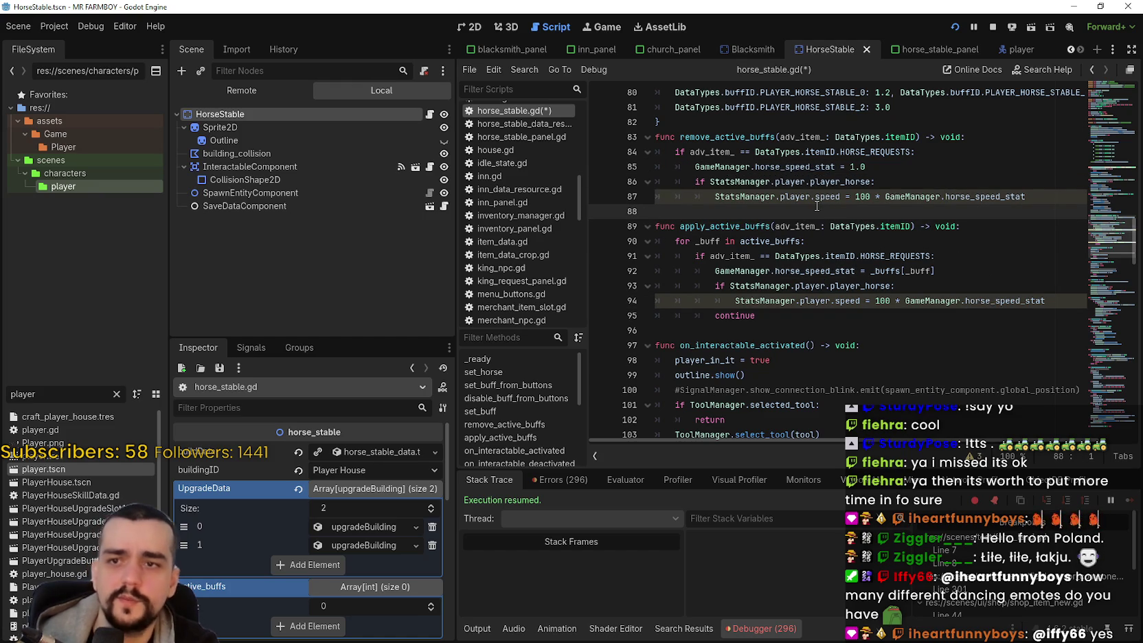
key(ctrl+s)
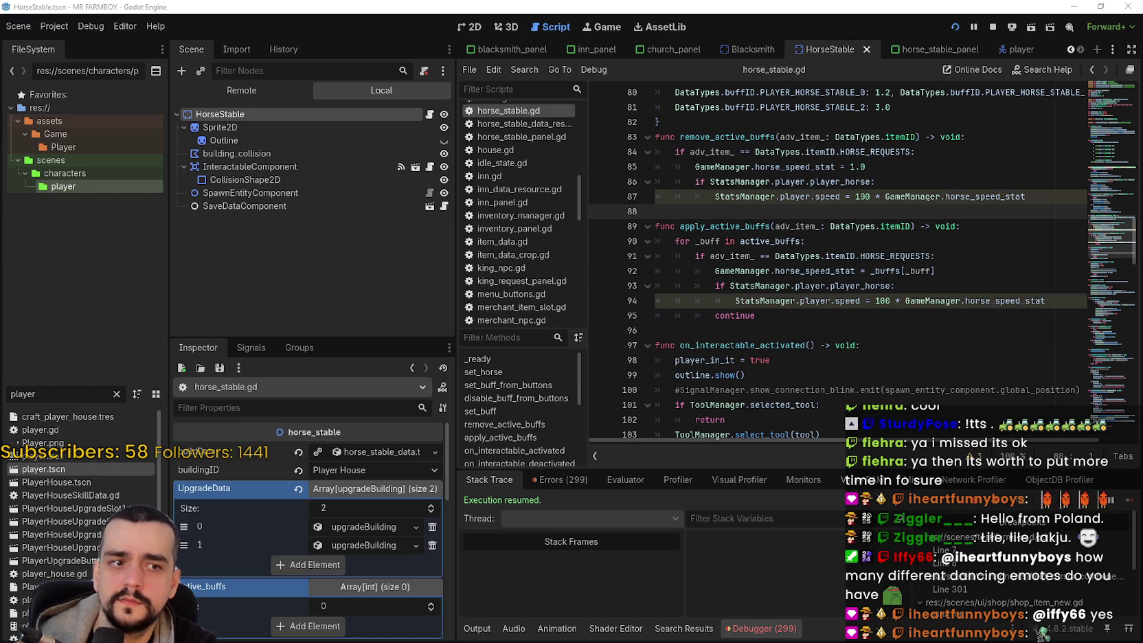
click(818, 331)
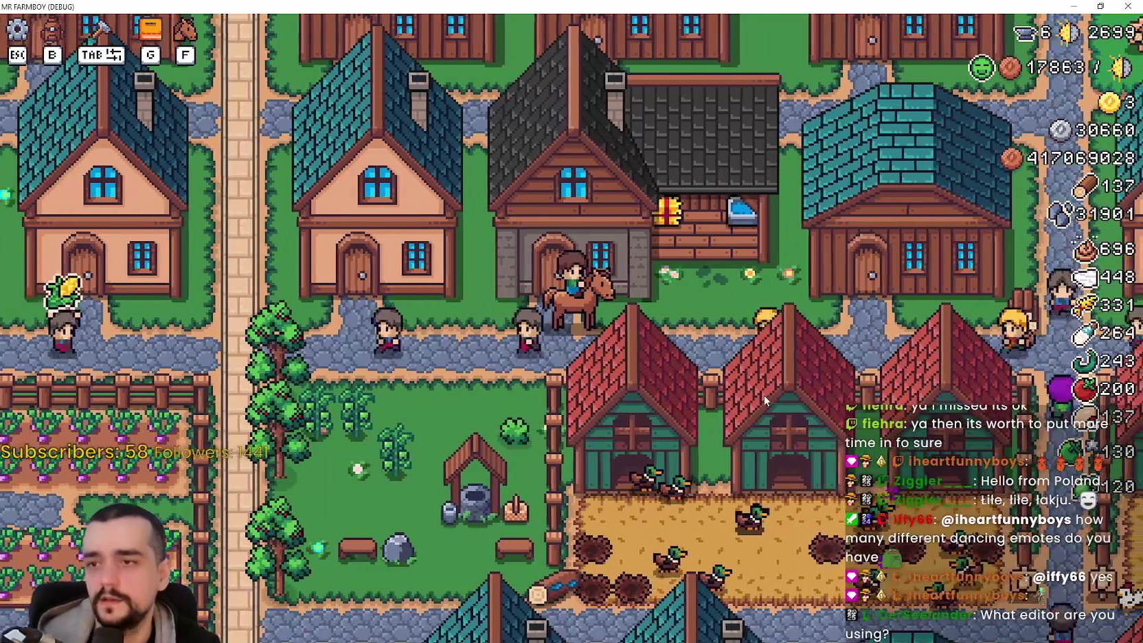
Step: Ride the horse through the village to the Player House to test its speed, then pause
click(764, 395)
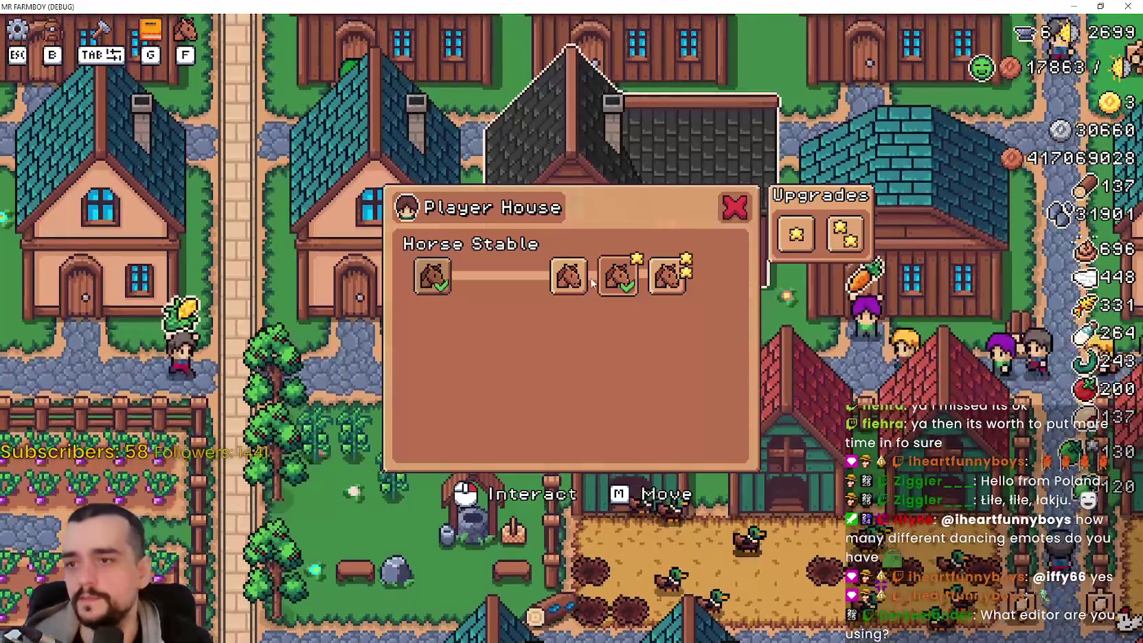
key(Escape)
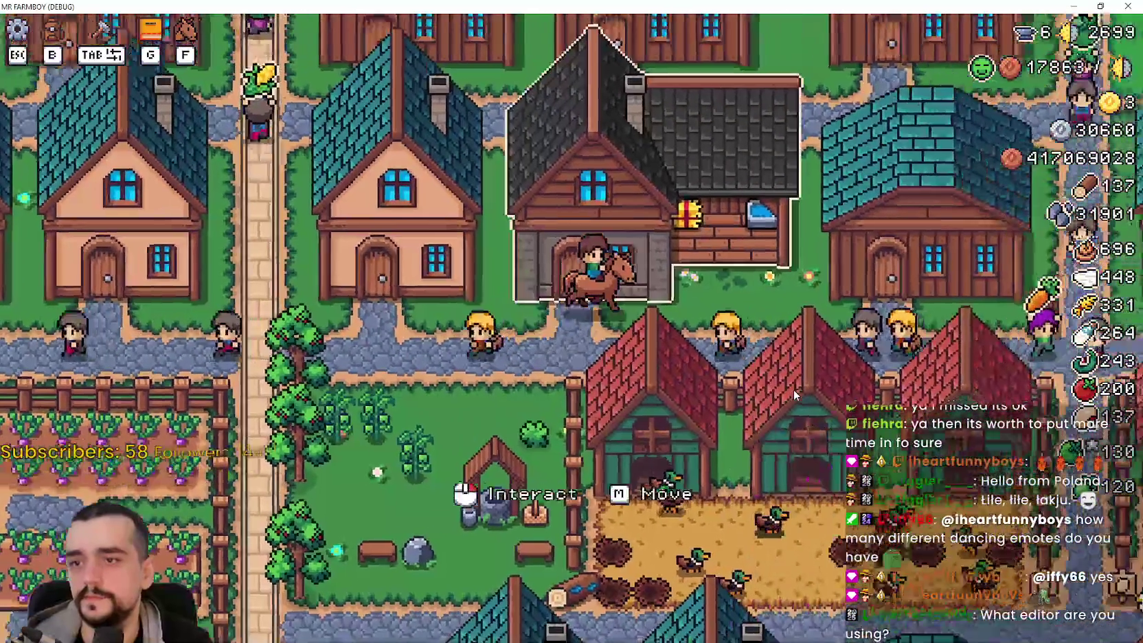
click(793, 389)
click(804, 381)
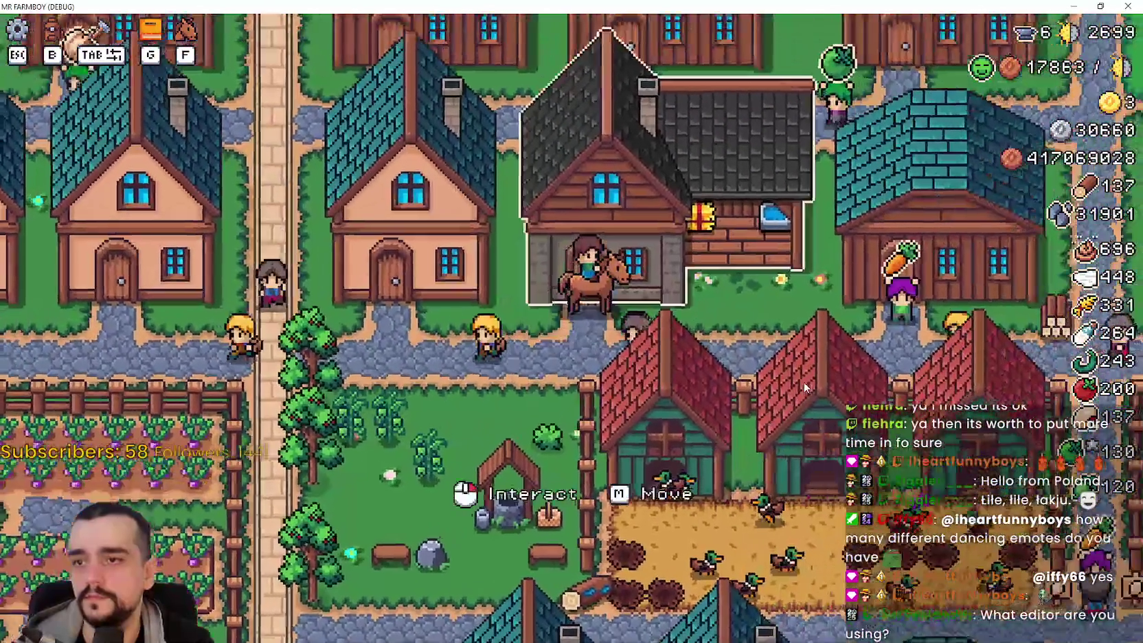
click(691, 281)
click(825, 389)
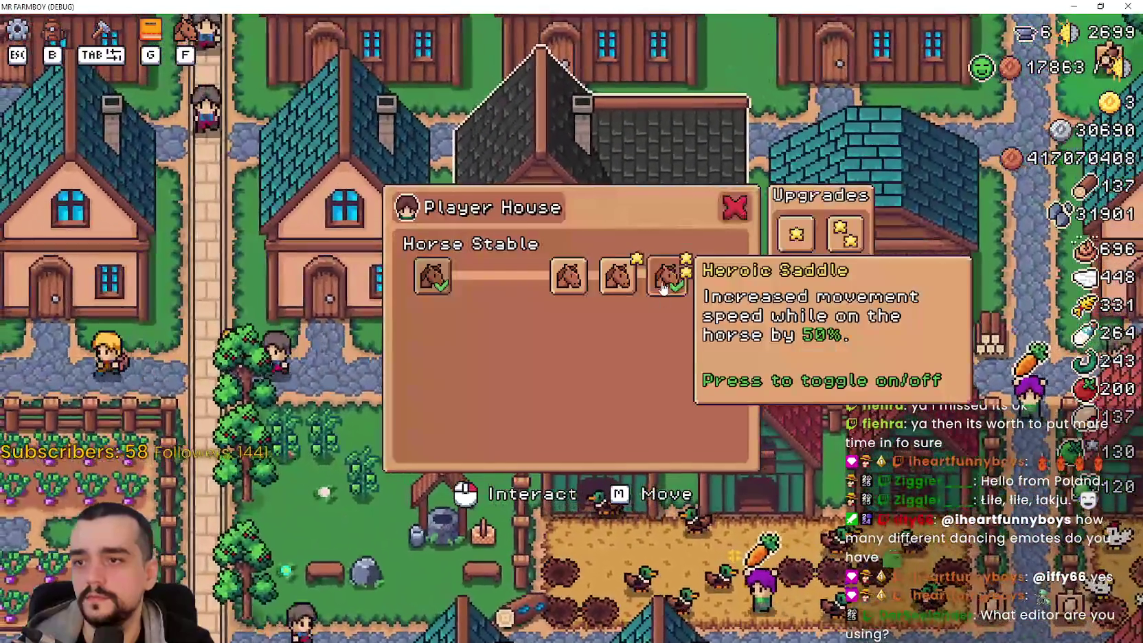
click(810, 368)
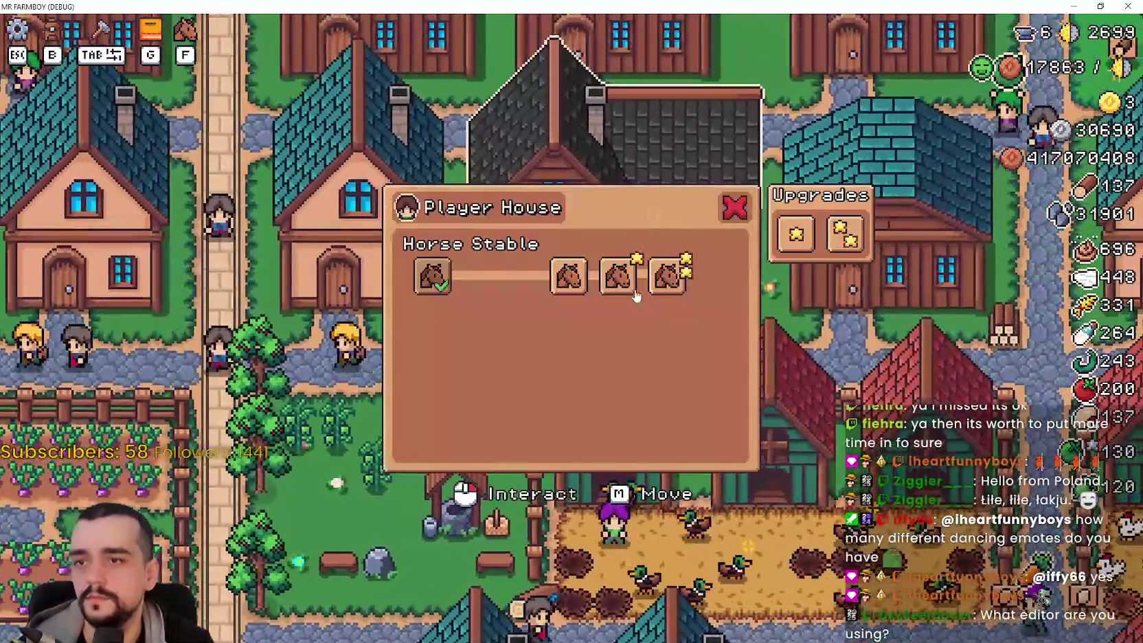
click(725, 373)
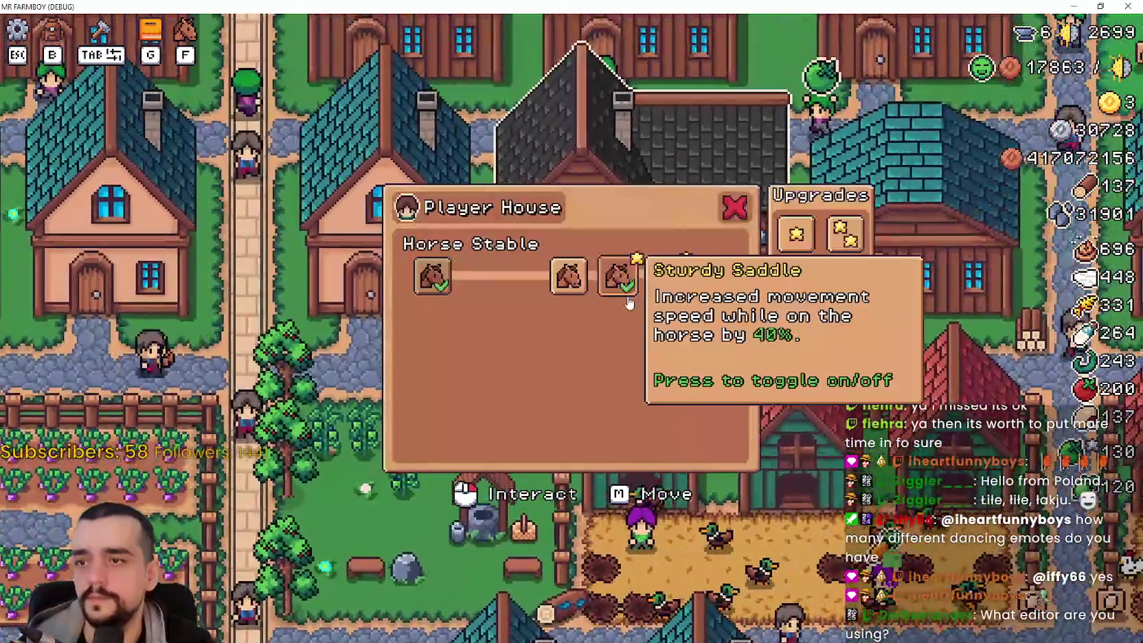
key(Escape)
key(Escape)
key(alt+Tab)
Step: Show the debugger's Errors list and scroll through the script warnings
click(791, 342)
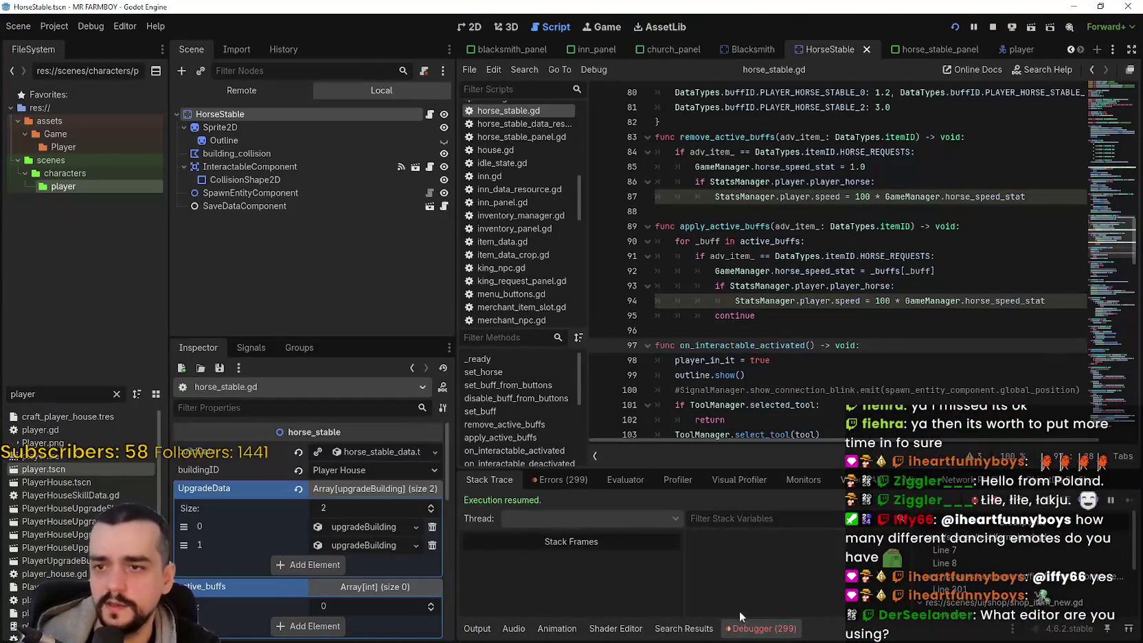
click(562, 480)
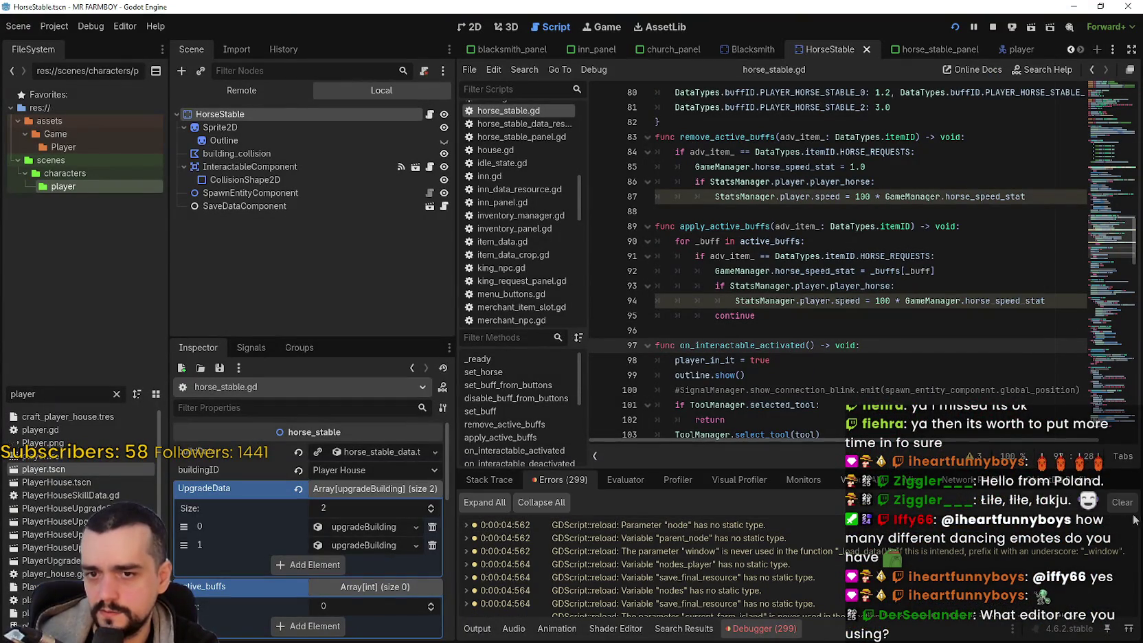
drag(1135, 546, 1134, 626)
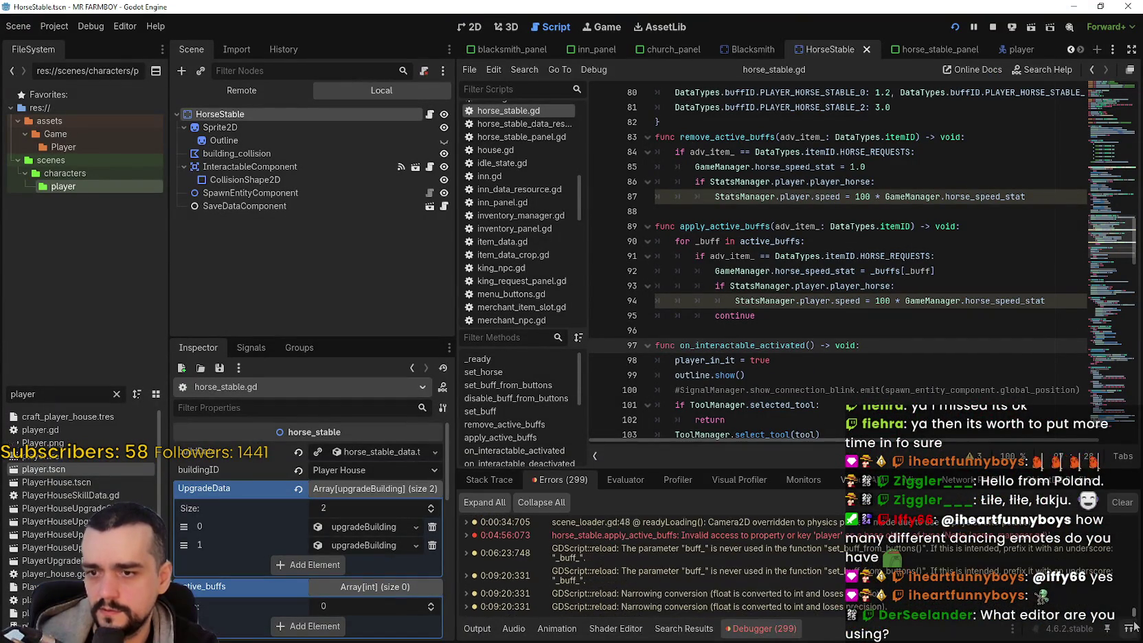
mouse_move(569, 594)
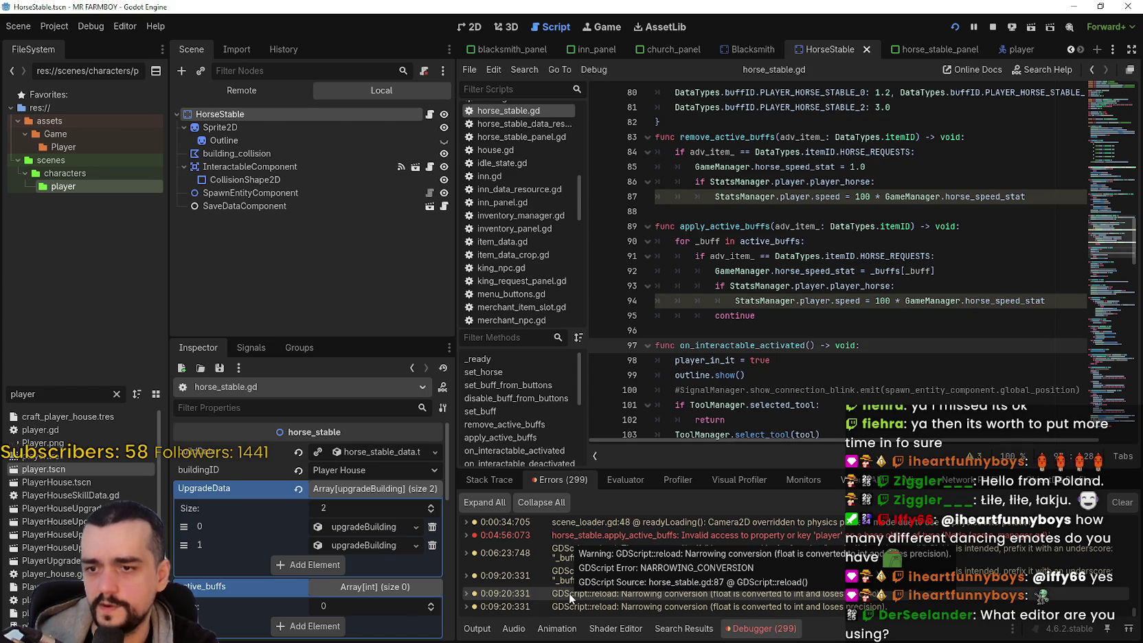
Step: Select the 100 * GameManager.horse_speed_stat expression on line 87 and move the calculator beside it
click(828, 196)
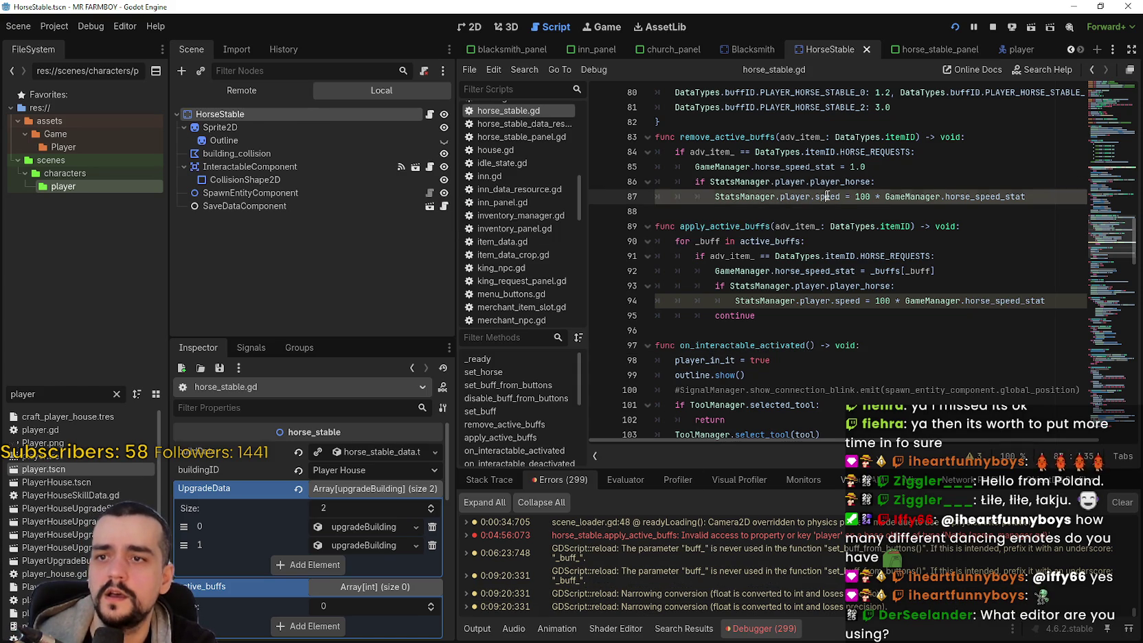
mouse_move(835, 193)
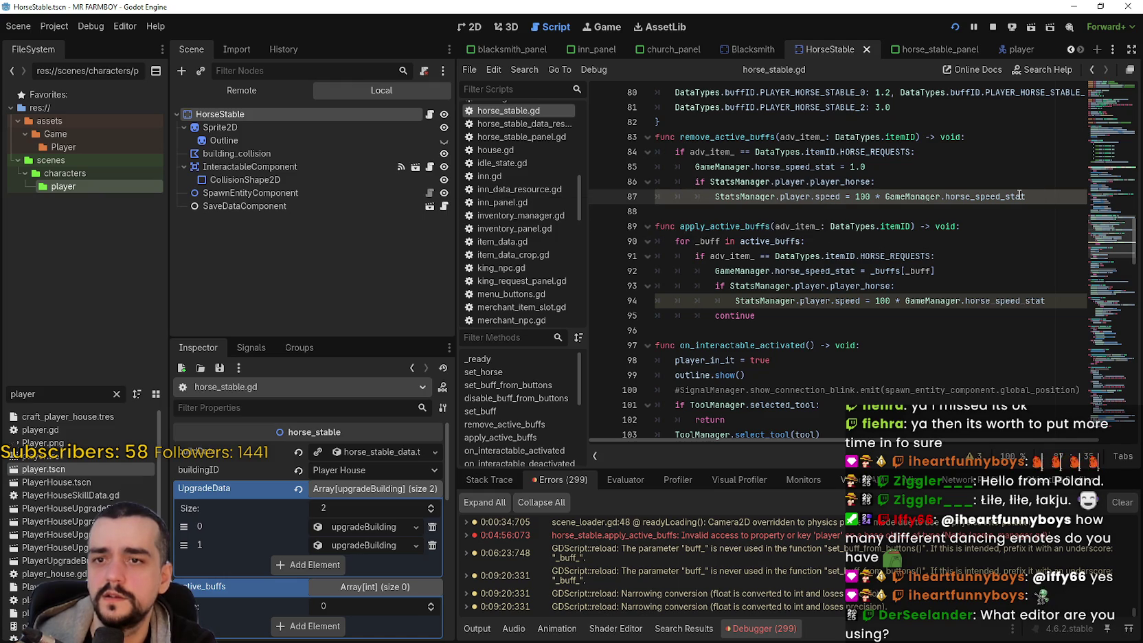
mouse_move(1019, 195)
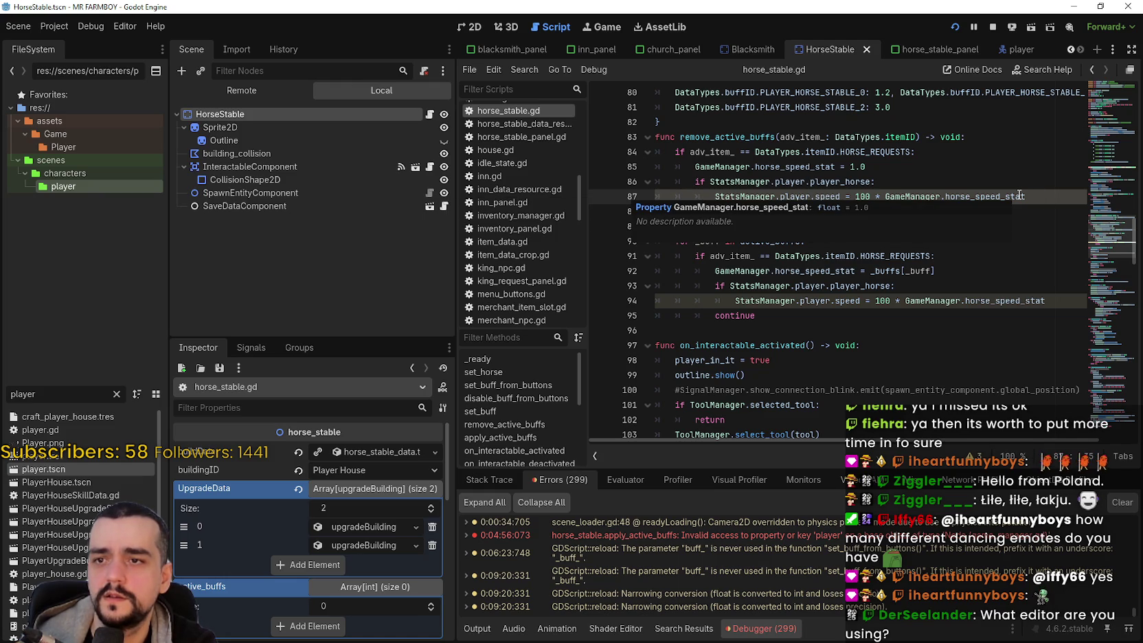
drag(856, 197, 1026, 197)
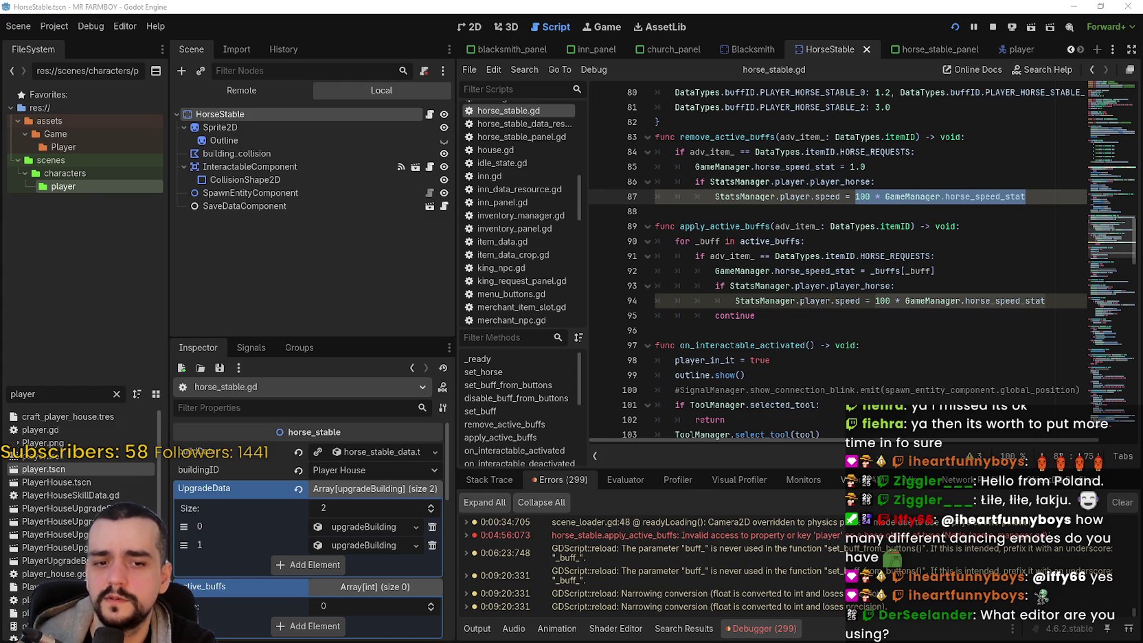
drag(907, 76, 411, 90)
Step: Compute 100 × 1.5 = 150 in Calculator and close it
text(100)
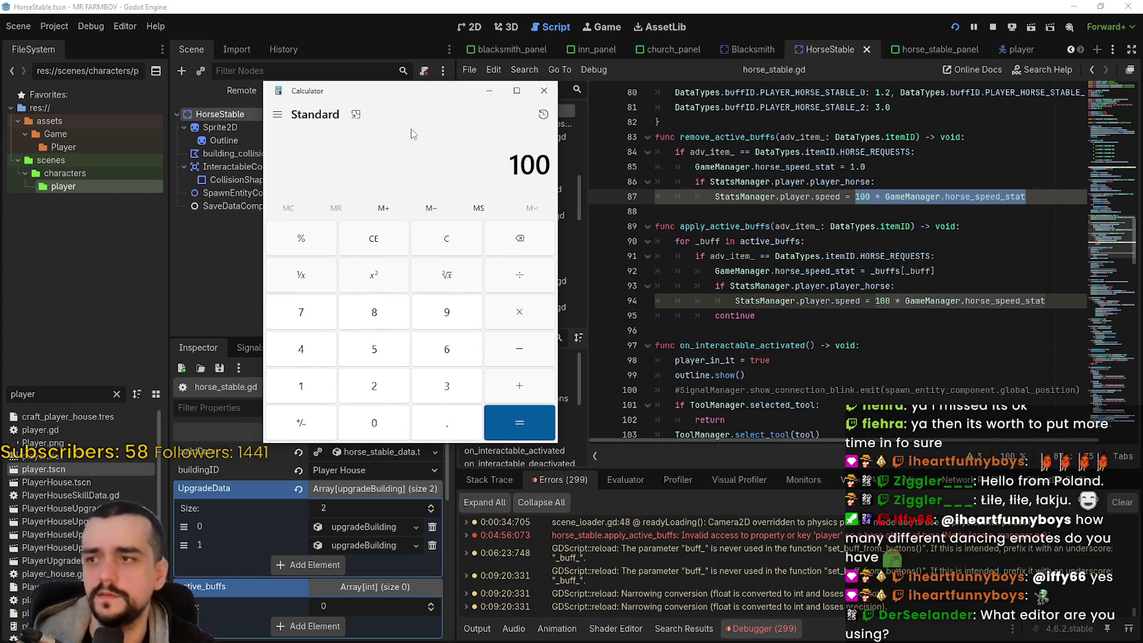
click(526, 329)
text(1.5)
key(Return)
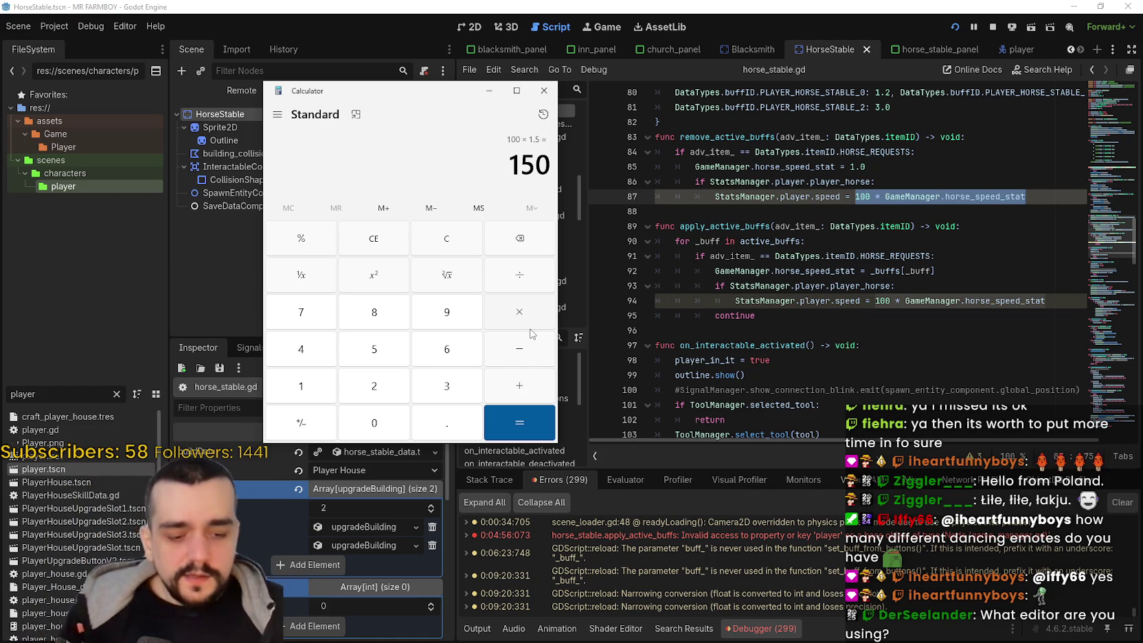
click(544, 90)
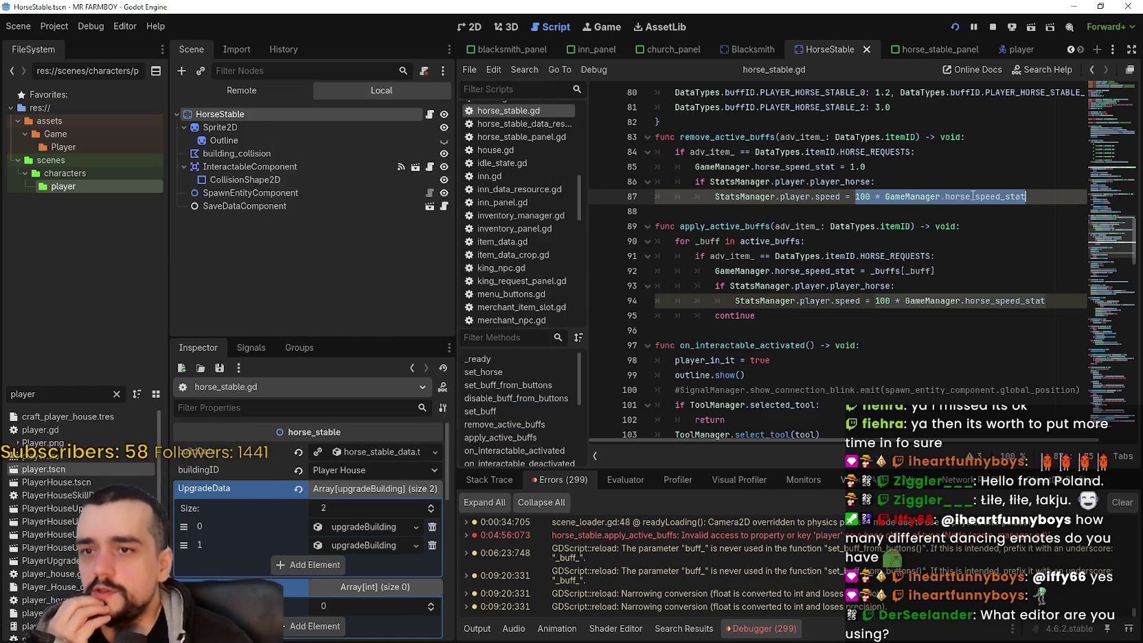
click(971, 196)
drag(855, 196, 1043, 198)
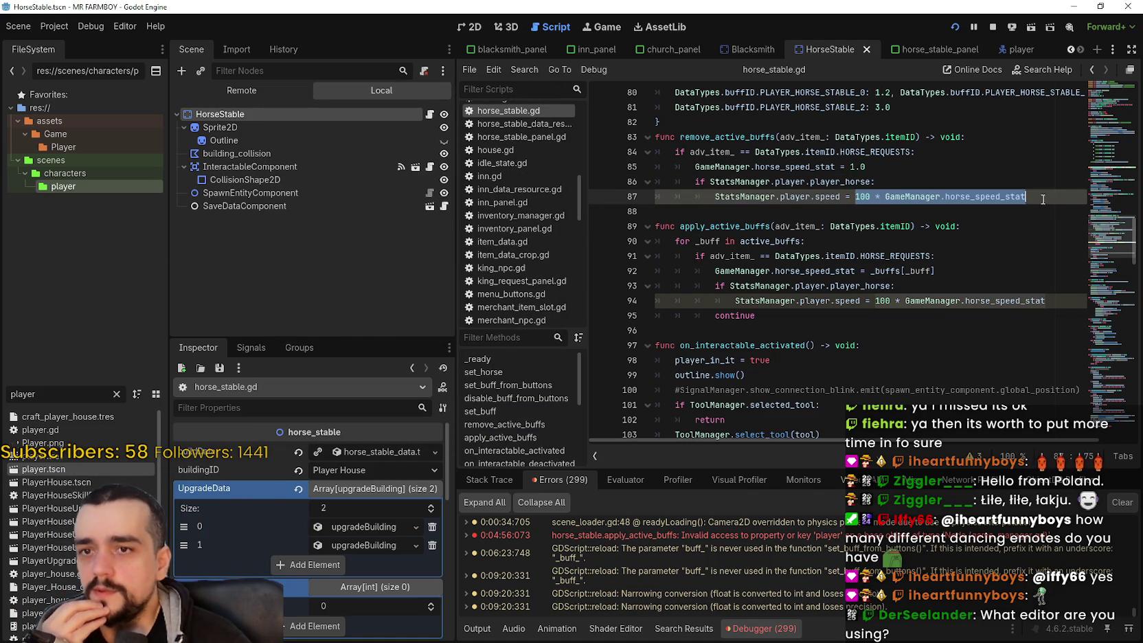
text(()
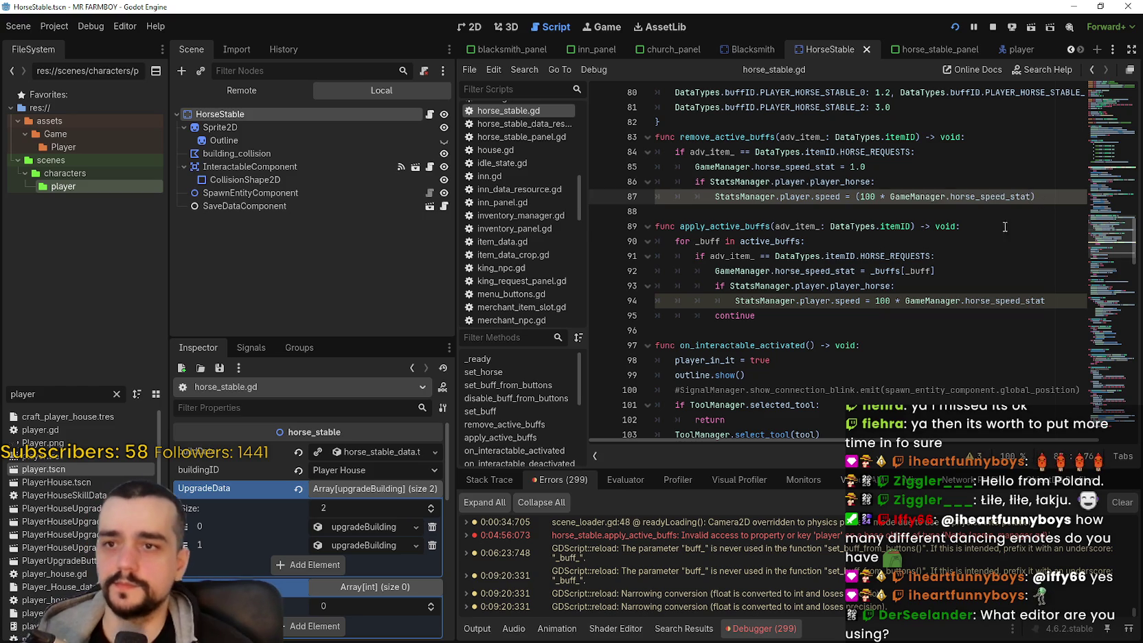
click(924, 226)
key(ctrl+z)
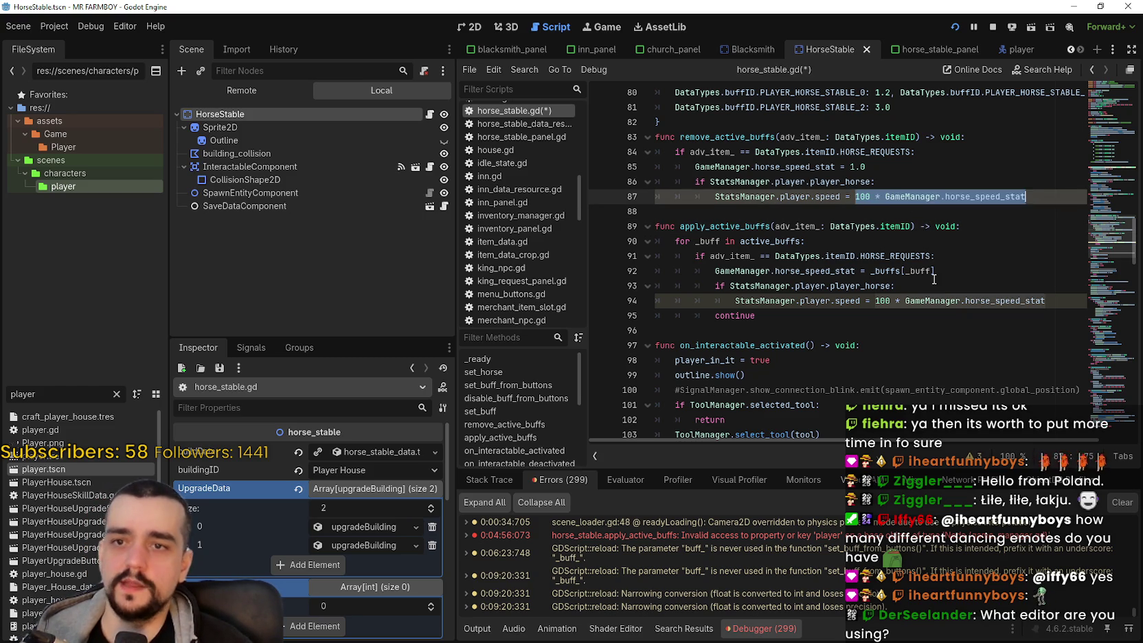
click(912, 218)
key(ctrl+s)
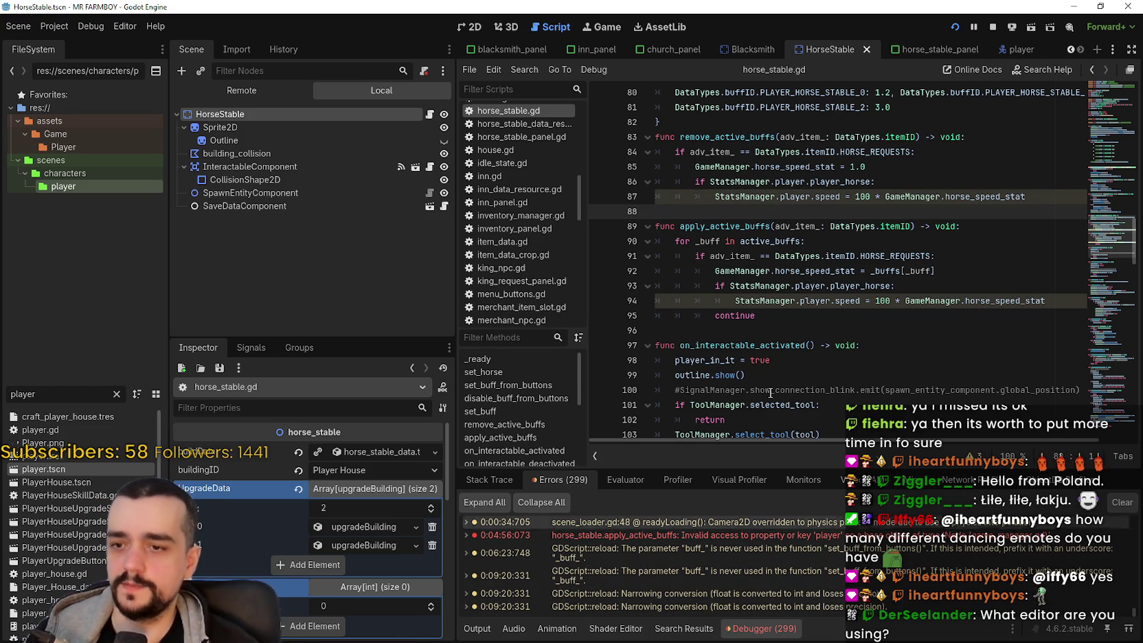
click(822, 318)
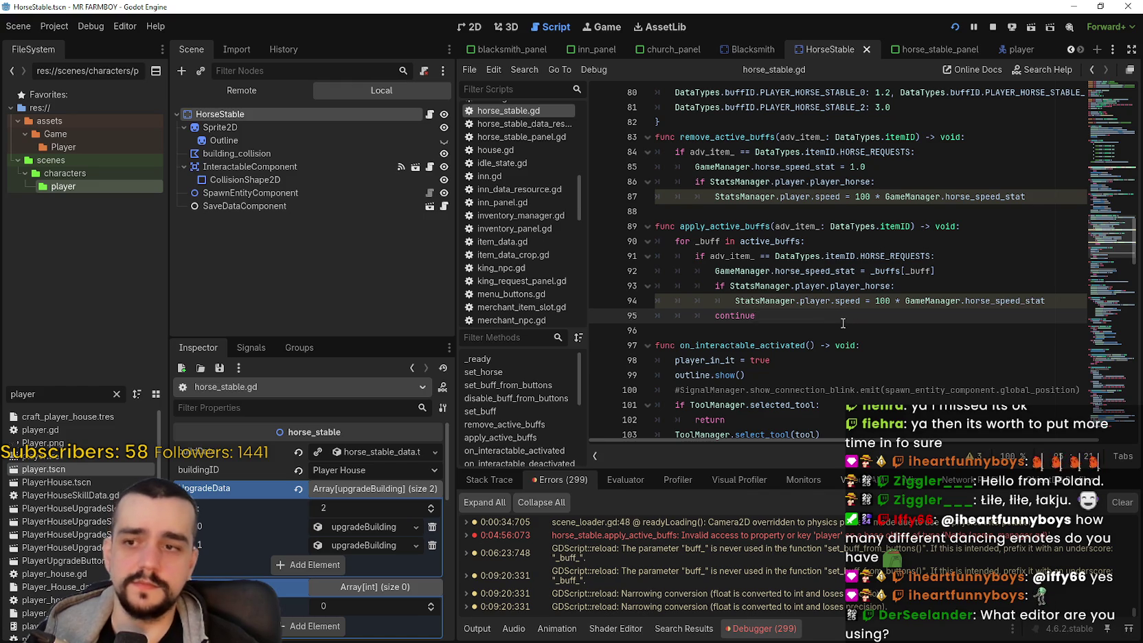
click(846, 333)
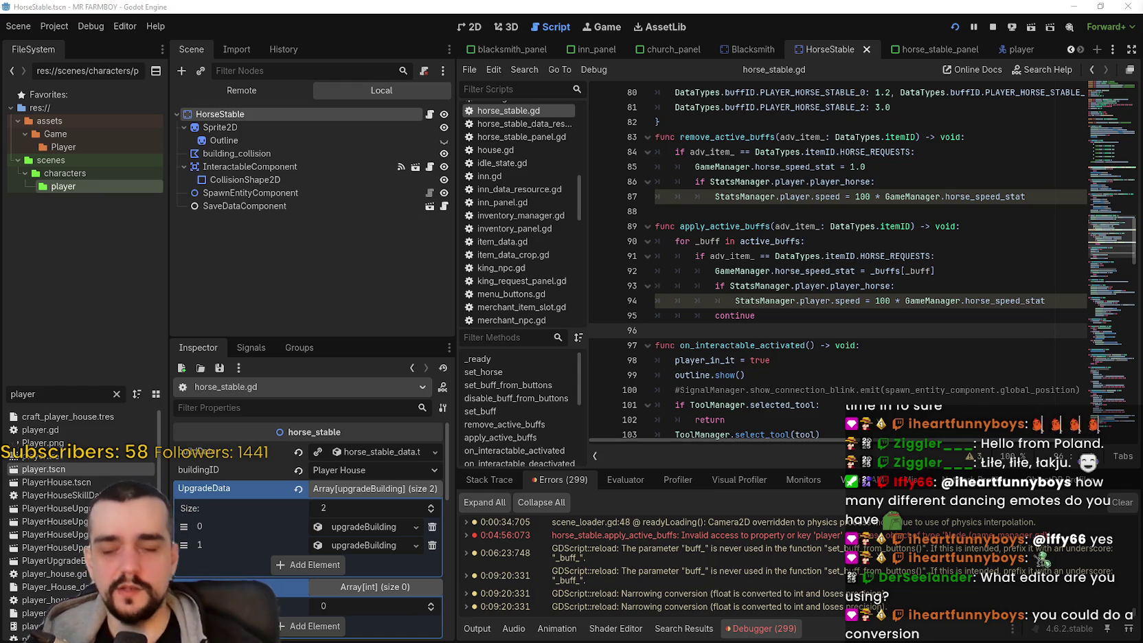
drag(1028, 197, 855, 198)
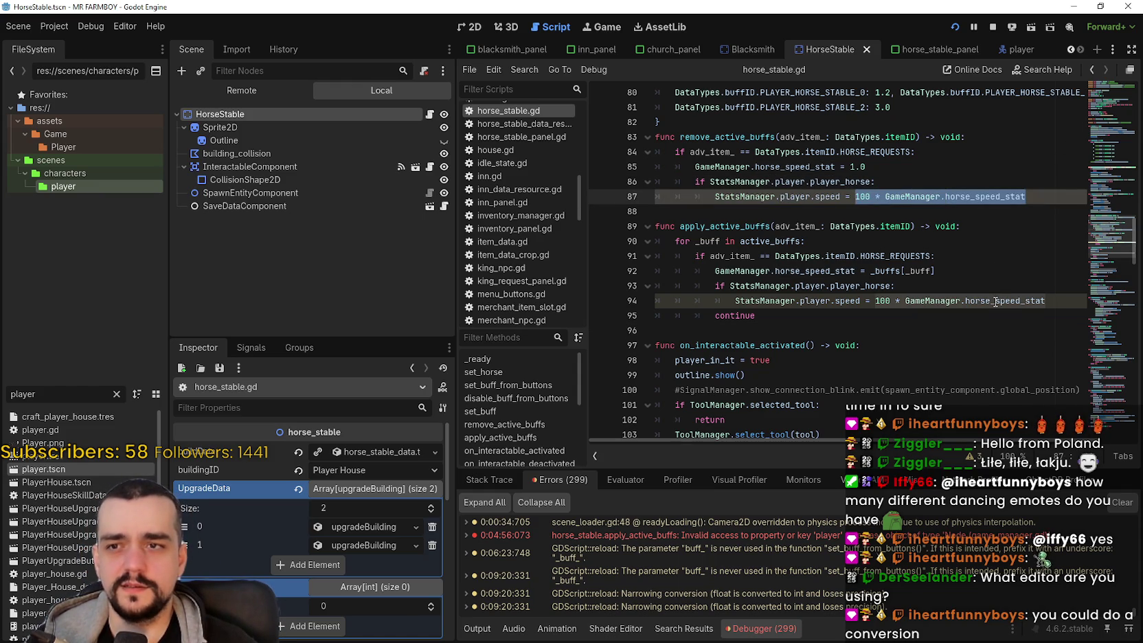
double_click(860, 199)
drag(886, 198, 1025, 198)
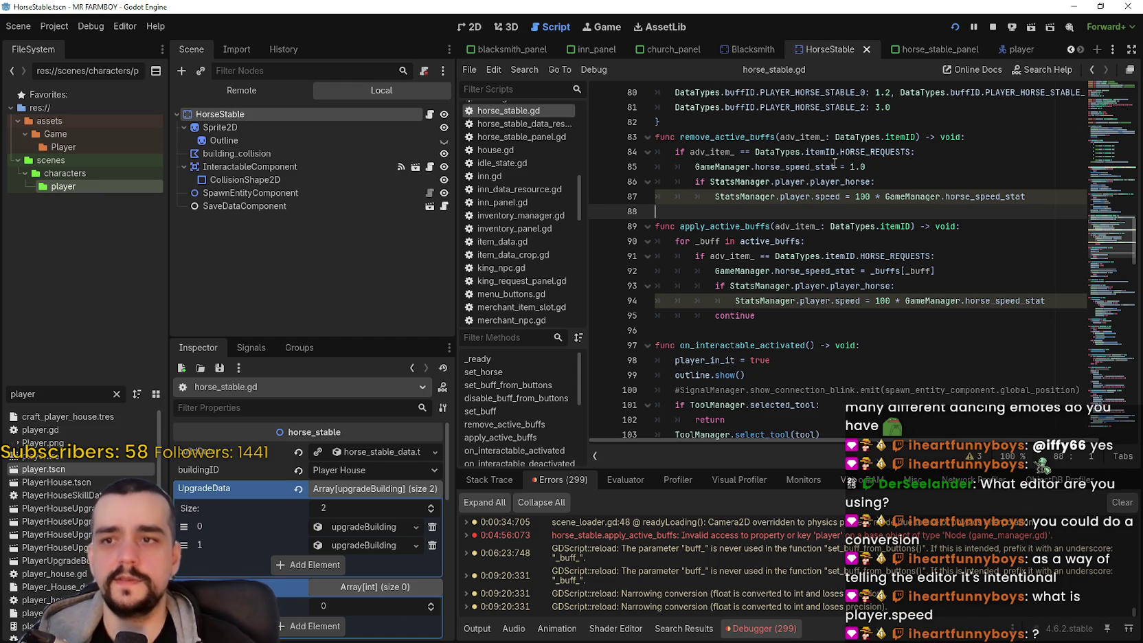
mouse_move(839, 198)
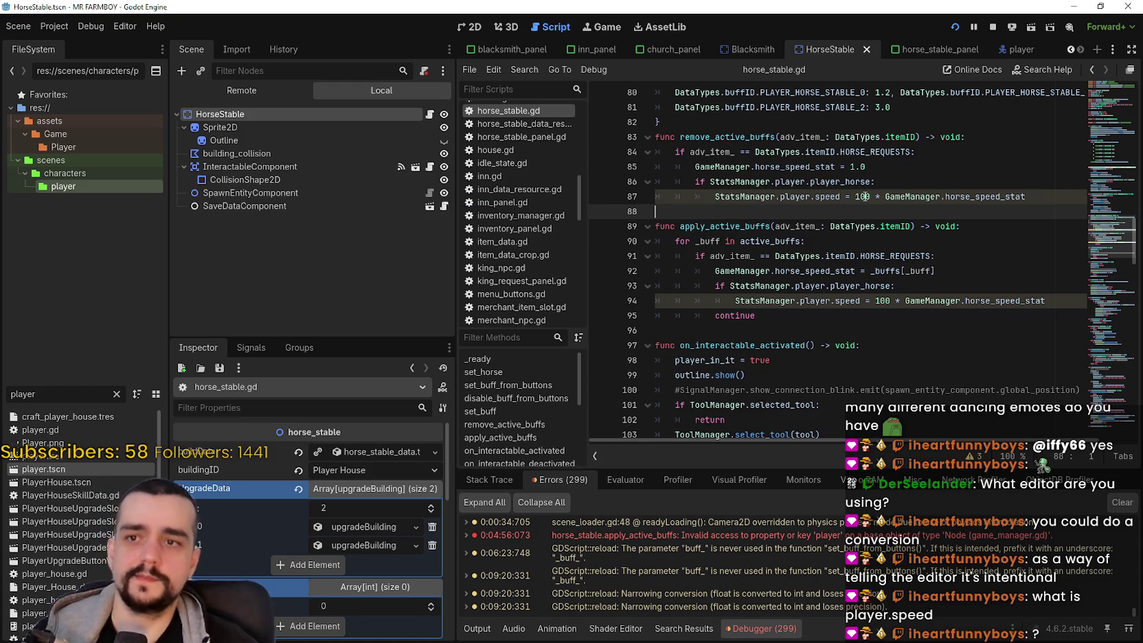
mouse_move(971, 197)
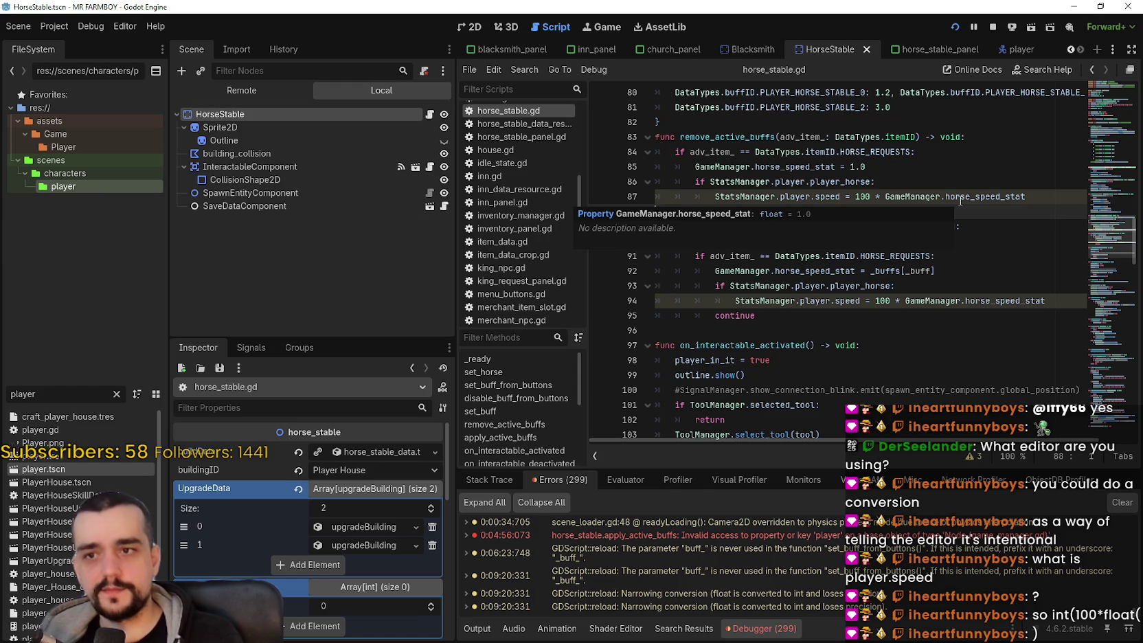
drag(855, 197, 1026, 198)
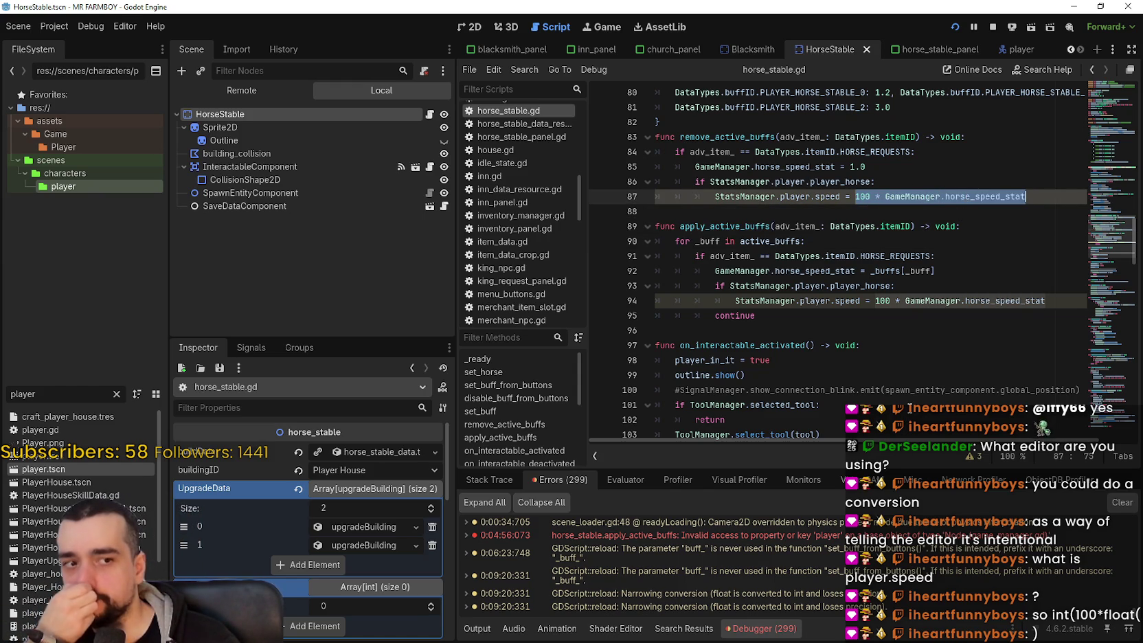
click(857, 196)
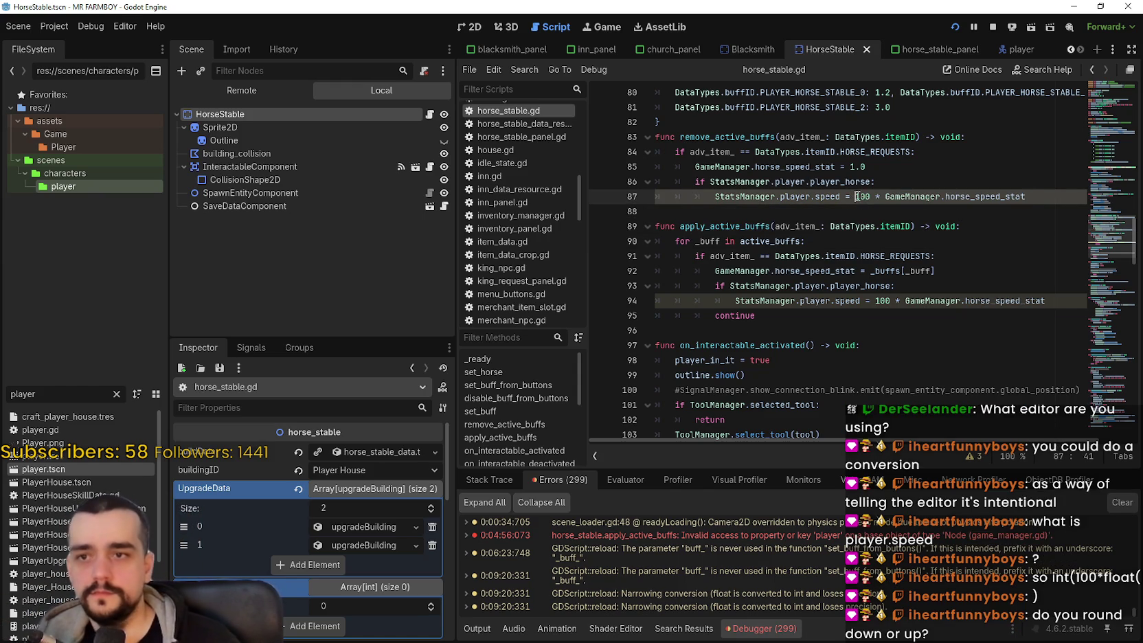
Step: Wrap line 87's speed calculation in int()
text(int()
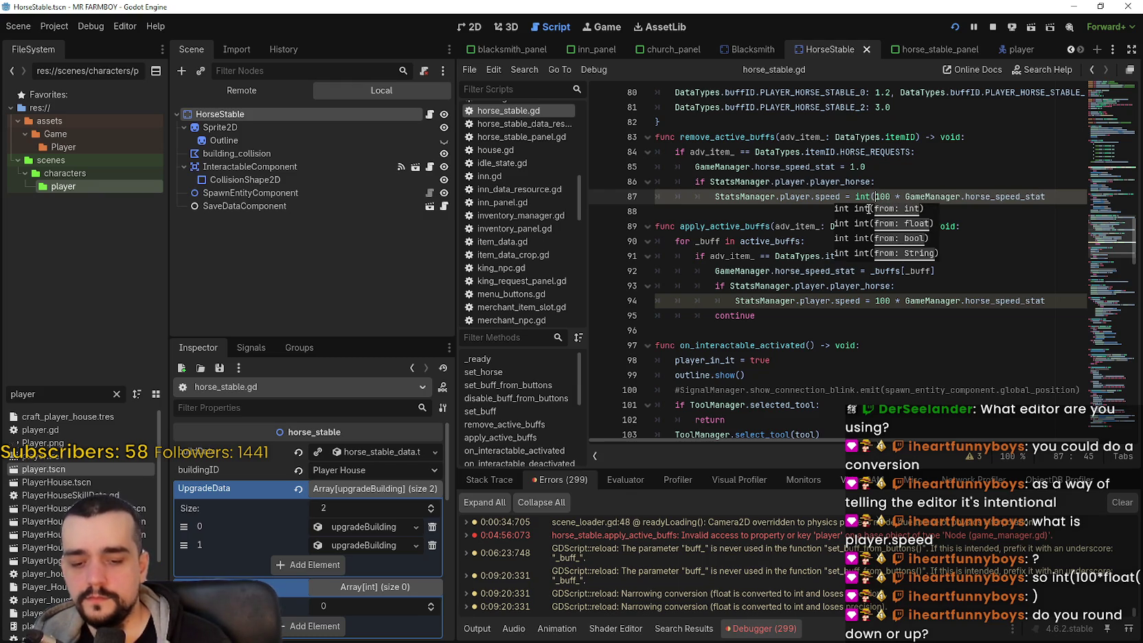
click(1077, 196)
text())
click(979, 226)
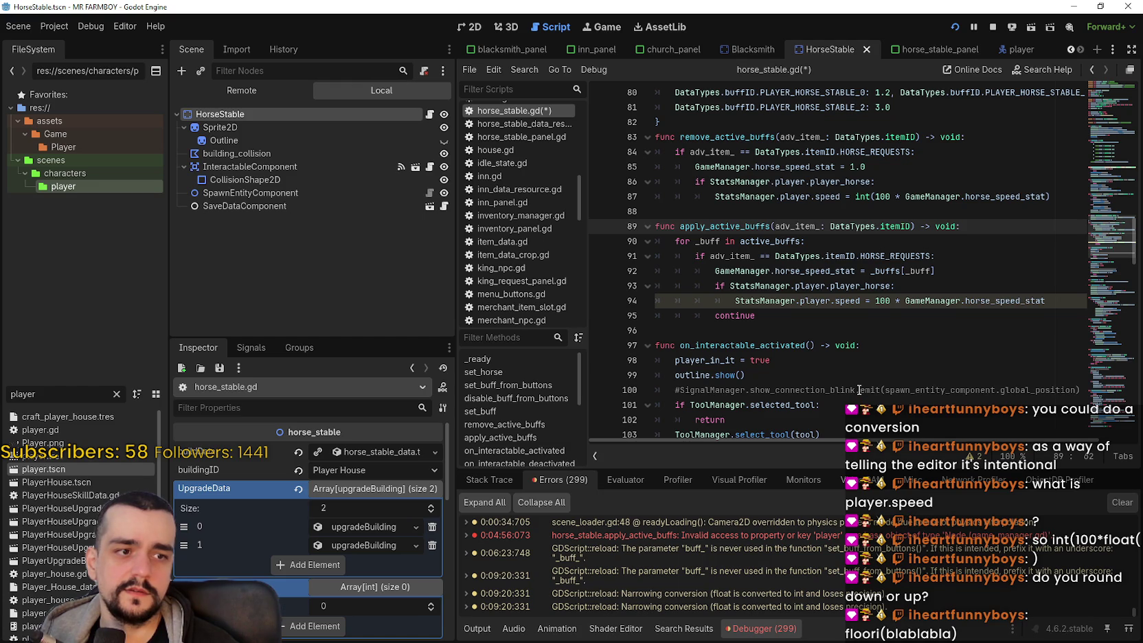
Step: Wrap line 94's speed calculation in int(100 * GameManager.horse_speed_stat)
mouse_move(858, 198)
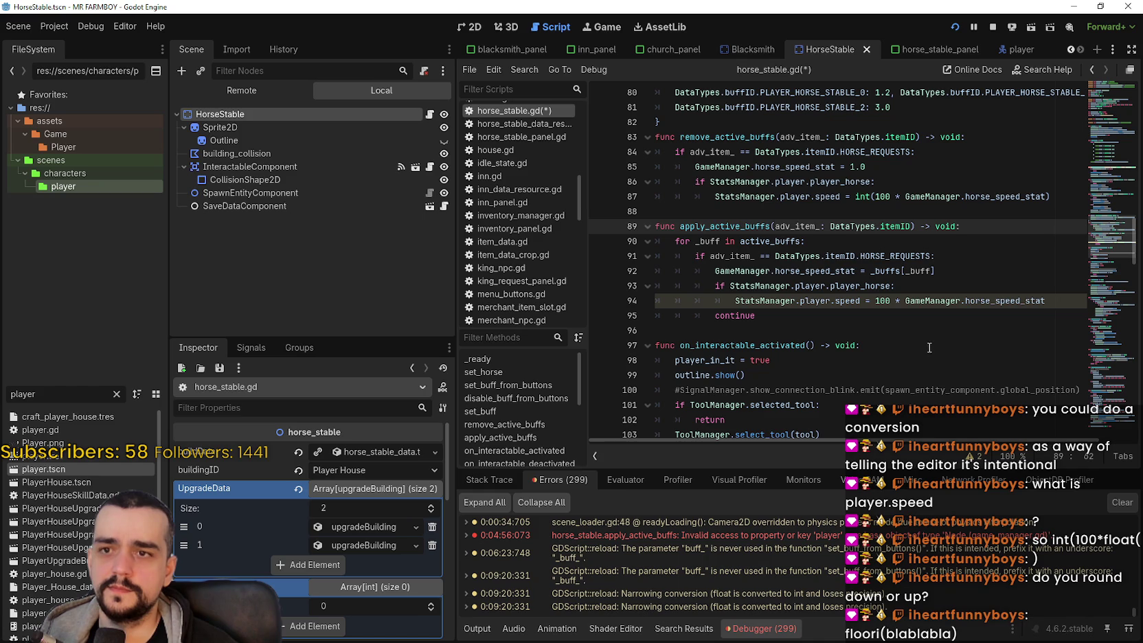
click(869, 301)
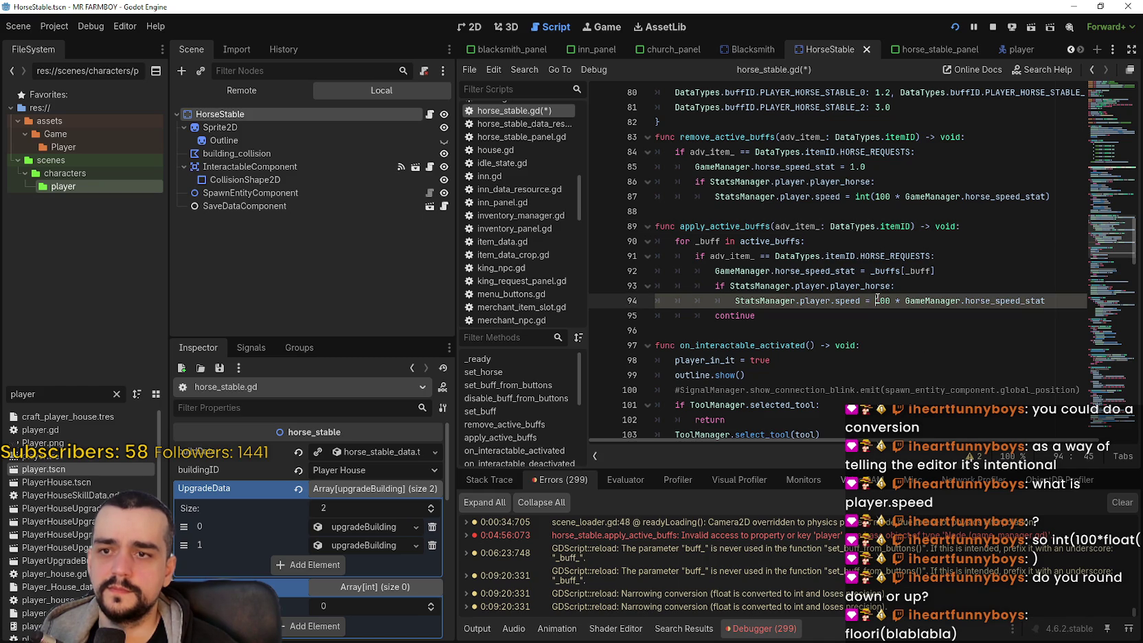
text(int()
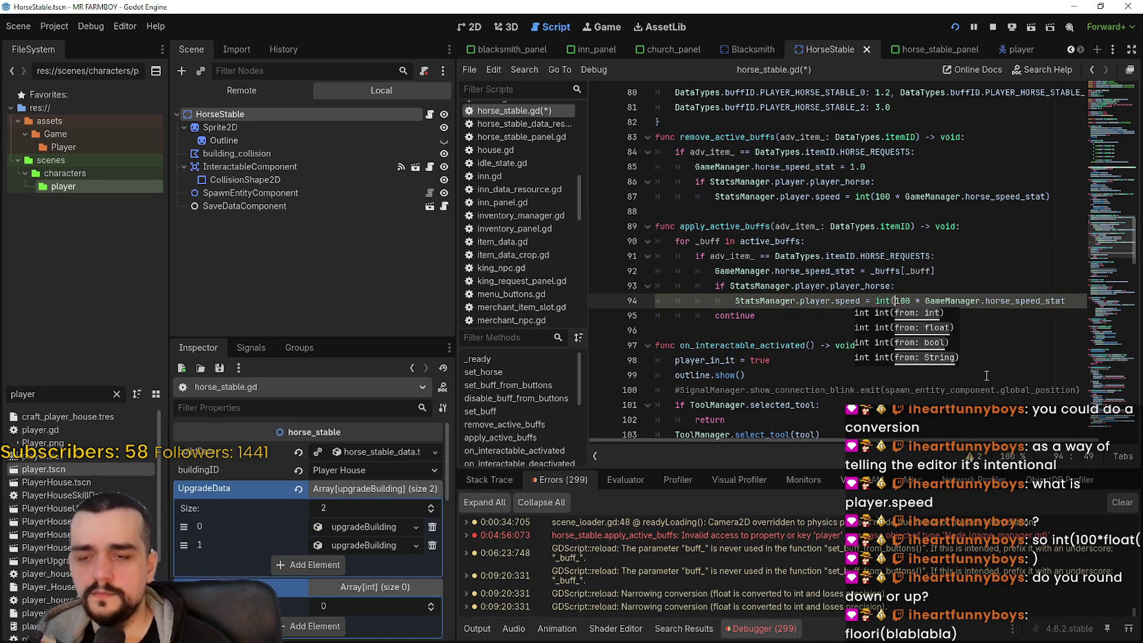
click(1081, 303)
text())
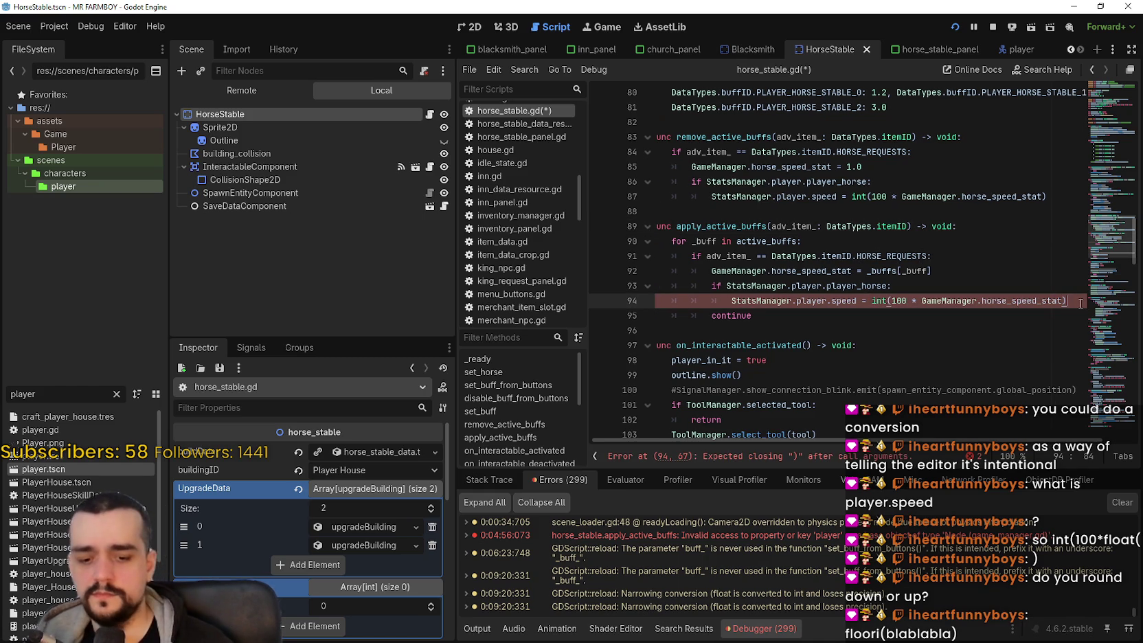
click(906, 255)
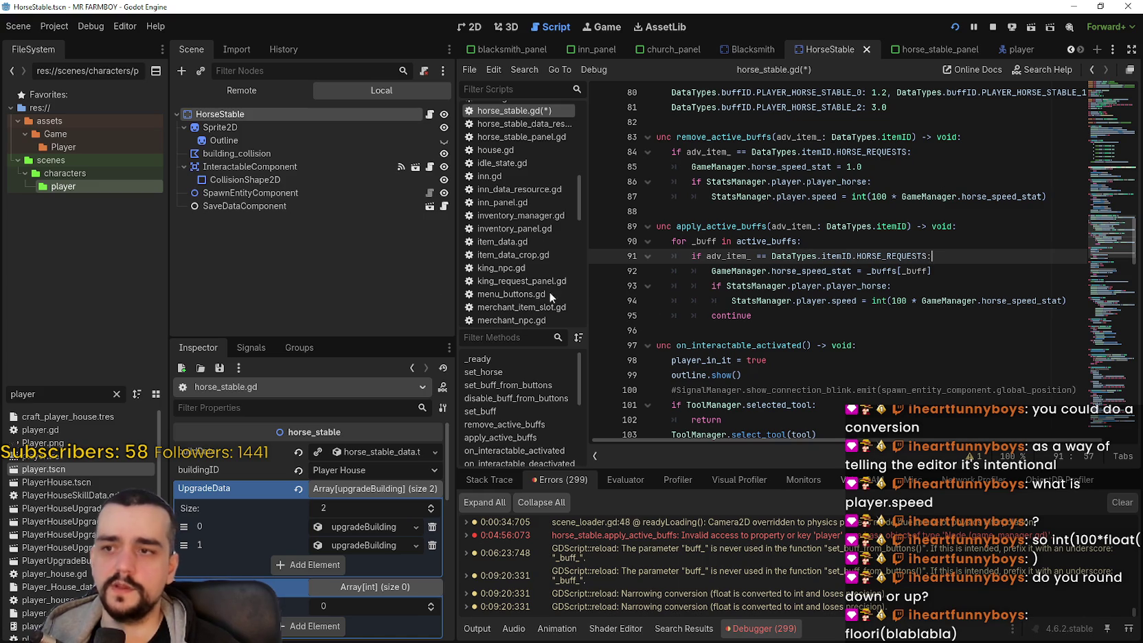
Step: Save horse_stable.gd and widen the Scene dock
drag(456, 298, 376, 298)
key(Up)
key(Up)
key(Up)
key(ctrl+s)
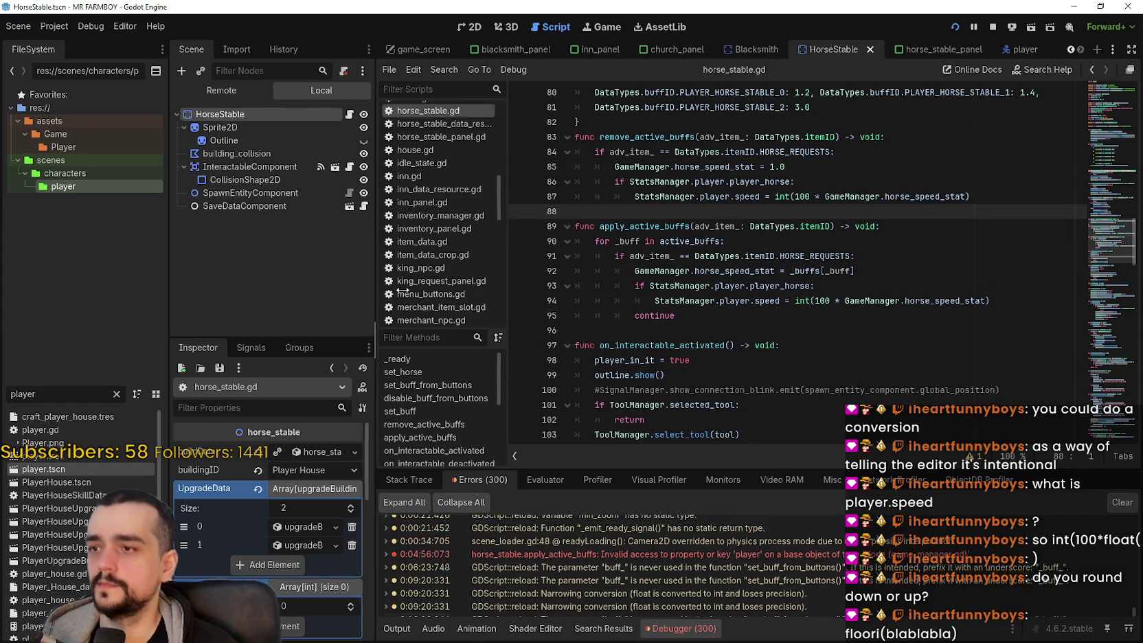
drag(382, 291, 495, 292)
click(314, 90)
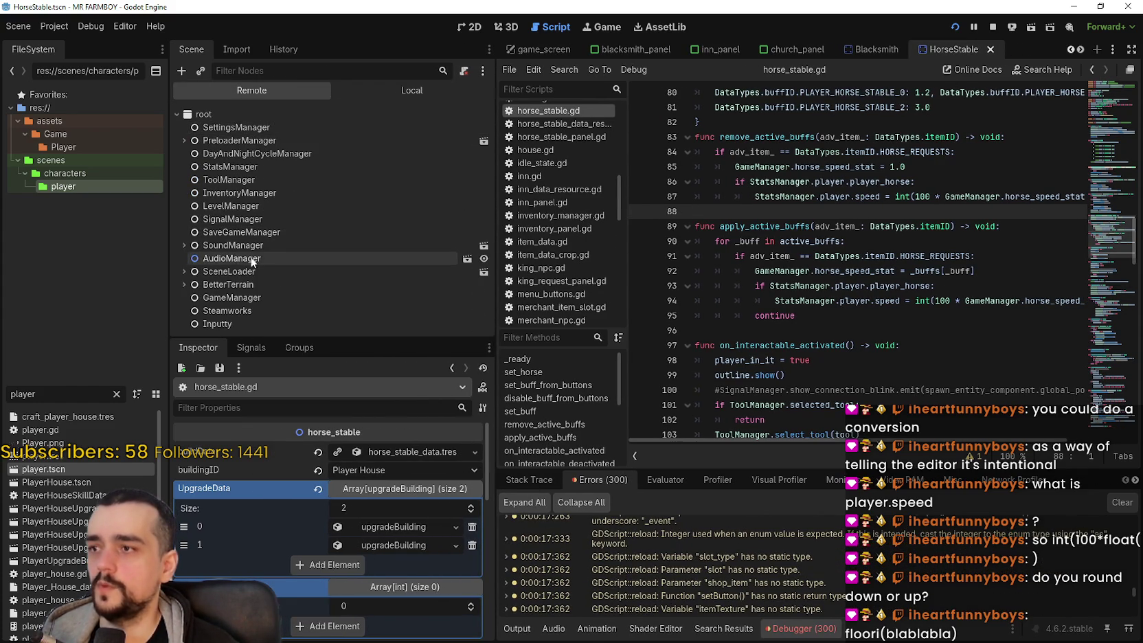
Step: Select the running Player node under SceneLoader in the Remote tree and resume the windowed game
click(183, 271)
scroll(190, 268, down, 3)
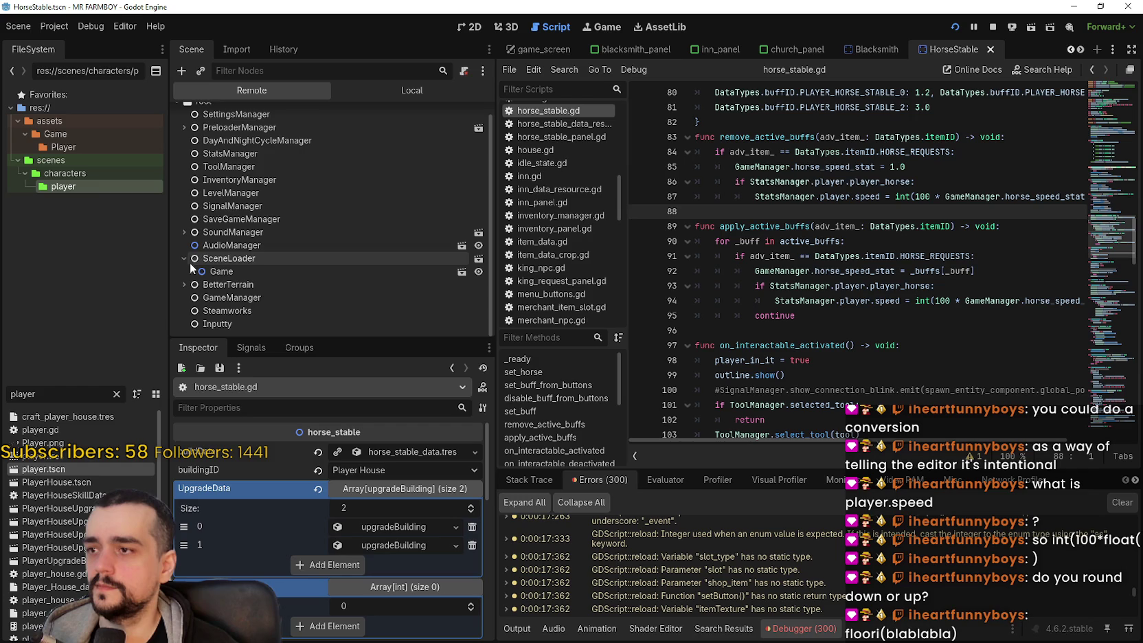
click(230, 255)
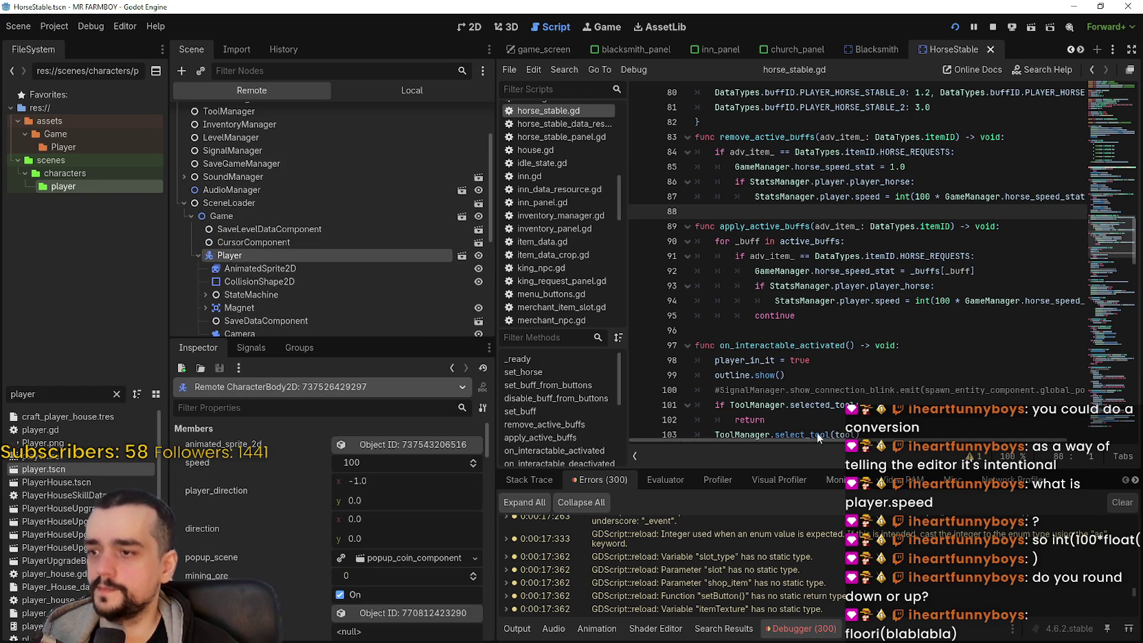
key(alt+Tab)
click(1101, 6)
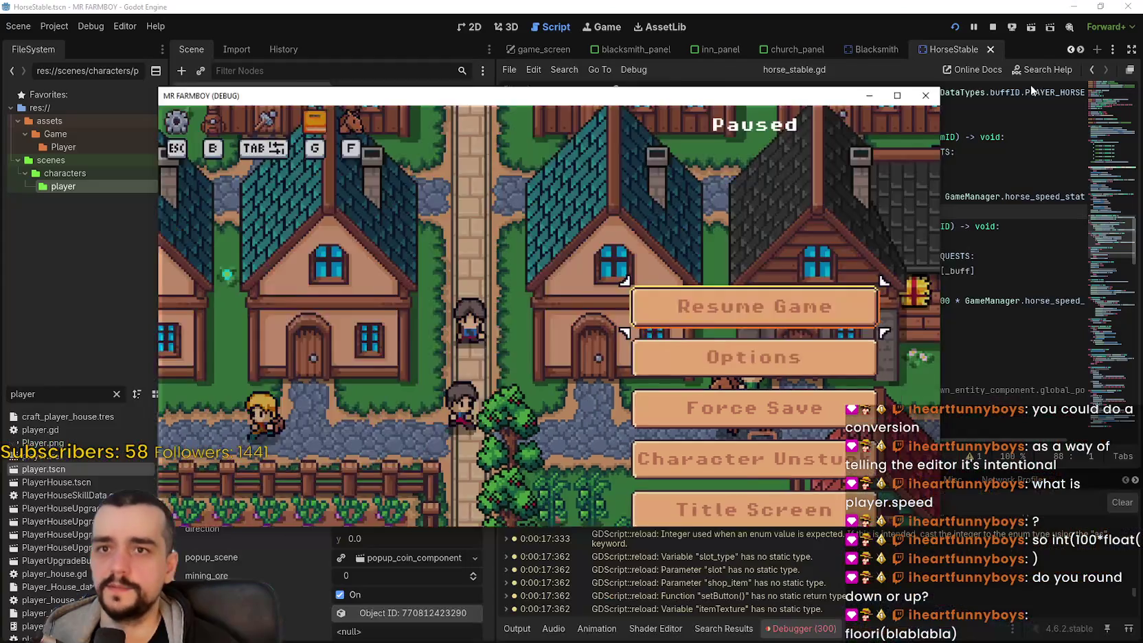
key(Escape)
drag(532, 117, 750, 88)
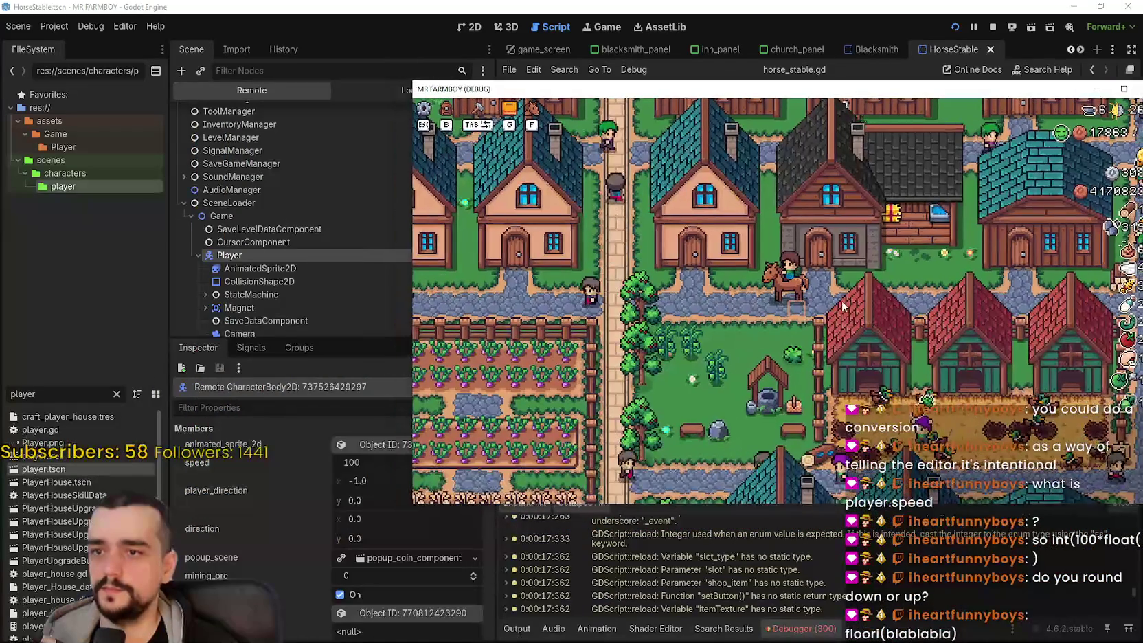
Step: Ride to the Horse Stable and buy the third upgrade, raising player speed to 300
key(a)
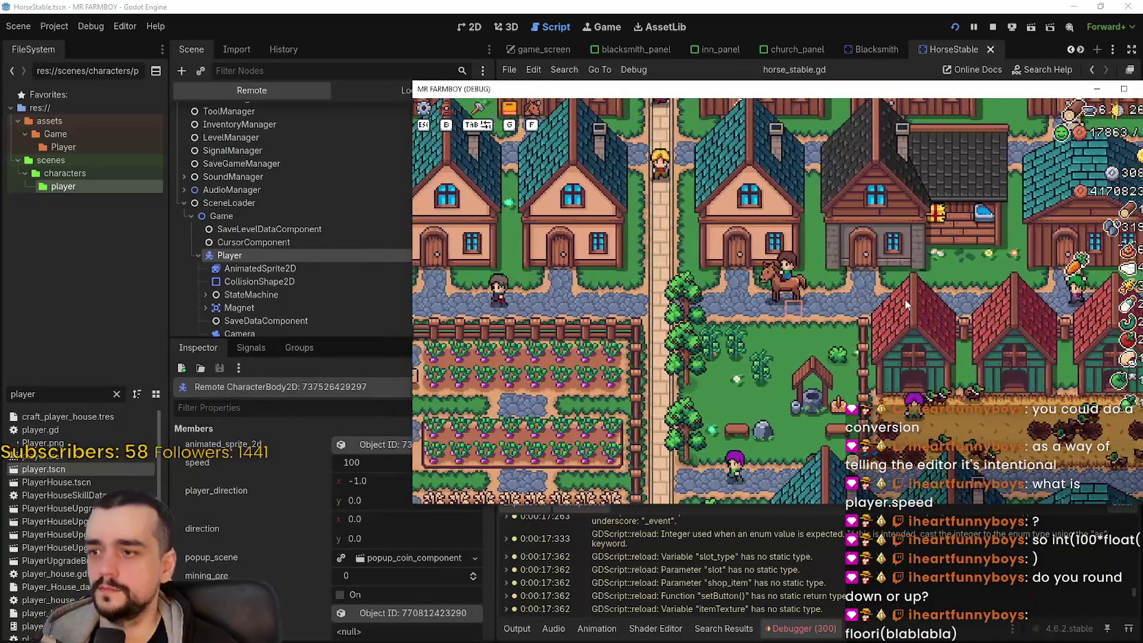
key(d)
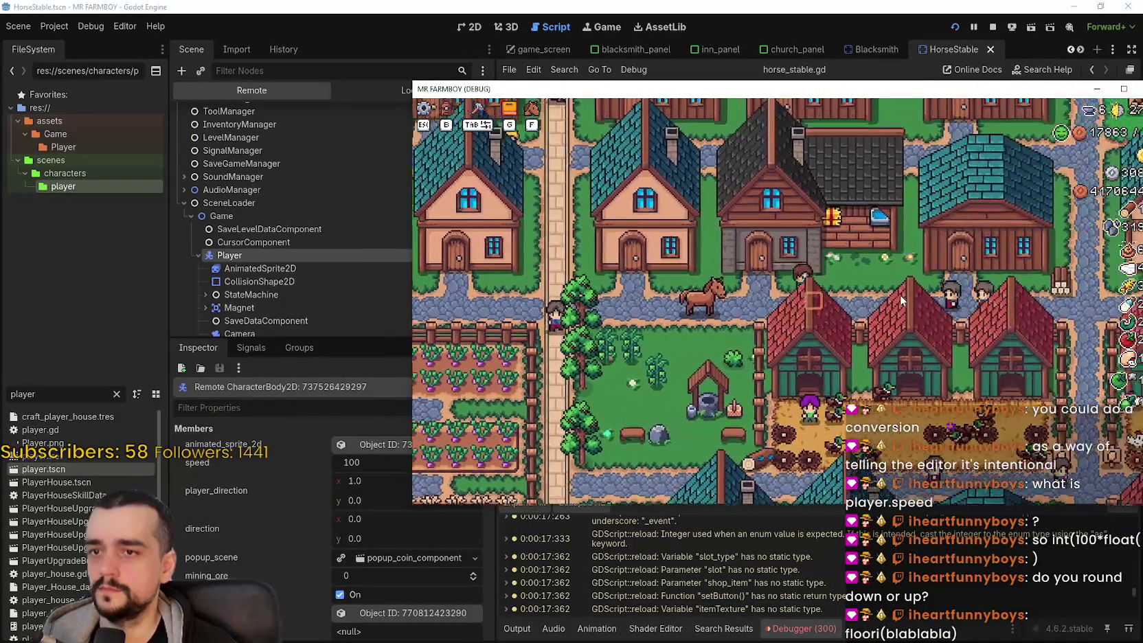
key(a)
right_click(893, 290)
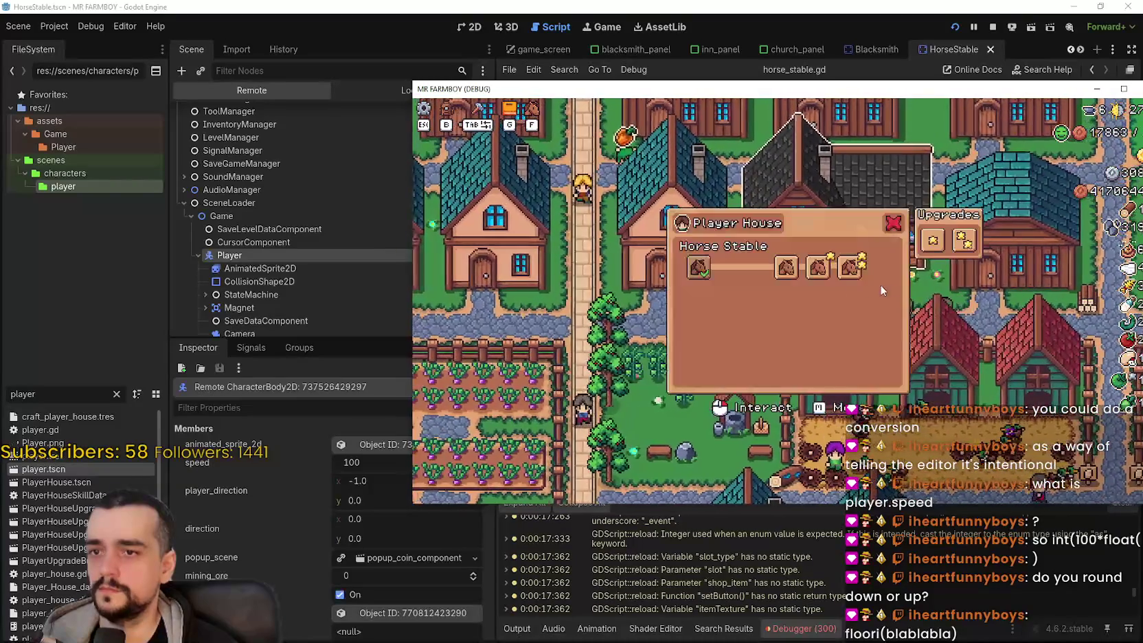
key(d)
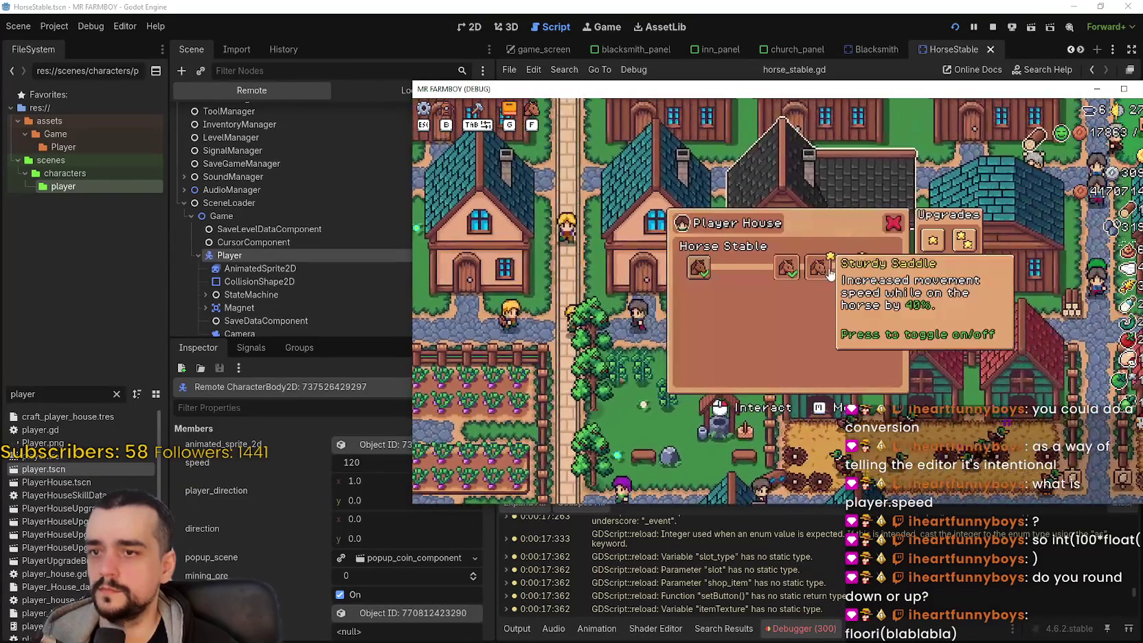
click(818, 267)
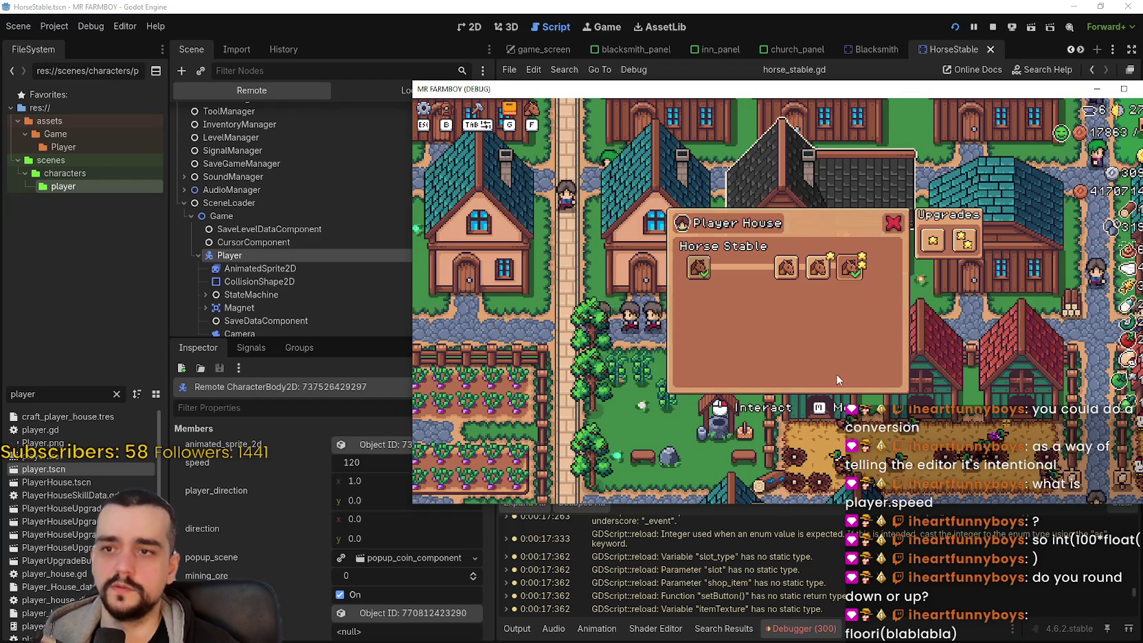
key(a)
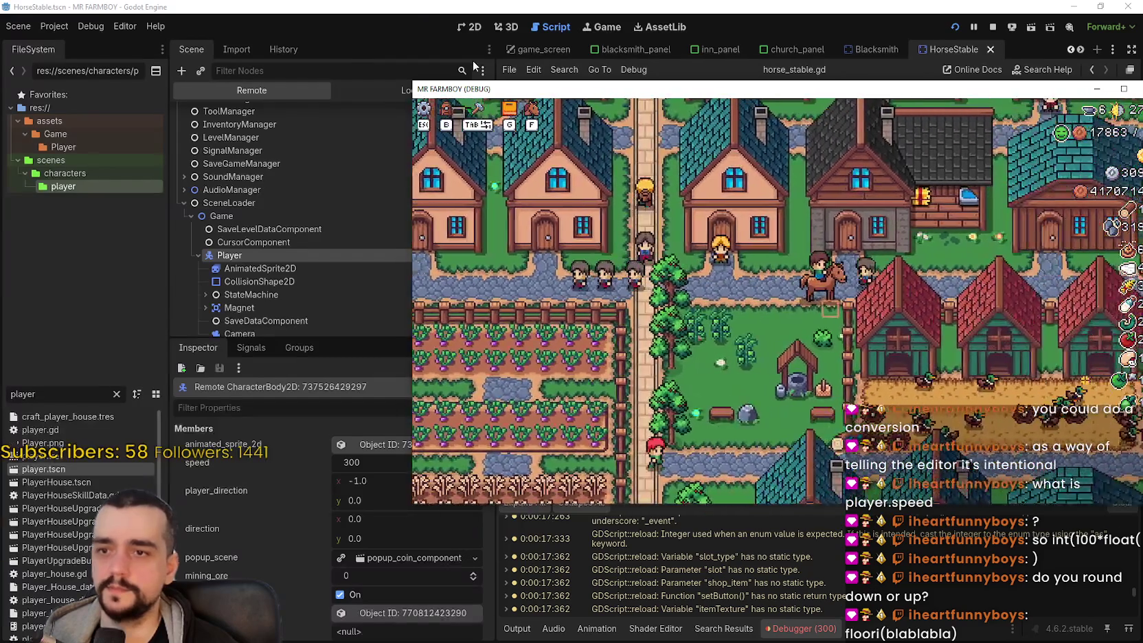
click(974, 26)
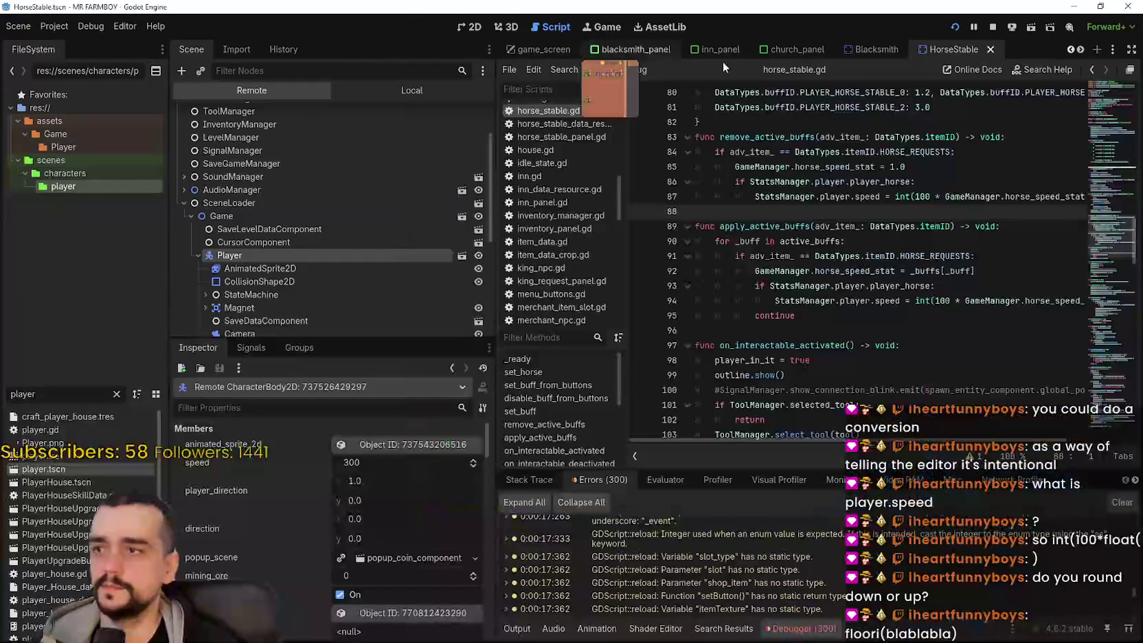
Step: Stop the game and open horse_stable_panel.tscn in the 2D workspace
click(992, 28)
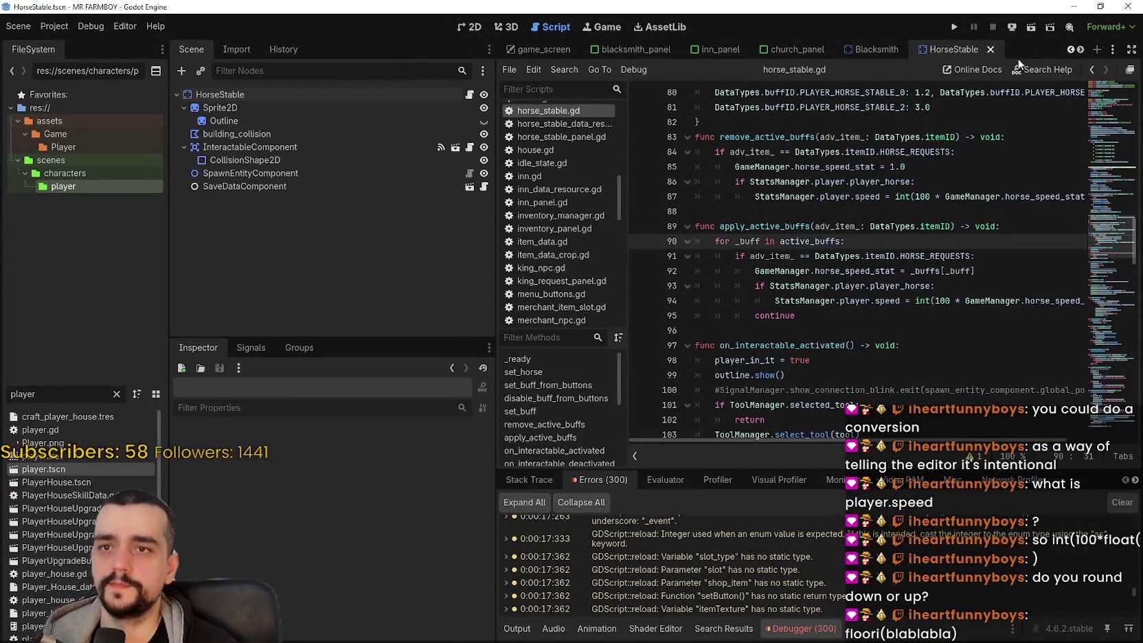
click(471, 29)
scroll(707, 295, down, 2)
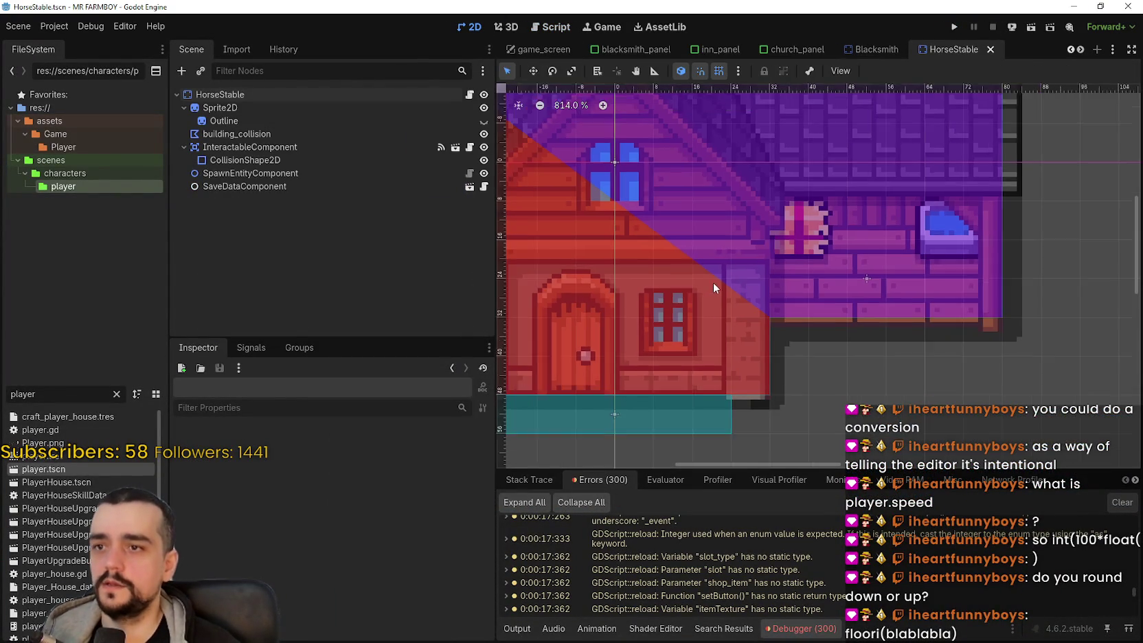
scroll(714, 278, down, 3)
scroll(863, 228, down, 3)
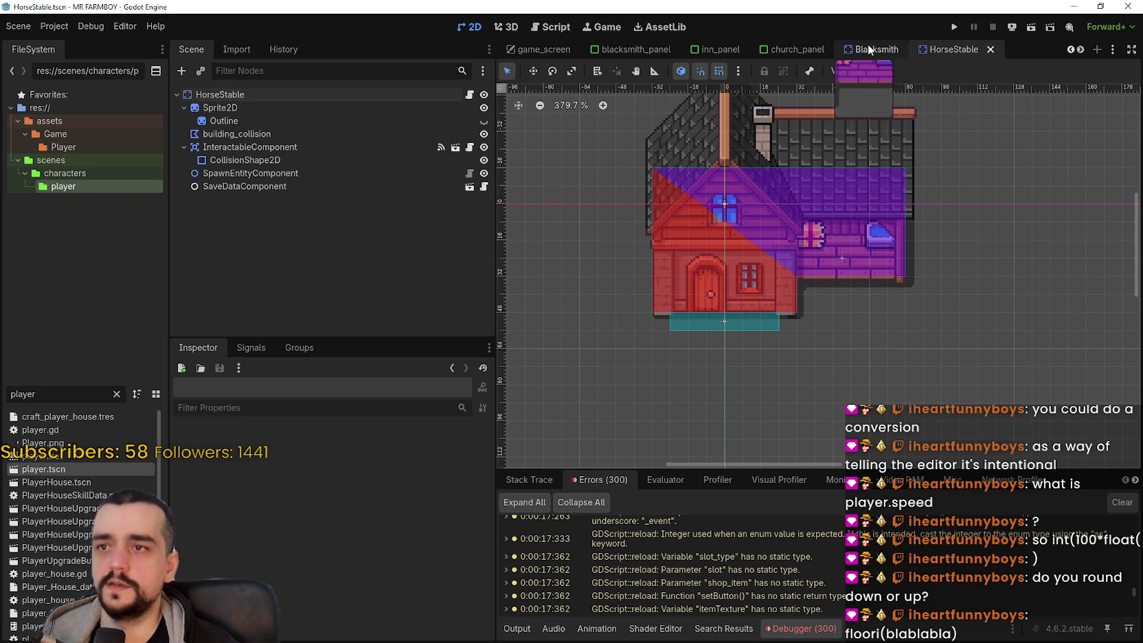
double_click(1081, 49)
click(867, 50)
scroll(742, 347, up, 2)
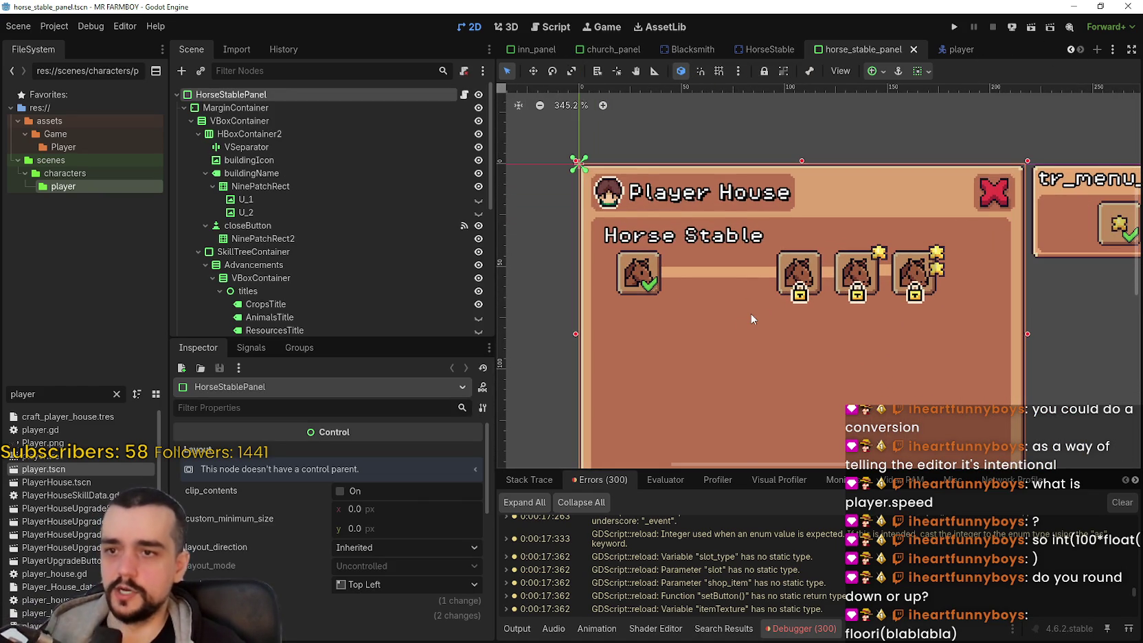
scroll(295, 275, down, 10)
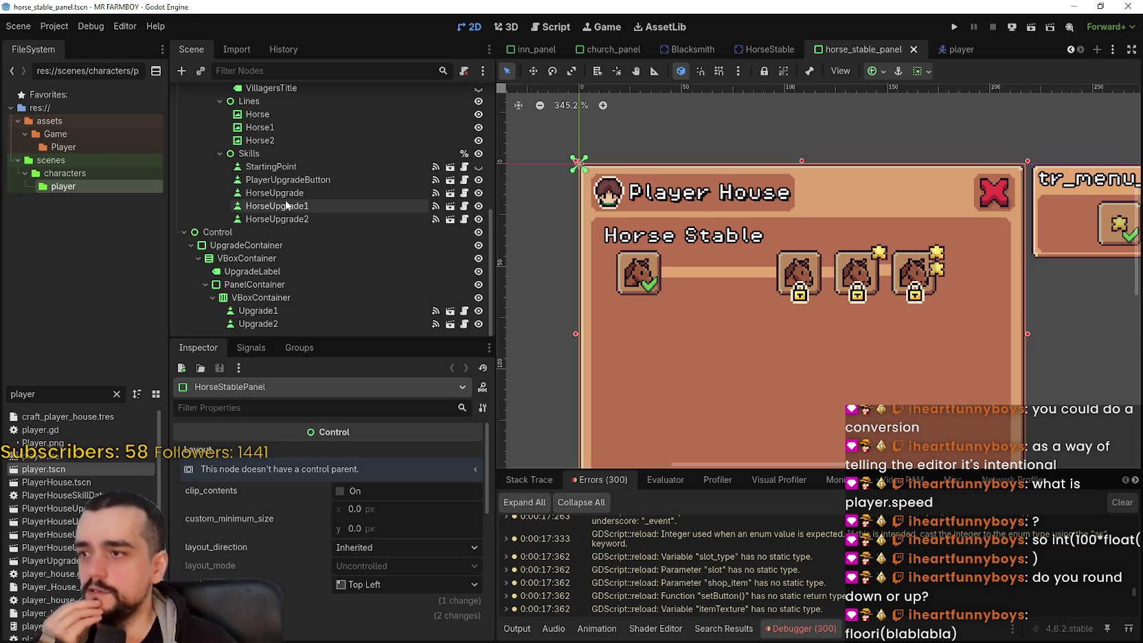
click(287, 205)
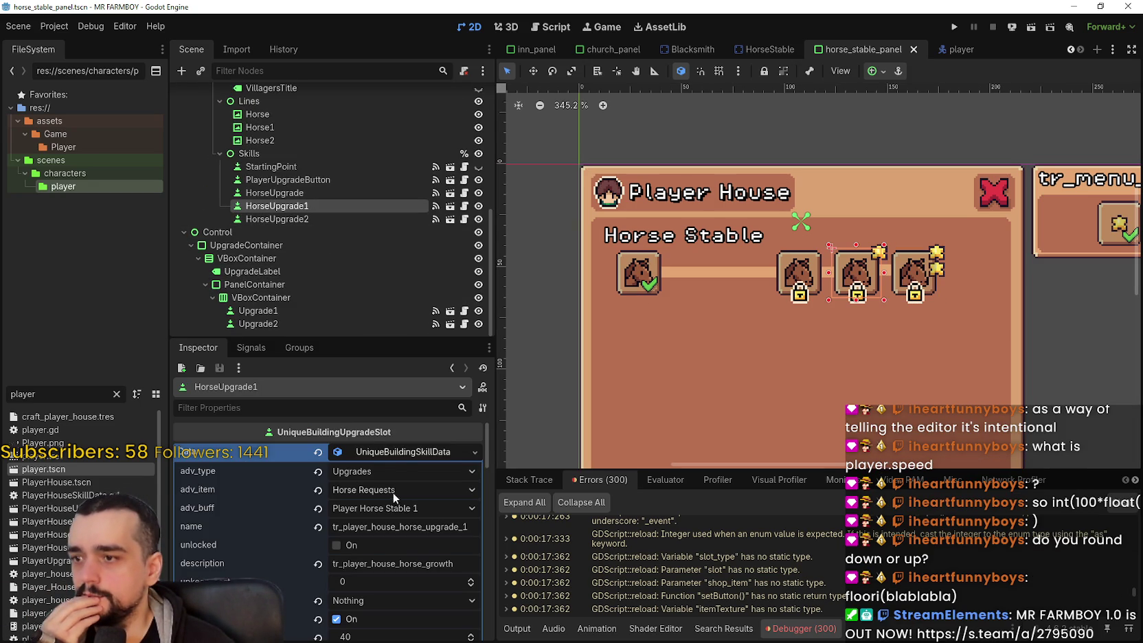
click(400, 451)
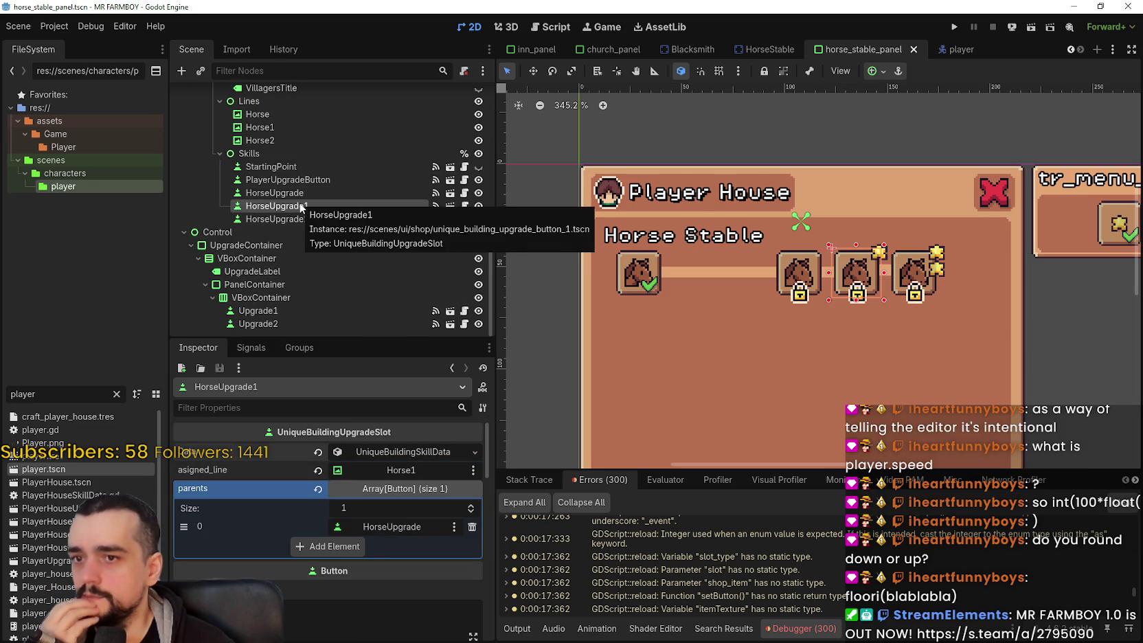
click(308, 193)
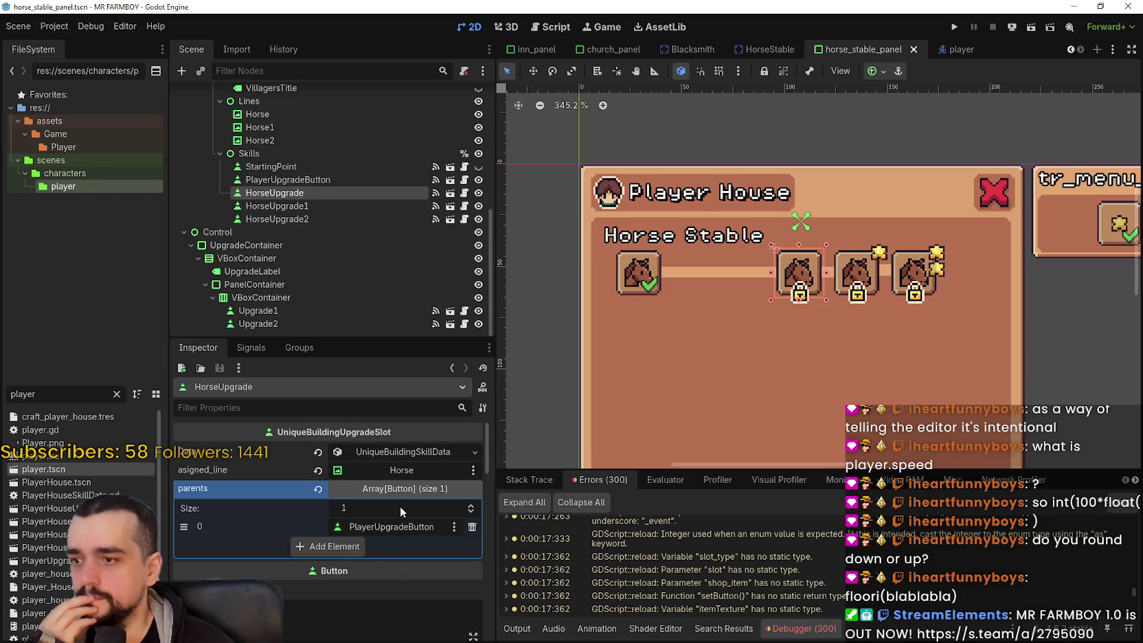
Step: Rename the PlayerUpgradeButton node to HorseUnlock in the Scene dock and save
click(332, 177)
click(329, 181)
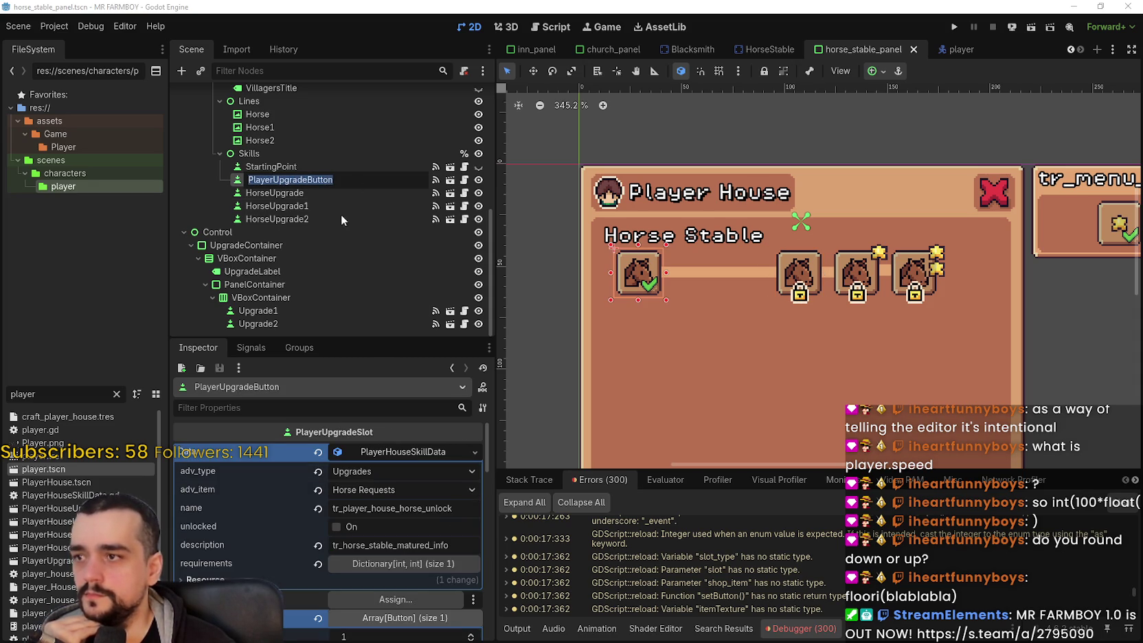
text(HorseU)
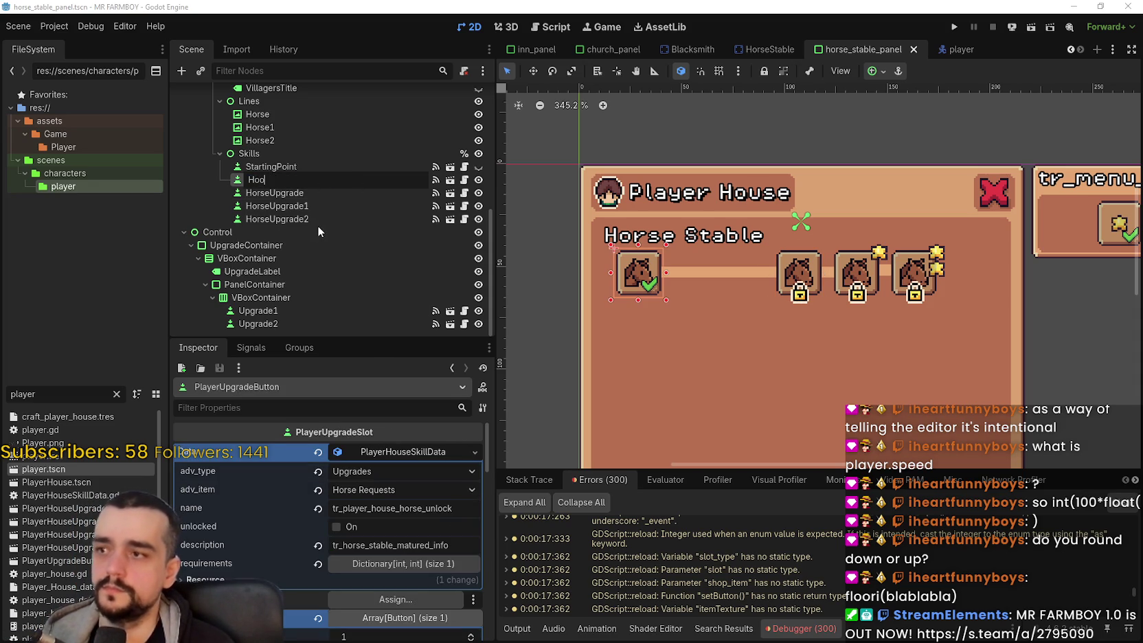
text(nlock)
key(Return)
key(ctrl+s)
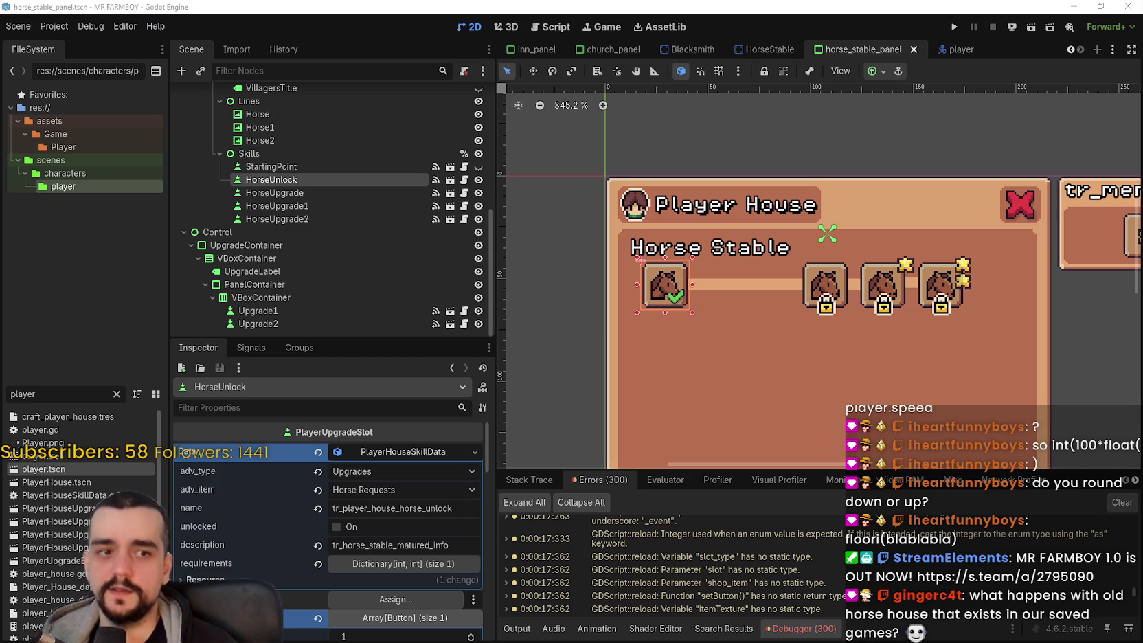
Step: Review the panel layout, save the scene again, and select the HorseUpgrade slot
scroll(819, 327, down, 1)
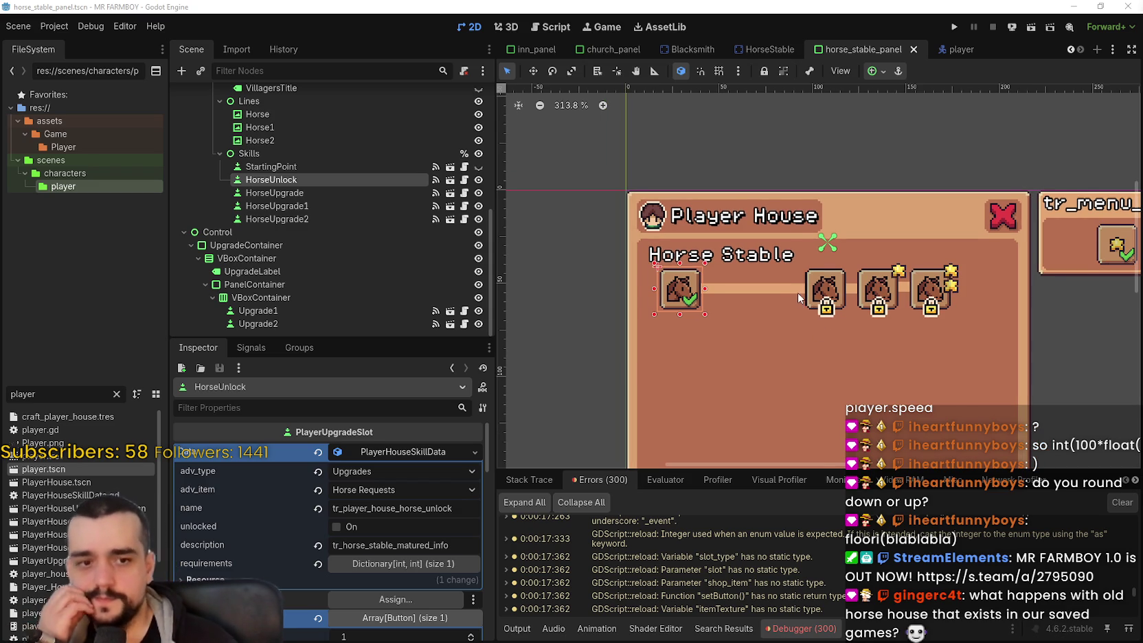
scroll(779, 292, up, 2)
scroll(833, 320, up, 1)
scroll(806, 309, down, 2)
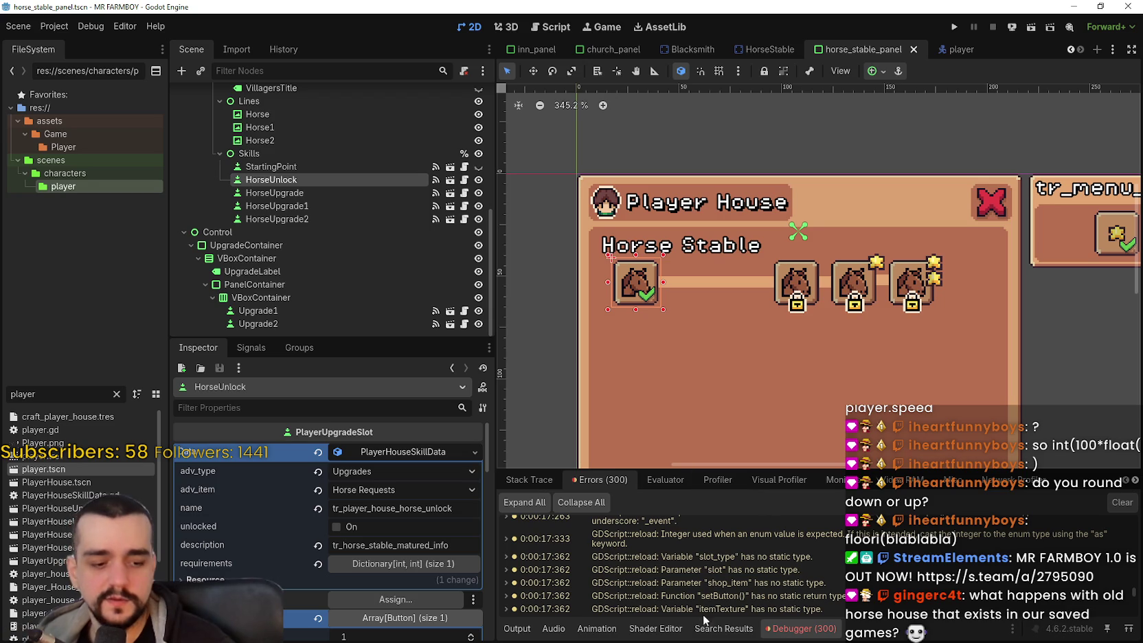
scroll(771, 275, down, 1)
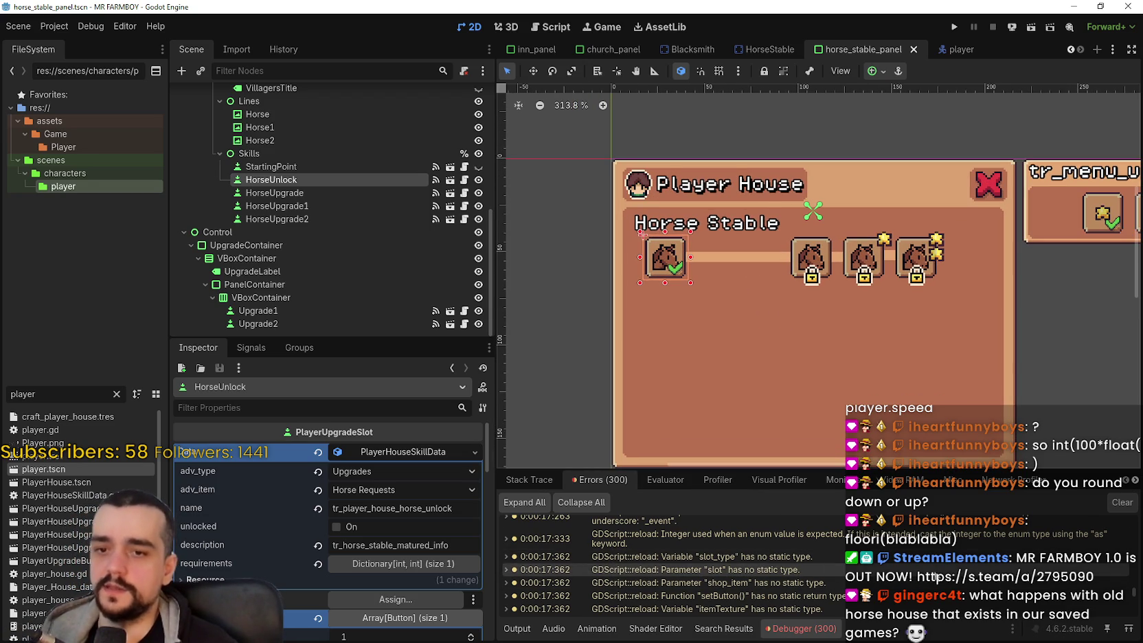
key(ctrl+s)
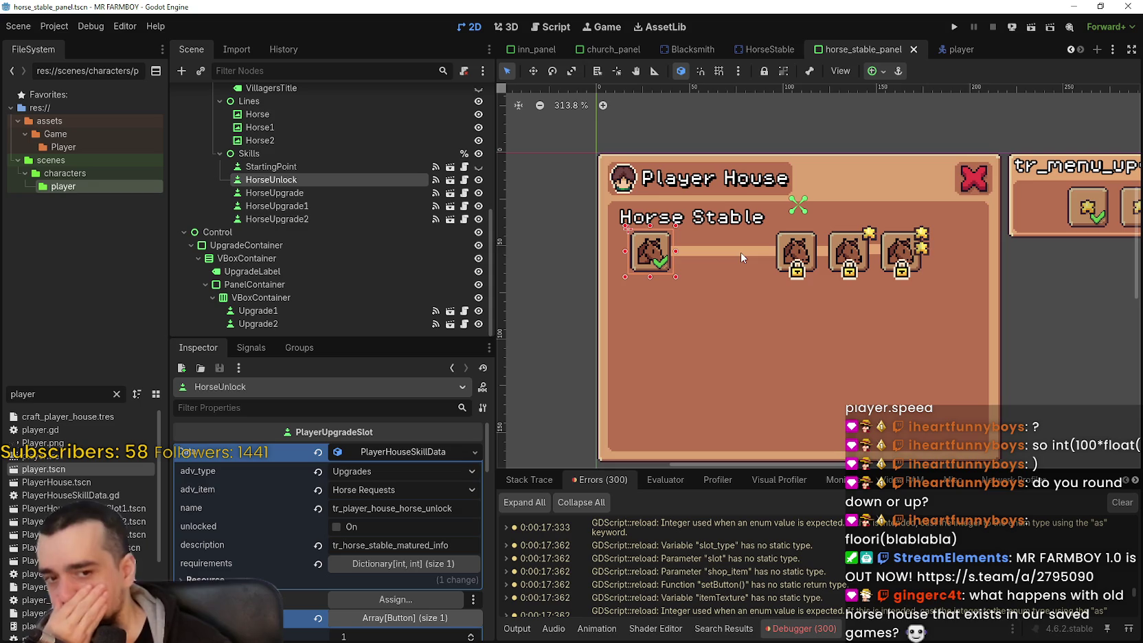
scroll(776, 253, up, 2)
click(779, 252)
scroll(779, 252, up, 2)
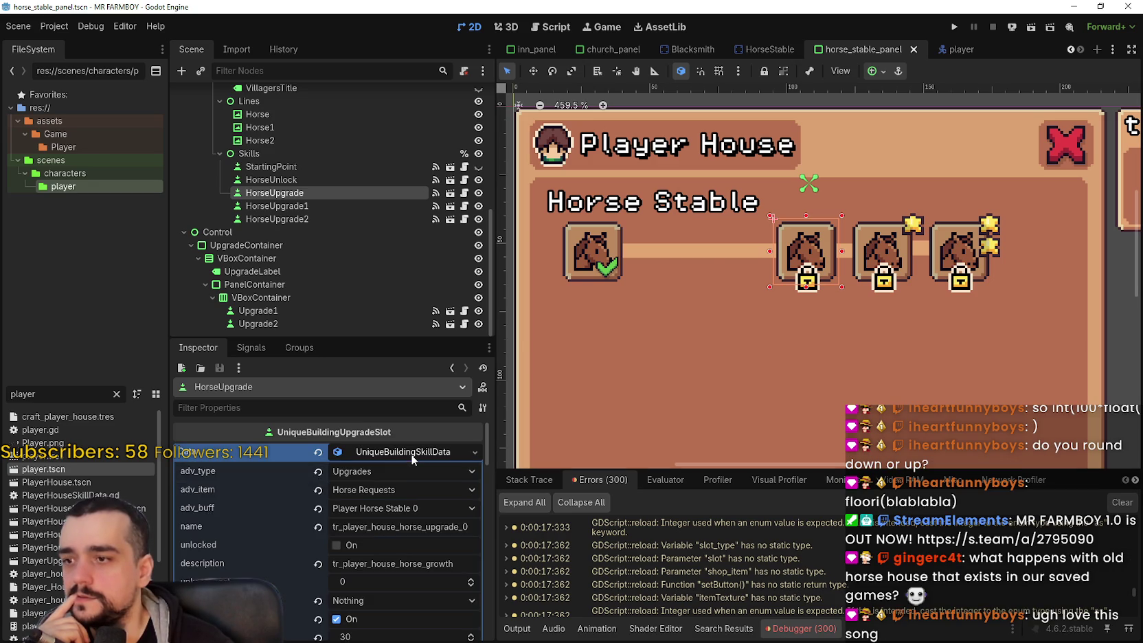
Step: Bring the Chrome window playing Stairway to Heaven on YouTube Music to the front
scroll(792, 258, down, 1)
scroll(793, 258, up, 1)
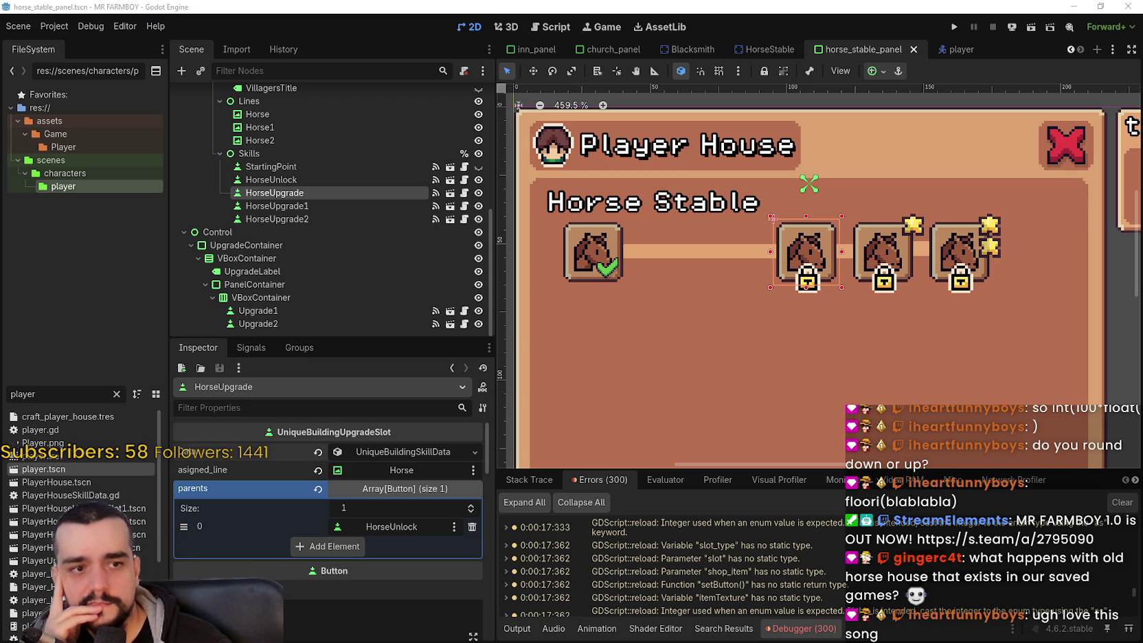
key(alt+Tab)
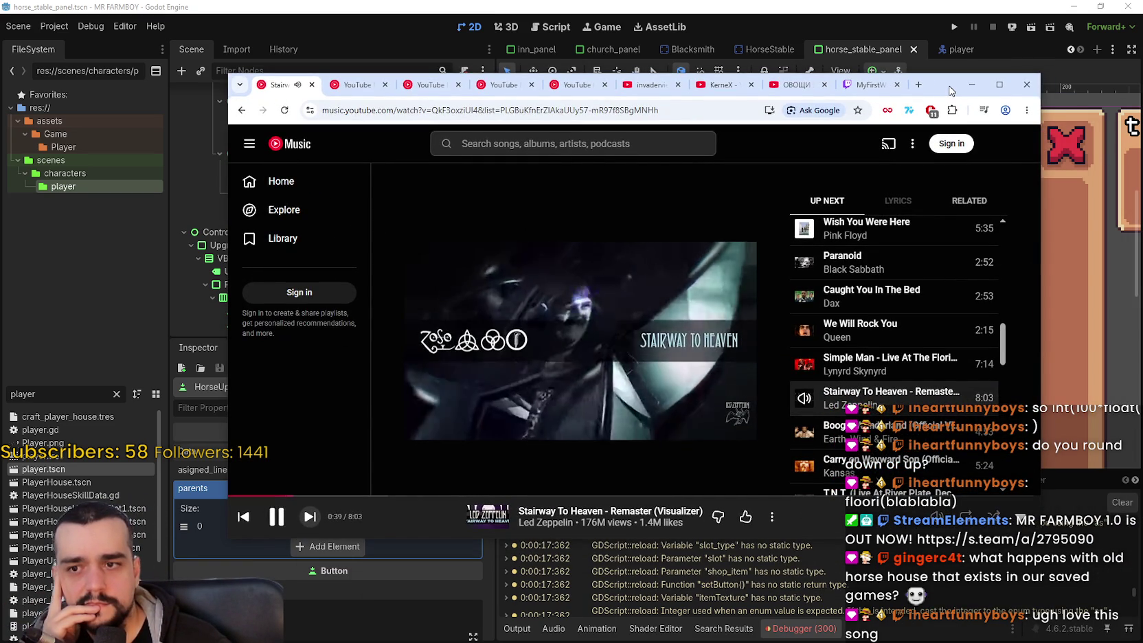
Step: Replay Stairway to Heaven from about 0:07 and hide the YouTube Music window again
click(370, 495)
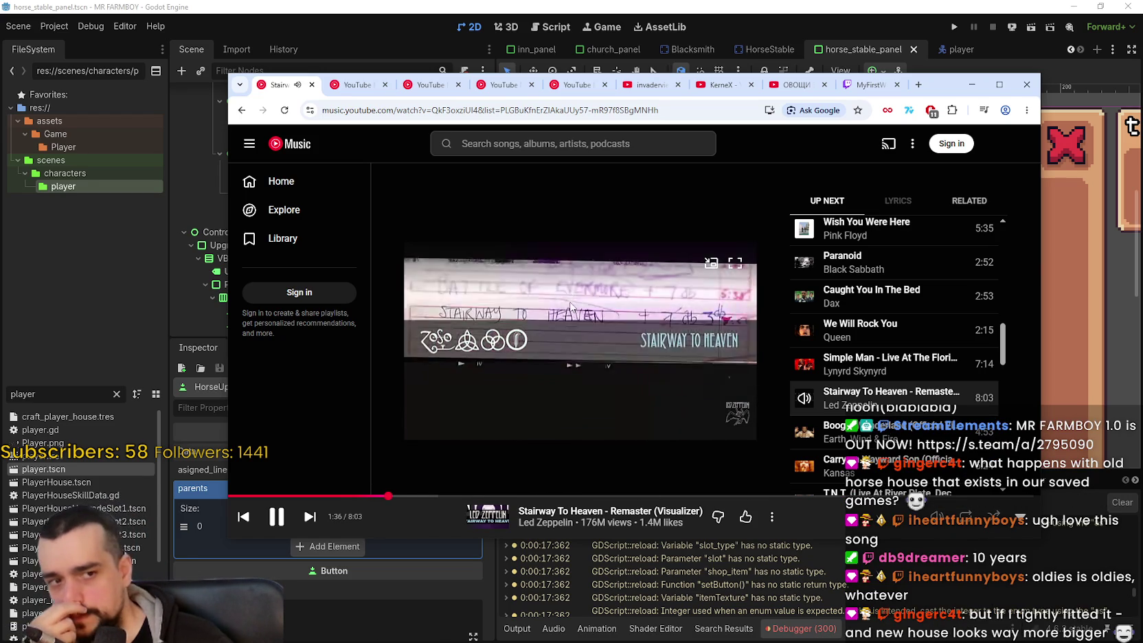
click(971, 84)
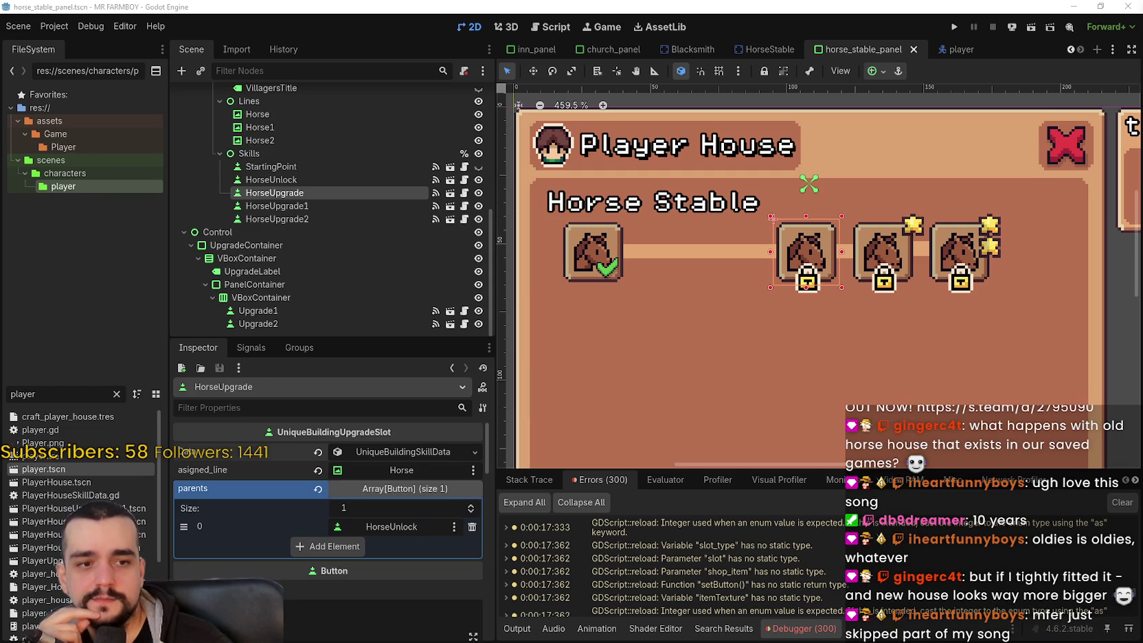
key(alt+Tab)
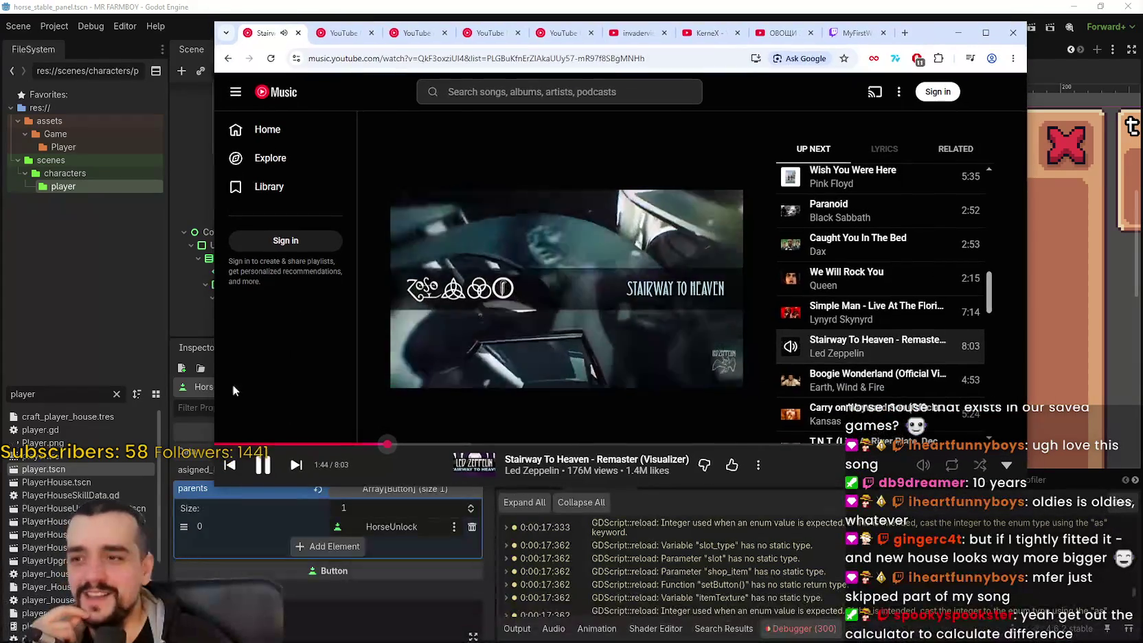
click(226, 444)
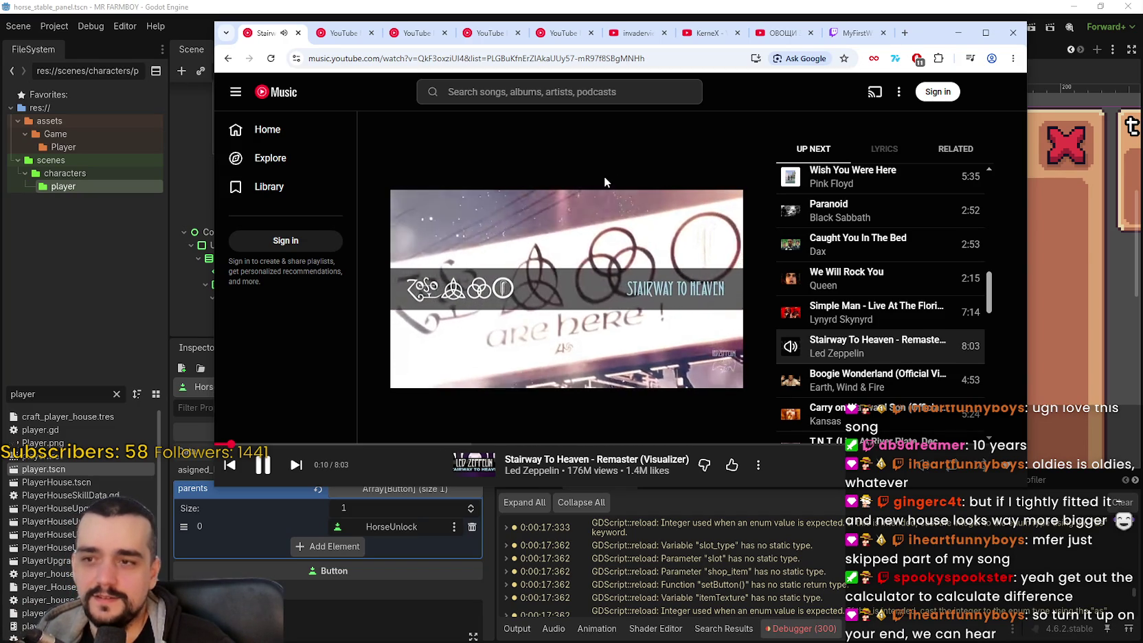
click(958, 32)
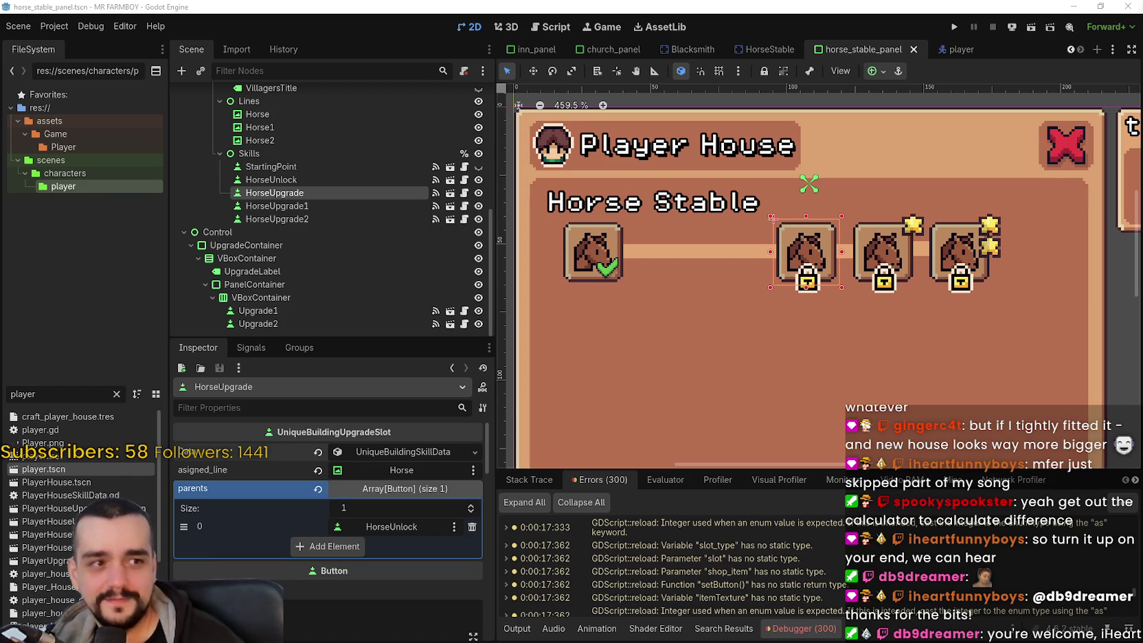
Step: Zoom around the Horse Stable slots and switch the canvas to the Move tool (W)
scroll(806, 270, down, 1)
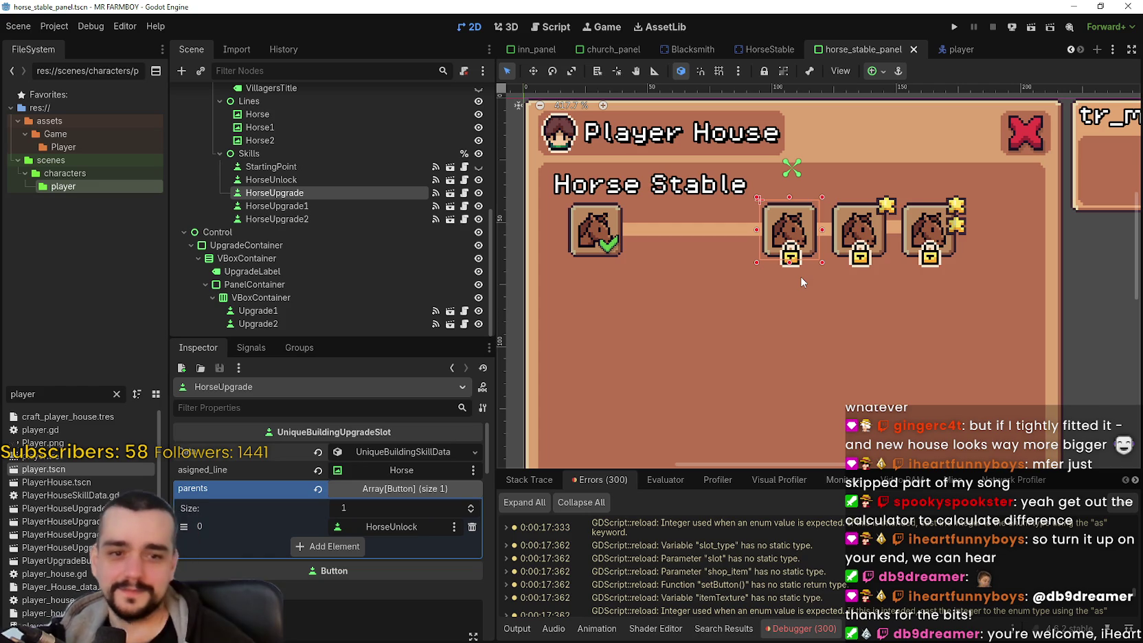
scroll(687, 313, up, 1)
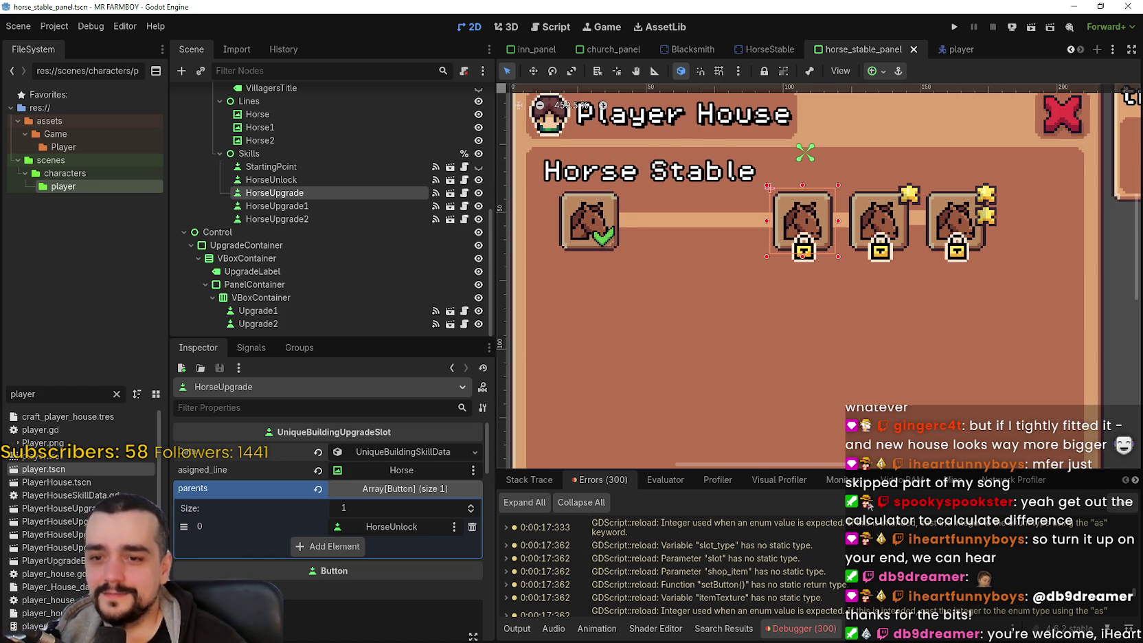
scroll(852, 378, down, 2)
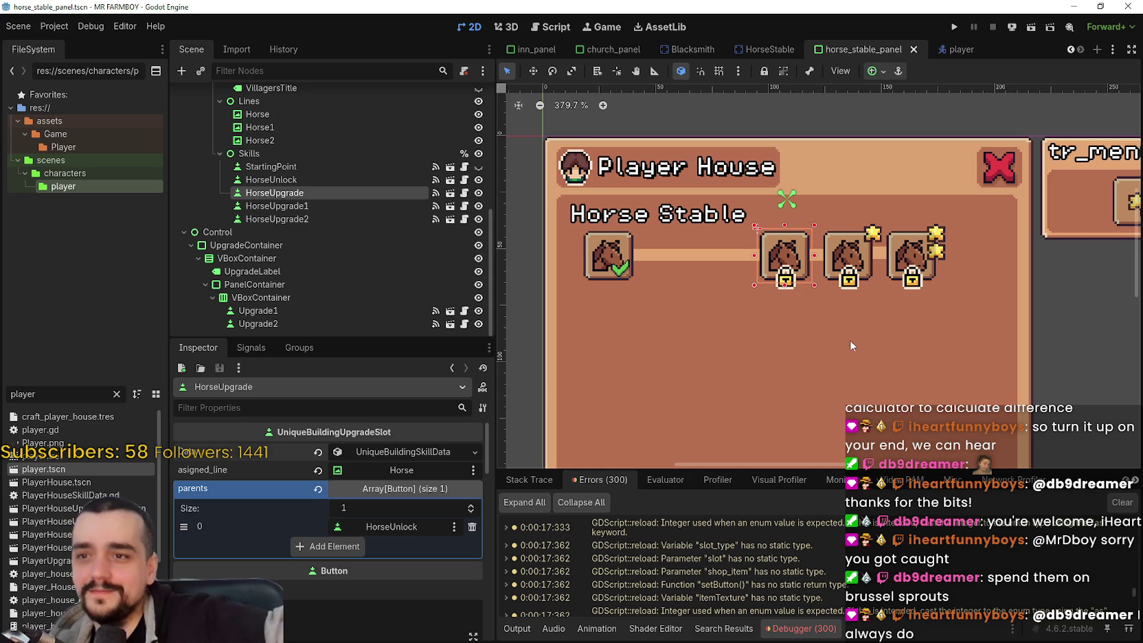
scroll(807, 313, up, 2)
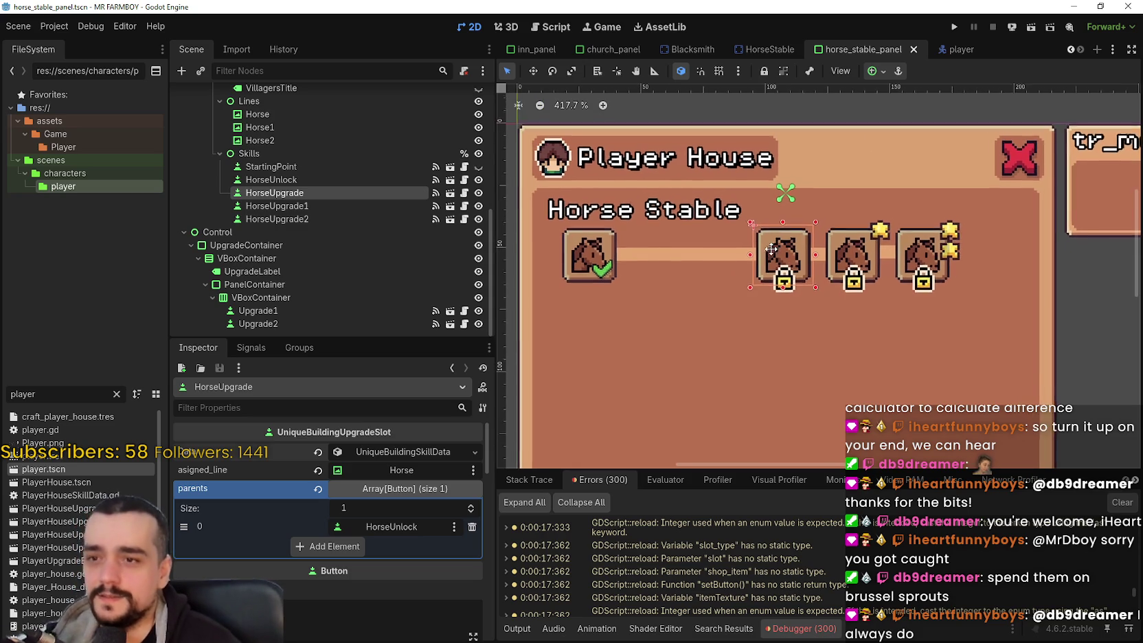
scroll(789, 273, up, 1)
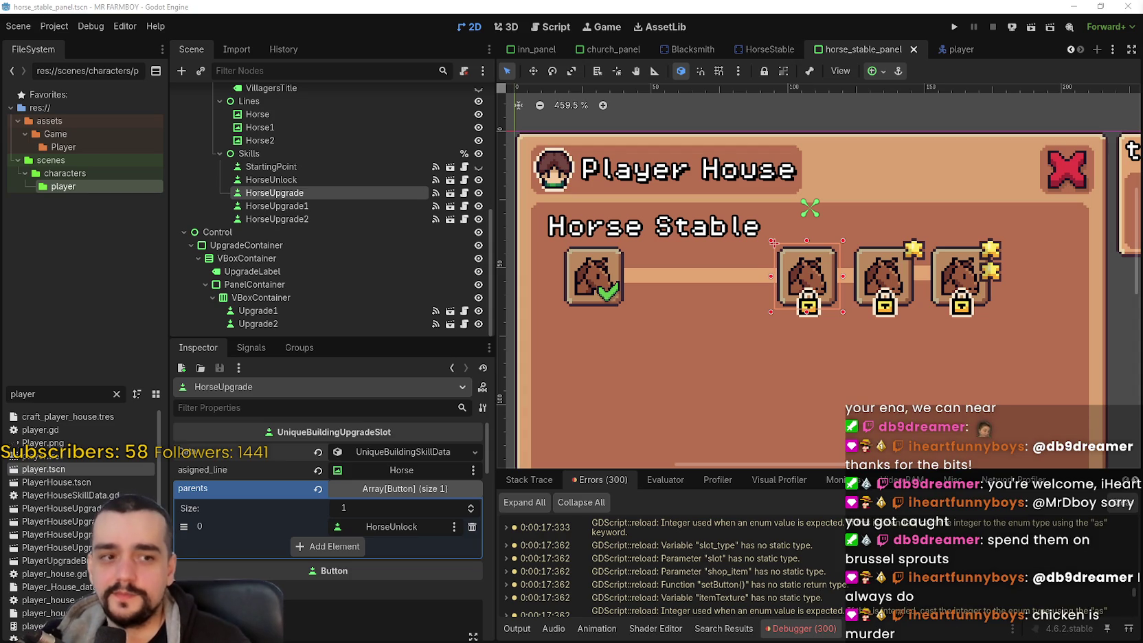
scroll(879, 333, down, 1)
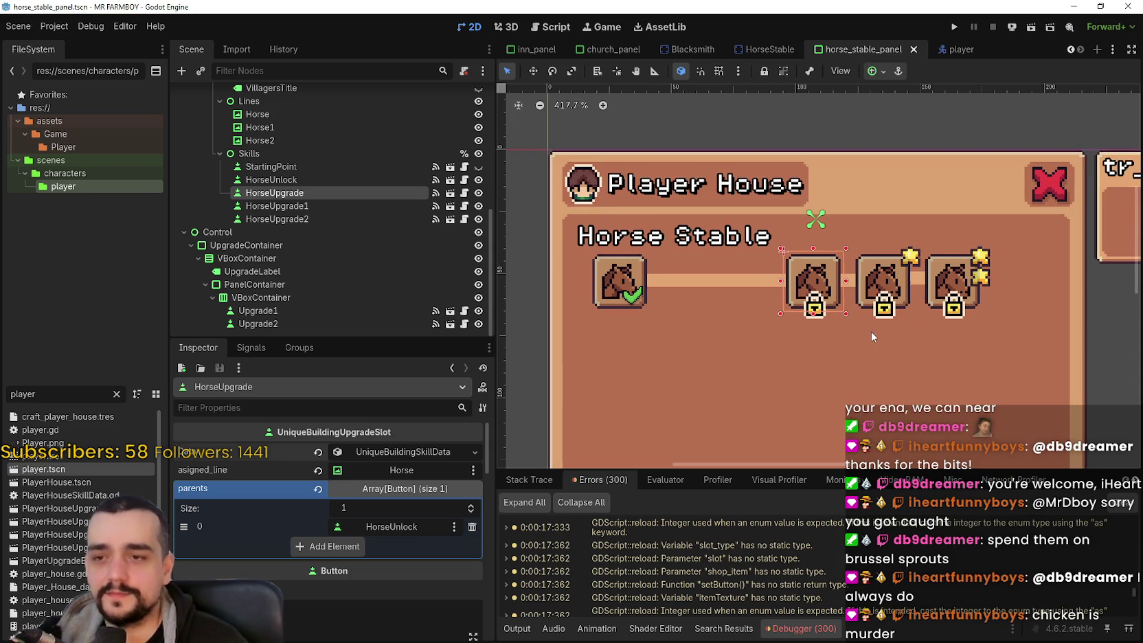
scroll(813, 297, up, 3)
scroll(804, 289, down, 3)
scroll(790, 278, up, 1)
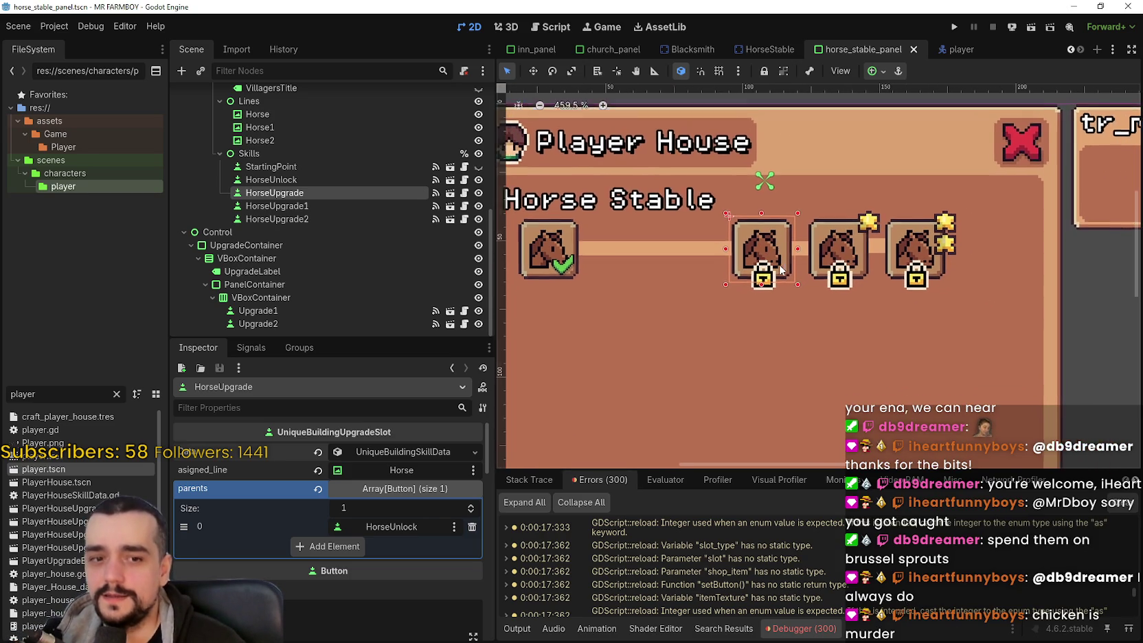
scroll(781, 269, up, 2)
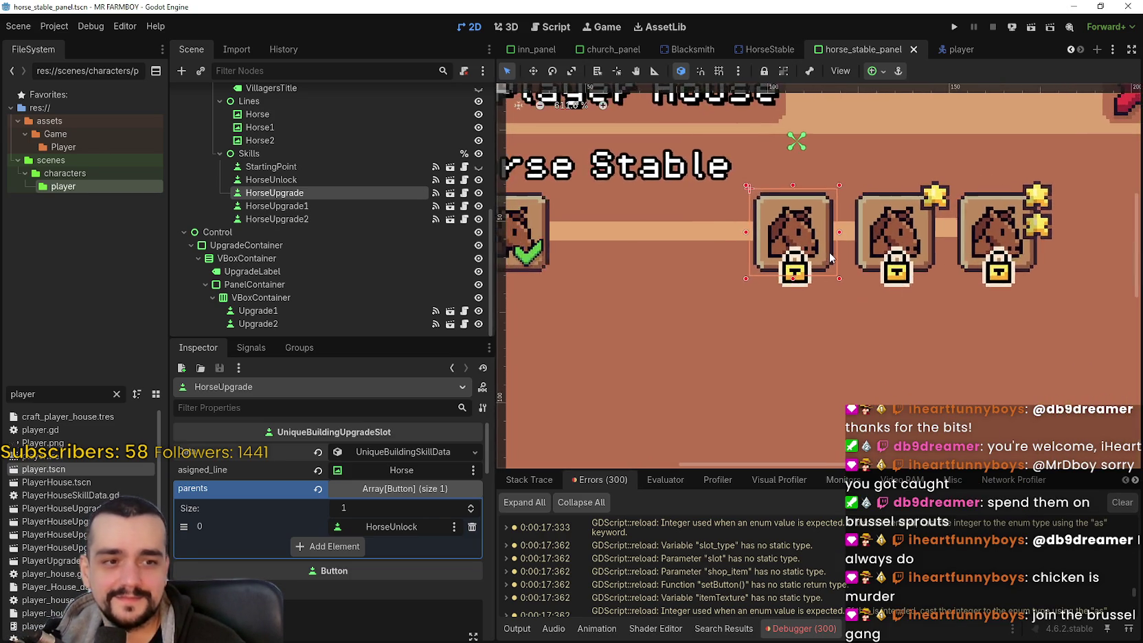
scroll(824, 256, down, 2)
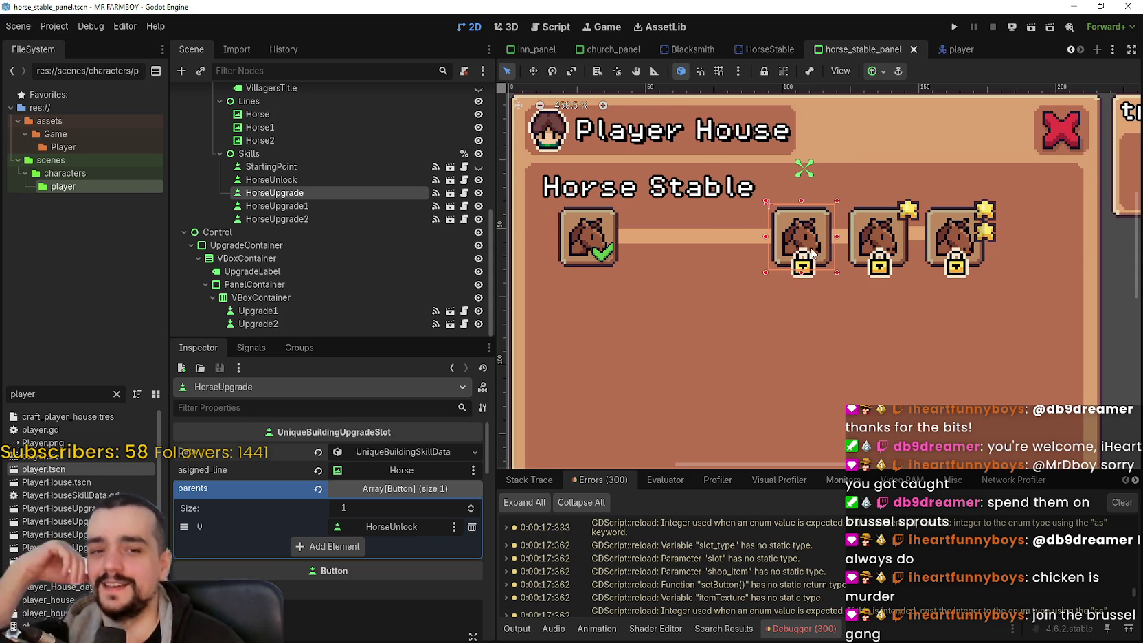
scroll(813, 256, down, 1)
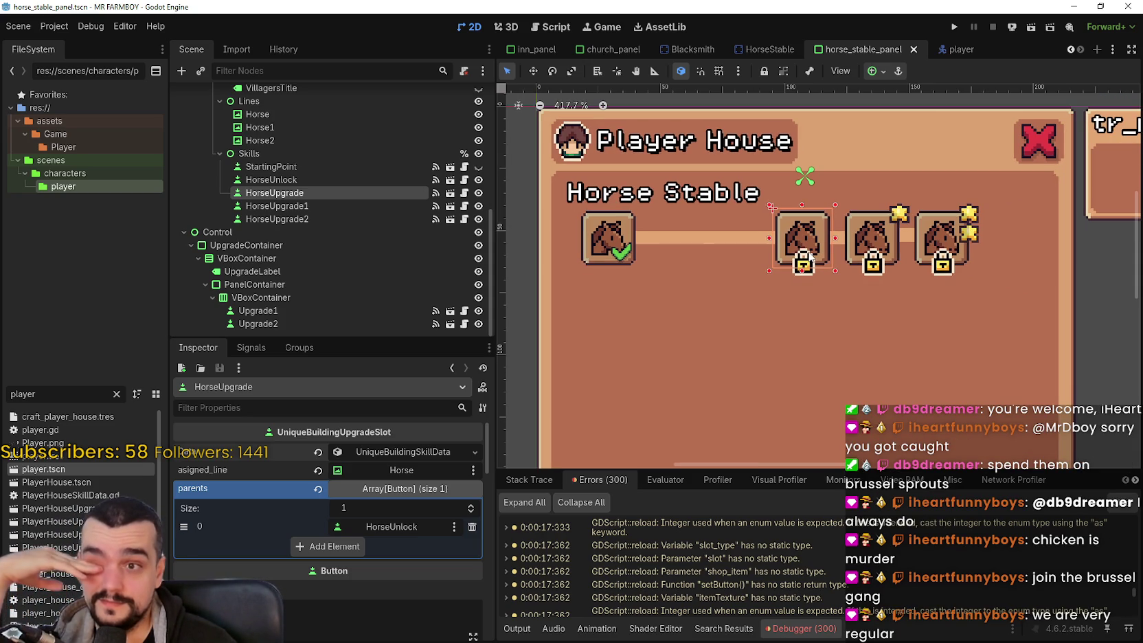
scroll(819, 306, up, 5)
scroll(806, 276, down, 5)
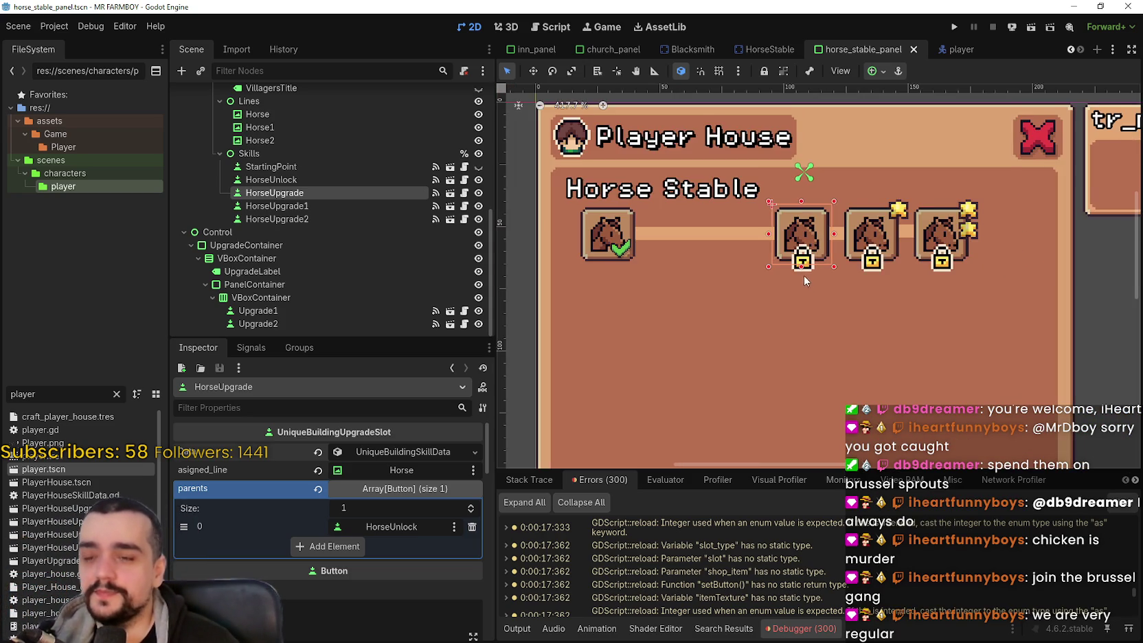
scroll(809, 273, up, 3)
key(w)
scroll(753, 241, down, 4)
scroll(807, 264, up, 4)
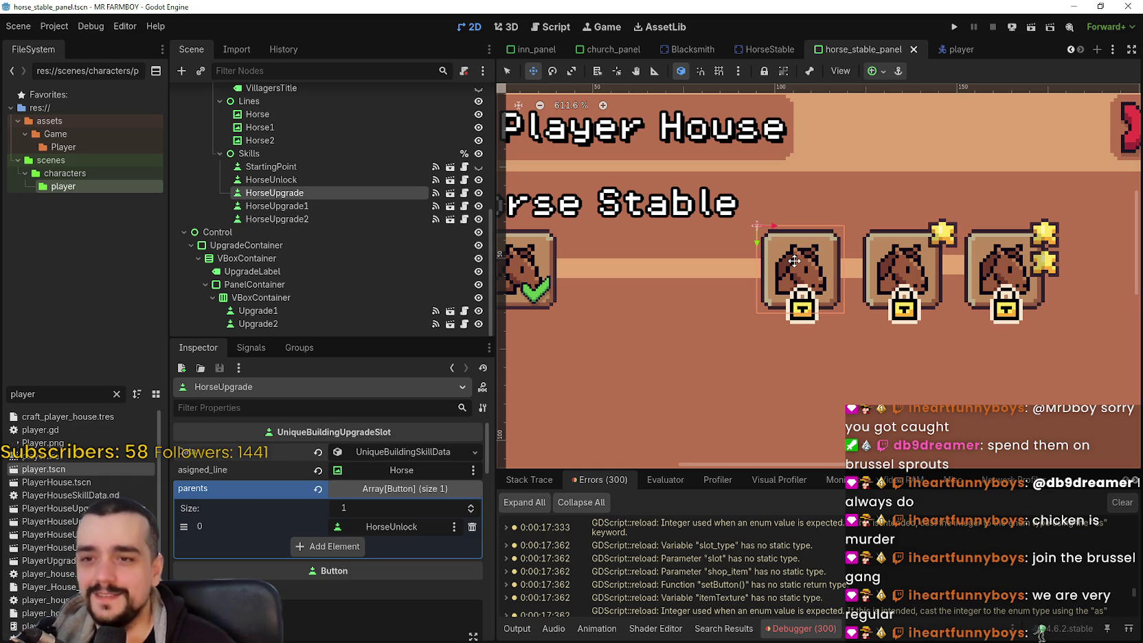
Step: Nudge the HorseUpgrade slot three steps left, leaving a gap
scroll(793, 260, down, 3)
scroll(793, 260, up, 5)
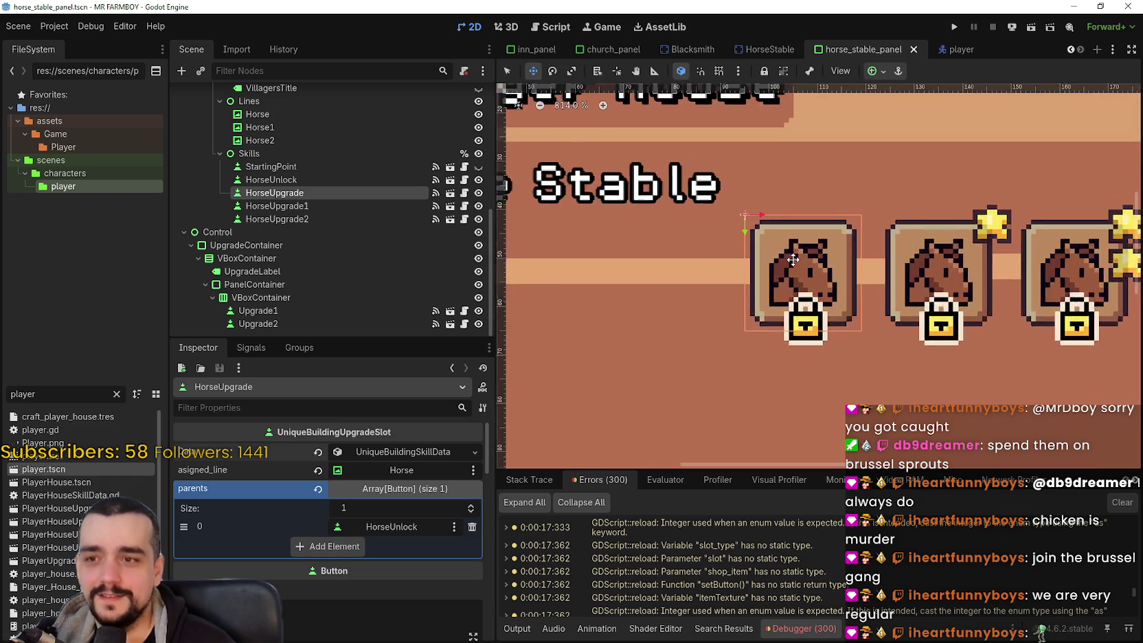
scroll(793, 260, down, 5)
key(Left)
key(Left)
key(Left)
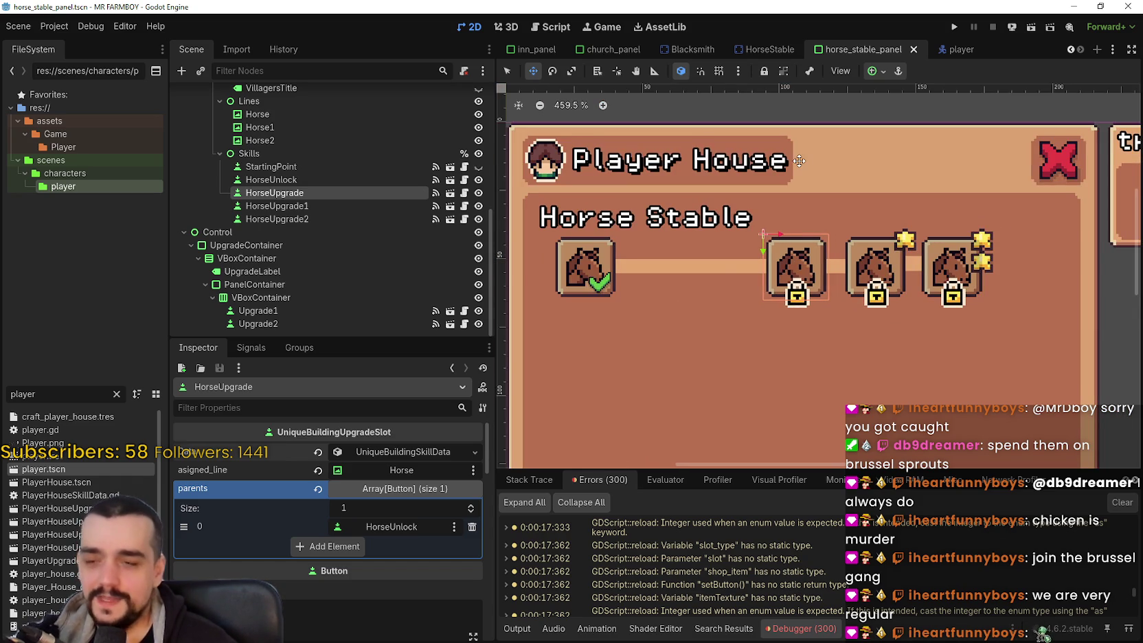
key(Left)
key(Left)
key(Left)
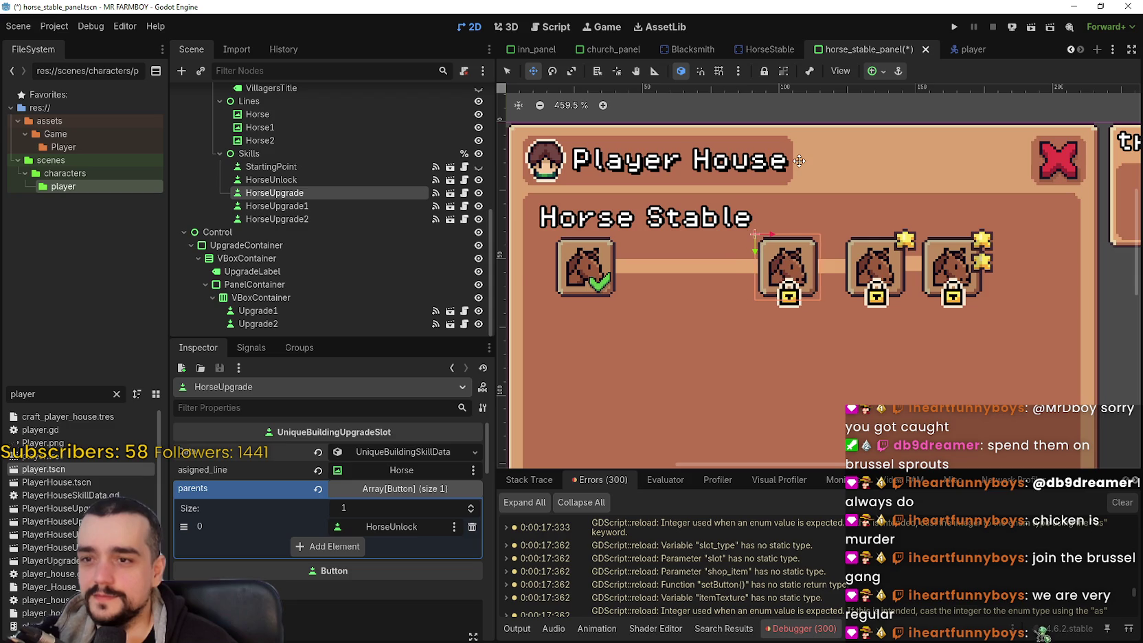
key(Left)
key(Left)
key(Left)
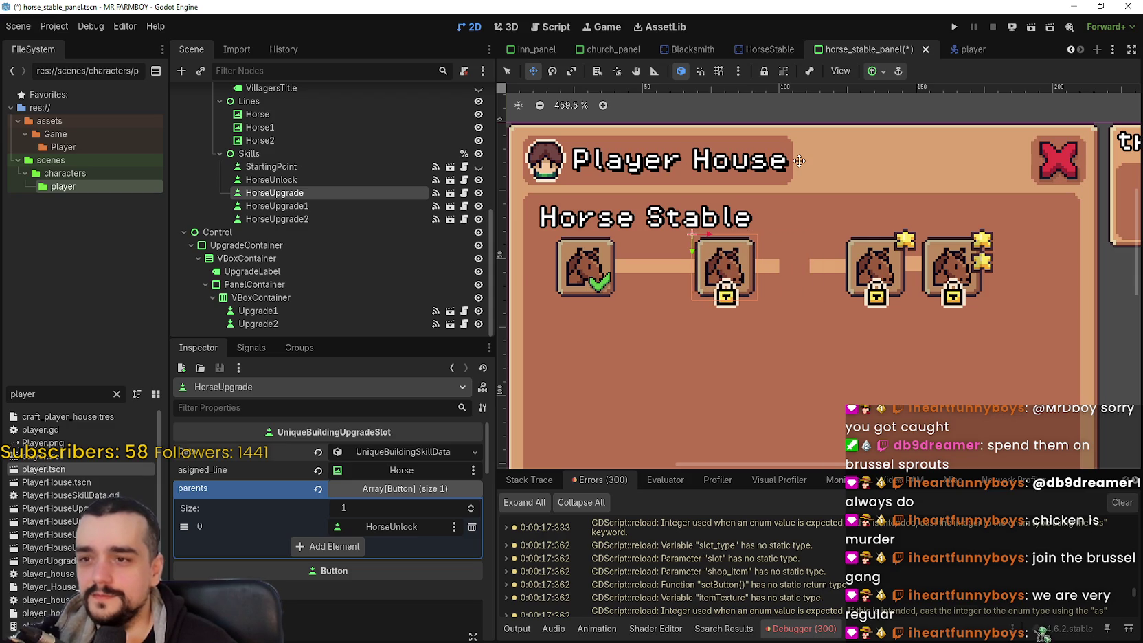
Step: Set HorseUpgrade's requirement amount and buff value to 10 in its skill data
click(415, 455)
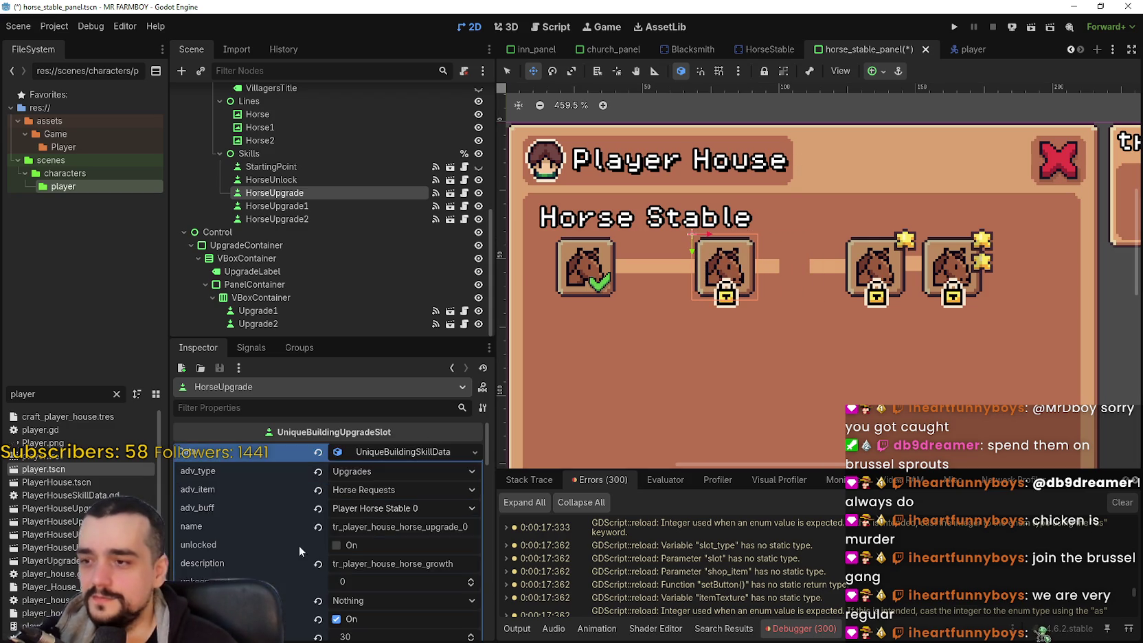
scroll(286, 542, down, 2)
click(377, 529)
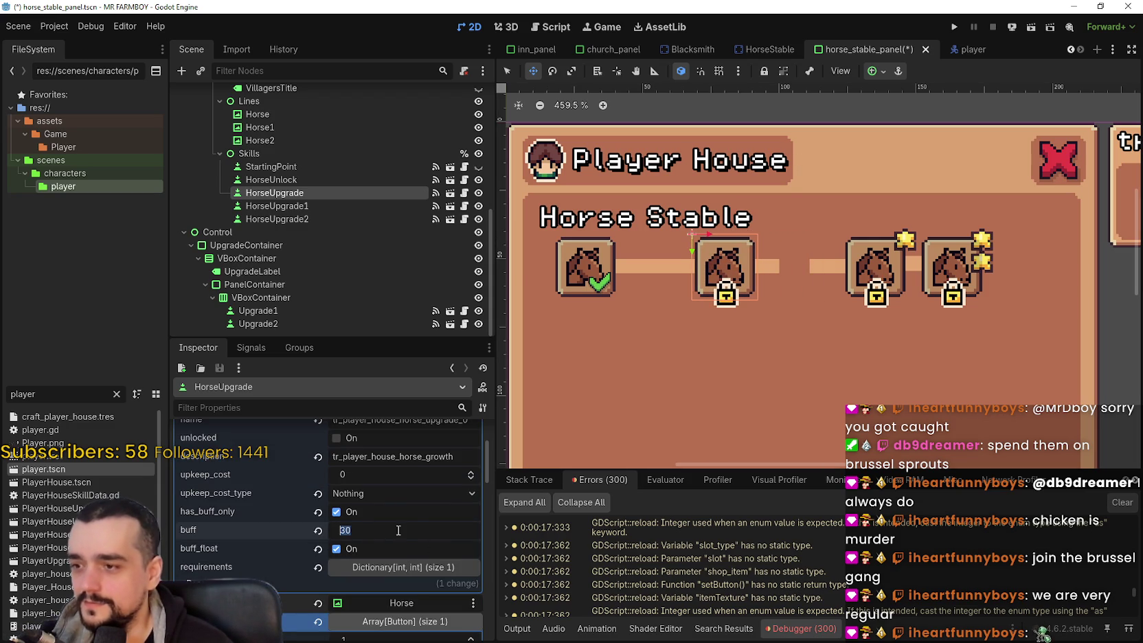
click(383, 566)
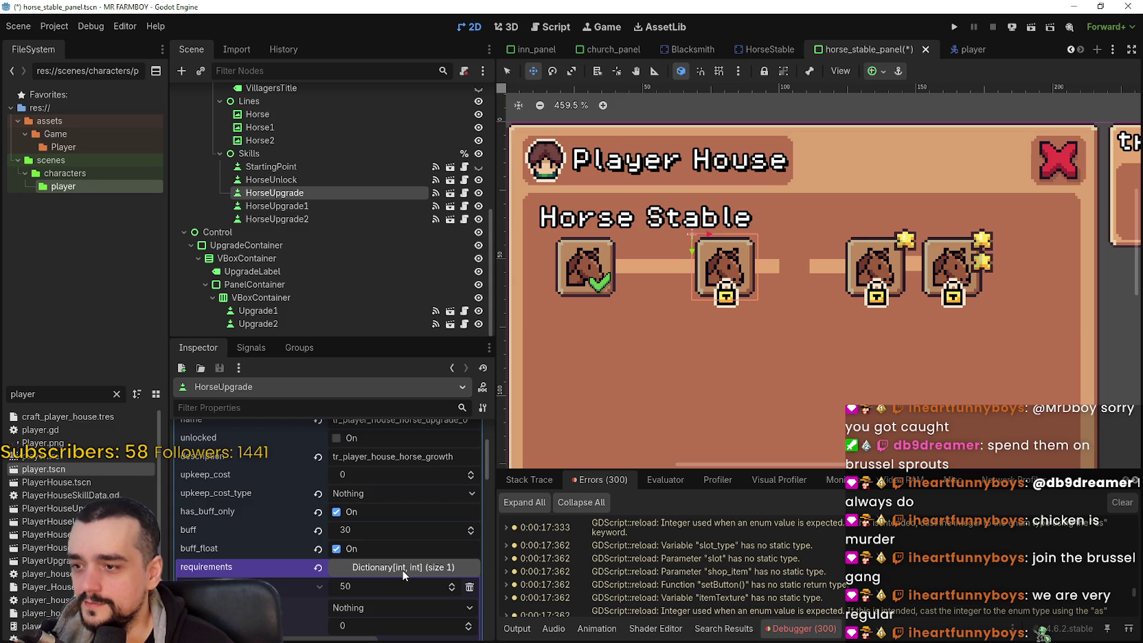
scroll(360, 592, down, 2)
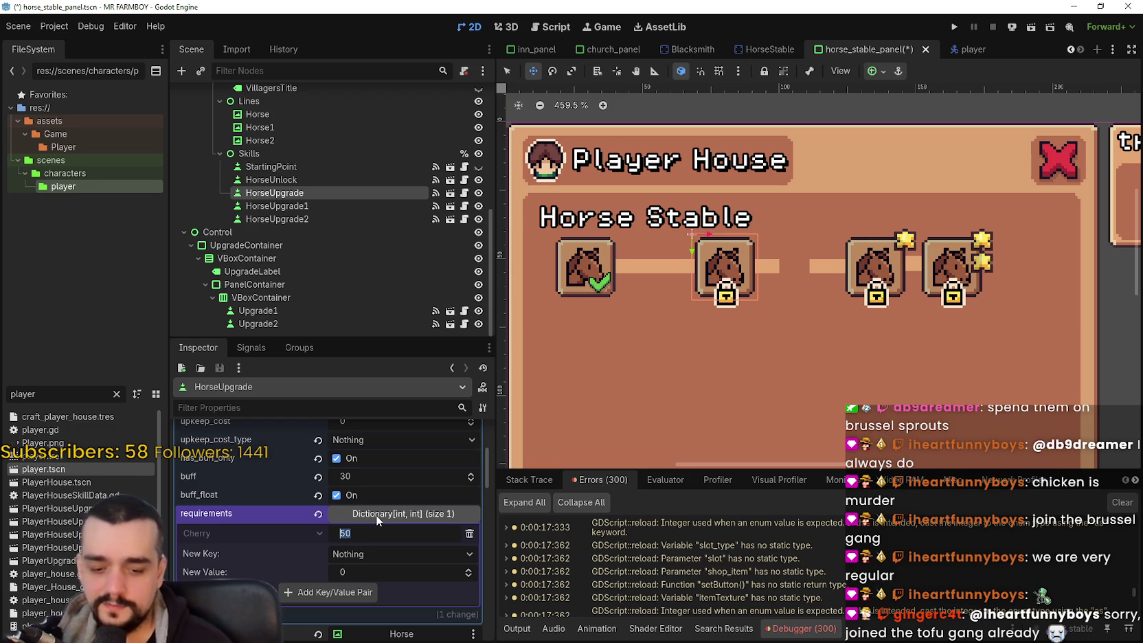
text(1)
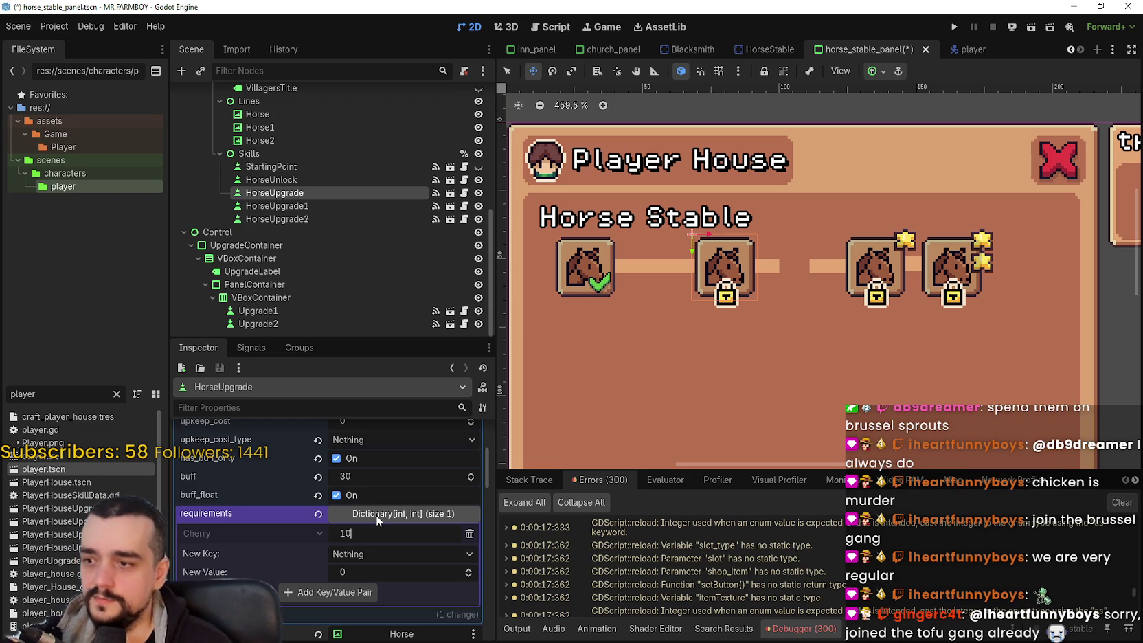
key(Return)
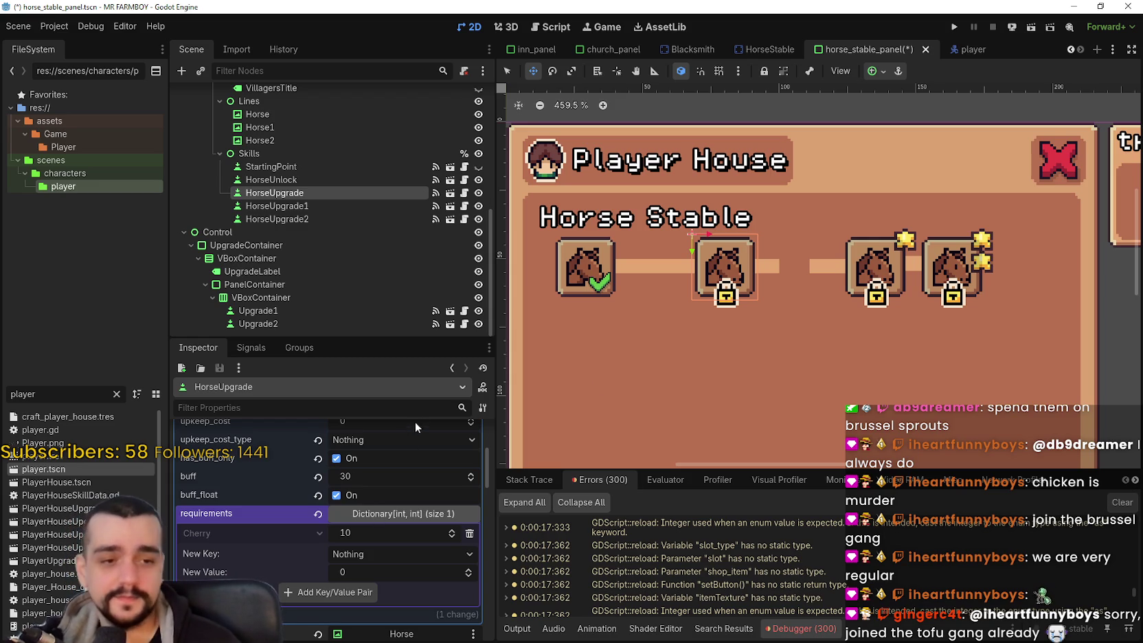
scroll(747, 303, up, 1)
scroll(742, 301, down, 2)
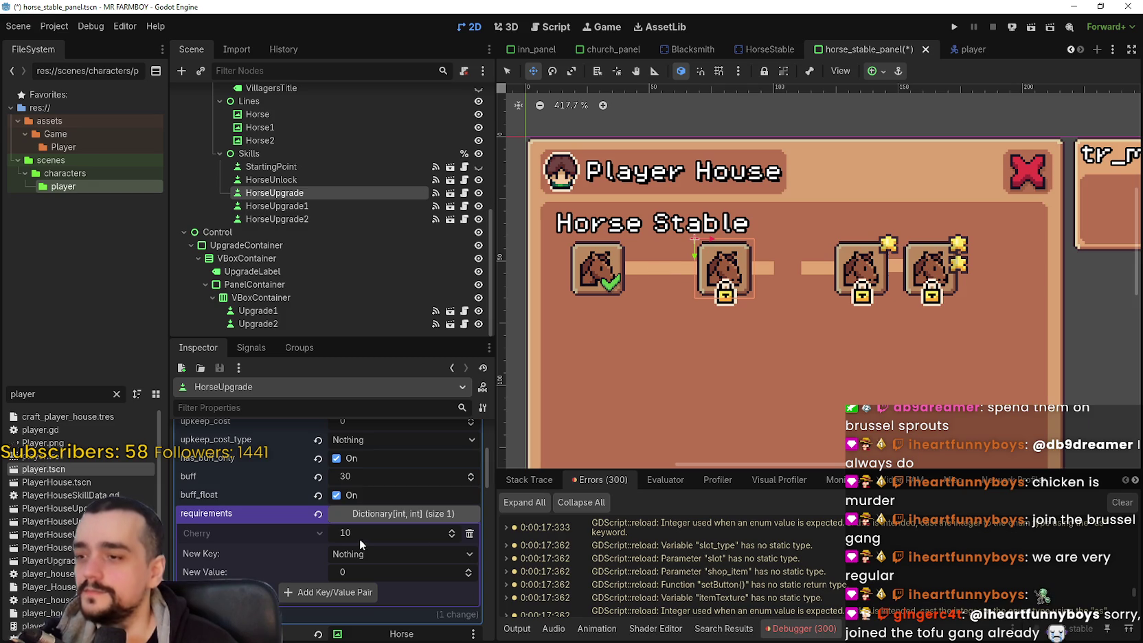
click(386, 475)
text(10)
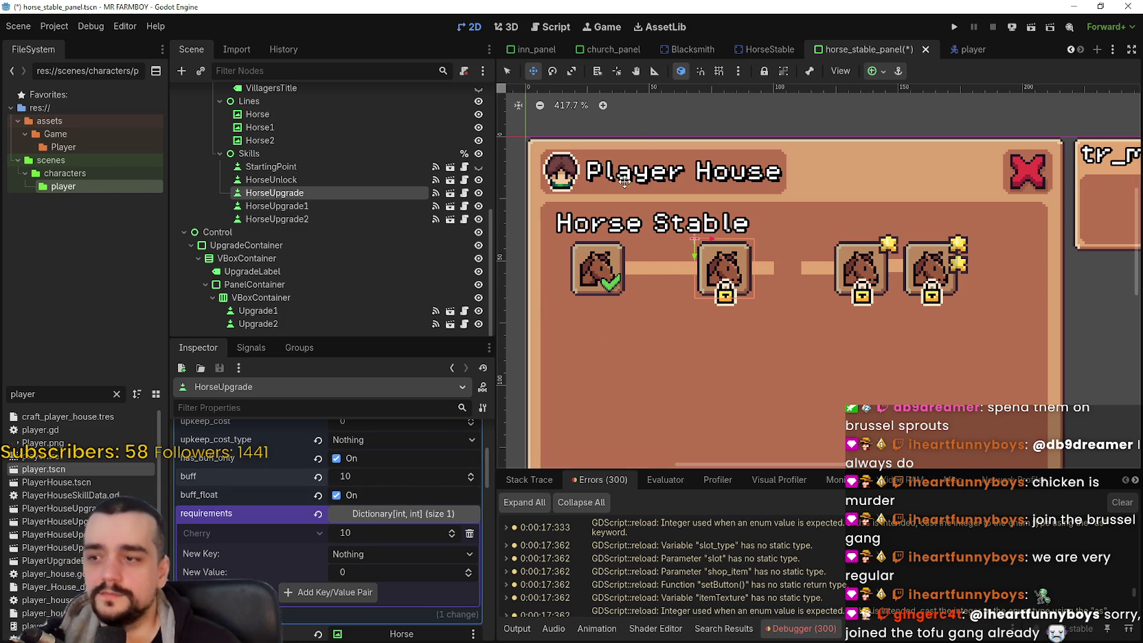
Step: Select HorseUnlock and lower its Apple requirement from 50 to 10
click(507, 71)
click(590, 282)
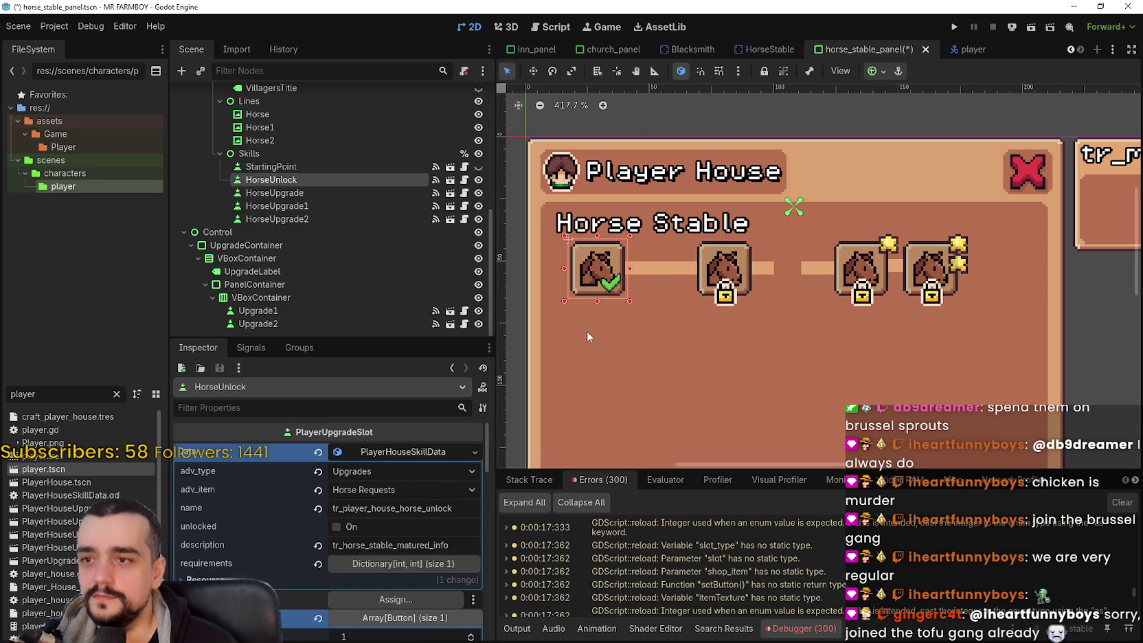
click(390, 598)
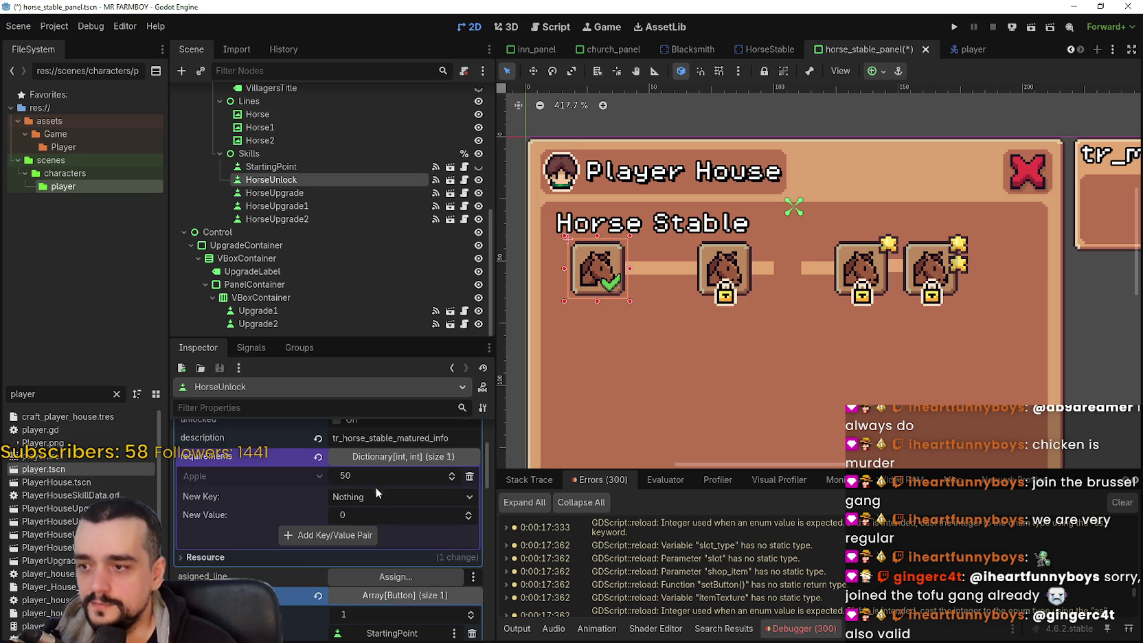
click(422, 481)
text(10)
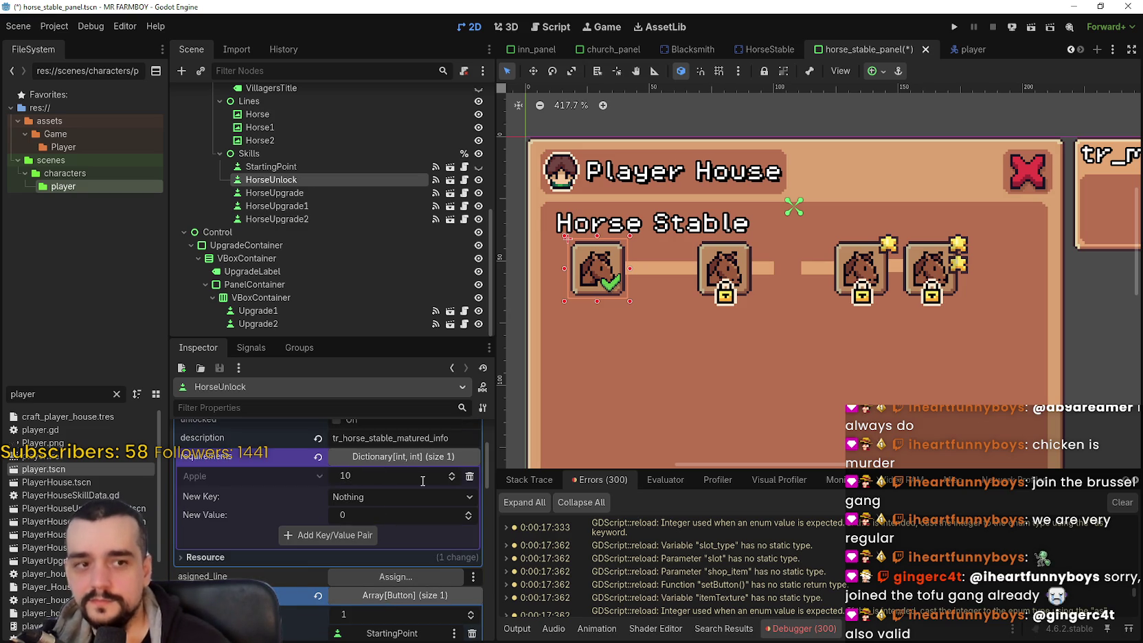
Step: Select the second horse slot, HorseUpgrade, on the canvas
scroll(837, 247, down, 2)
scroll(834, 252, up, 1)
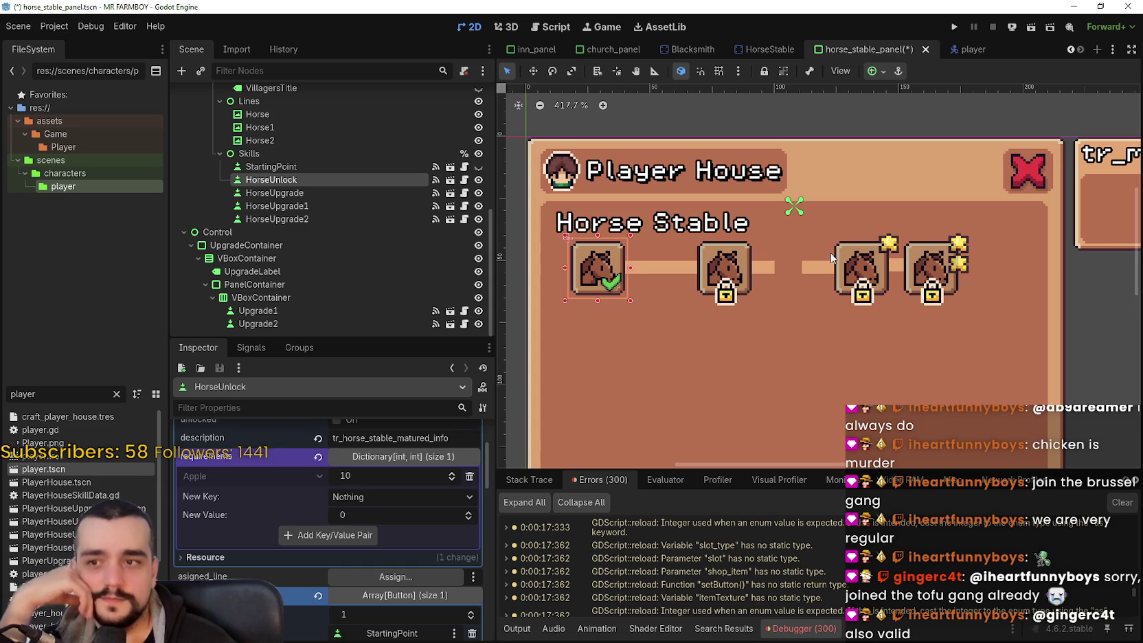
scroll(378, 511, up, 2)
scroll(378, 510, up, 1)
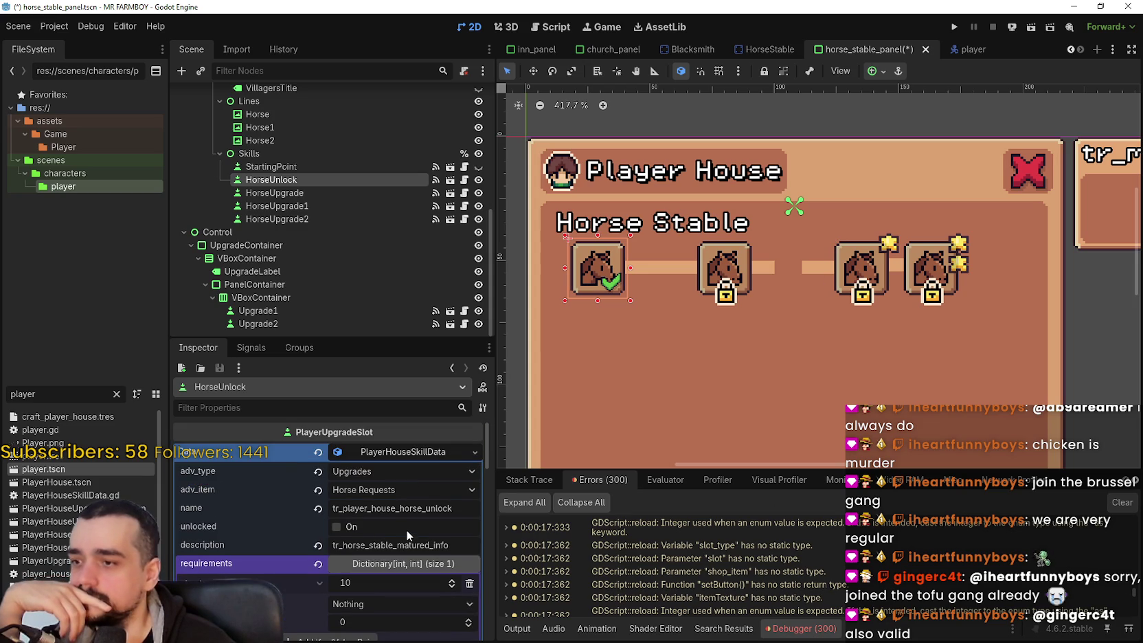
scroll(407, 528, down, 5)
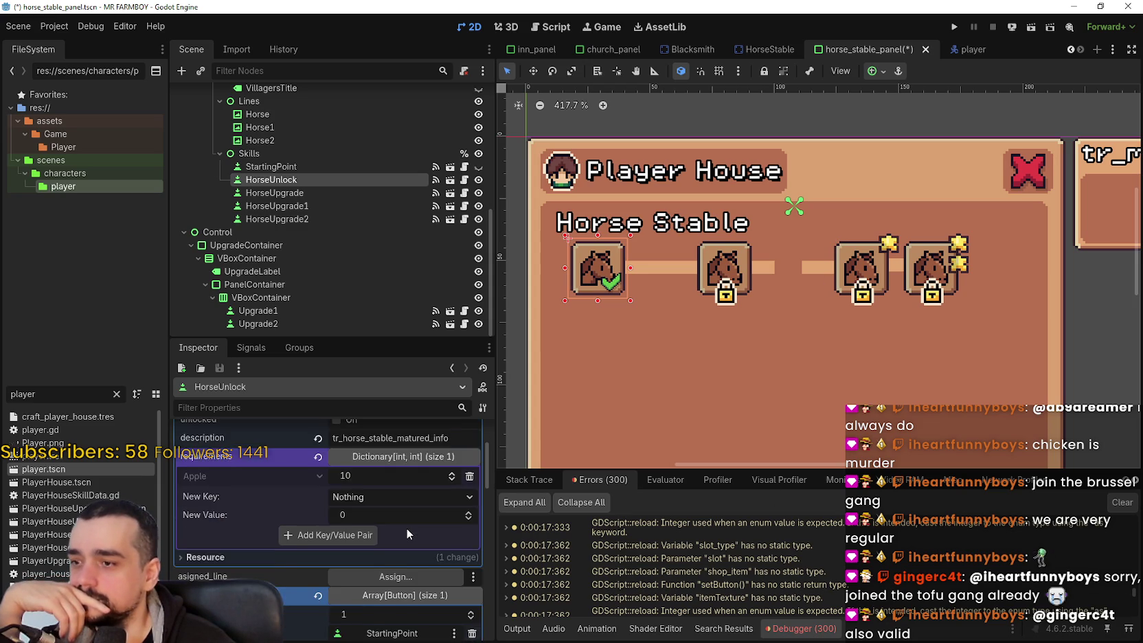
click(725, 258)
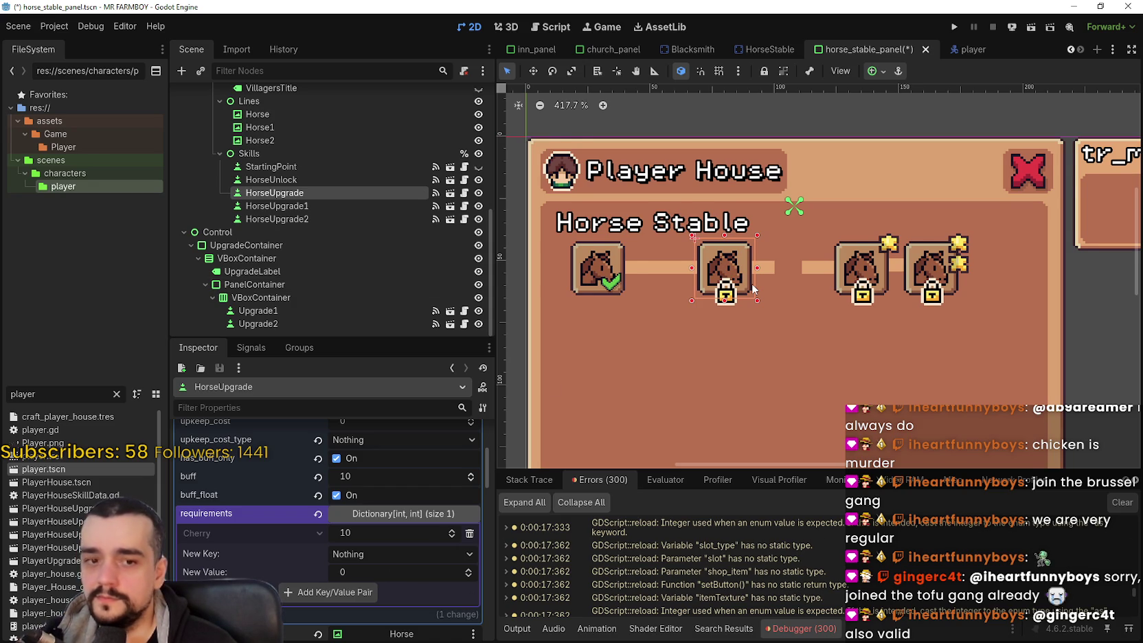
Step: Start editing HorseUpgrade's Cherry requirement of 10 and launch Windows Calculator
scroll(753, 288, down, 1)
scroll(717, 354, up, 2)
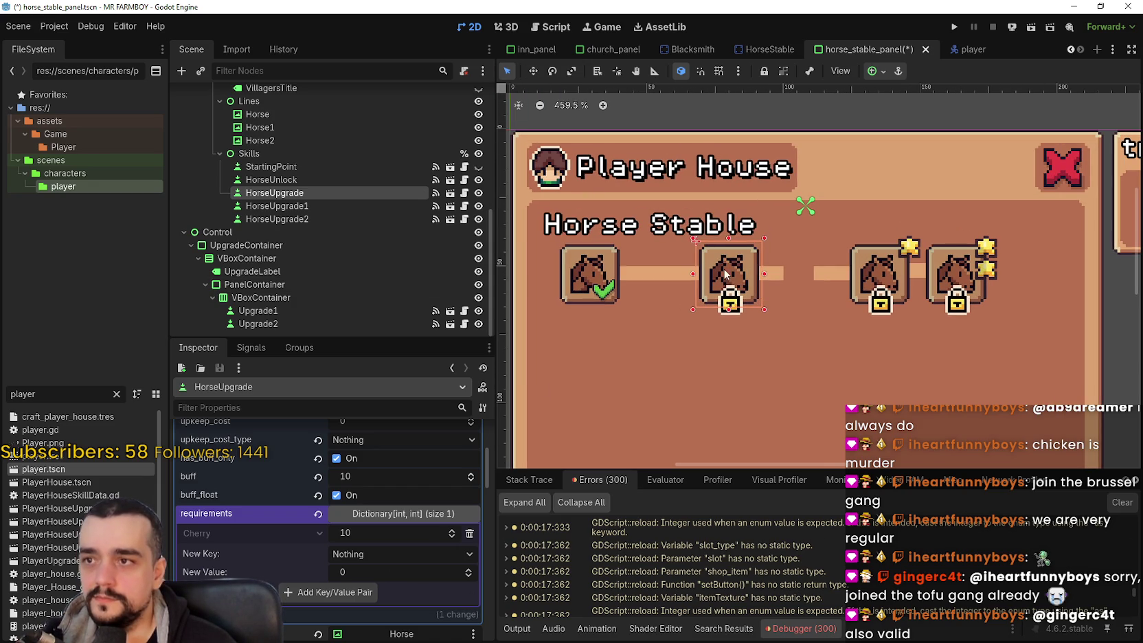
click(372, 540)
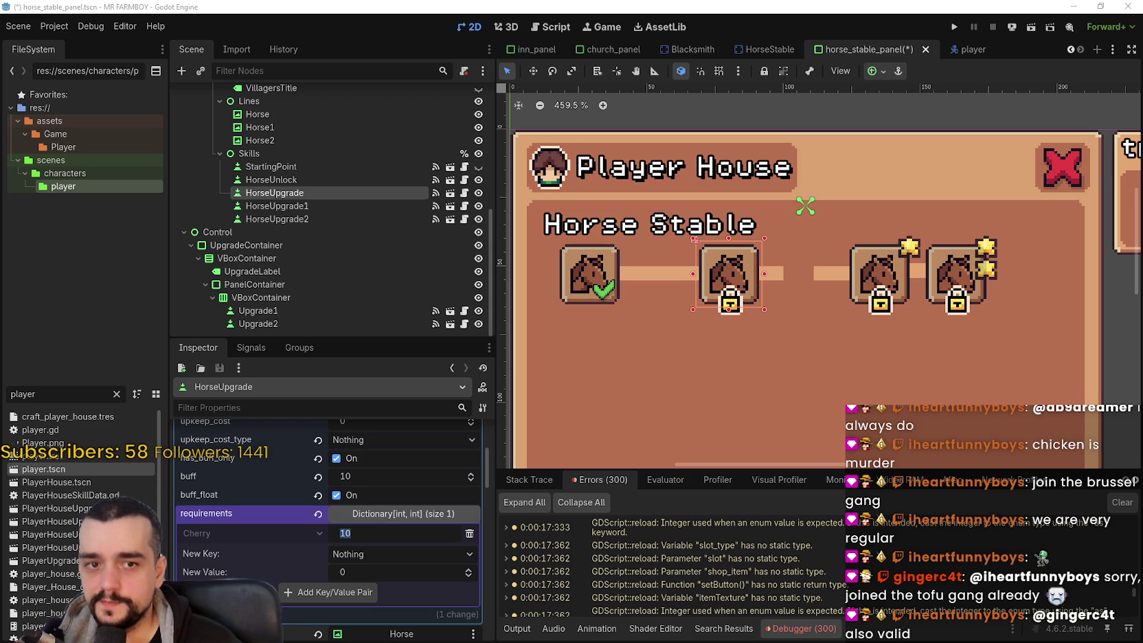
key(XF86Calculator)
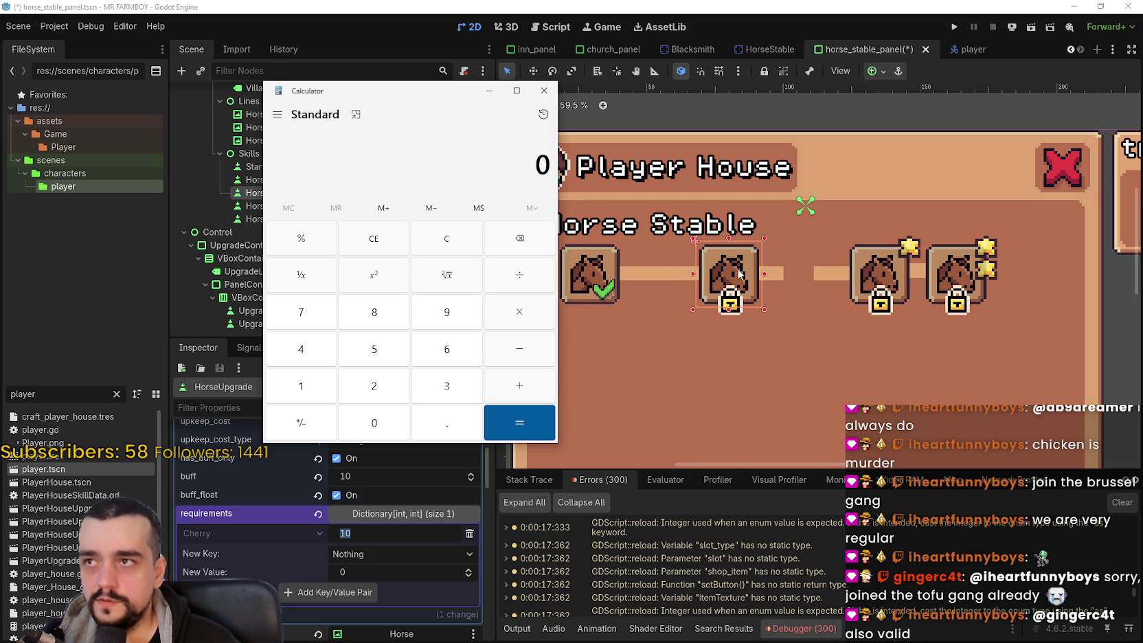
Step: Compute 50 / 4 = 12.5 in Calculator, then close it
text(50)
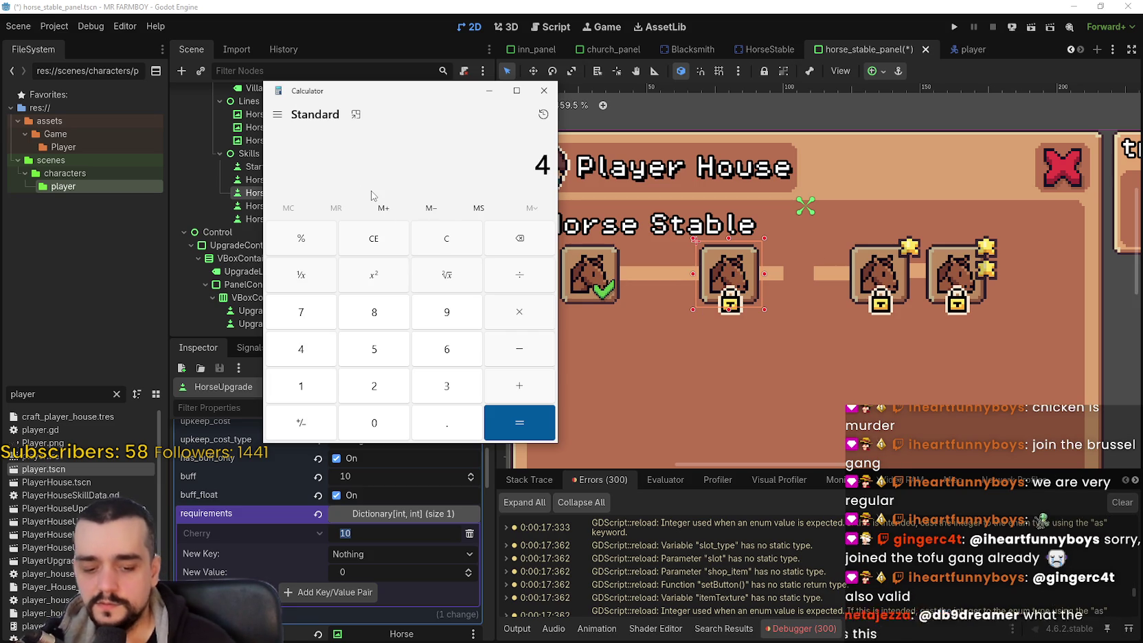
text(/4)
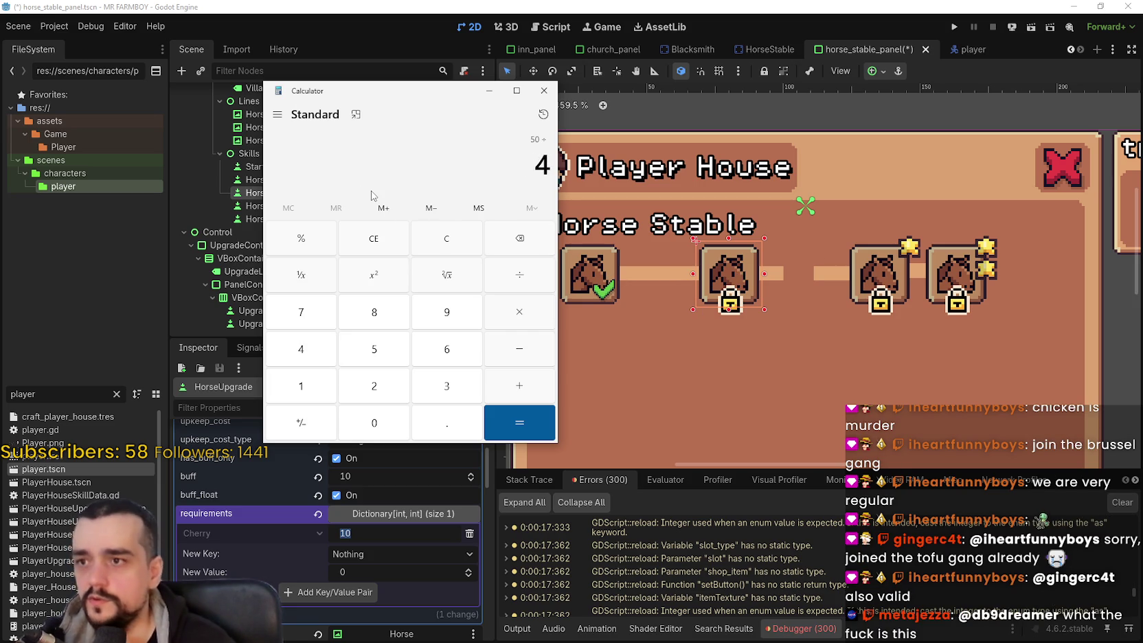
key(Return)
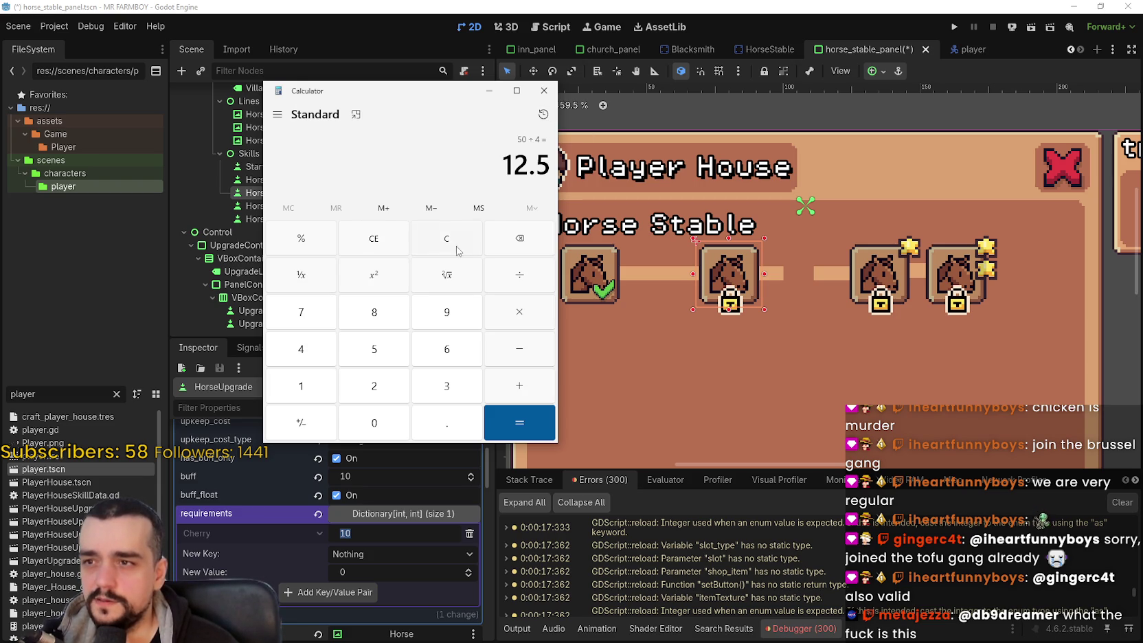
click(543, 91)
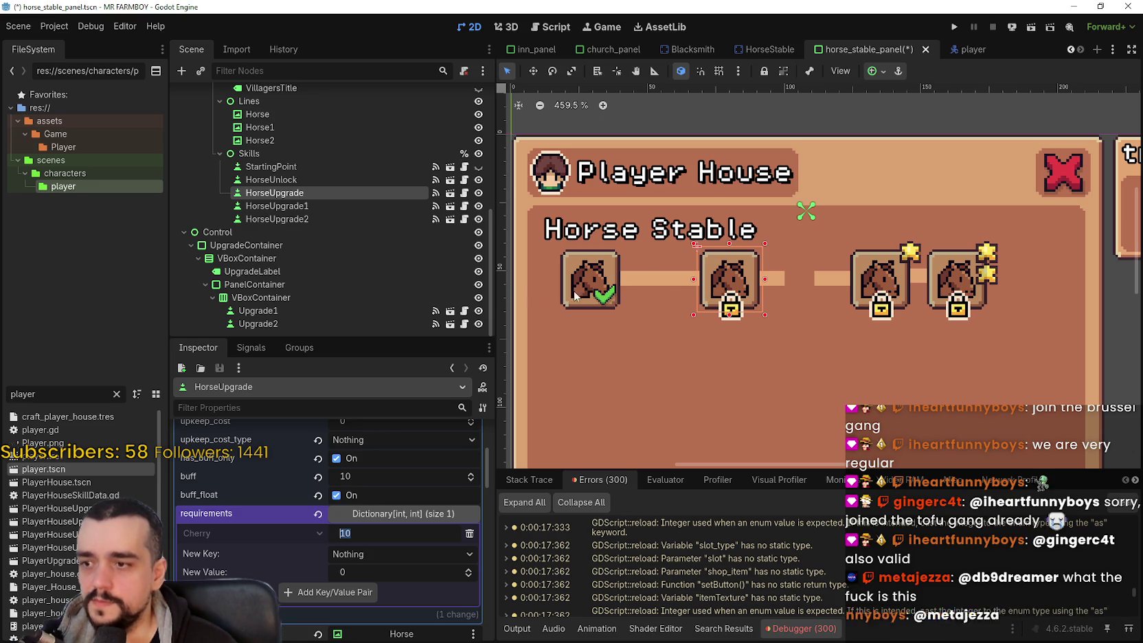
Step: Drag the HorseUpgrade slot about 155 px down, below the horse row
scroll(717, 307, down, 1)
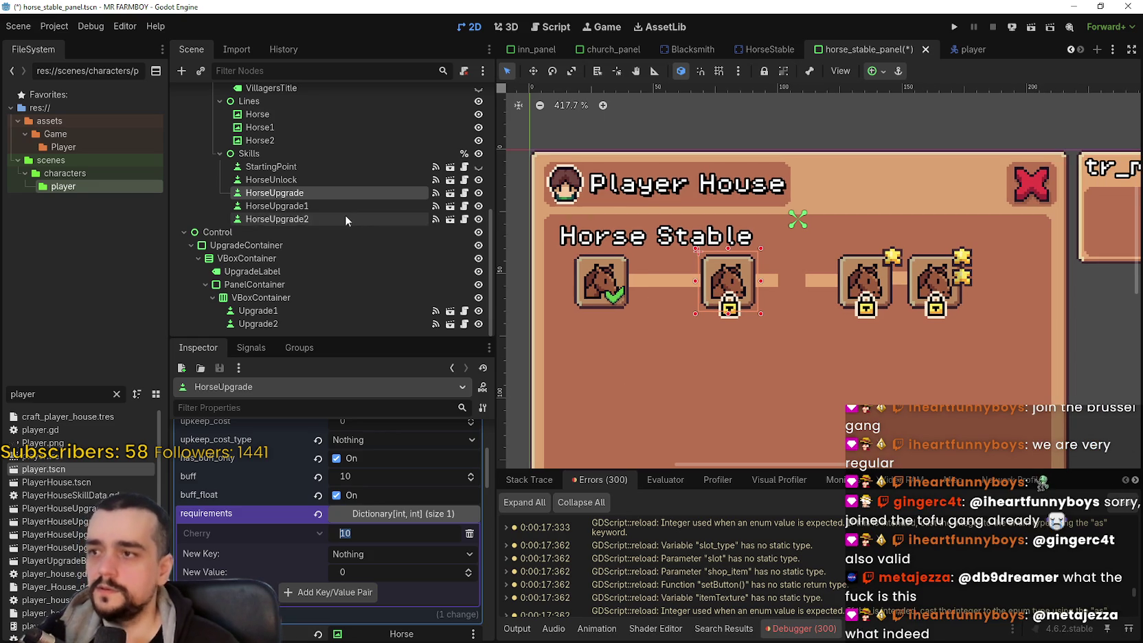
scroll(395, 515, down, 5)
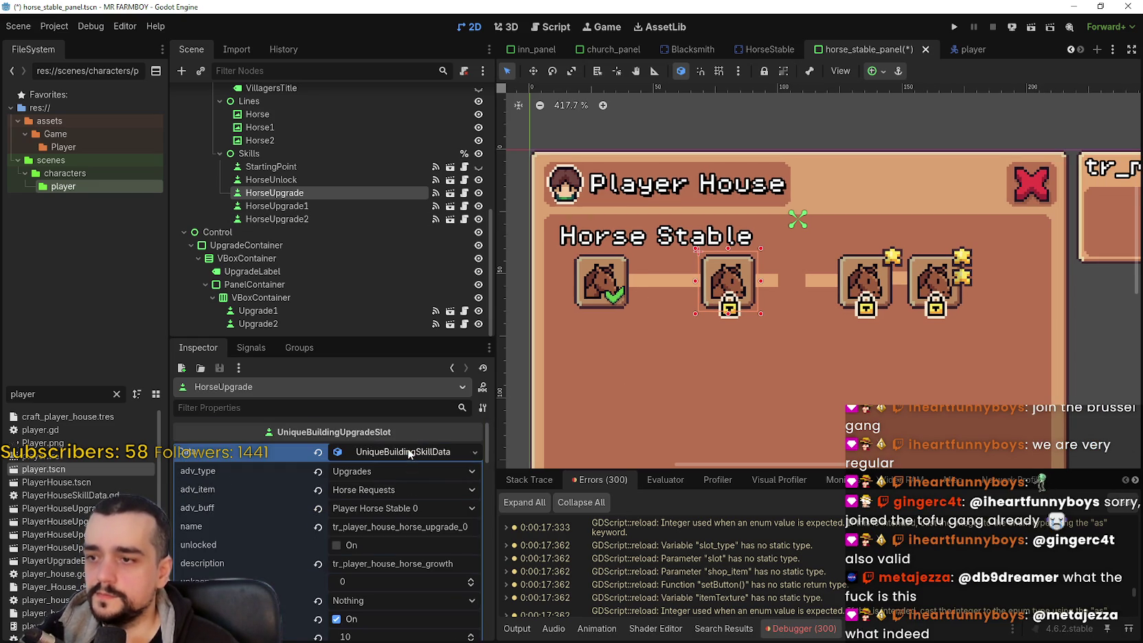
click(407, 449)
scroll(733, 287, up, 2)
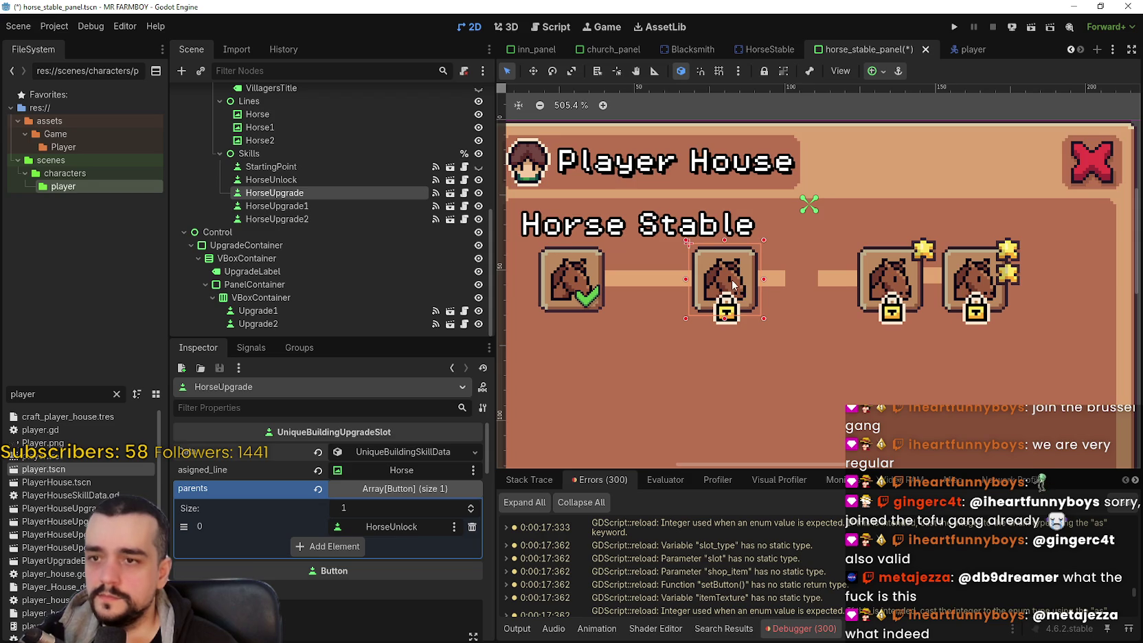
click(533, 71)
mouse_move(733, 277)
mouse_down()
mouse_move(688, 280)
mouse_move(702, 280)
mouse_move(703, 385)
mouse_up()
Step: Duplicate the HorseUpgrade slot to create HorseUpgrade3
scroll(702, 384, down, 3)
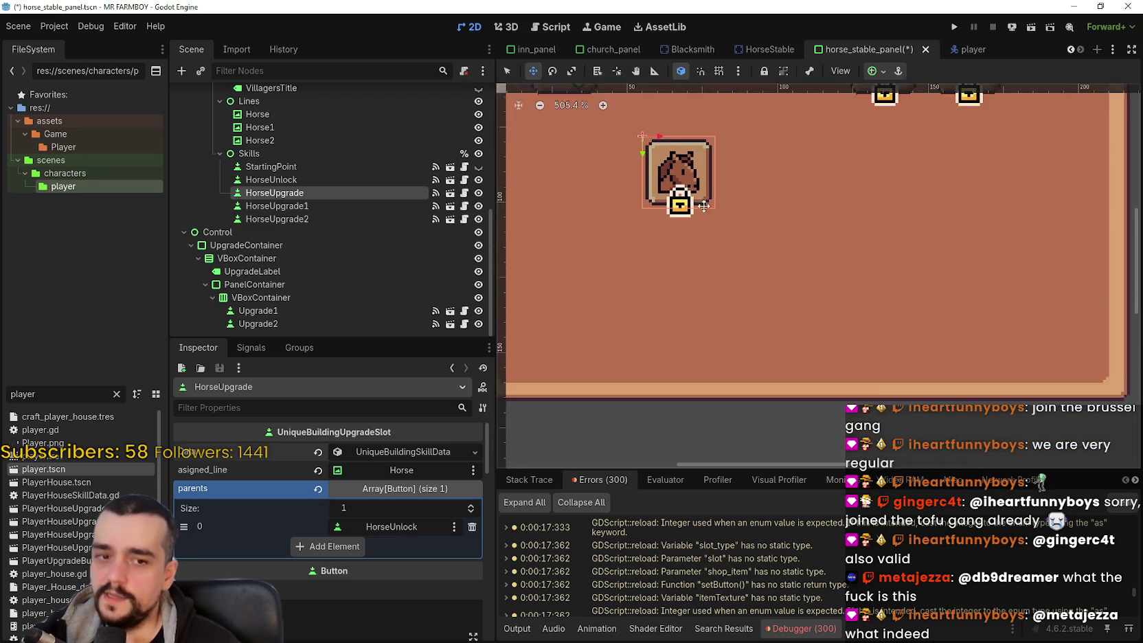
scroll(682, 266, down, 2)
scroll(686, 261, up, 2)
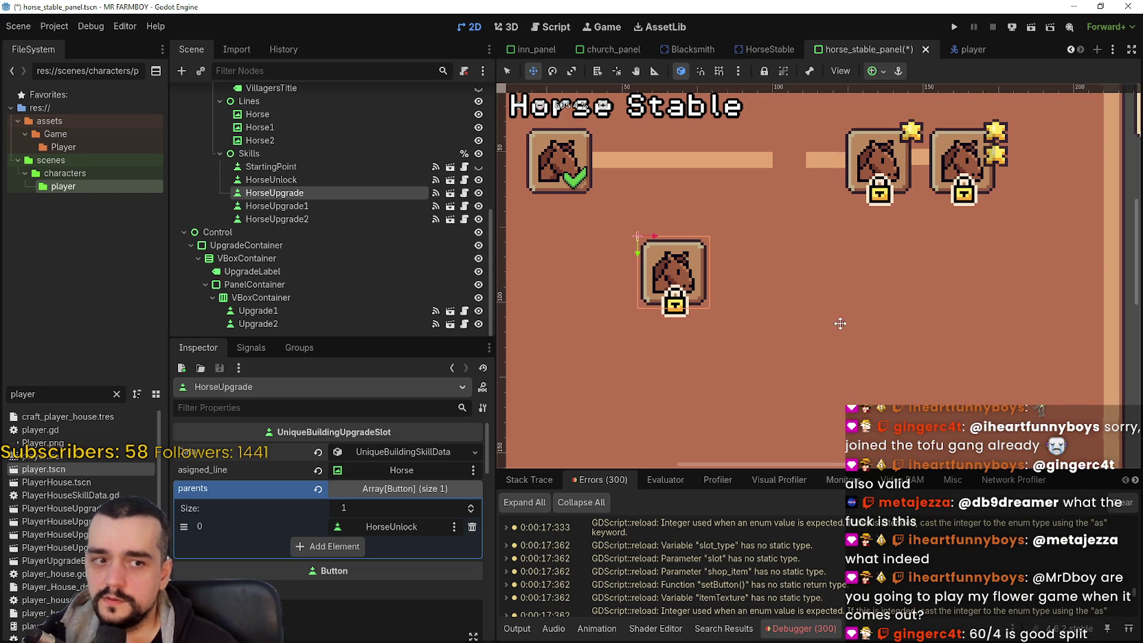
scroll(842, 321, down, 4)
scroll(811, 299, up, 4)
scroll(812, 299, up, 1)
drag(803, 294, 850, 307)
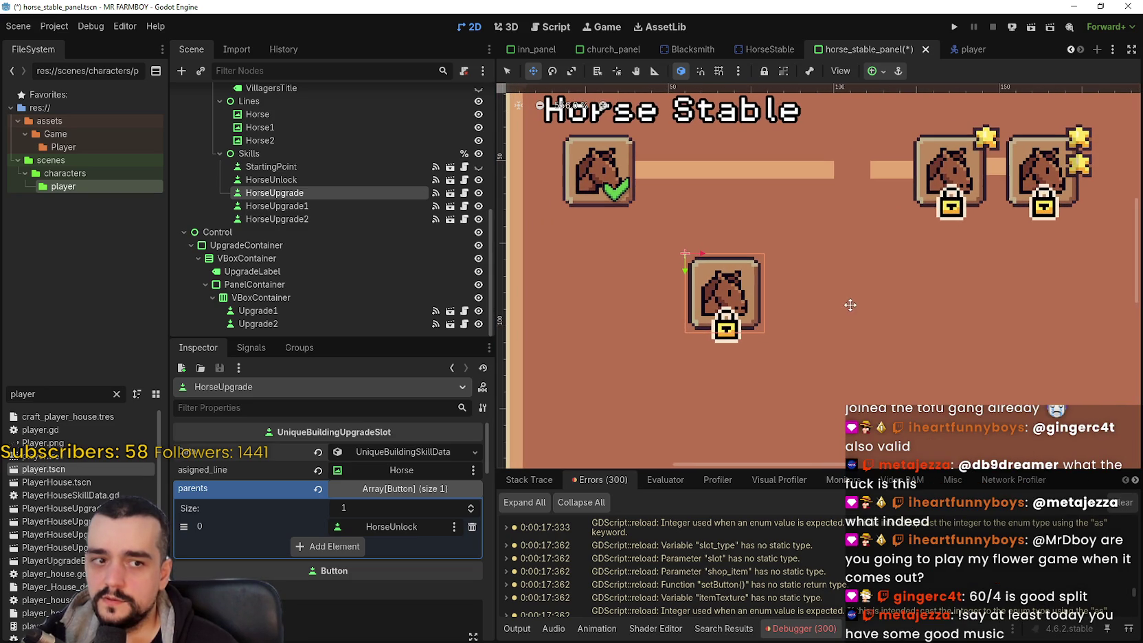
key(ctrl+d)
Step: Place HorseUpgrade3 flush against the right side of HorseUpgrade, then switch to the browser
drag(715, 300, 817, 300)
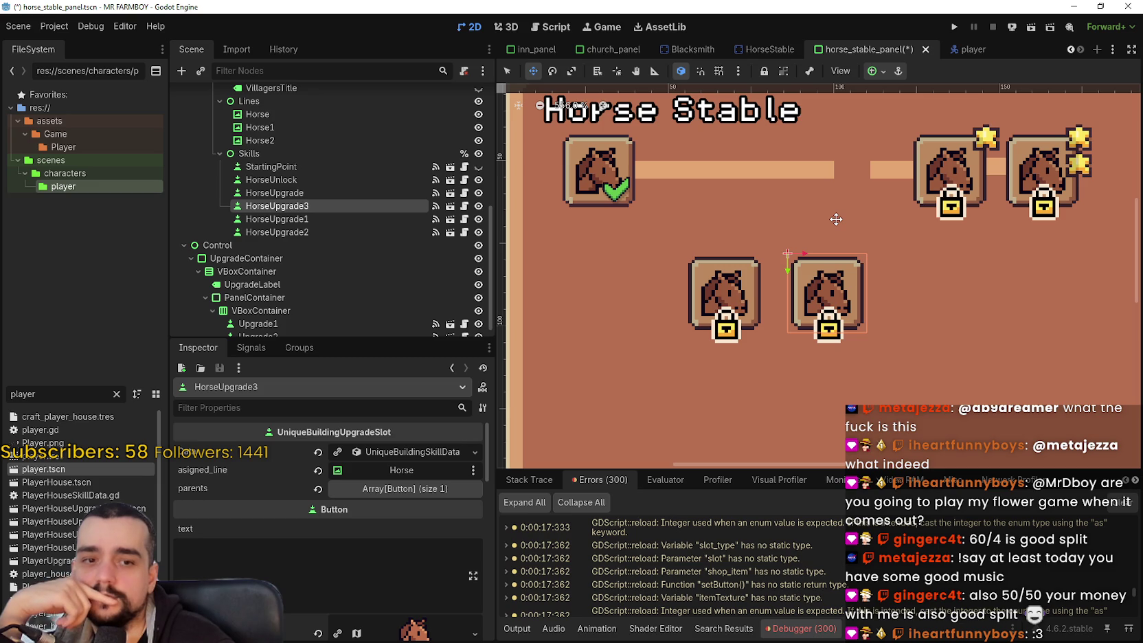
scroll(818, 294, up, 3)
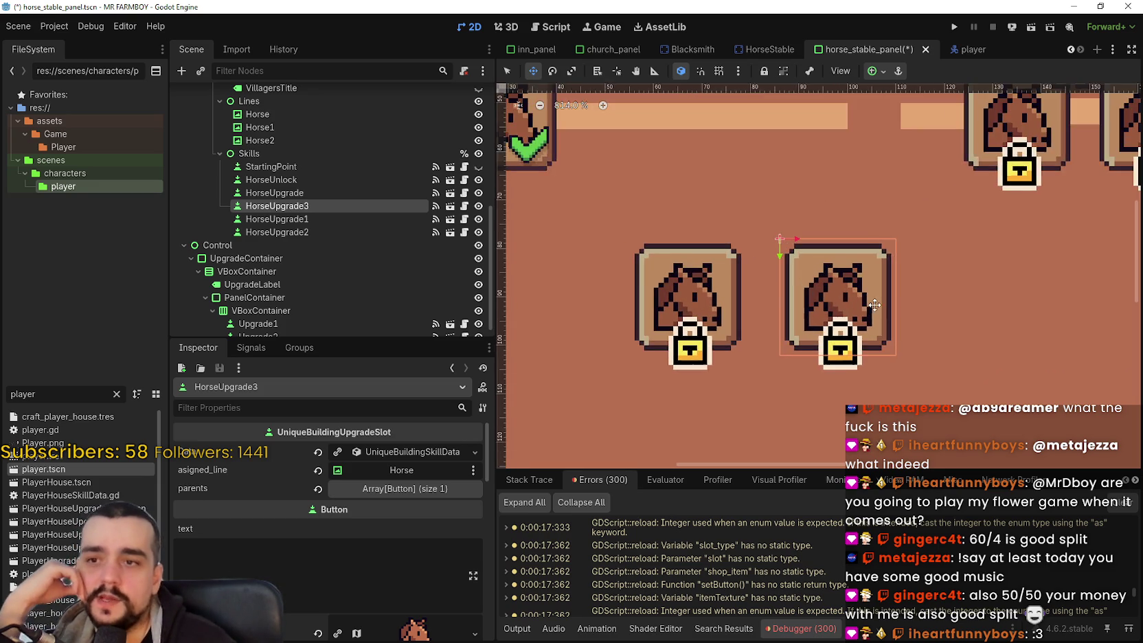
mouse_move(821, 297)
mouse_down()
mouse_move(726, 298)
mouse_move(758, 297)
mouse_up()
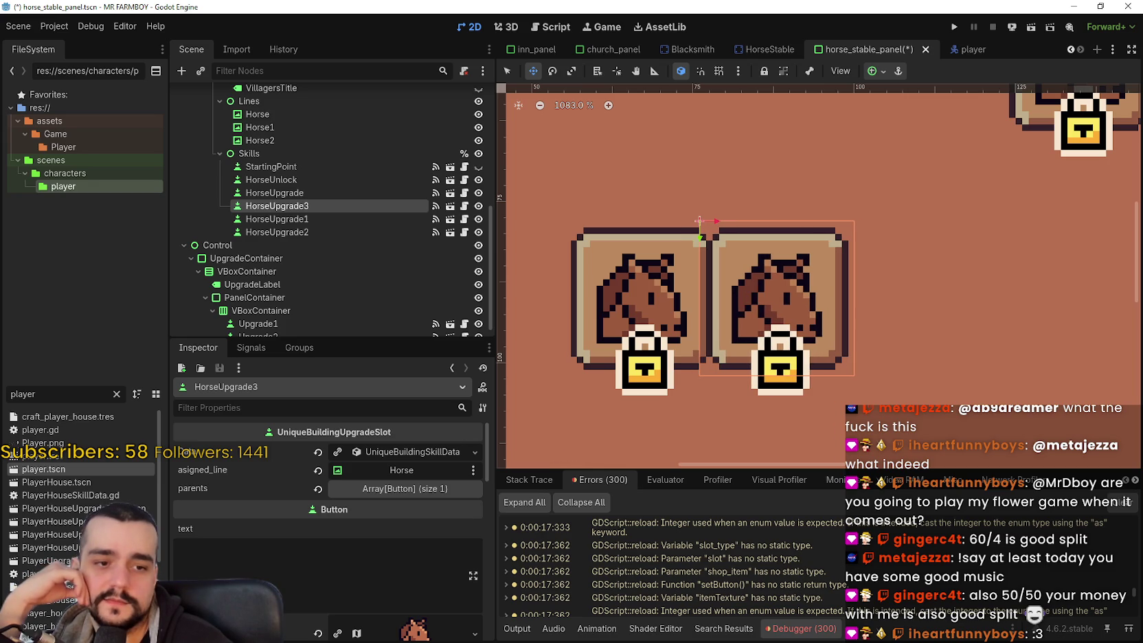
key(alt+Tab)
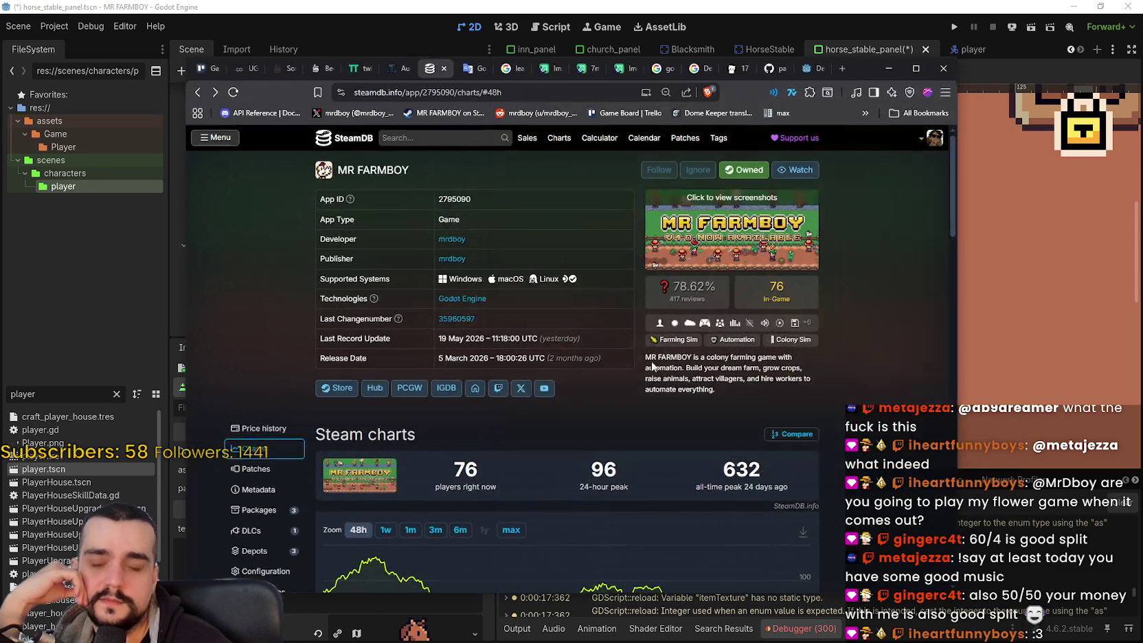
Step: Scroll up SteamDB's MR FARMBOY charts page showing 76 current players
scroll(627, 354, up, 2)
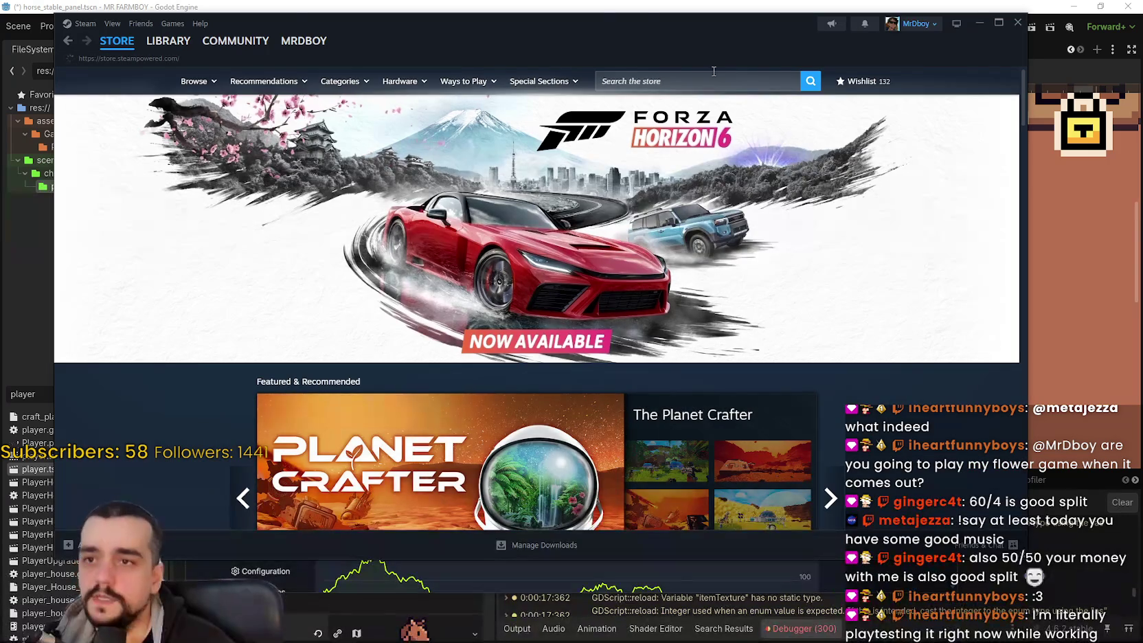
Step: Open the WorldShaper Idle store page from the Steam library and view its fourth screenshot
click(690, 81)
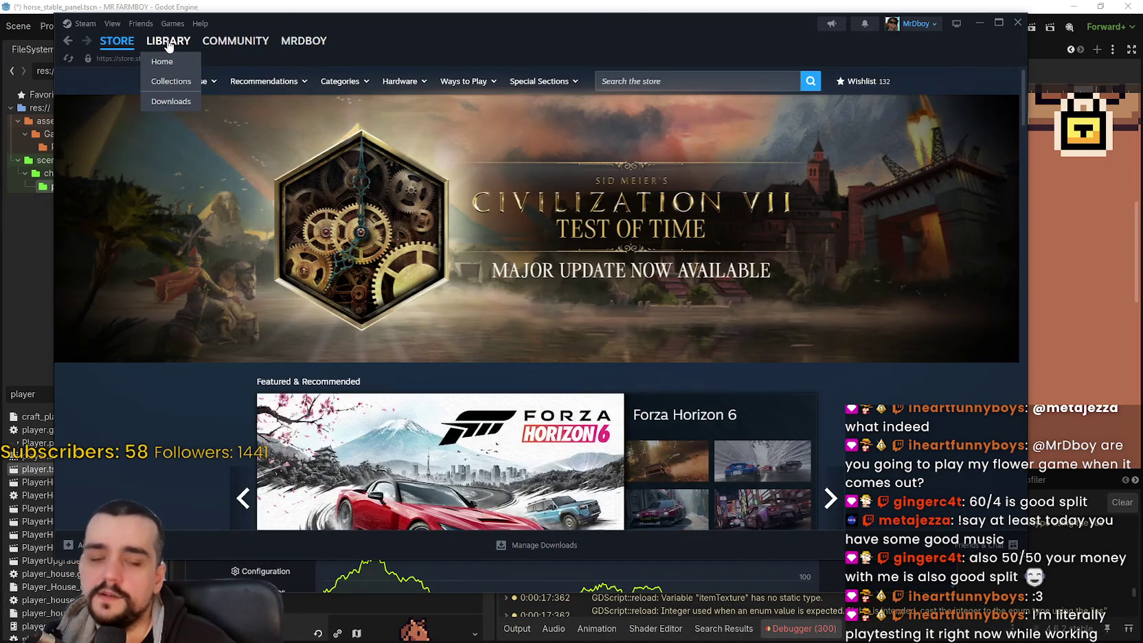
click(168, 41)
click(130, 221)
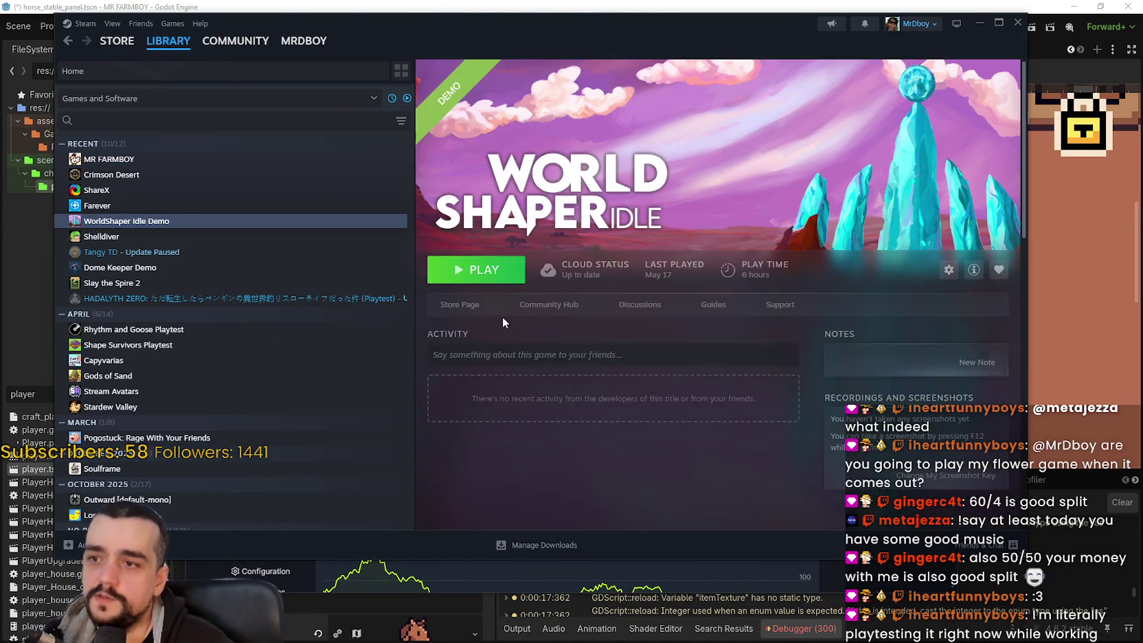
click(460, 305)
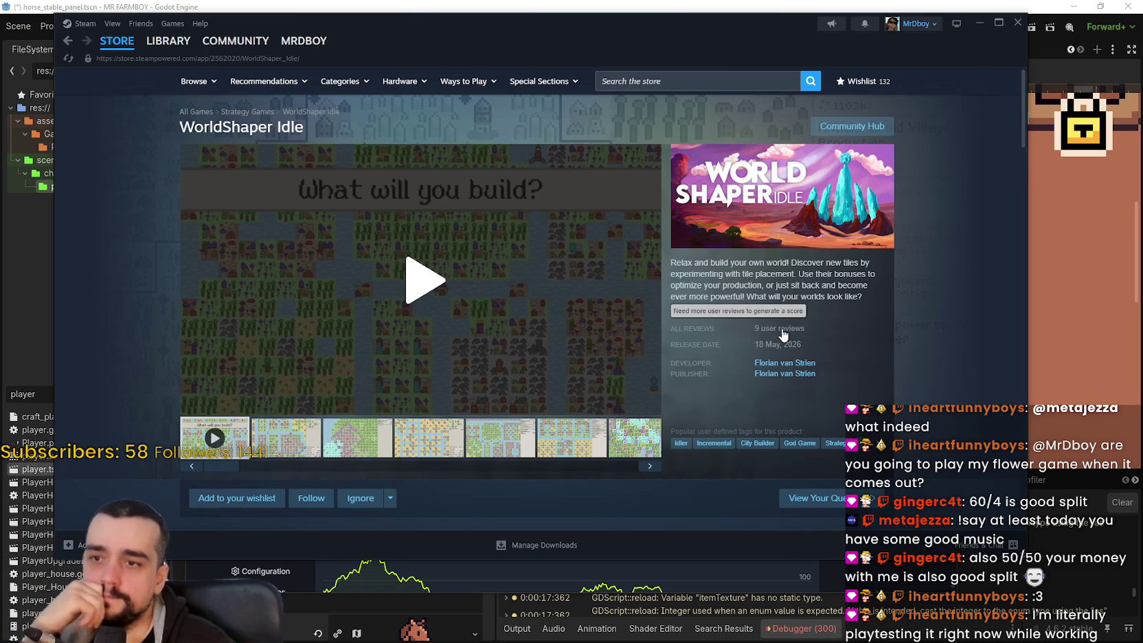
click(406, 445)
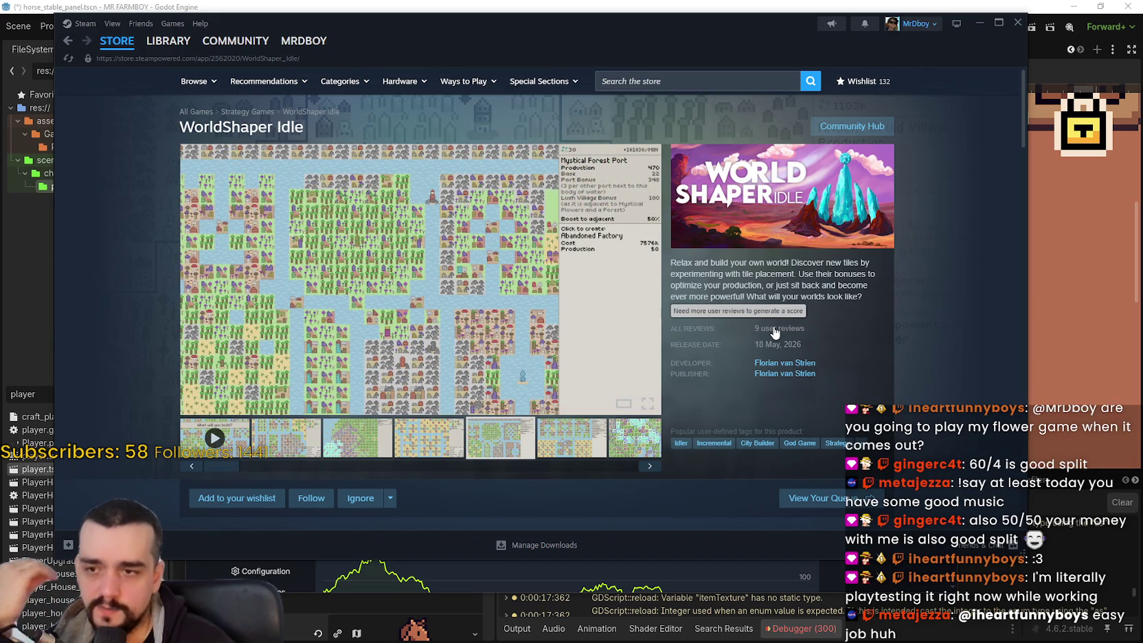
Step: Browse all 10 WorldShaper Idle bundles, then return to the Store front page
scroll(773, 332, down, 2)
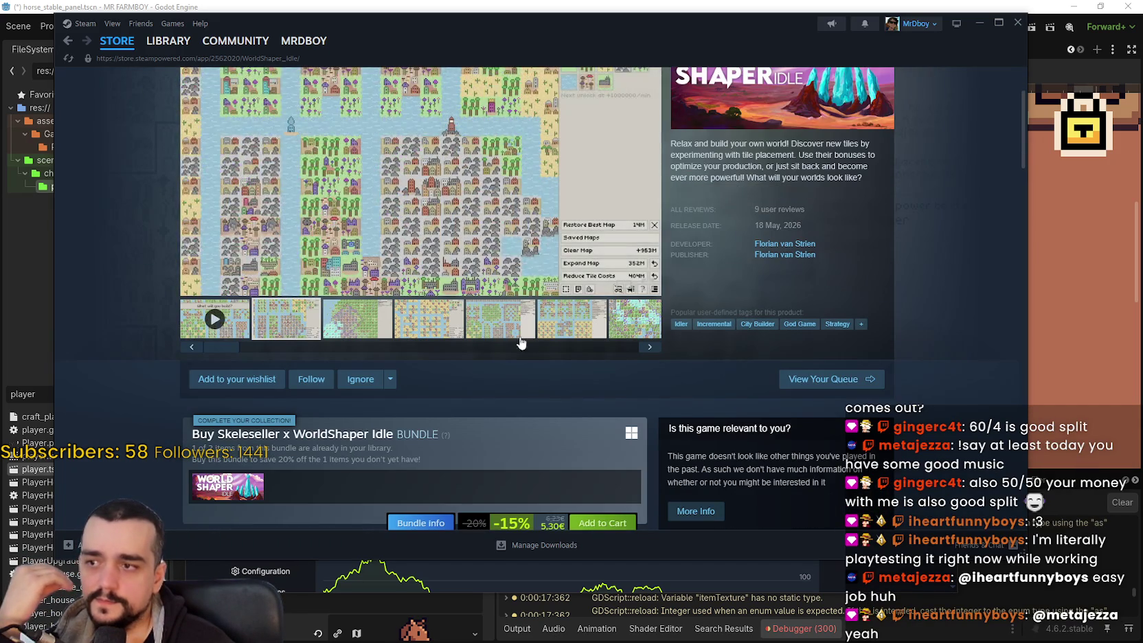
scroll(542, 350, down, 4)
scroll(382, 422, down, 3)
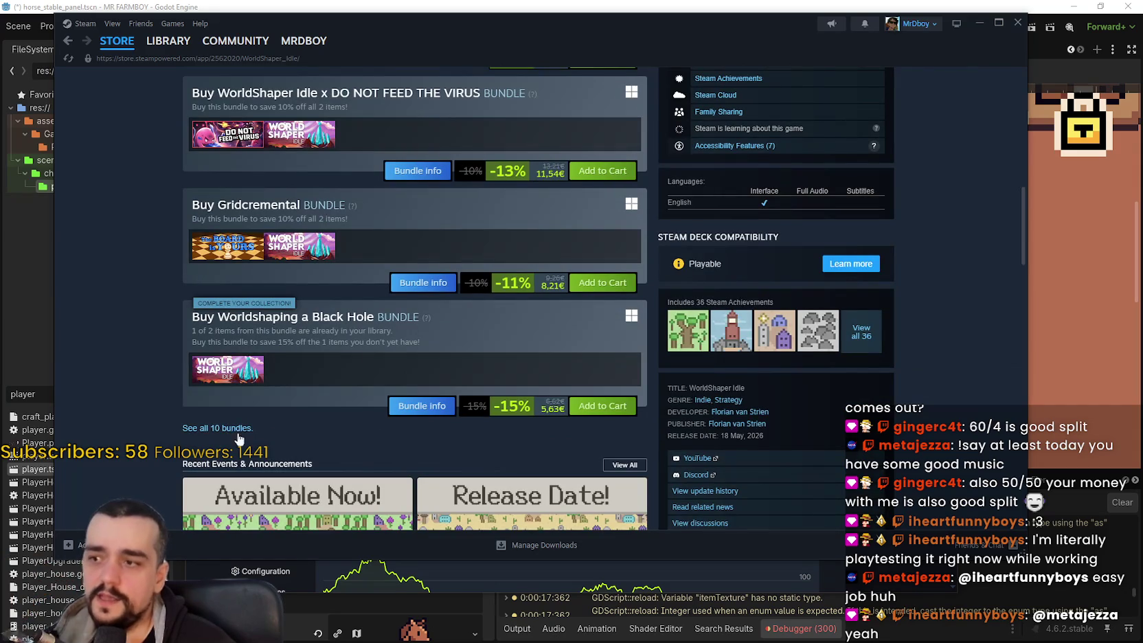
click(231, 428)
scroll(529, 266, down, 3)
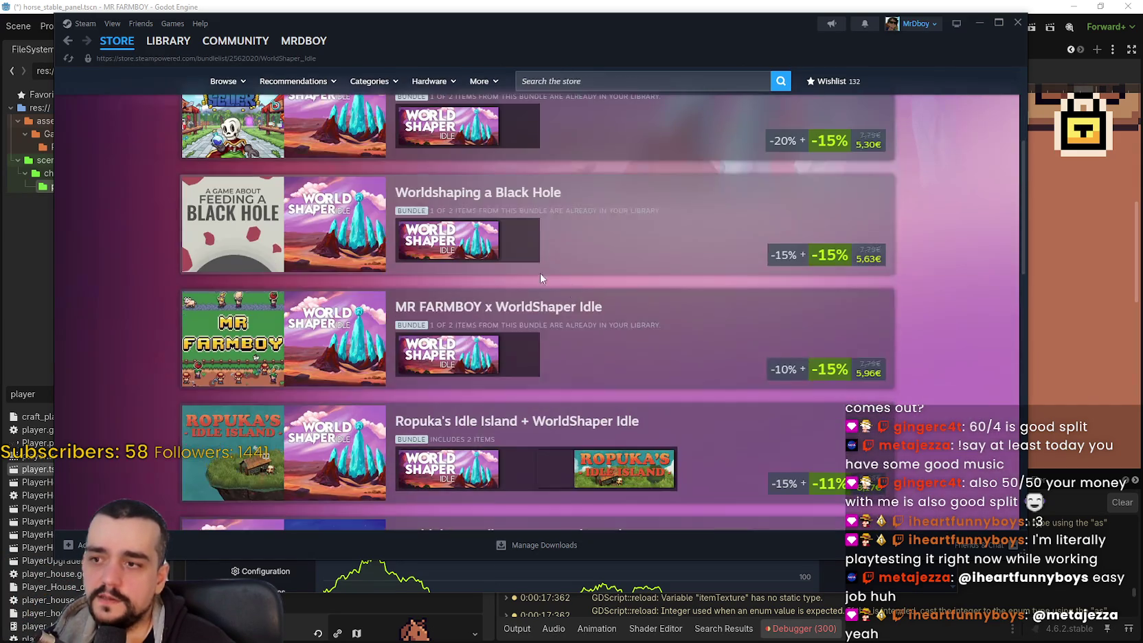
scroll(618, 311, up, 2)
scroll(618, 311, down, 3)
scroll(612, 307, up, 3)
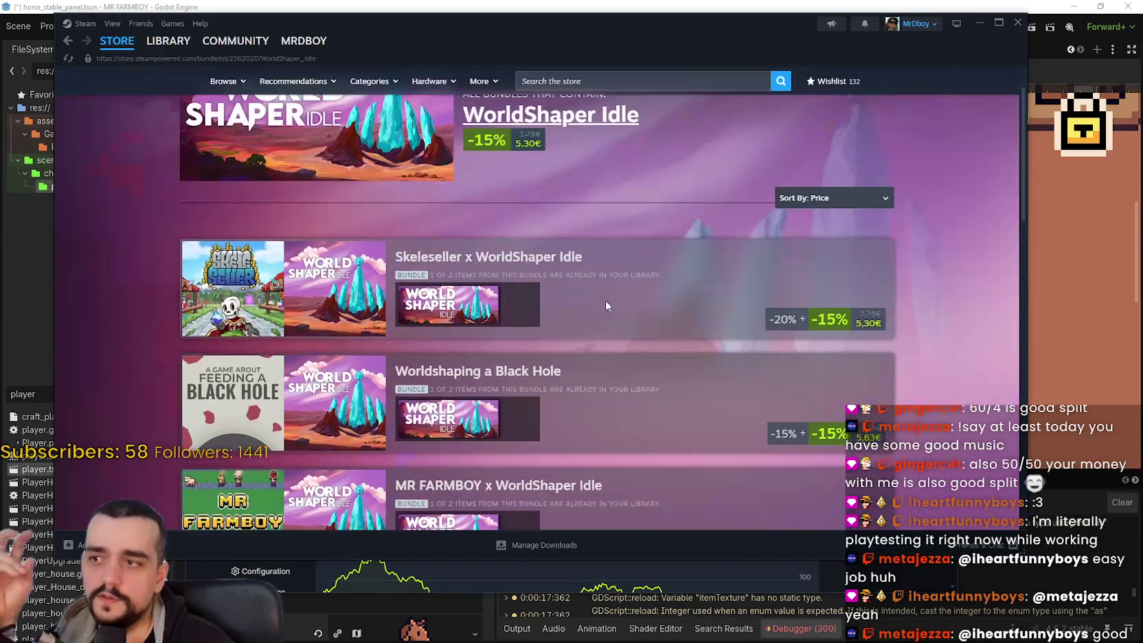
scroll(603, 306, down, 4)
scroll(744, 392, down, 8)
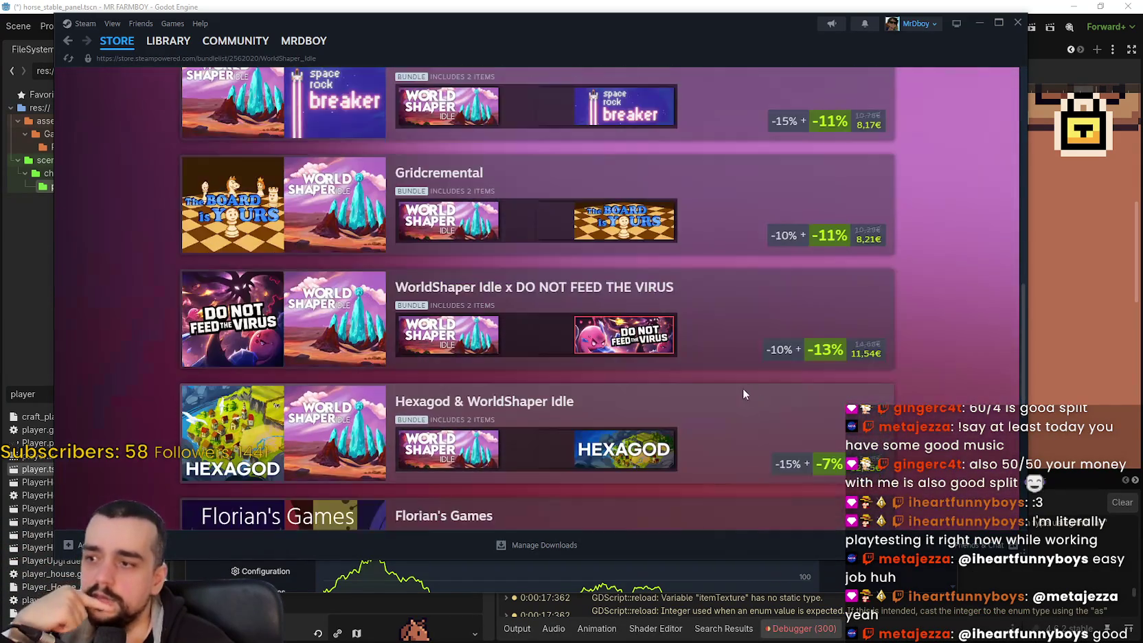
scroll(743, 389, down, 2)
scroll(742, 389, up, 13)
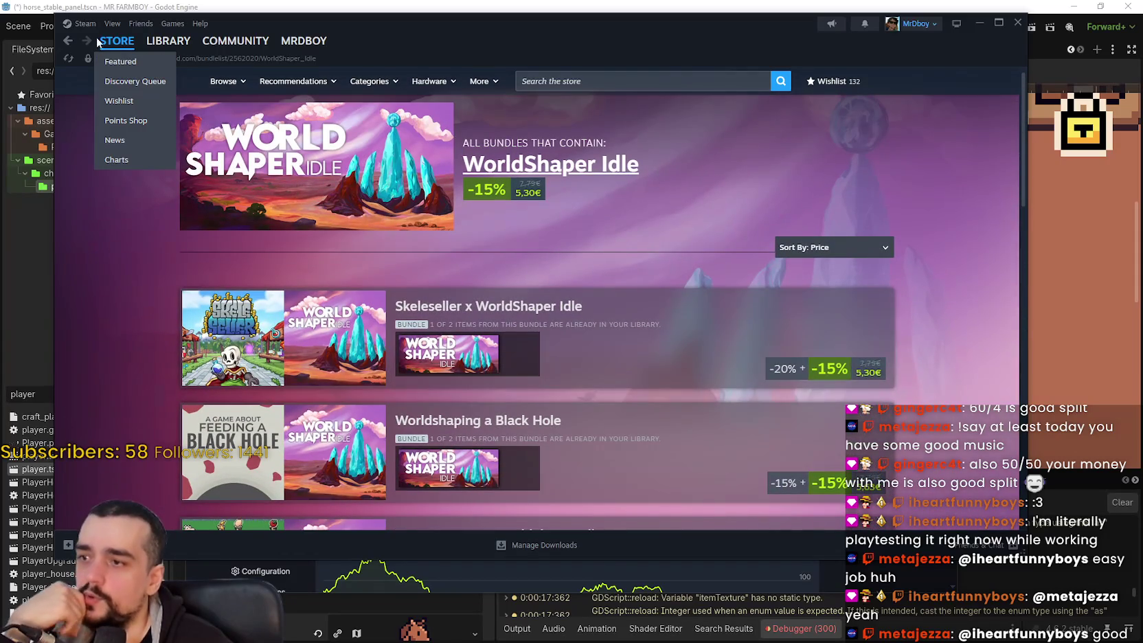
click(117, 40)
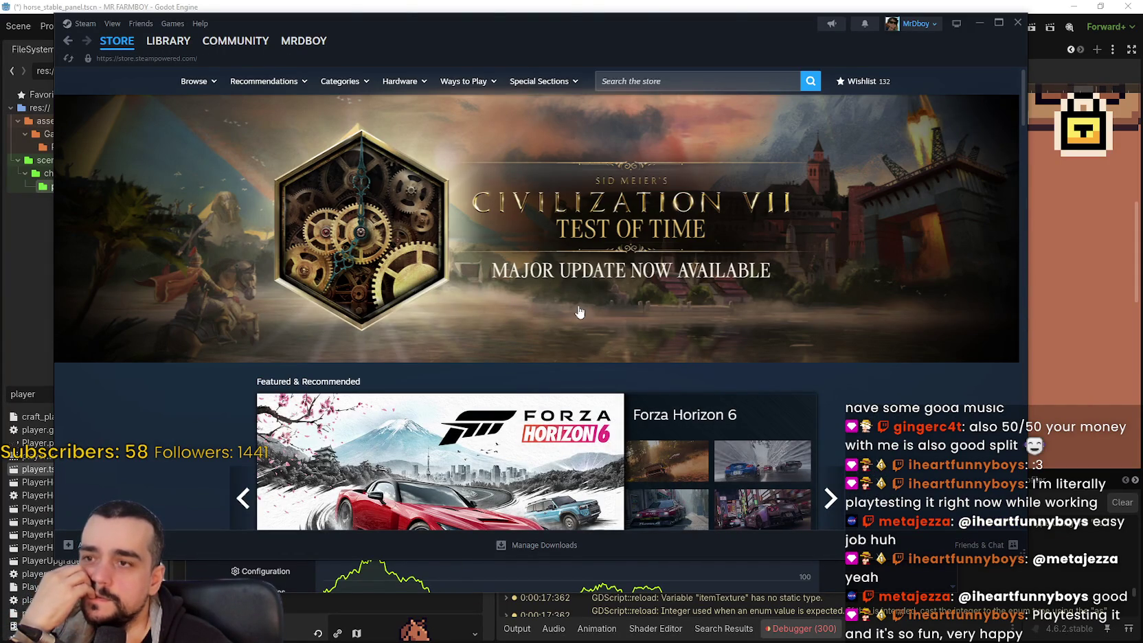
Step: Check the store's search suggestions and recently viewed items
scroll(568, 307, down, 2)
scroll(603, 316, down, 2)
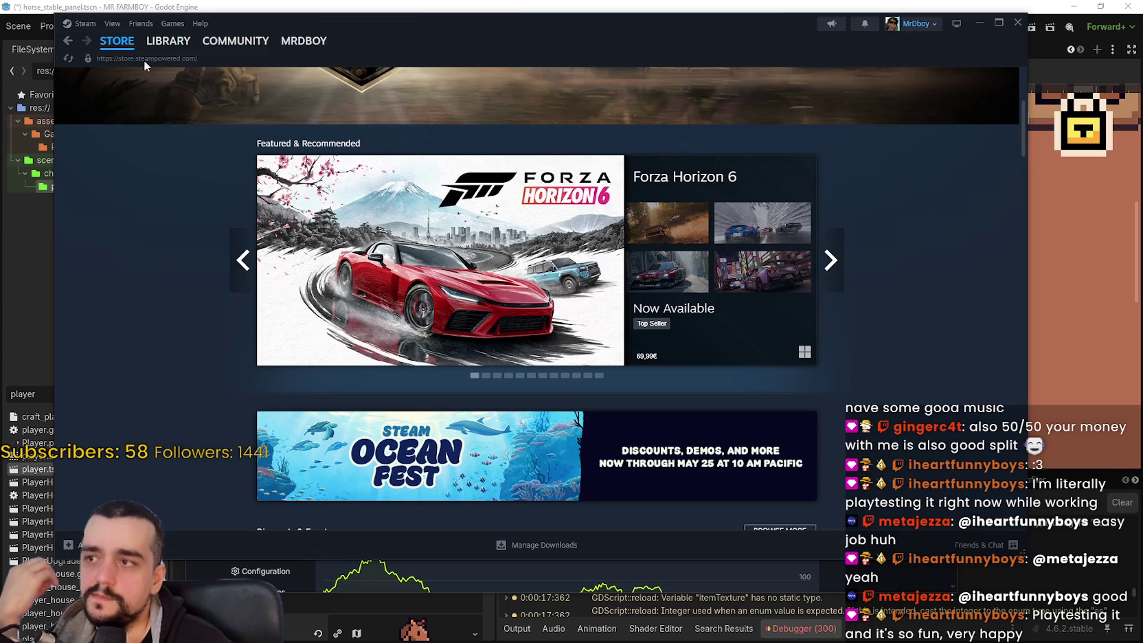
scroll(933, 349, up, 4)
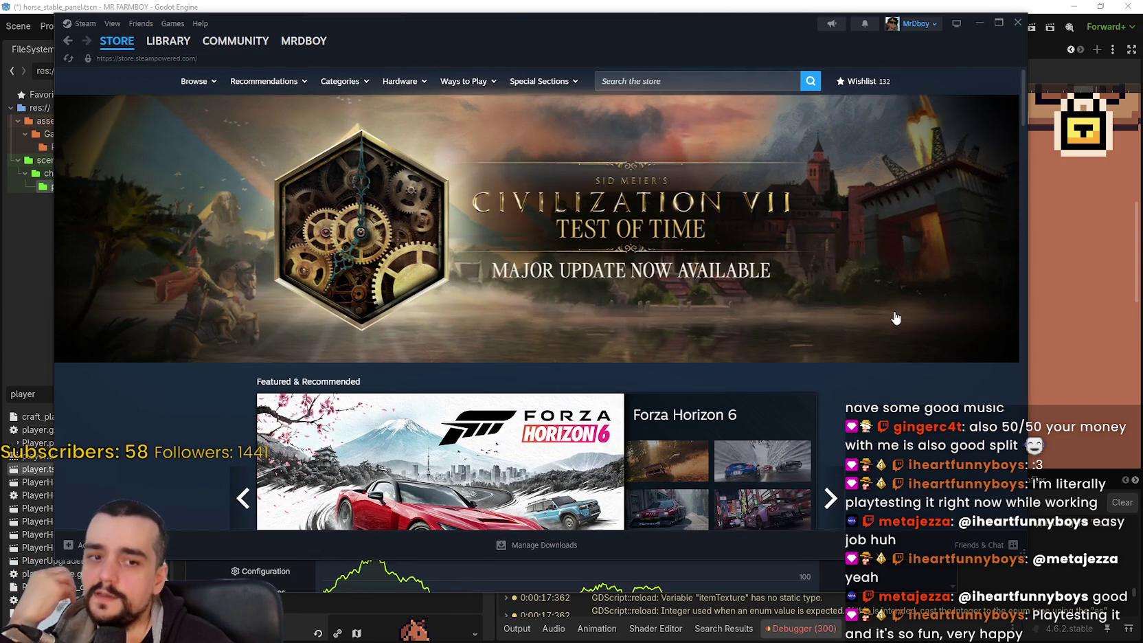
click(687, 82)
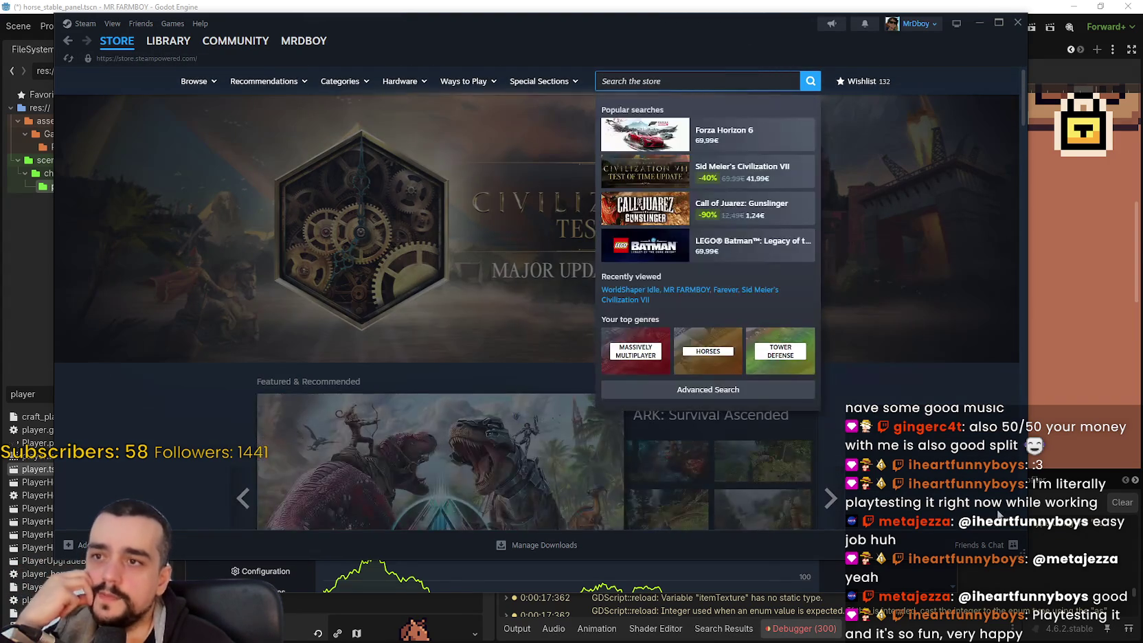
click(969, 486)
mouse_move(174, 48)
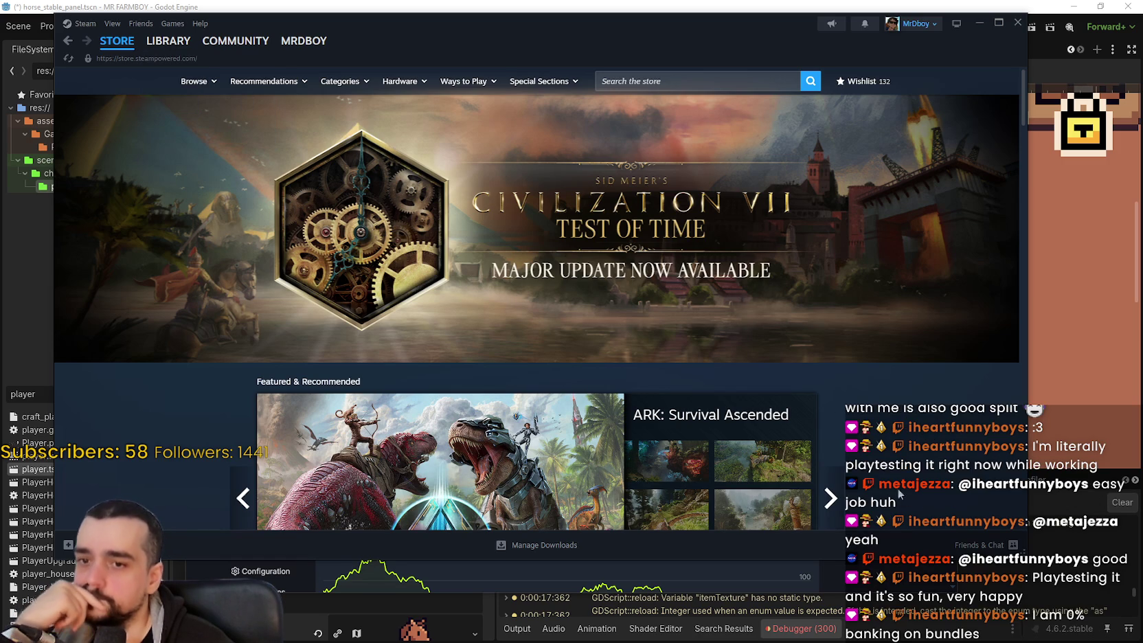
Step: Scroll the Steam store front page, then minimize Steam to reveal the SteamDB page
scroll(844, 383, down, 4)
scroll(845, 384, down, 7)
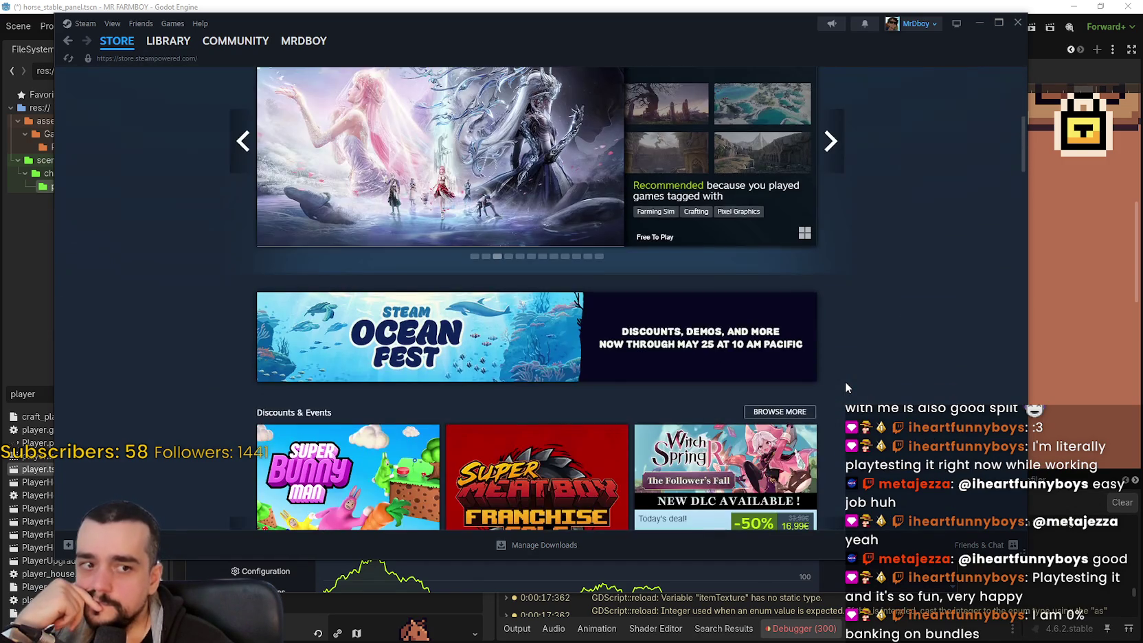
scroll(907, 416, down, 5)
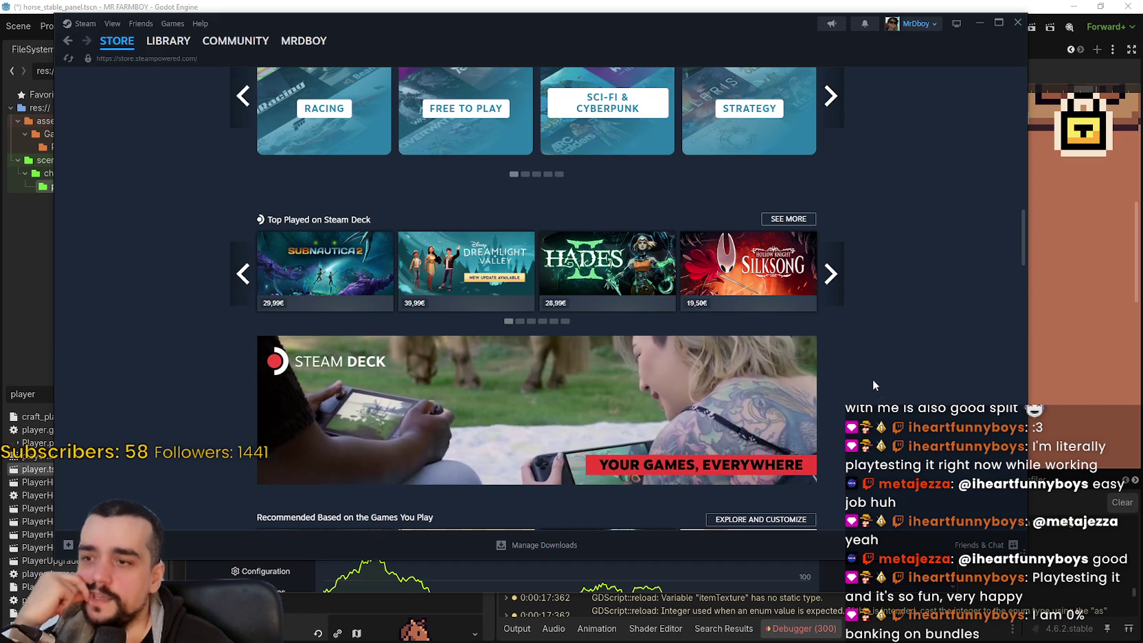
scroll(867, 371, up, 3)
scroll(903, 411, up, 10)
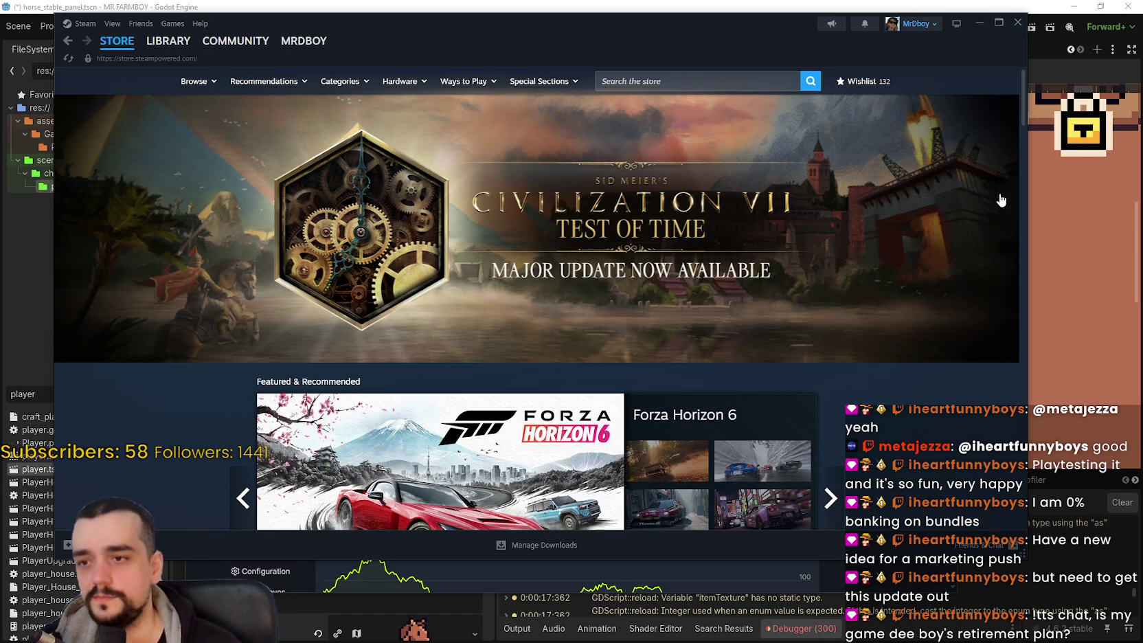
click(979, 24)
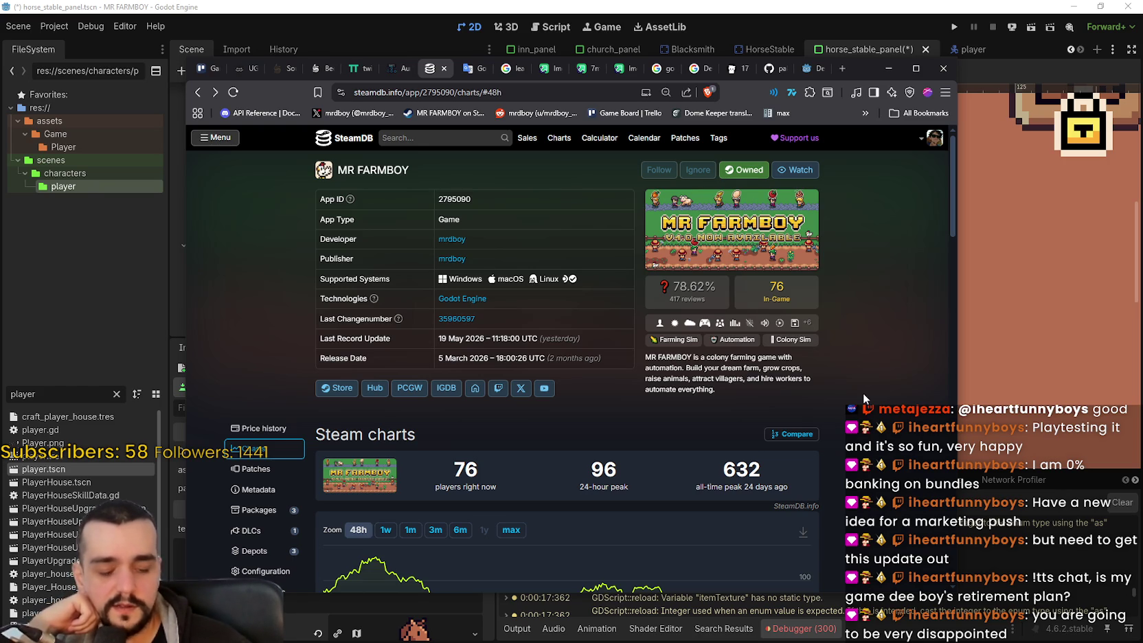
Step: Load the developer's X profile page in a new browser tab
click(840, 68)
text(x.com/mrdboy_)
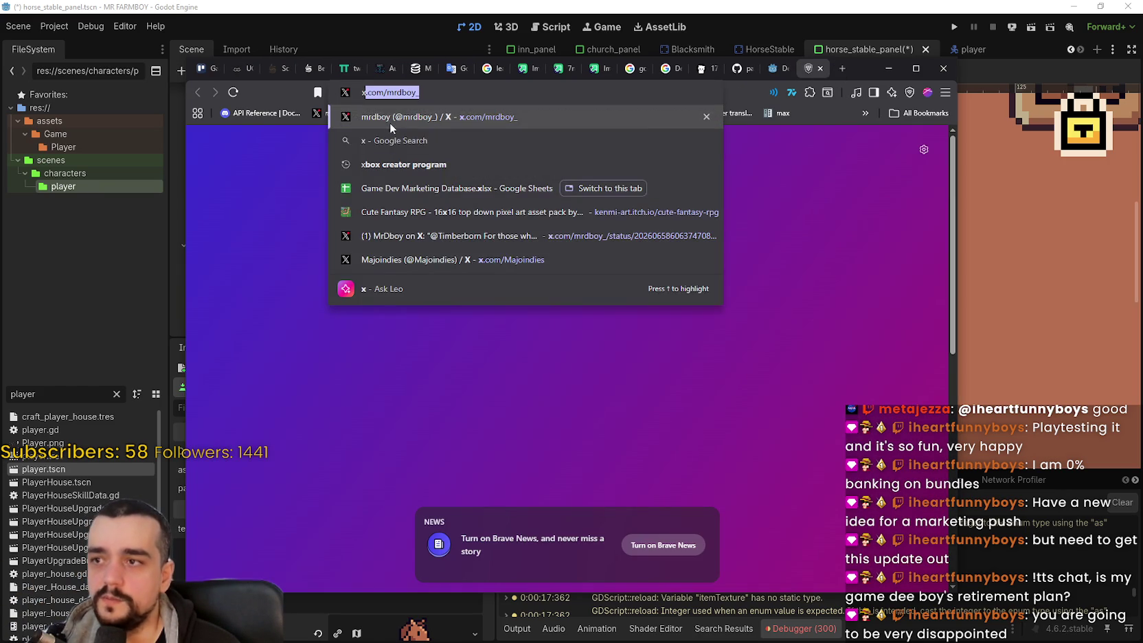
key(Return)
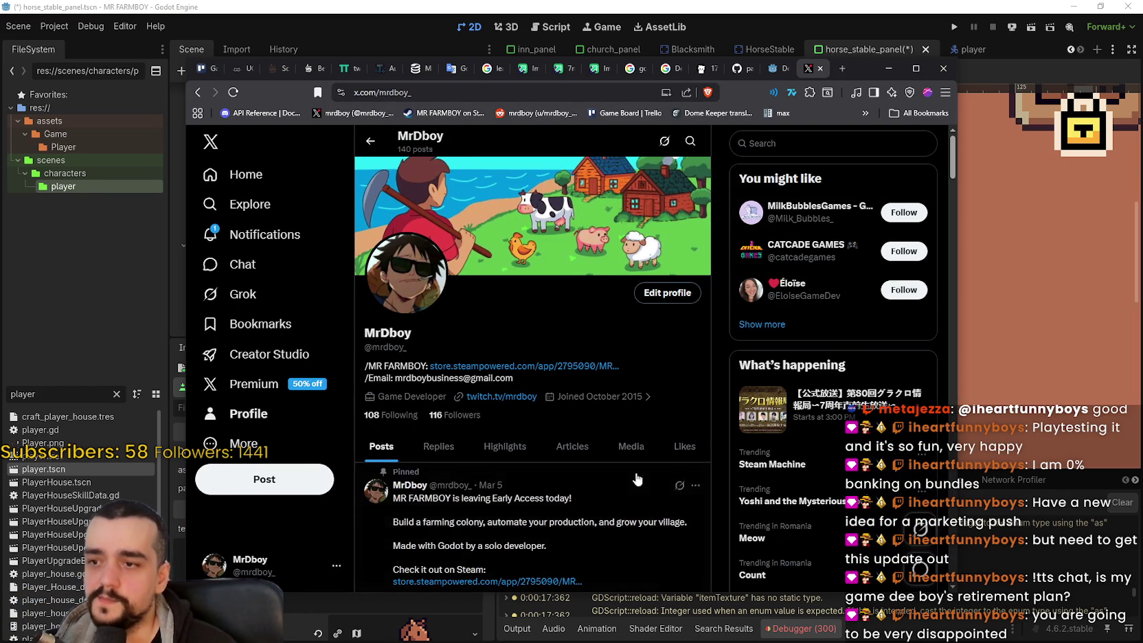
Step: Scroll down through the developer's profile posts
scroll(683, 505, down, 3)
scroll(570, 347, down, 5)
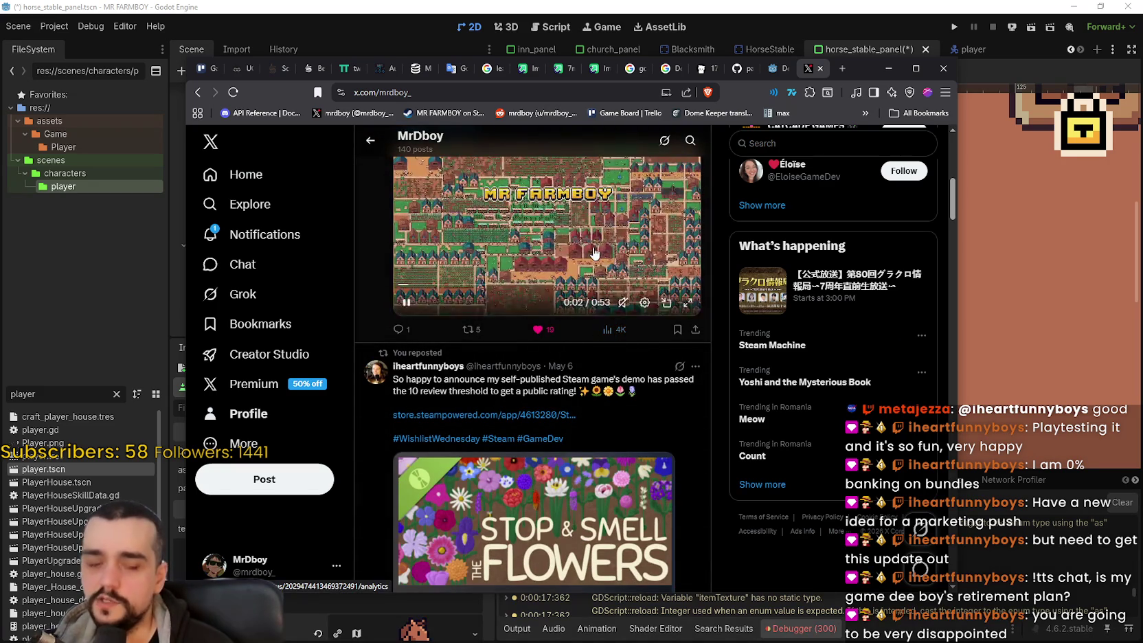
scroll(638, 354, down, 3)
scroll(642, 358, down, 6)
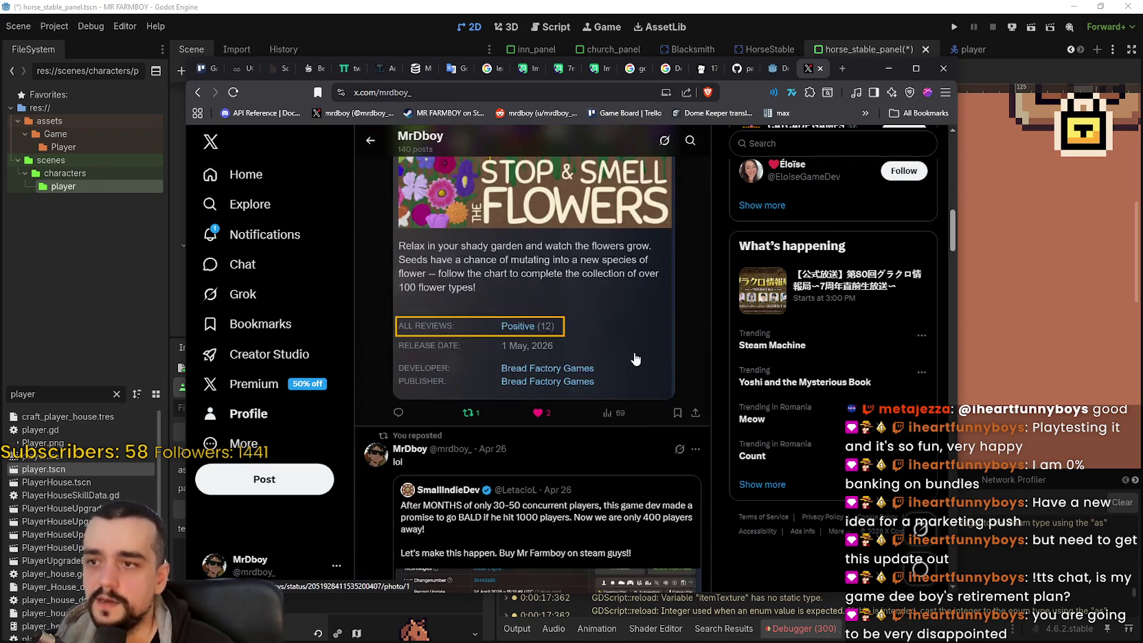
scroll(625, 385, down, 4)
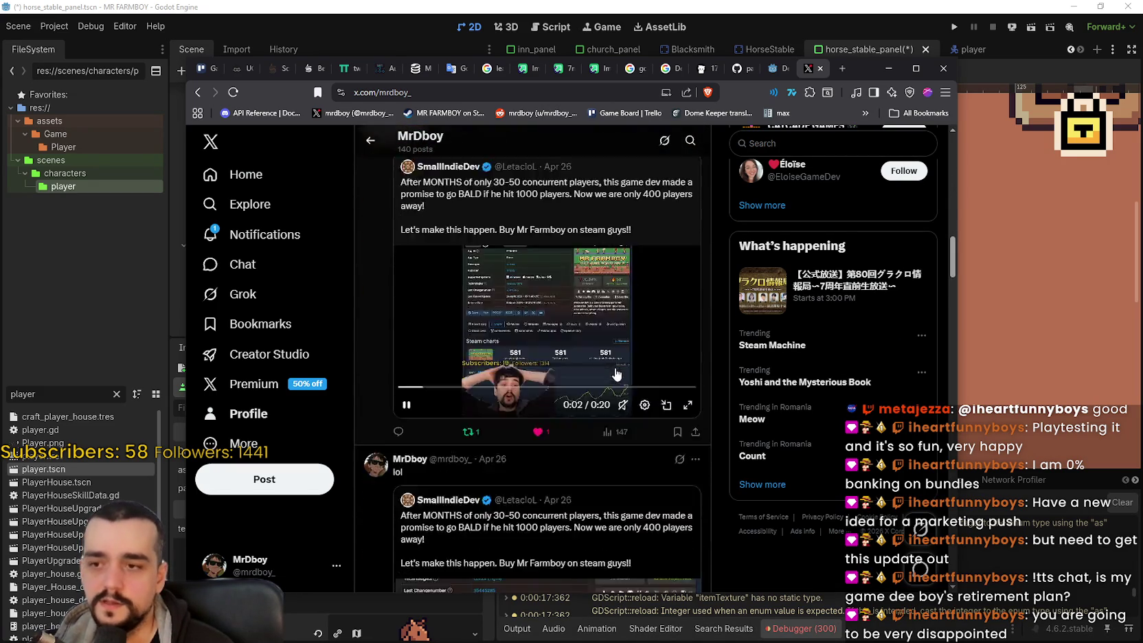
scroll(635, 364, down, 8)
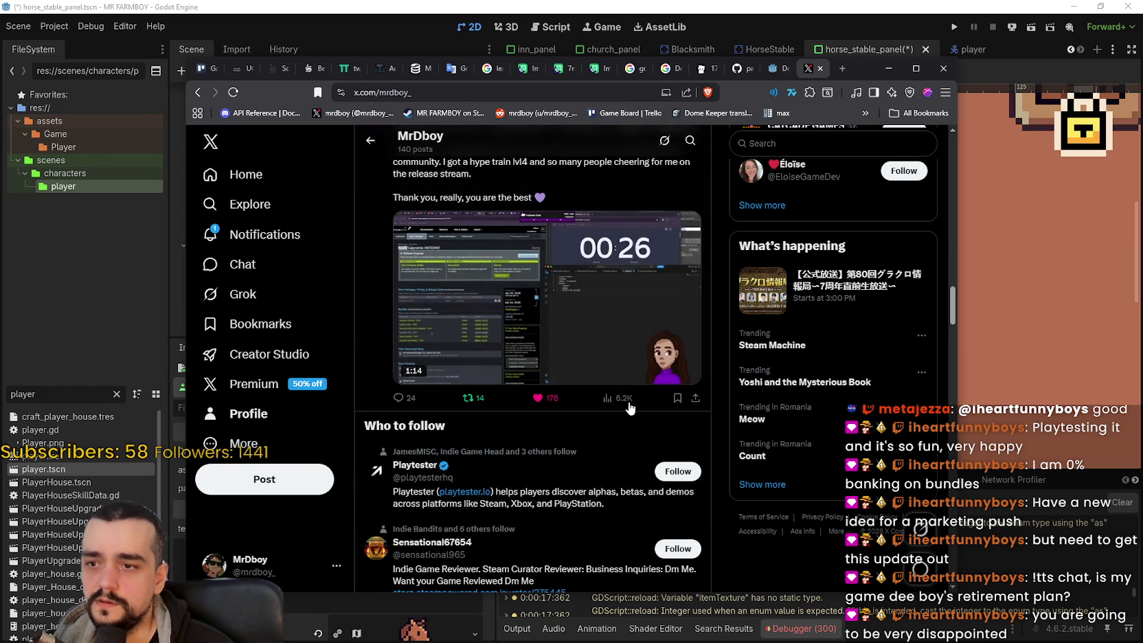
scroll(624, 405, up, 2)
scroll(624, 404, down, 4)
scroll(624, 405, down, 2)
scroll(622, 450, up, 5)
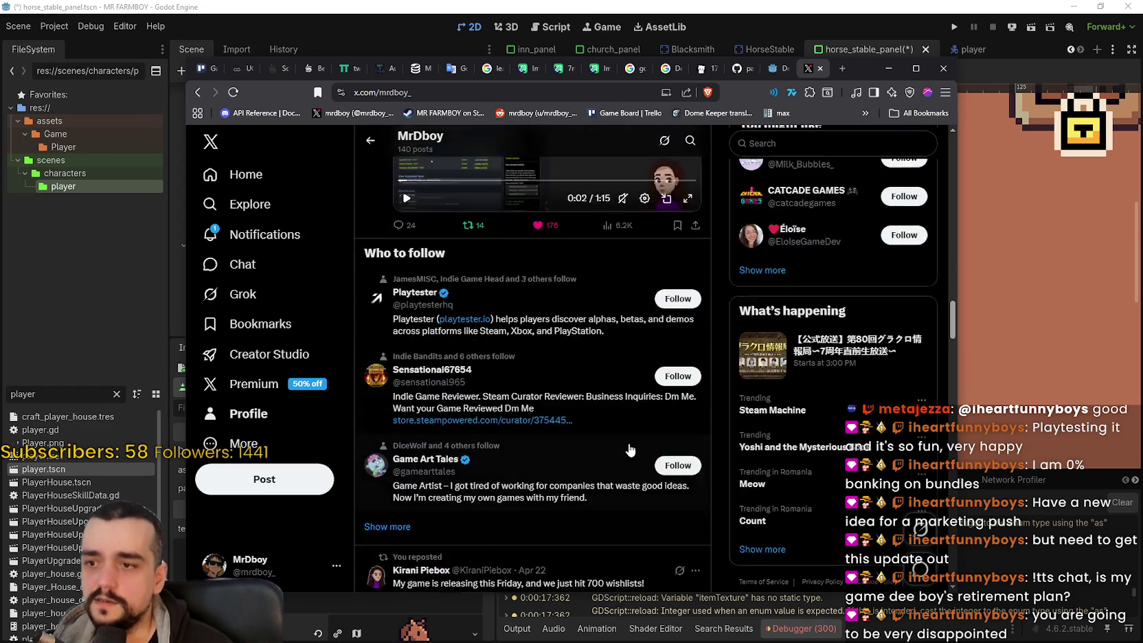
scroll(615, 450, down, 2)
scroll(615, 454, down, 10)
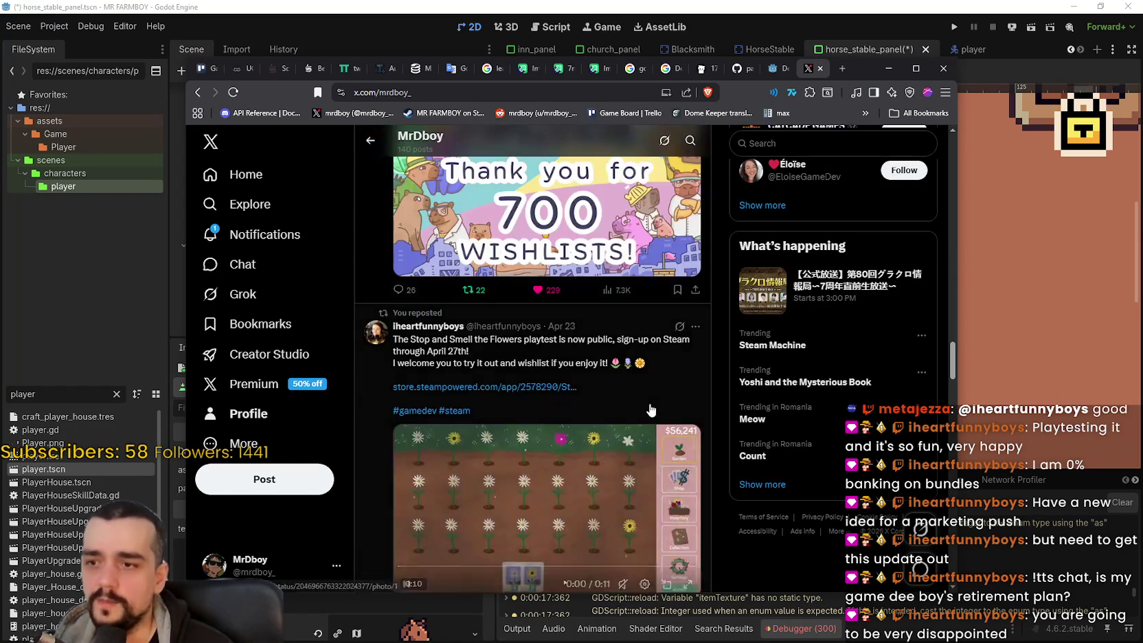
scroll(641, 483, down, 4)
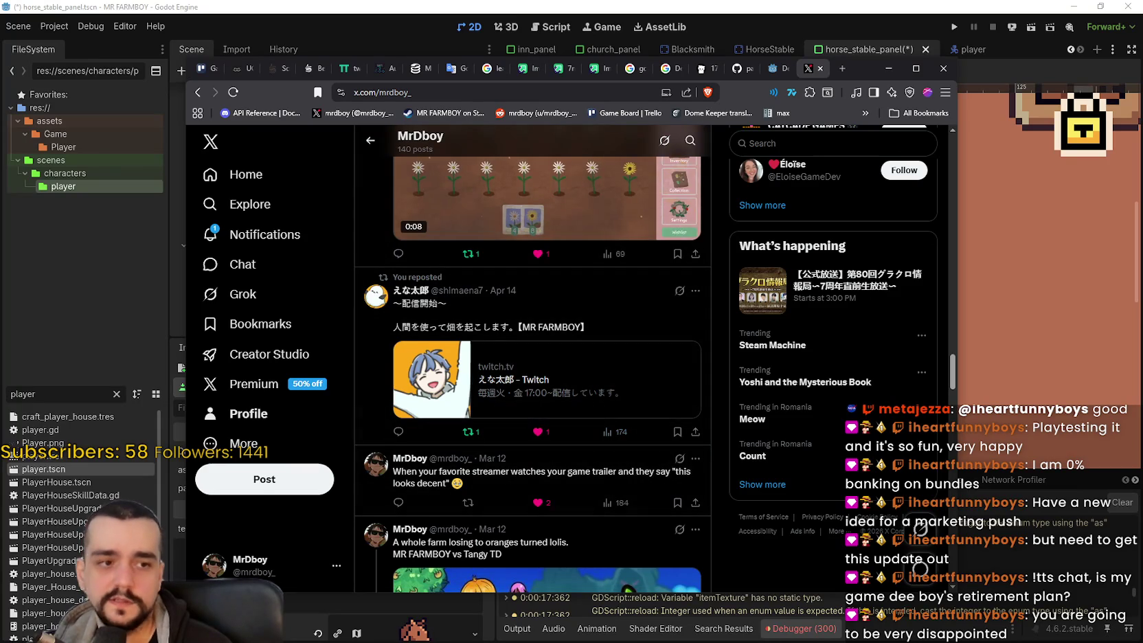
scroll(532, 426, down, 4)
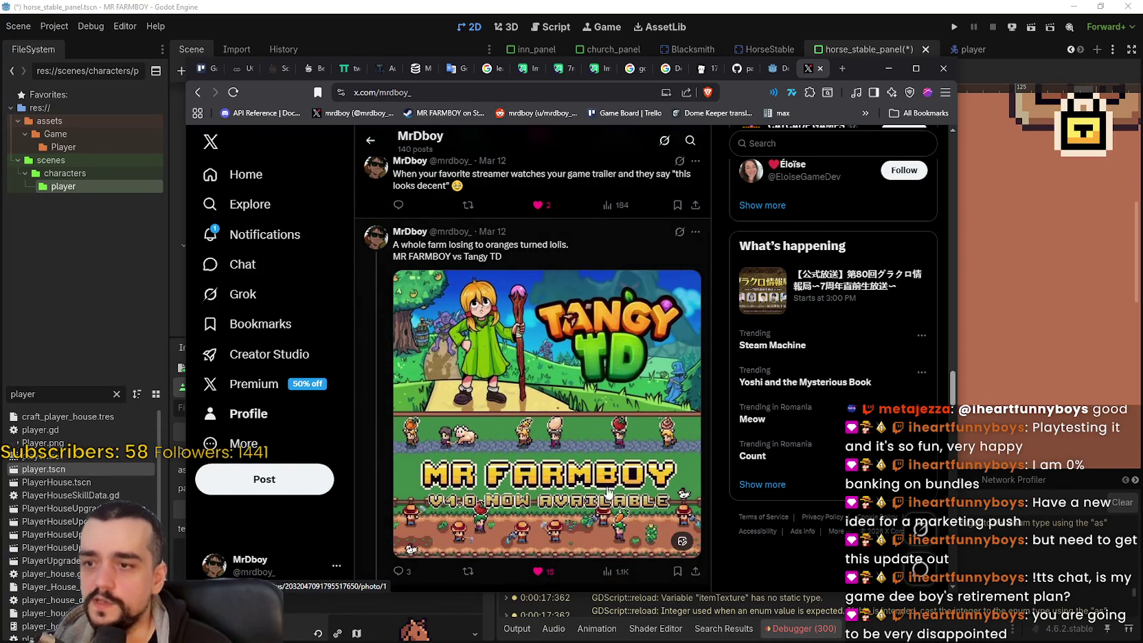
scroll(592, 326, down, 8)
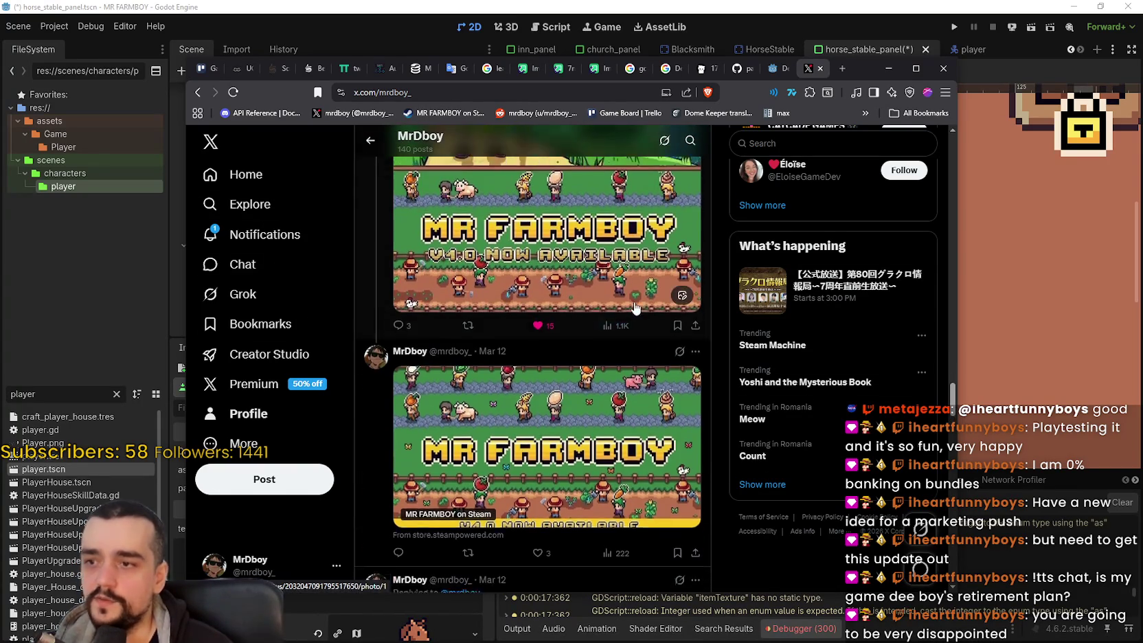
scroll(570, 321, down, 2)
scroll(619, 385, up, 2)
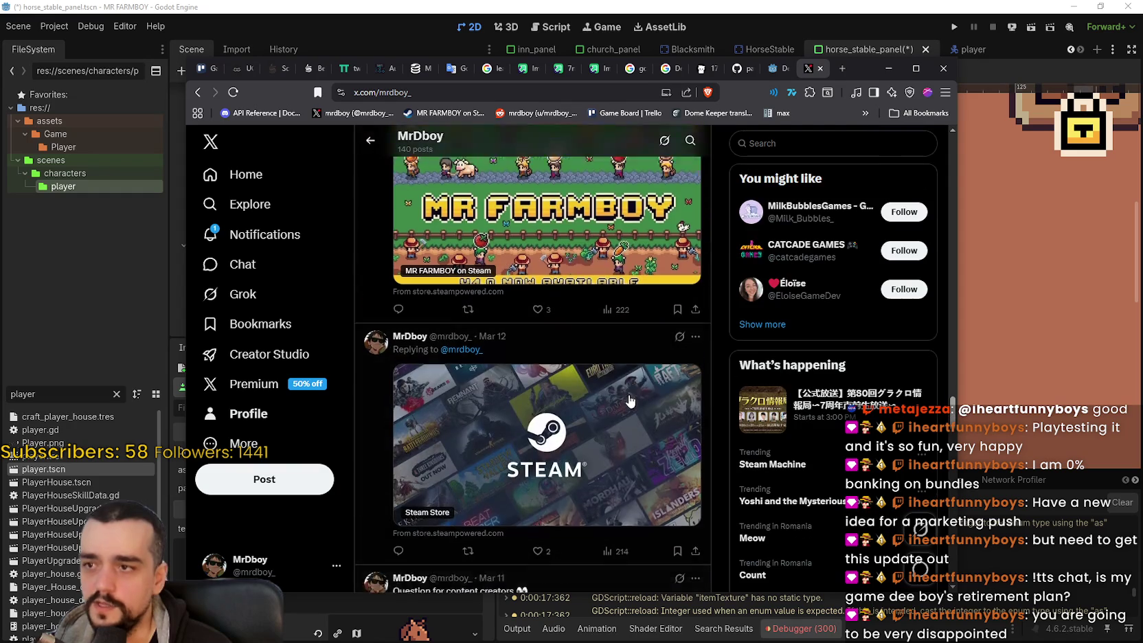
scroll(453, 361, down, 5)
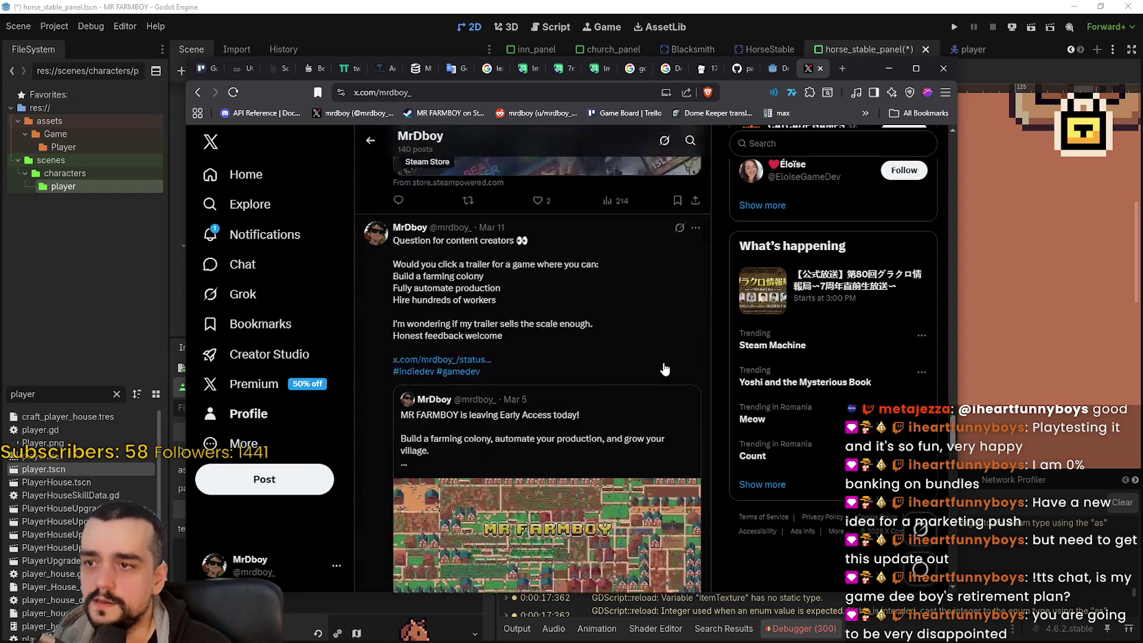
scroll(430, 237, up, 2)
scroll(440, 226, down, 3)
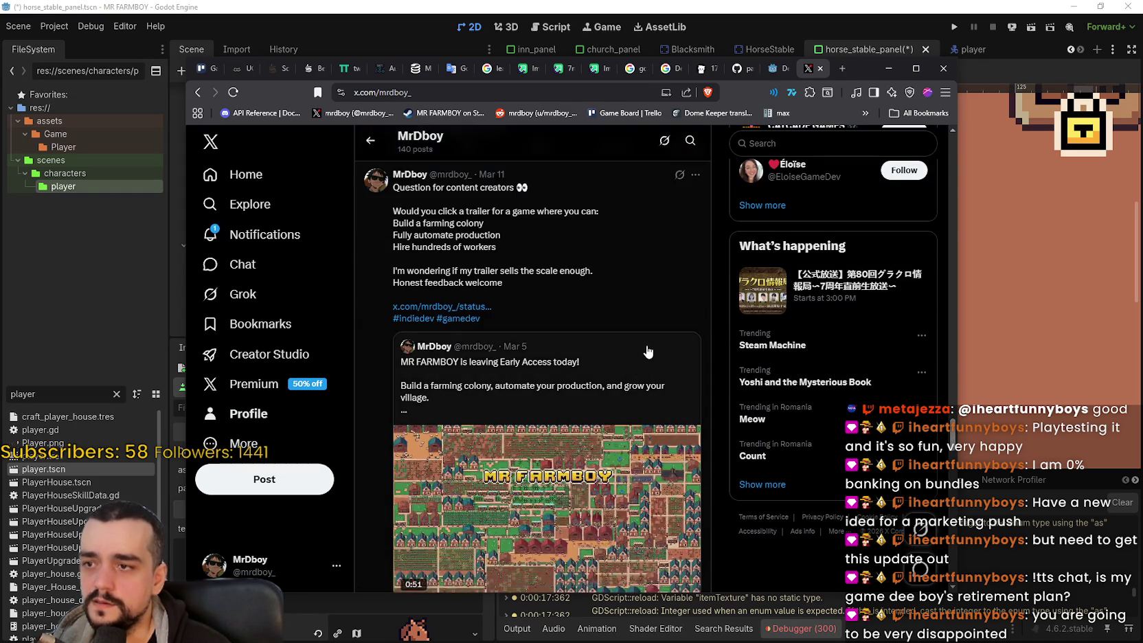
scroll(595, 378, down, 4)
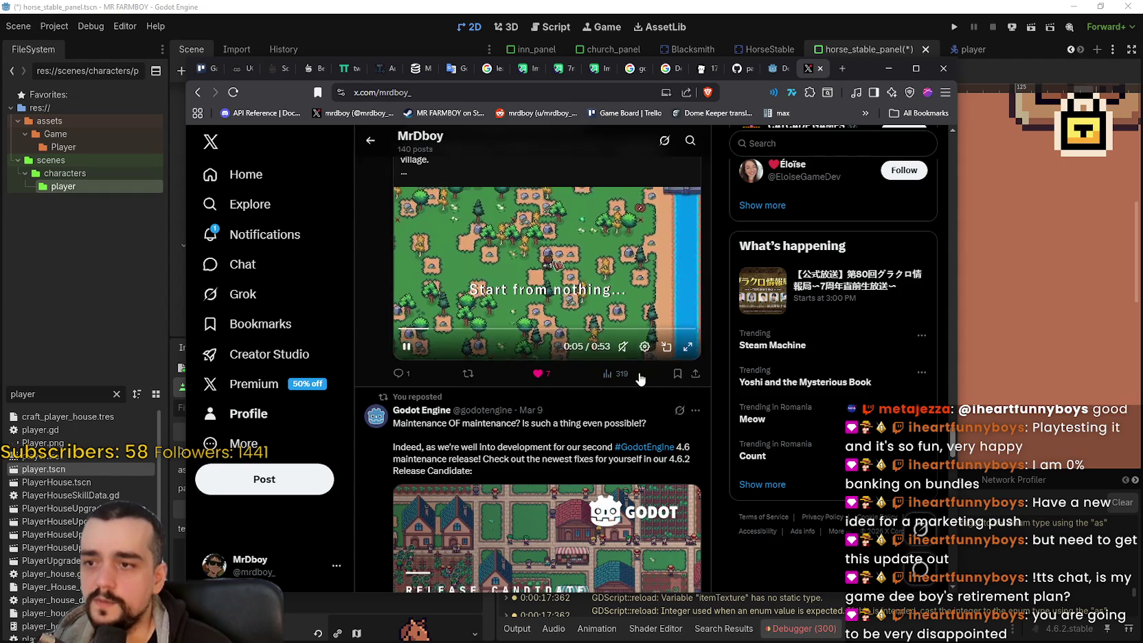
scroll(584, 388, down, 5)
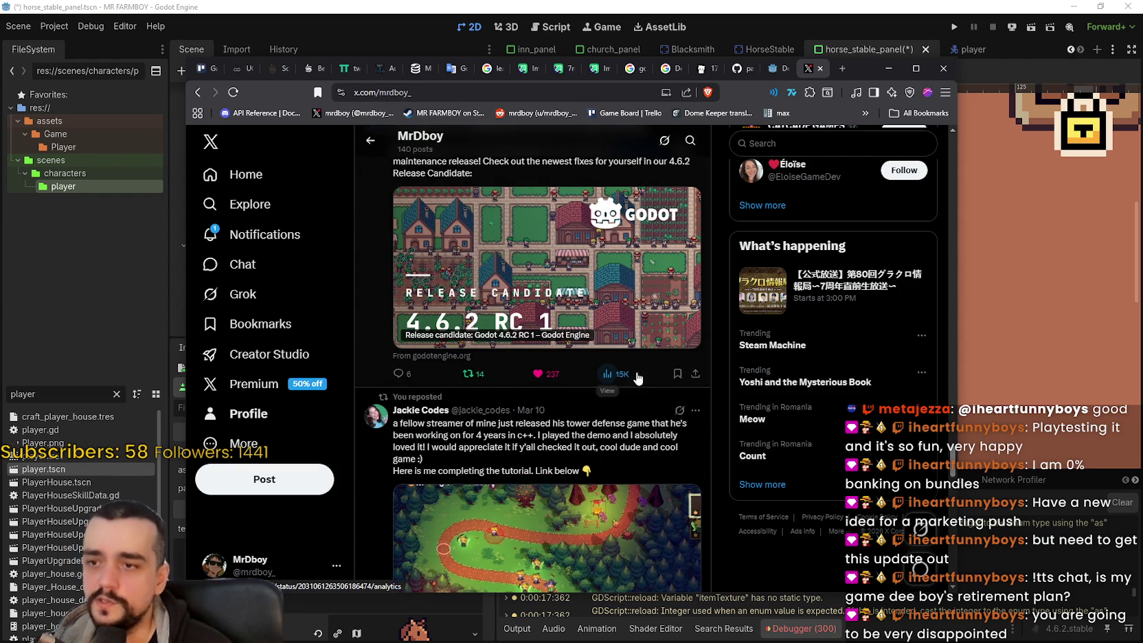
scroll(628, 385, up, 2)
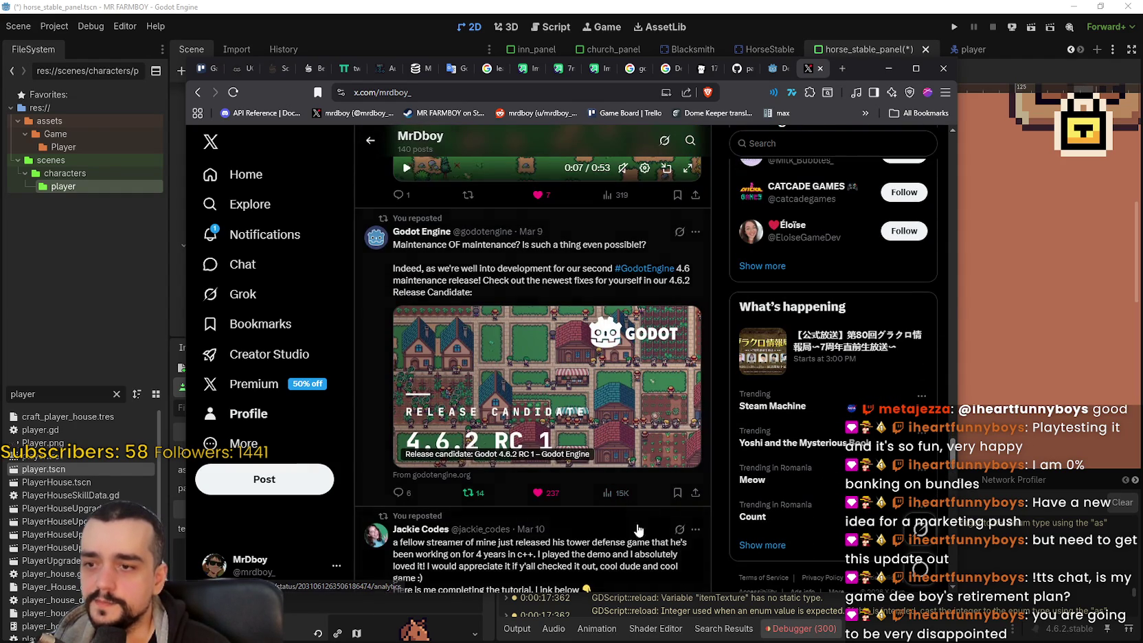
scroll(643, 440, down, 4)
scroll(642, 448, down, 3)
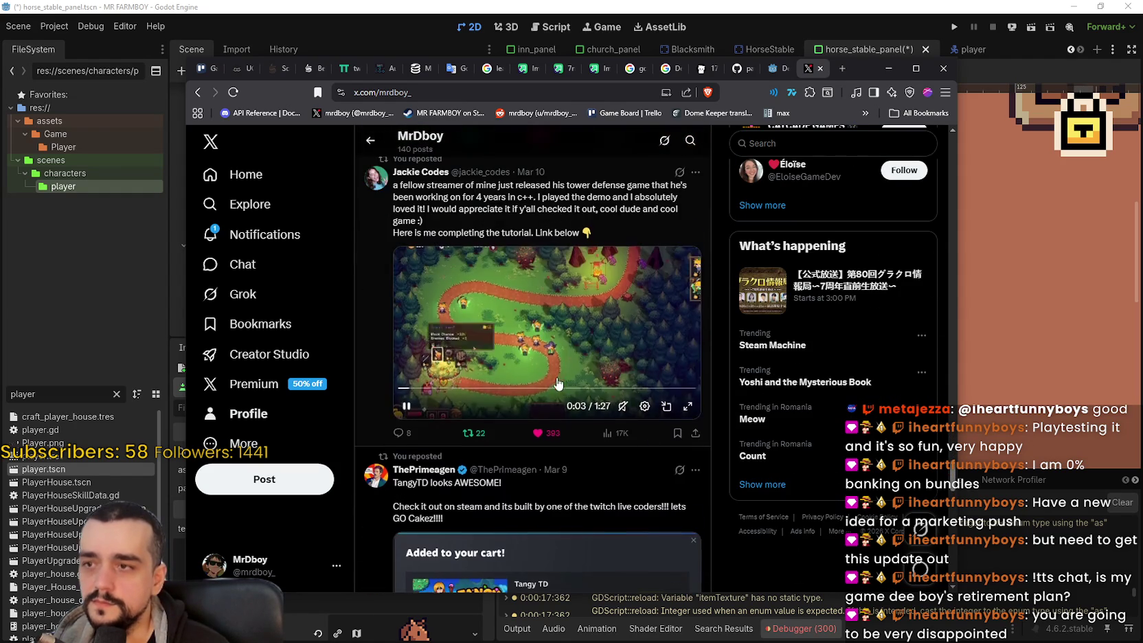
scroll(687, 412, down, 3)
scroll(690, 405, down, 3)
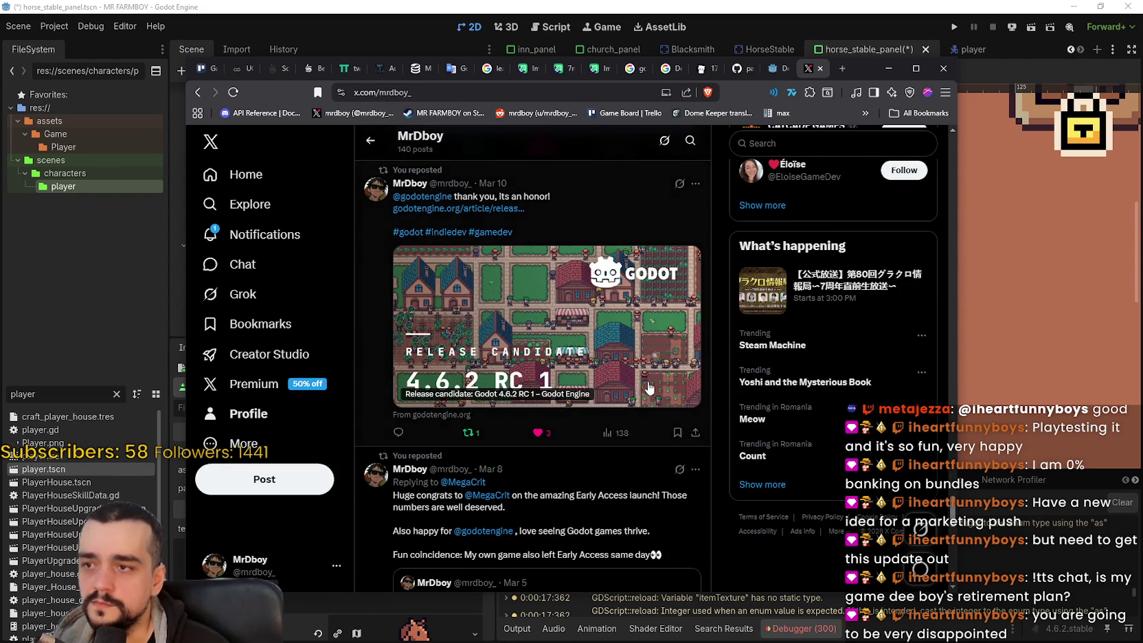
scroll(623, 426, down, 8)
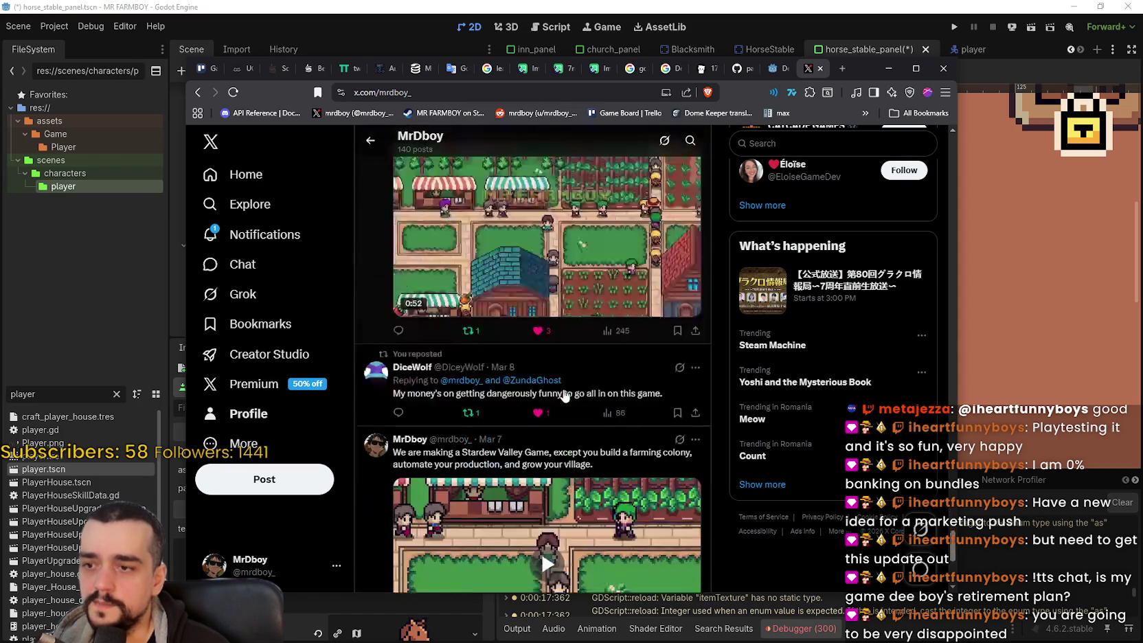
scroll(563, 395, up, 4)
scroll(563, 395, down, 5)
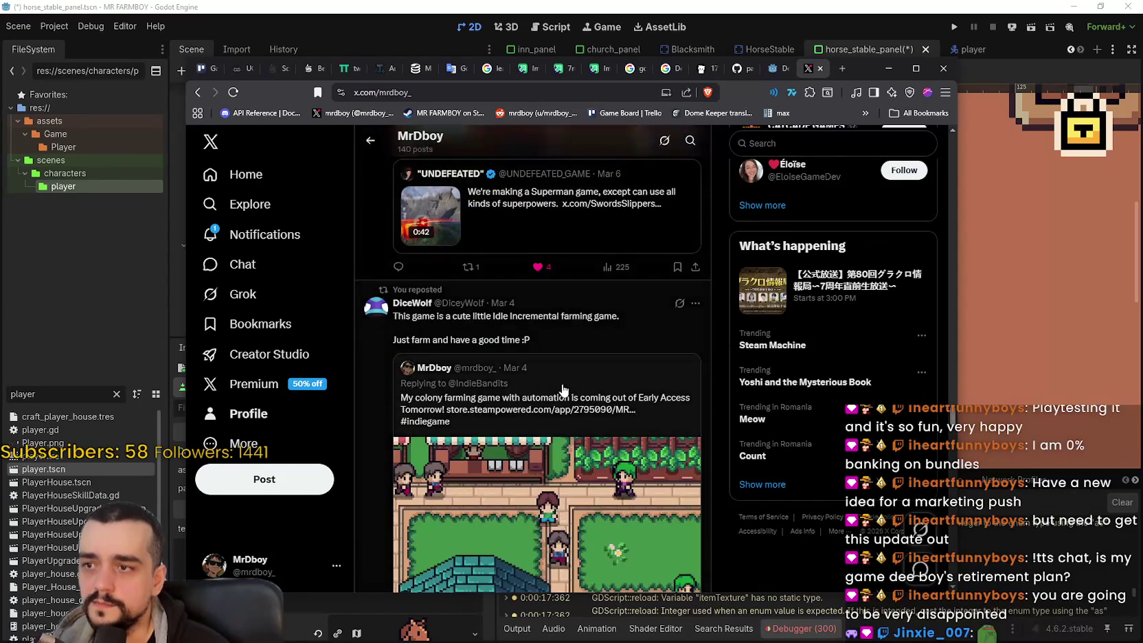
scroll(563, 391, down, 3)
scroll(562, 388, down, 10)
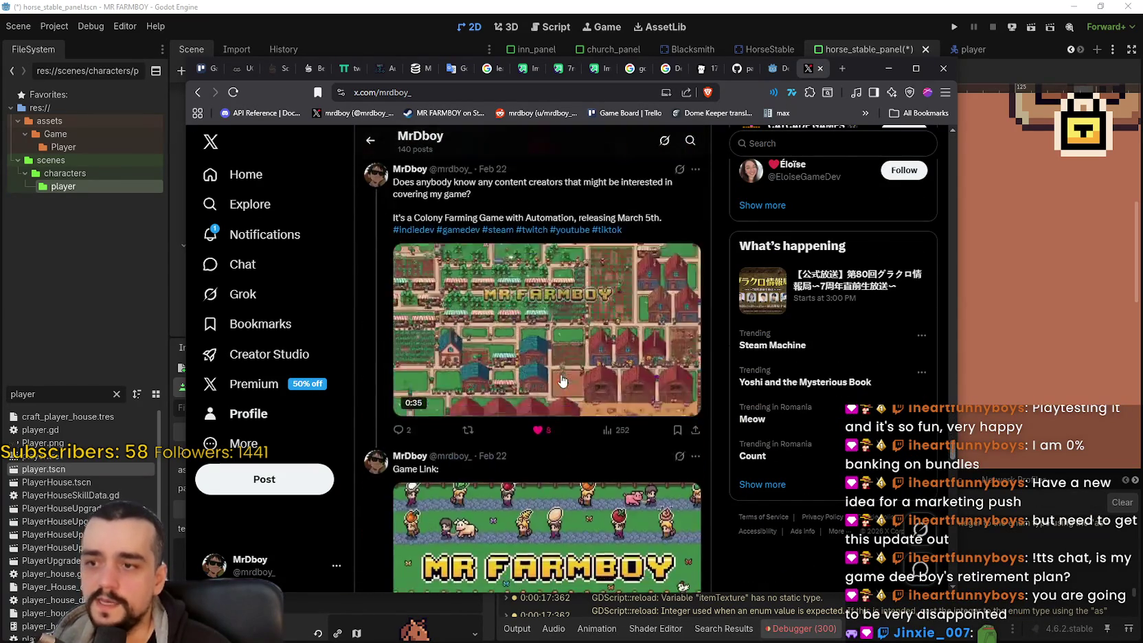
Step: Return to the profile header and show the 'Joined October 2015' About this account details
mouse_move(955, 450)
mouse_down()
mouse_move(936, 242)
mouse_move(953, 145)
mouse_up()
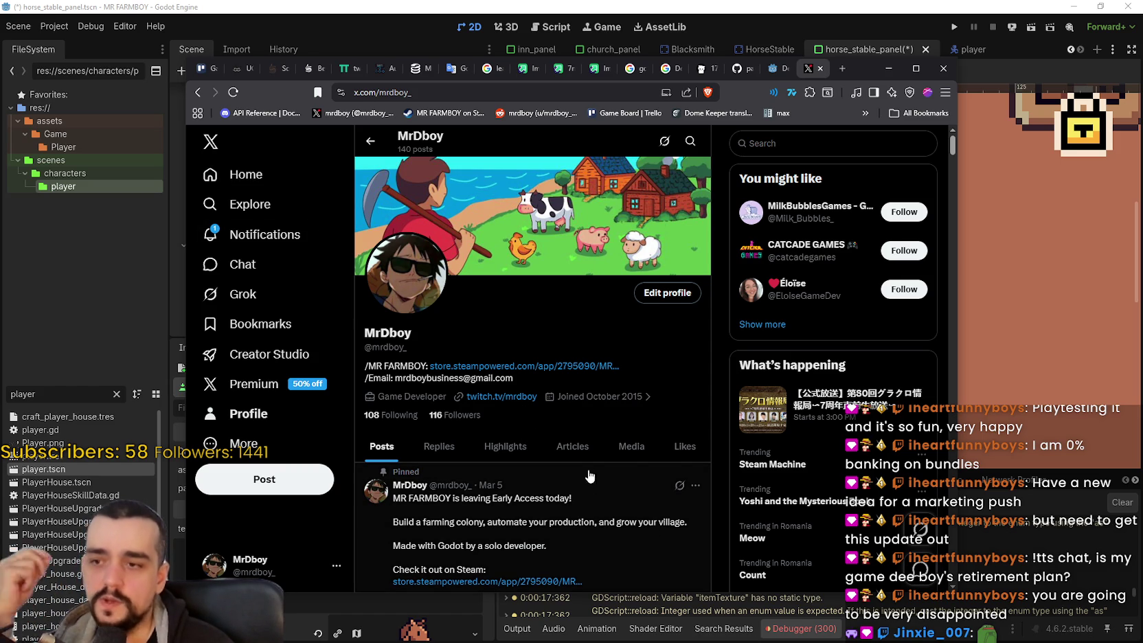
scroll(550, 409, down, 3)
scroll(553, 404, up, 3)
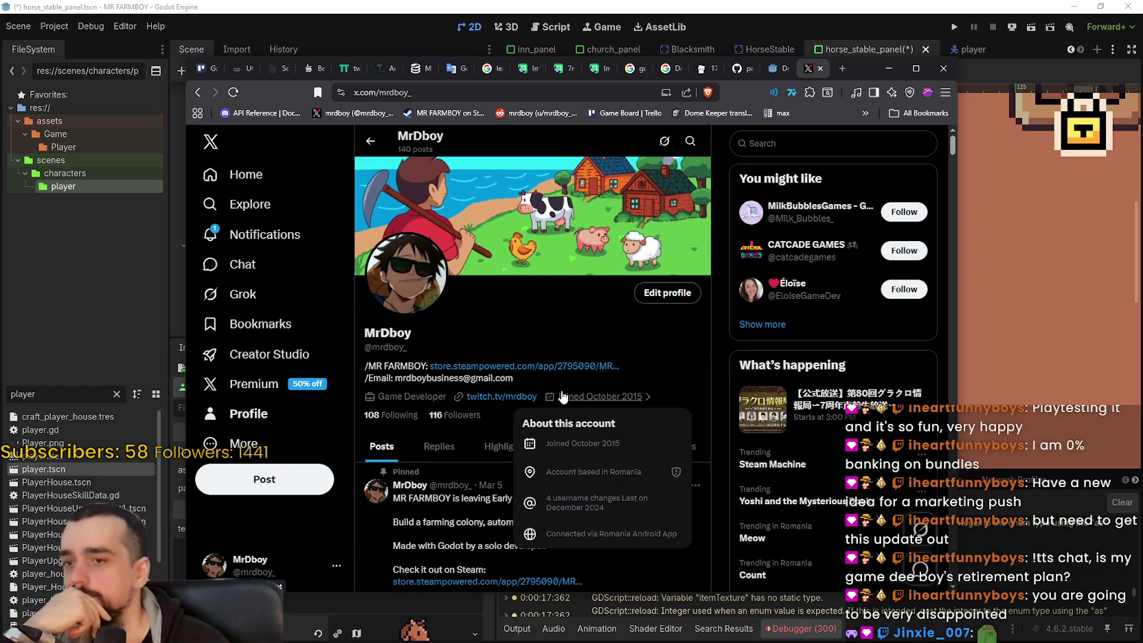
Step: Close the X profile and go back to the Godot 4.7 release archive page
click(821, 68)
click(821, 68)
scroll(666, 336, up, 15)
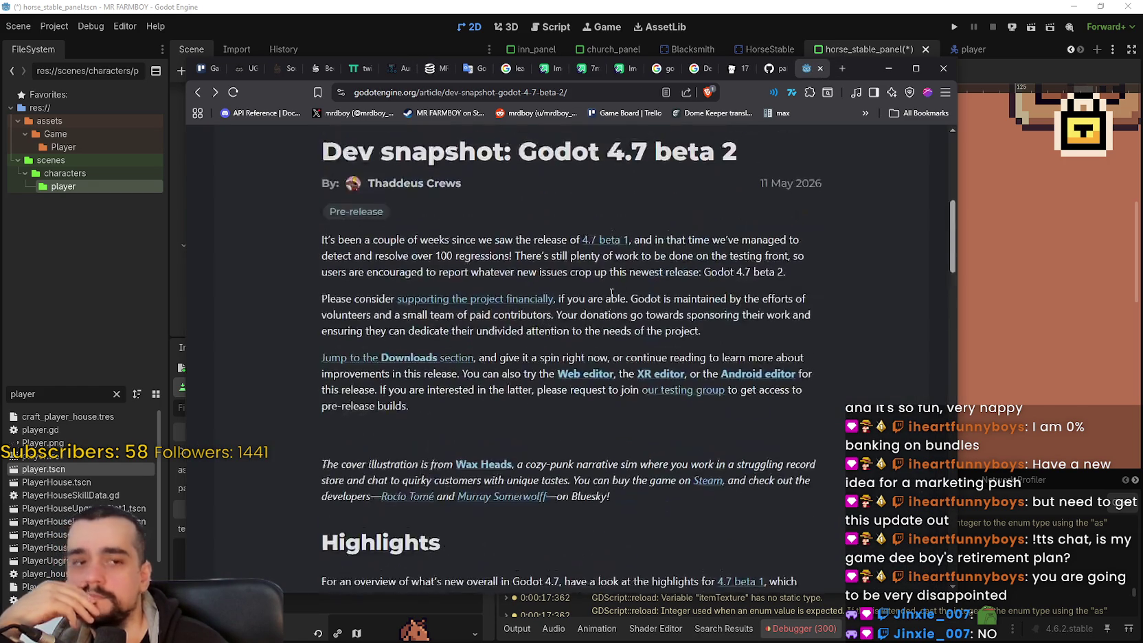
click(198, 94)
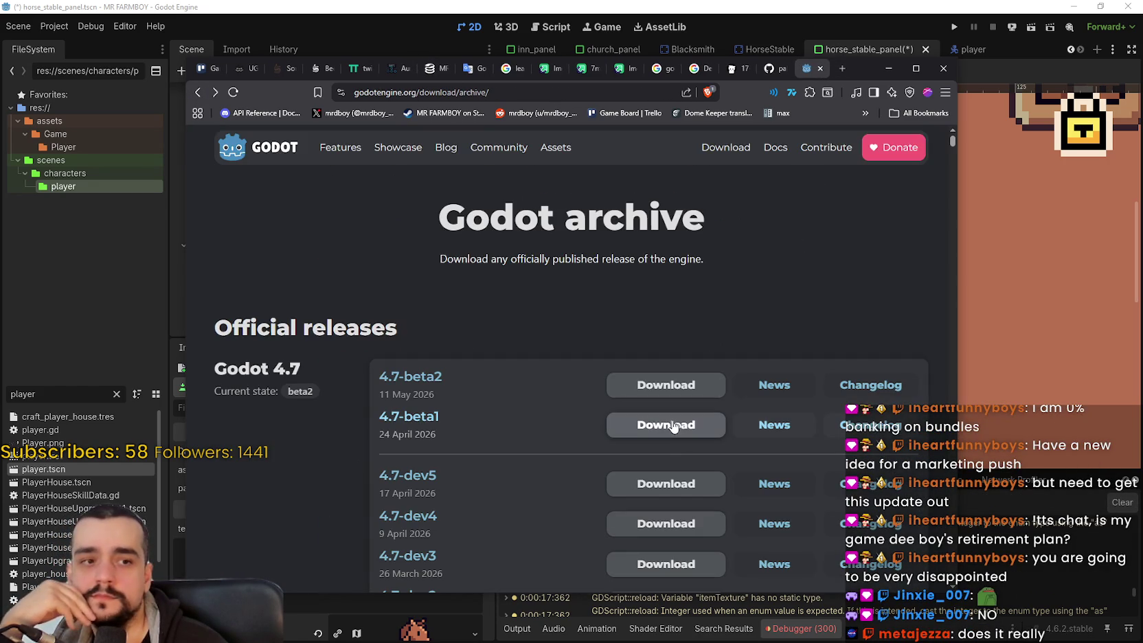
Step: Reload the archive page and minimize the browser to reveal the Godot editor
right_click(665, 397)
click(669, 353)
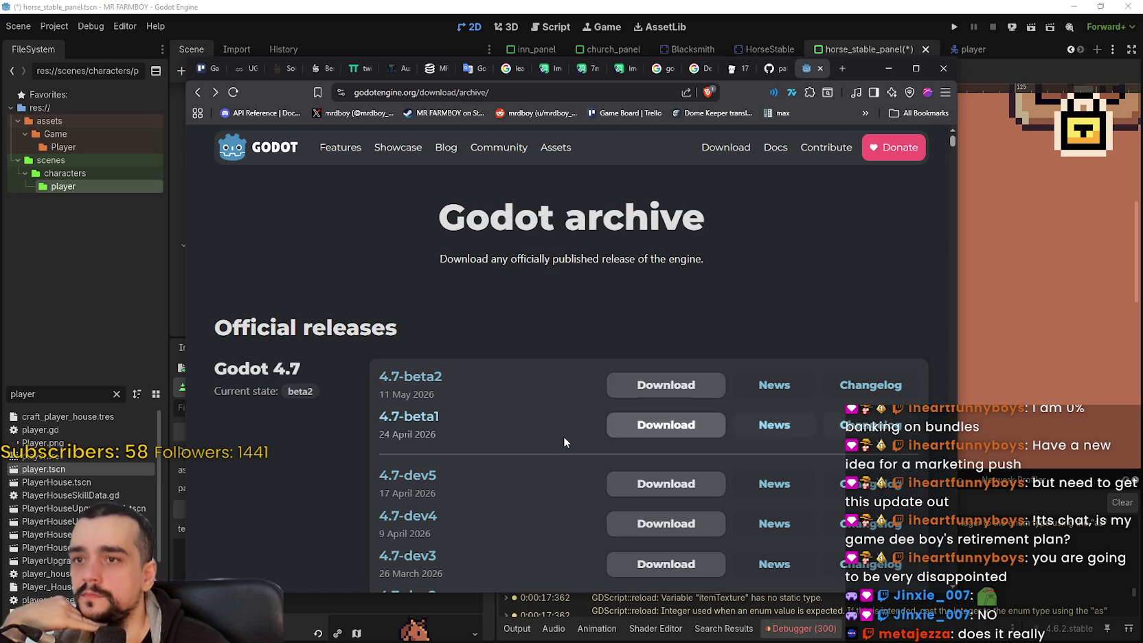
click(895, 69)
scroll(796, 306, down, 4)
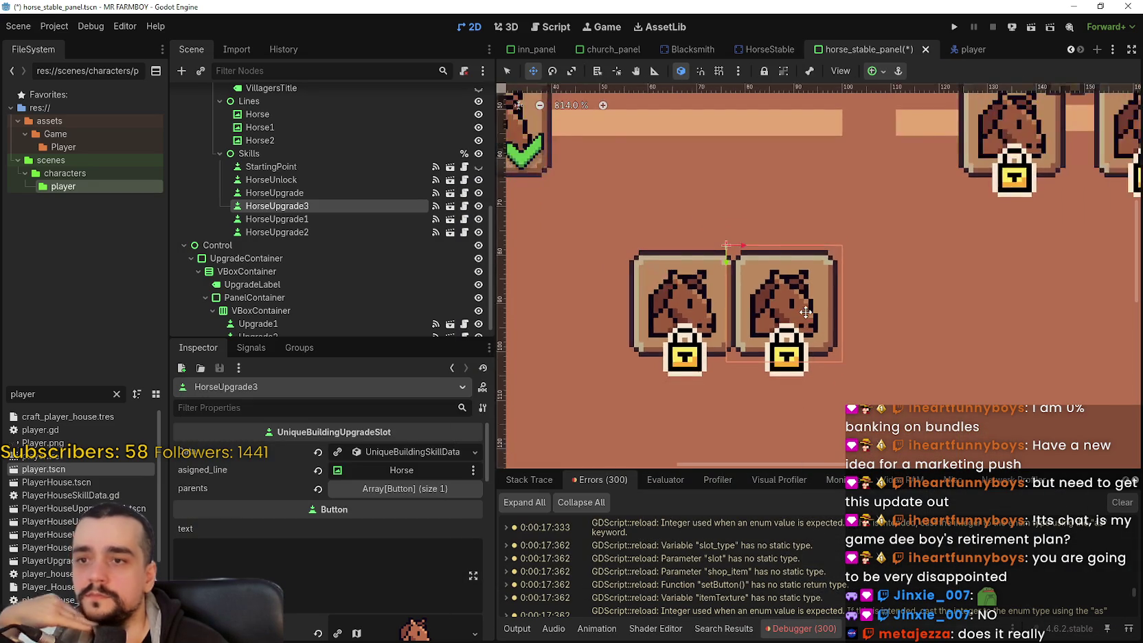
Step: Zoom in and nudge HorseUpgrade3 left and right until it sits evenly beside HorseUpgrade
scroll(796, 307, up, 1)
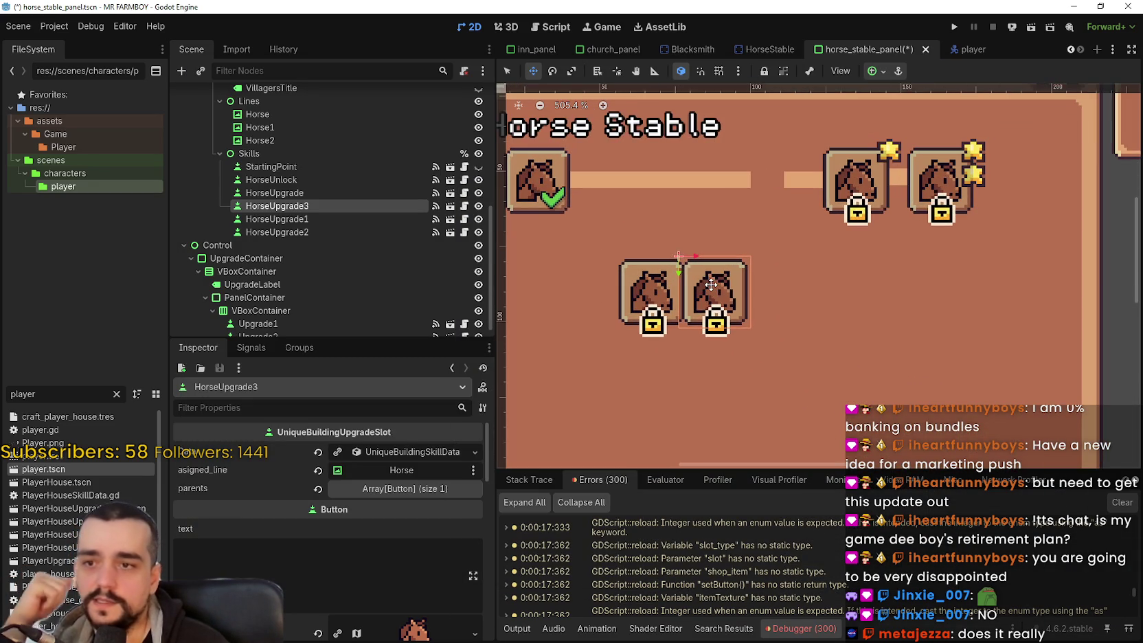
scroll(709, 298, up, 2)
scroll(709, 298, up, 2)
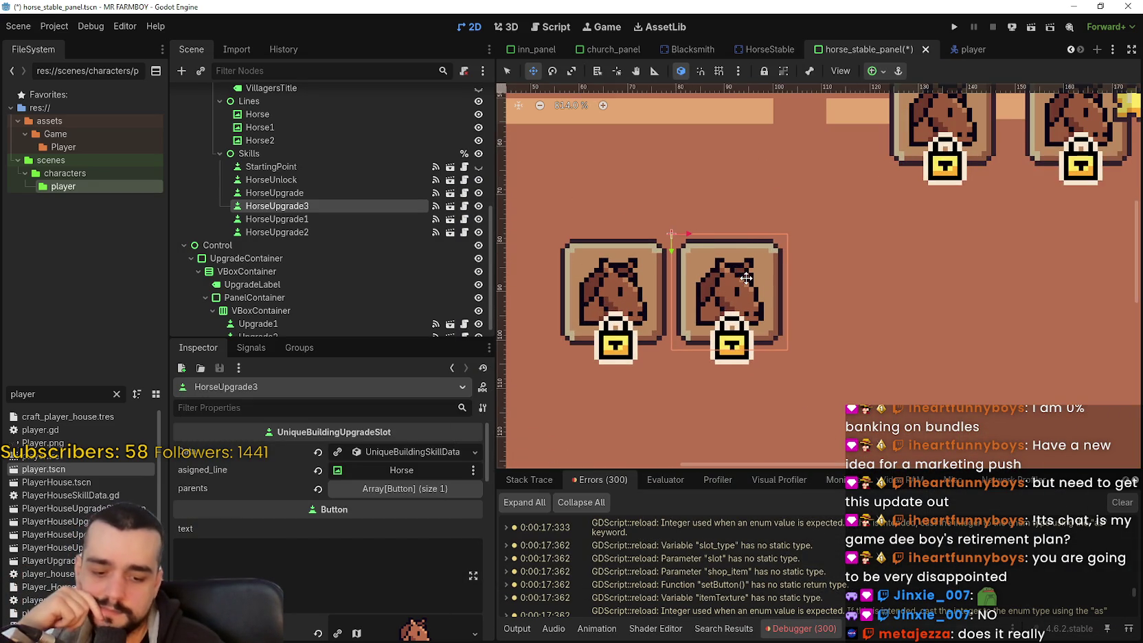
key(Right)
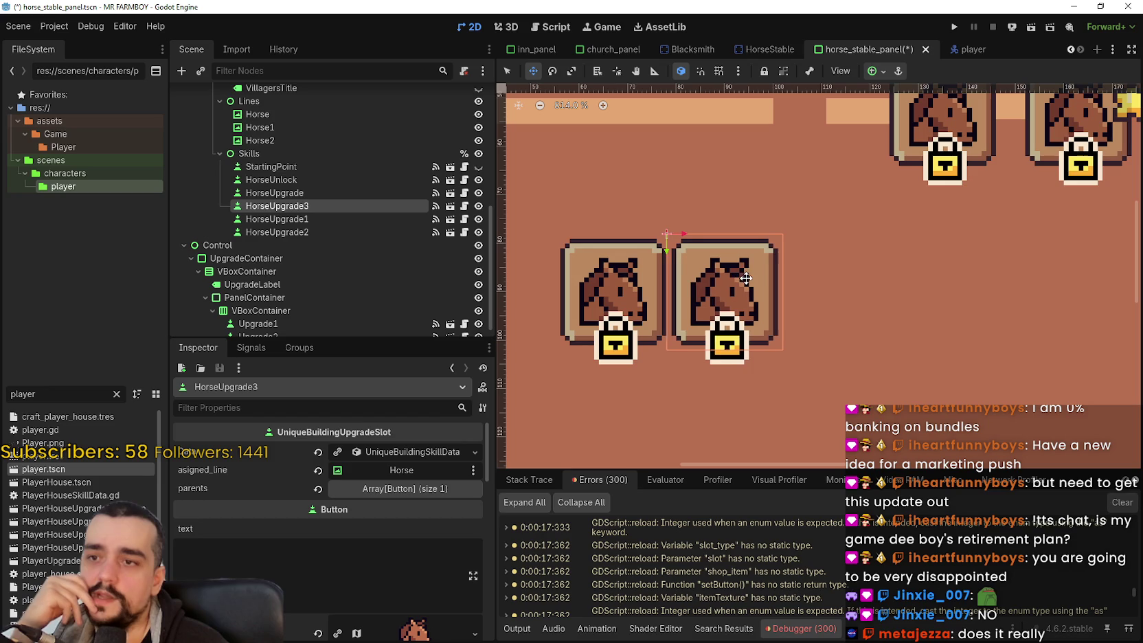
key(Right)
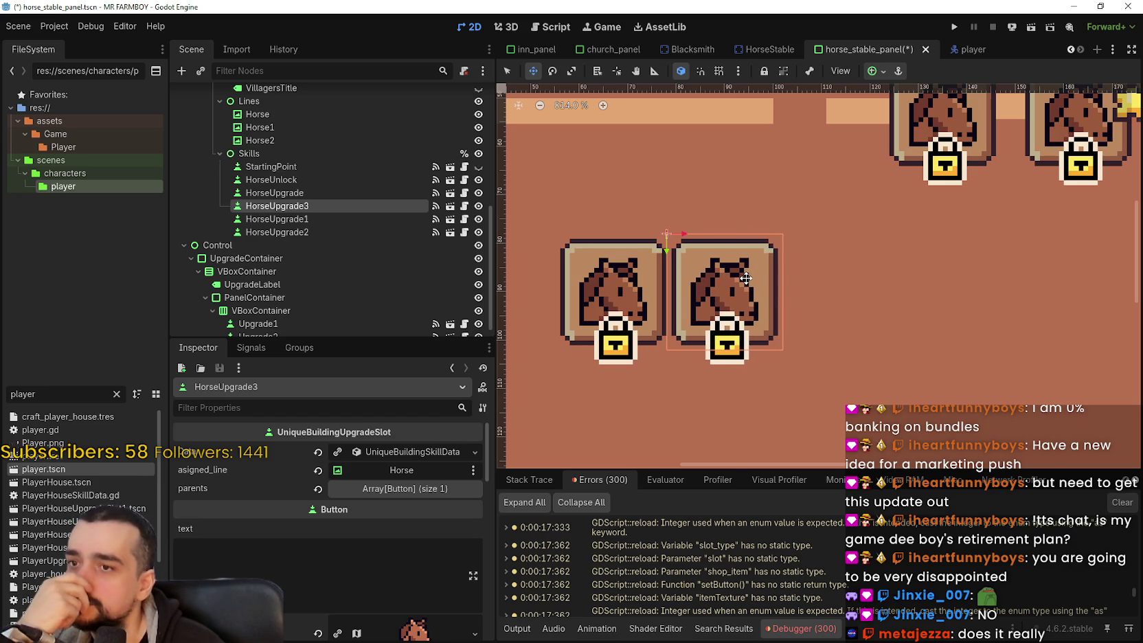
key(Right)
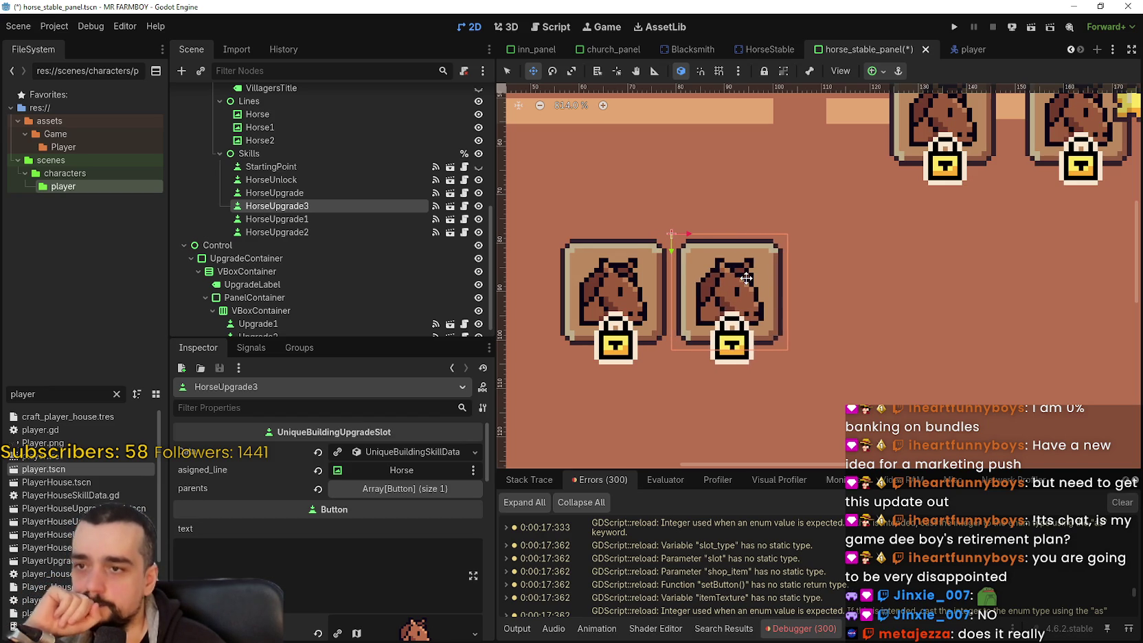
key(Left)
key(Left)
key(Right)
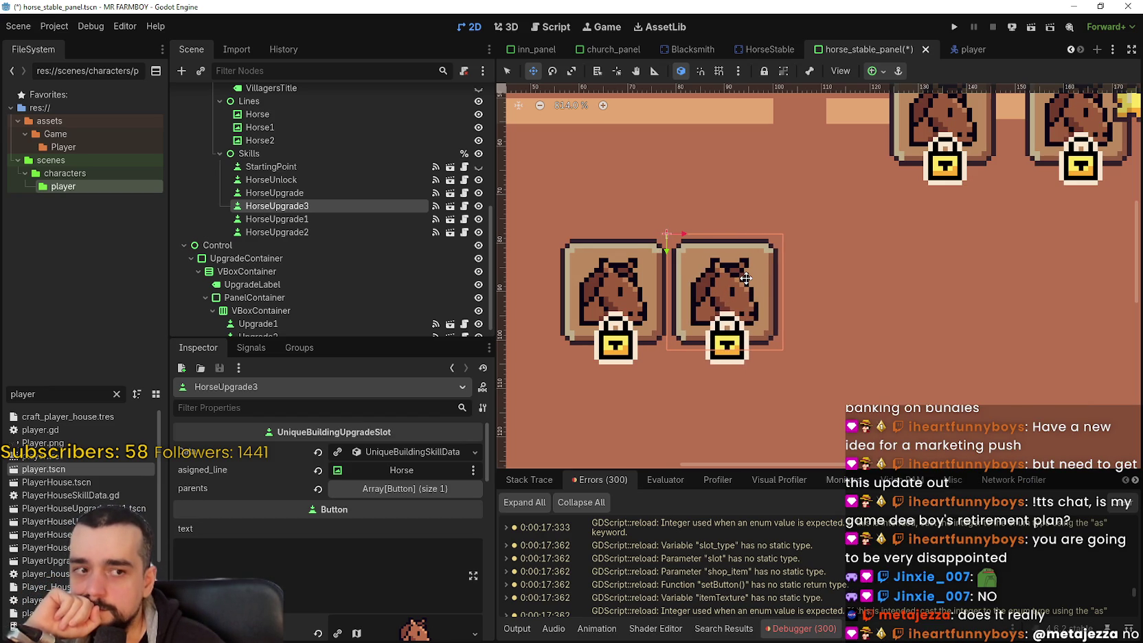
key(Right)
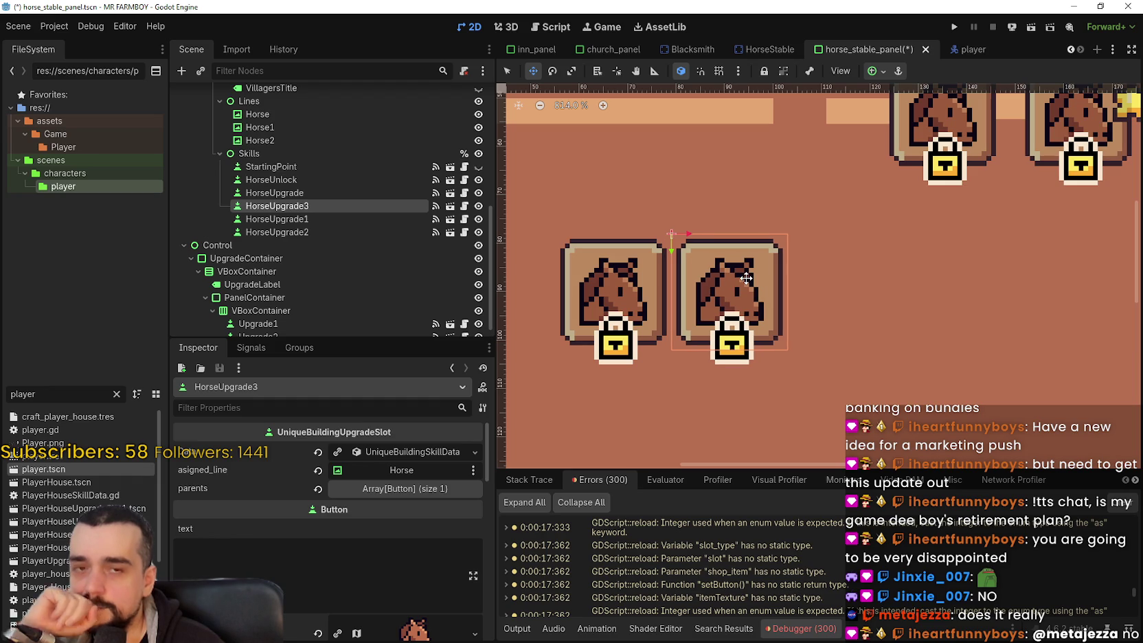
key(Left)
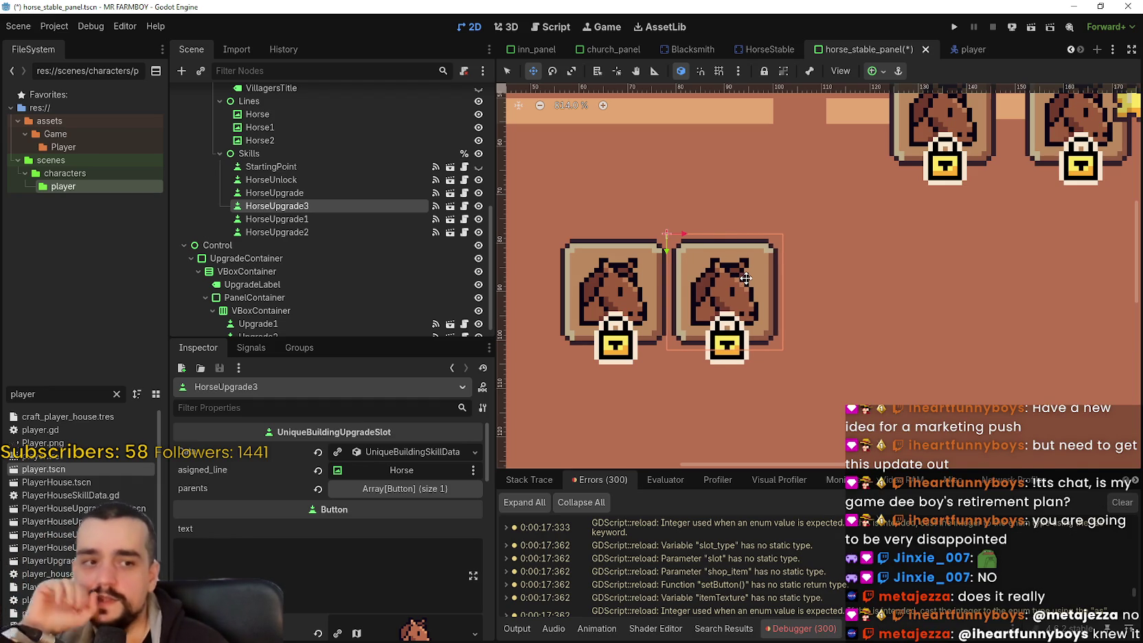
key(Left)
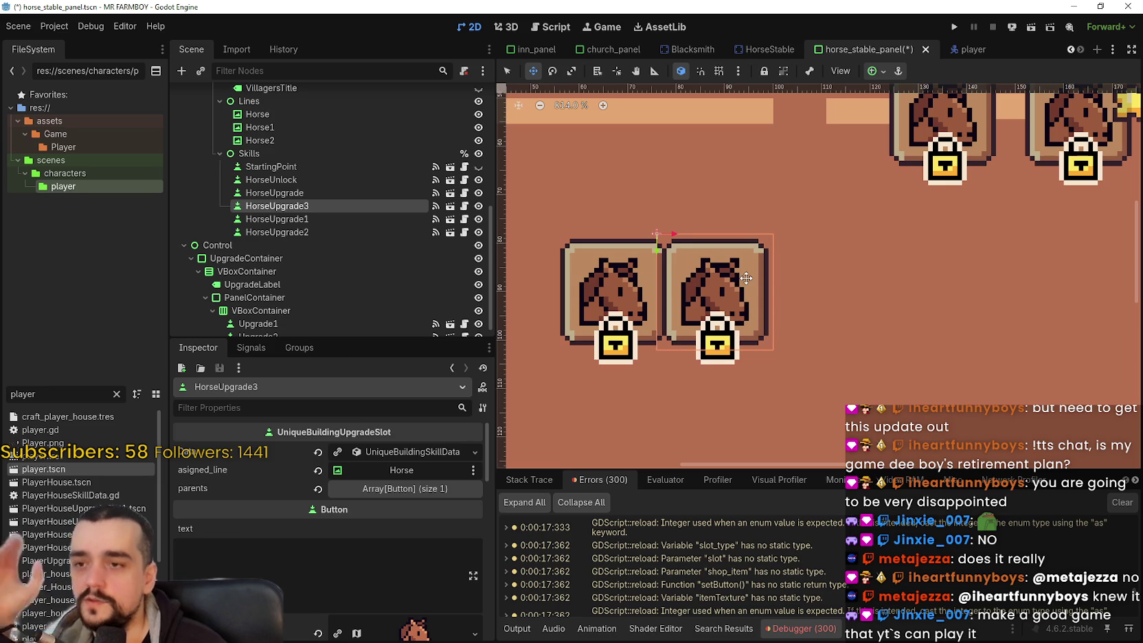
key(Right)
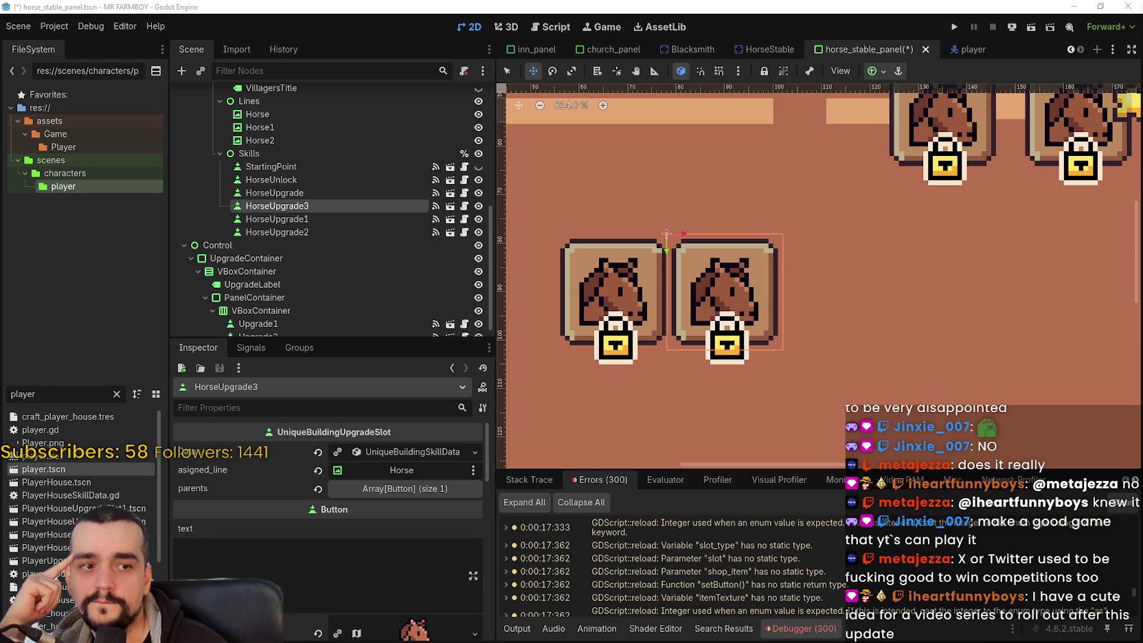
scroll(1040, 302, down, 2)
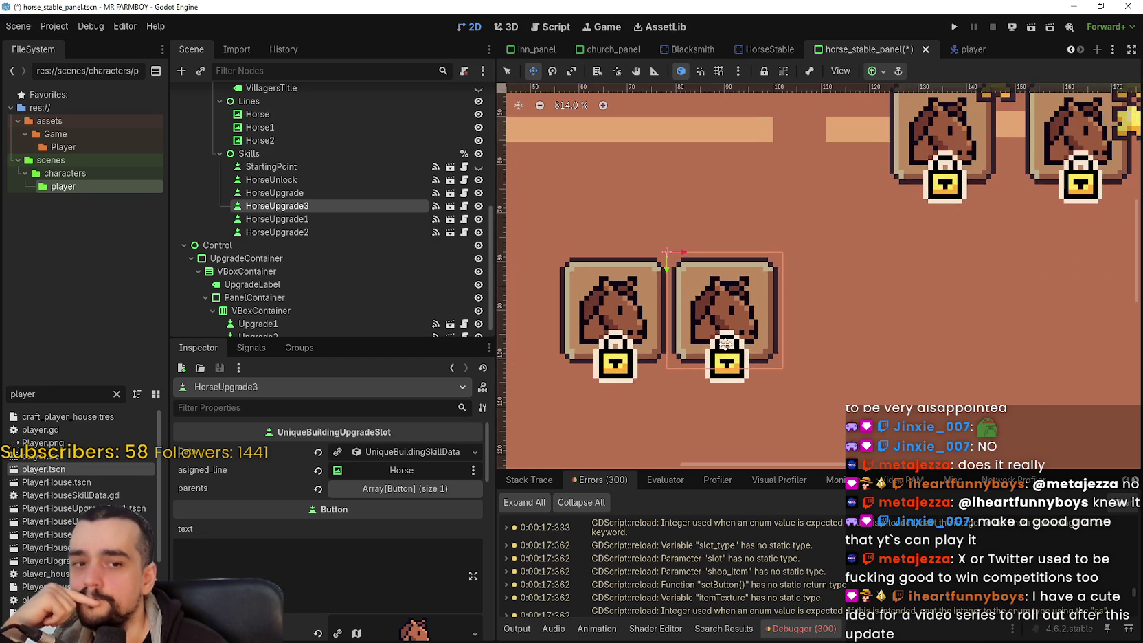
scroll(719, 283, up, 5)
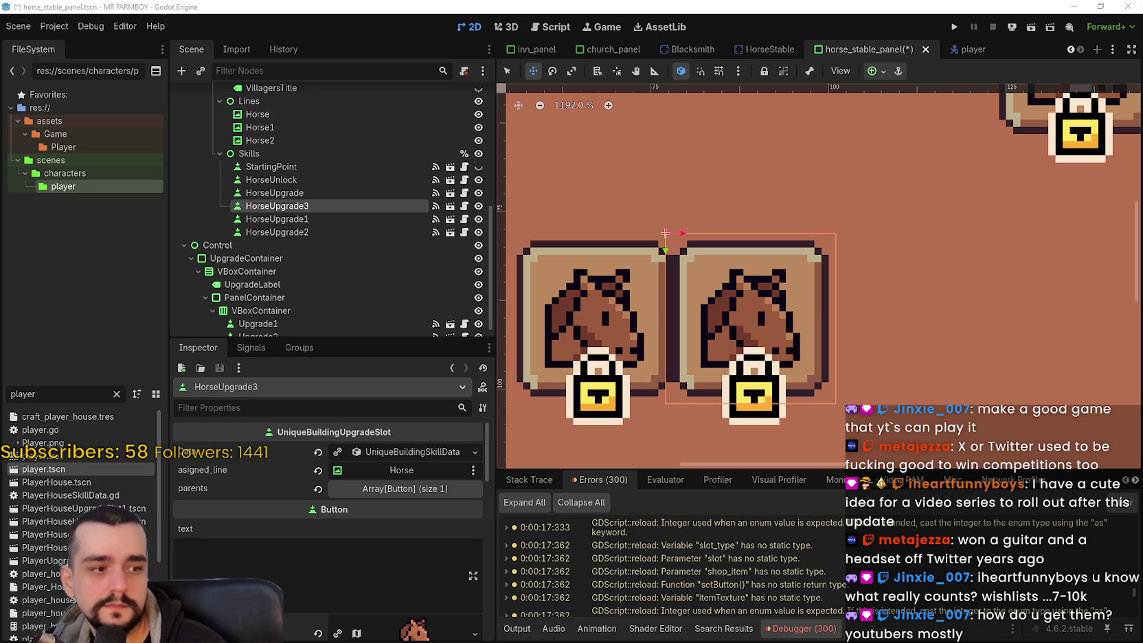
key(alt+Tab)
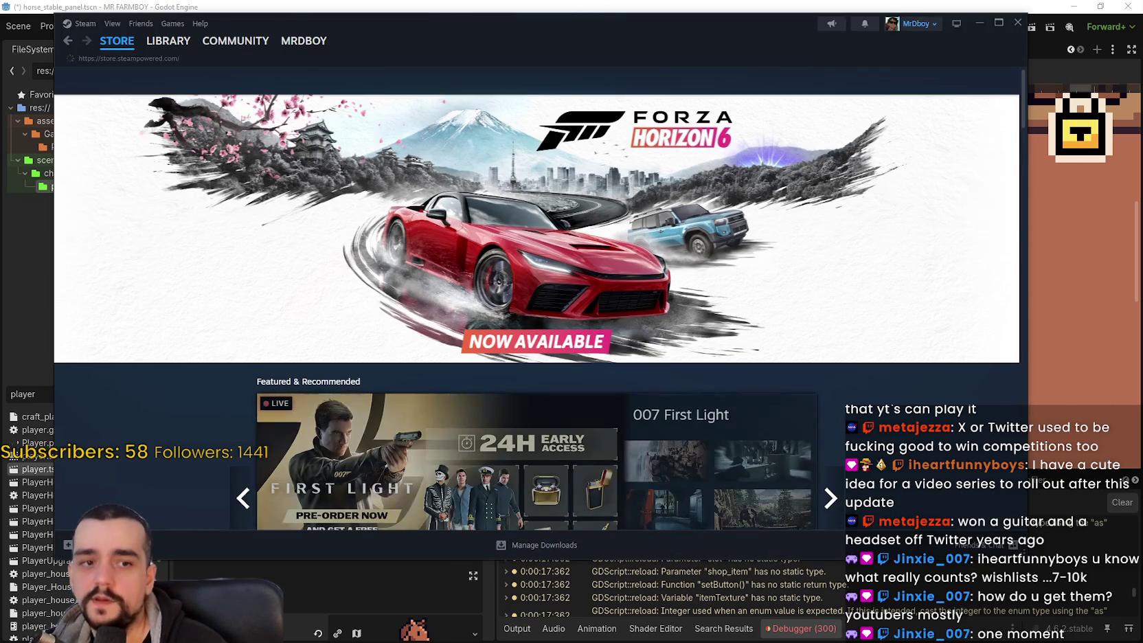
Step: Search the Steam store for 'antivirus' and open the Antivirus PROTOCOL store page
click(689, 83)
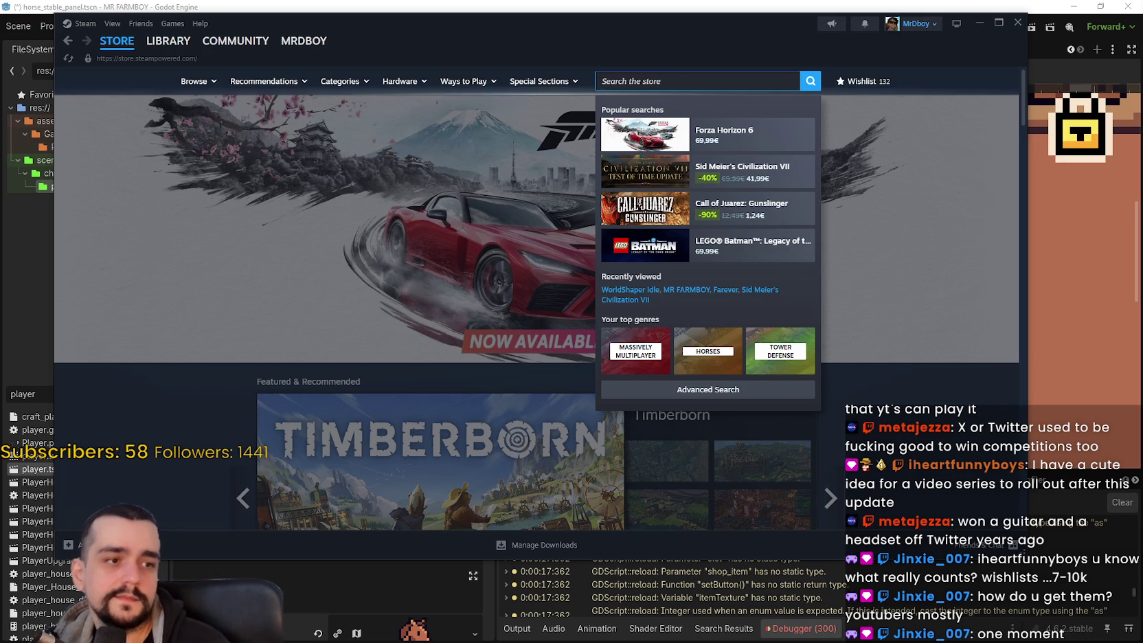
key(Escape)
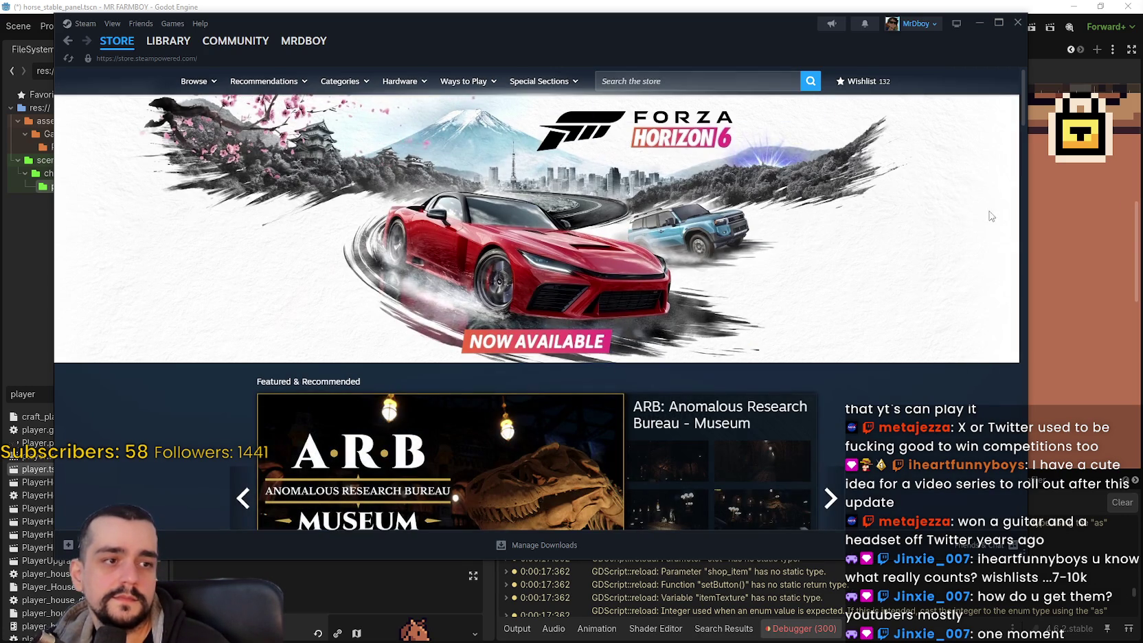
click(746, 81)
text(anti)
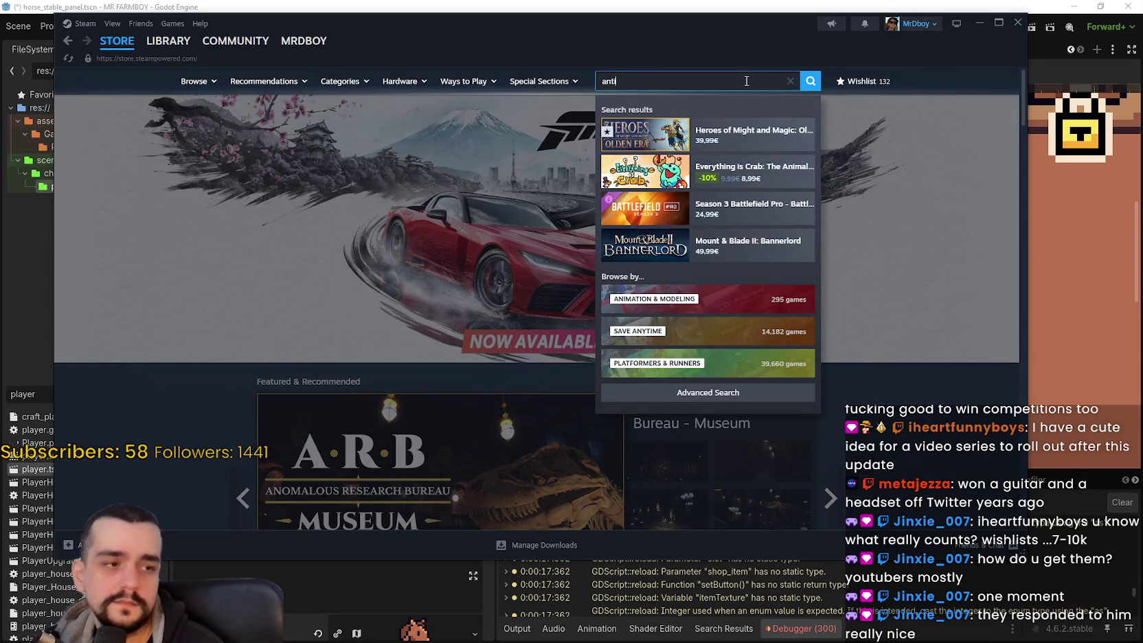
text(virus)
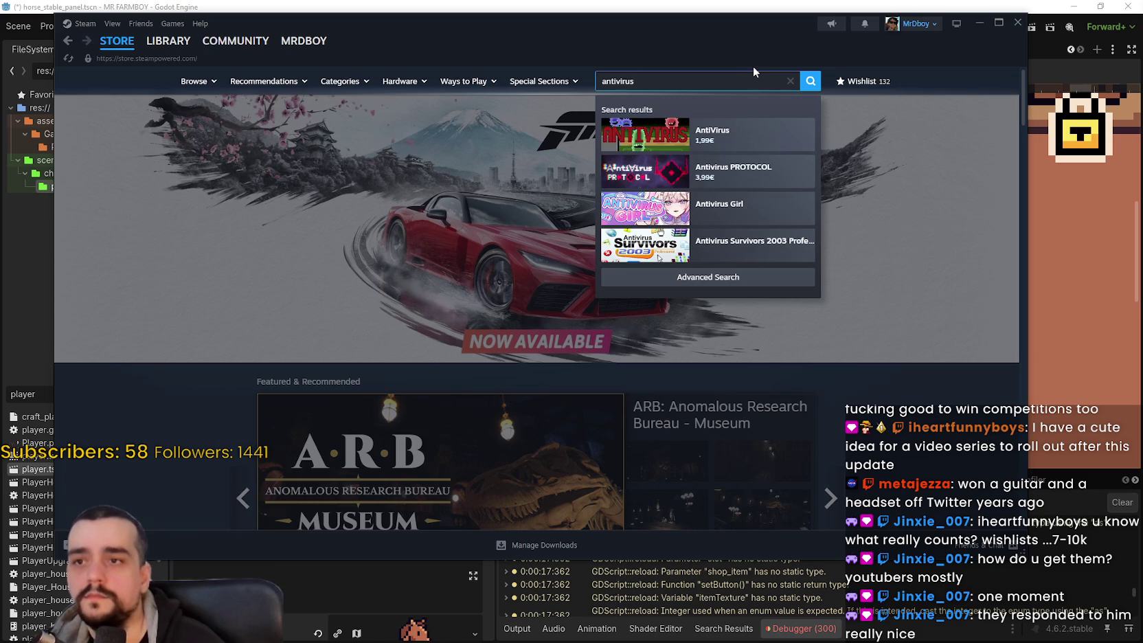
click(733, 172)
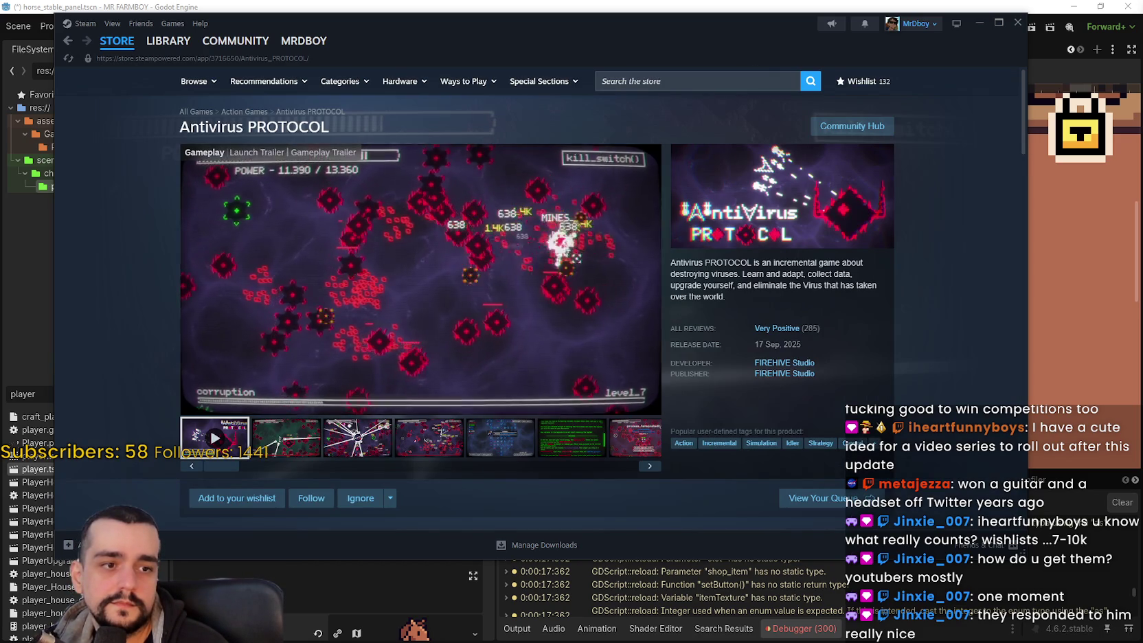
click(425, 435)
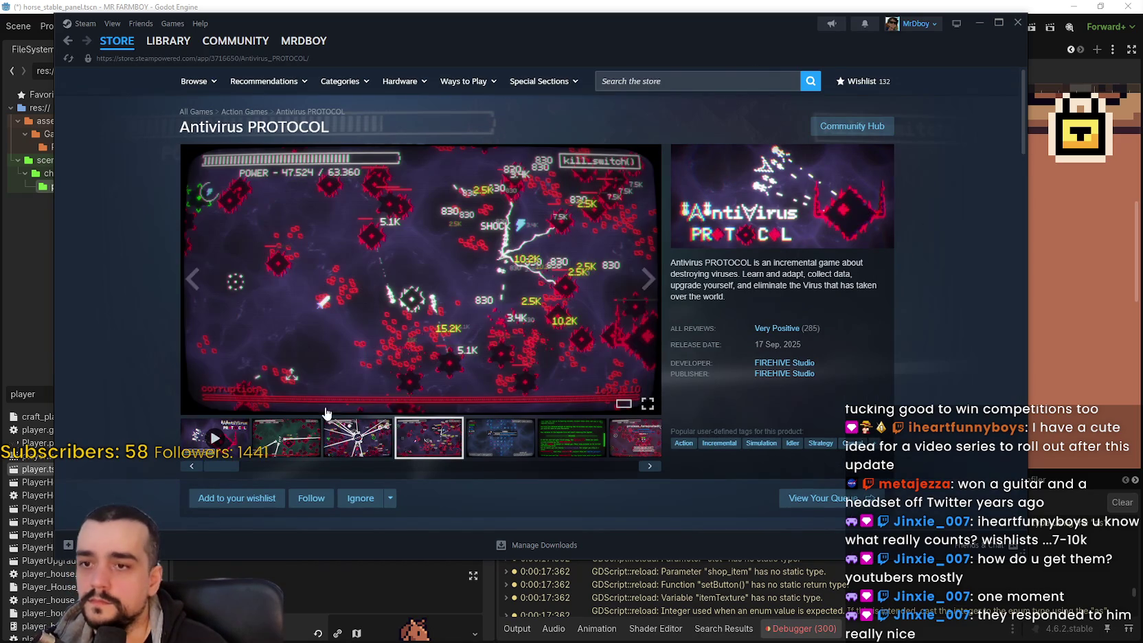
click(338, 439)
click(560, 437)
click(626, 437)
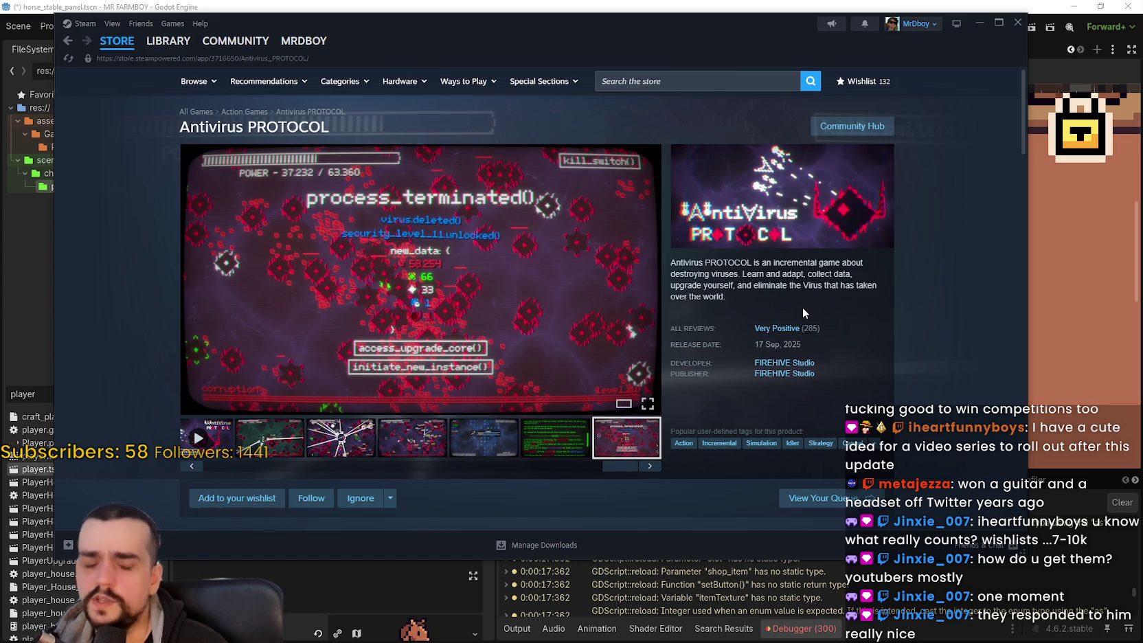
scroll(803, 313, down, 2)
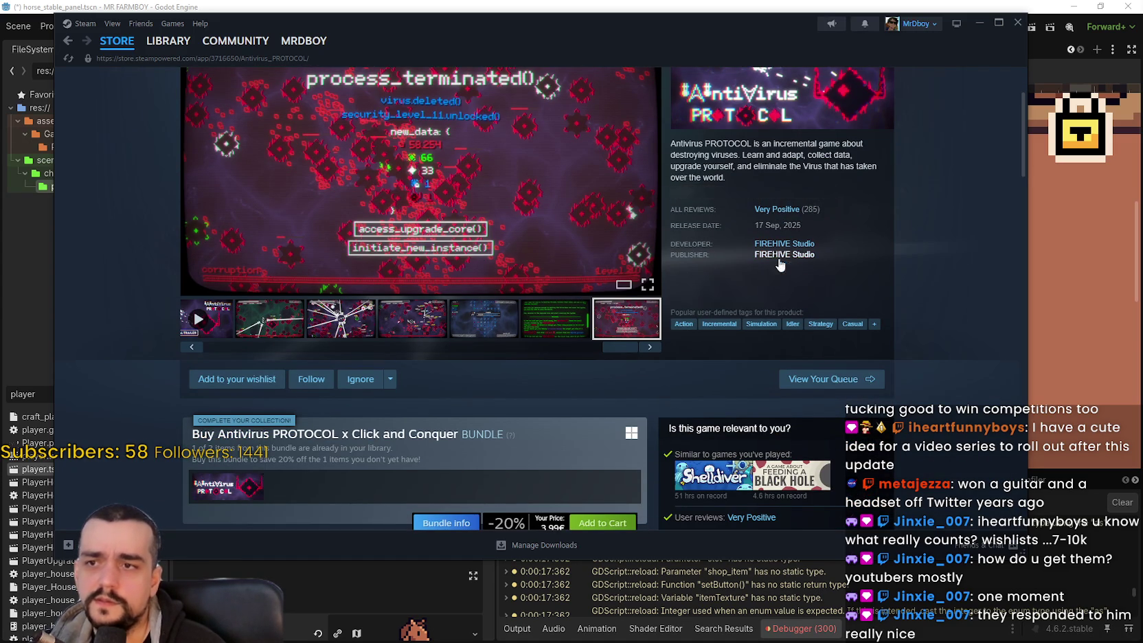
triple_click(777, 225)
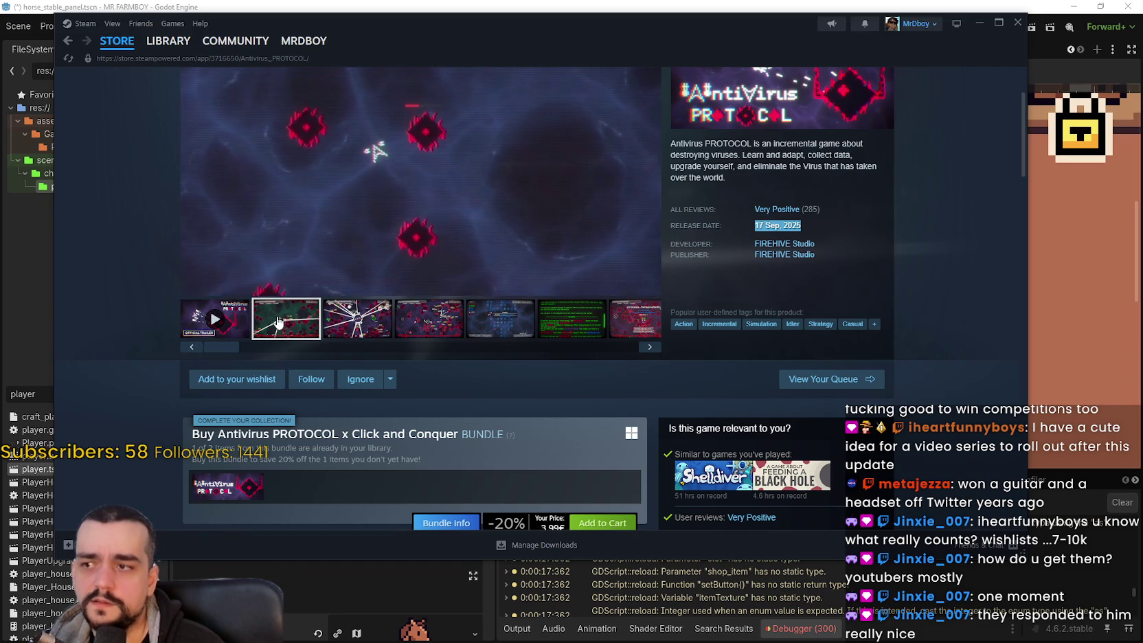
click(280, 323)
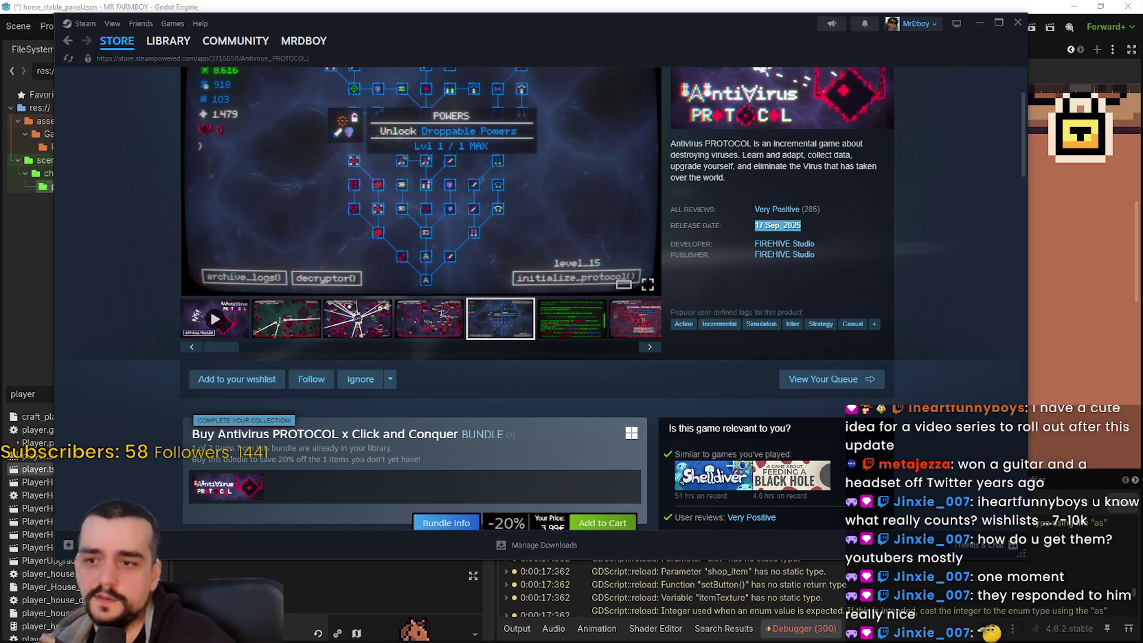
scroll(816, 343, up, 2)
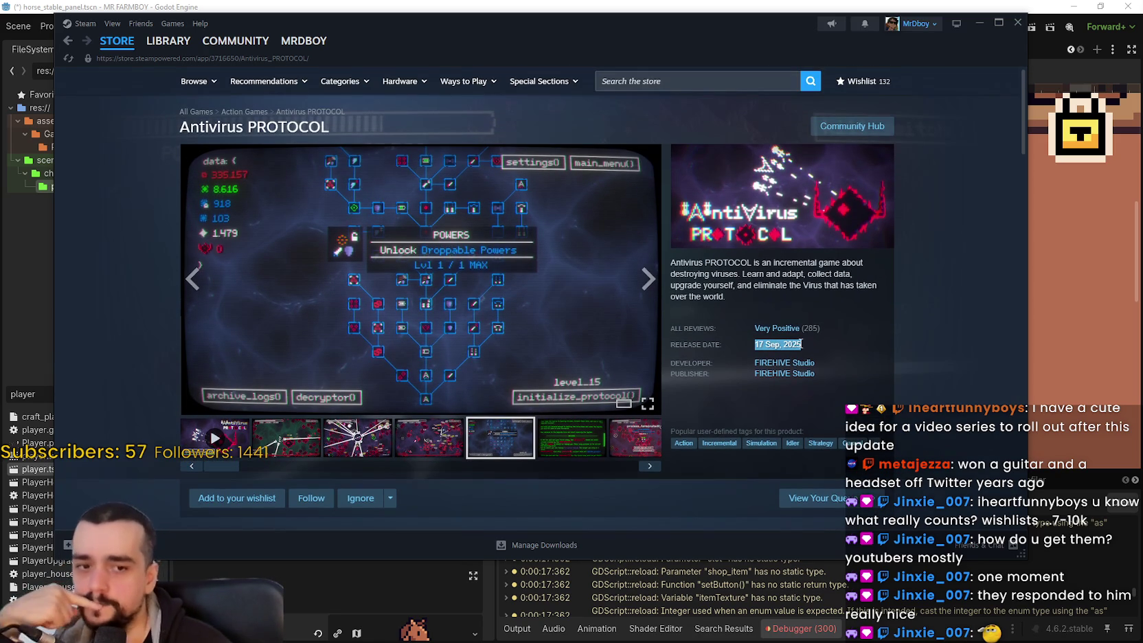
click(816, 343)
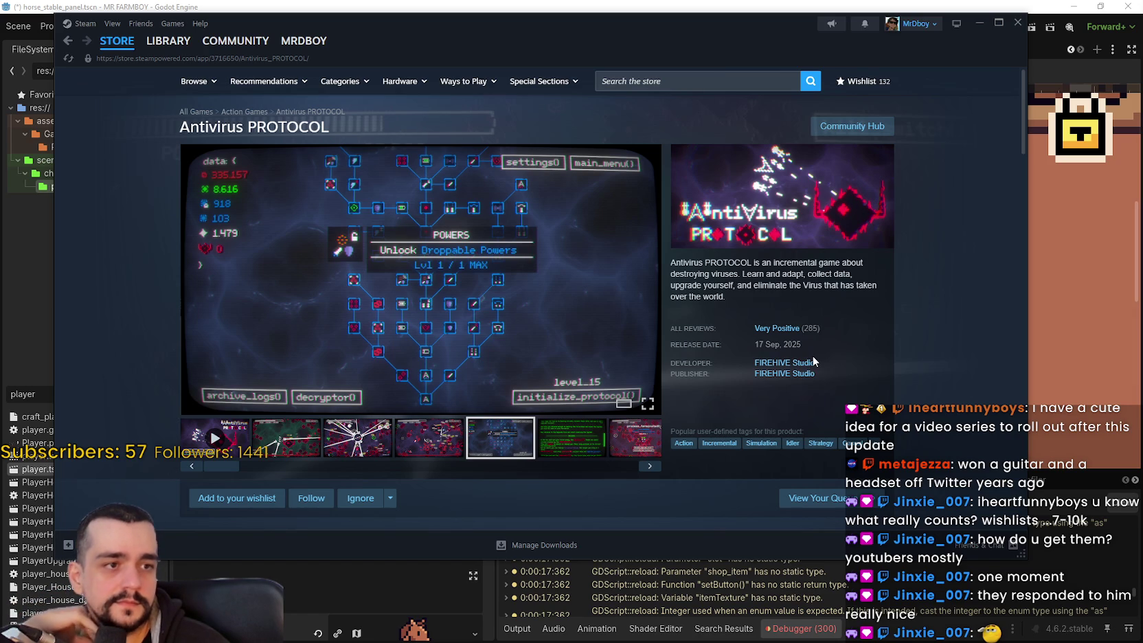
double_click(783, 345)
mouse_move(782, 345)
mouse_down()
mouse_move(756, 345)
mouse_move(800, 344)
mouse_move(753, 328)
mouse_up()
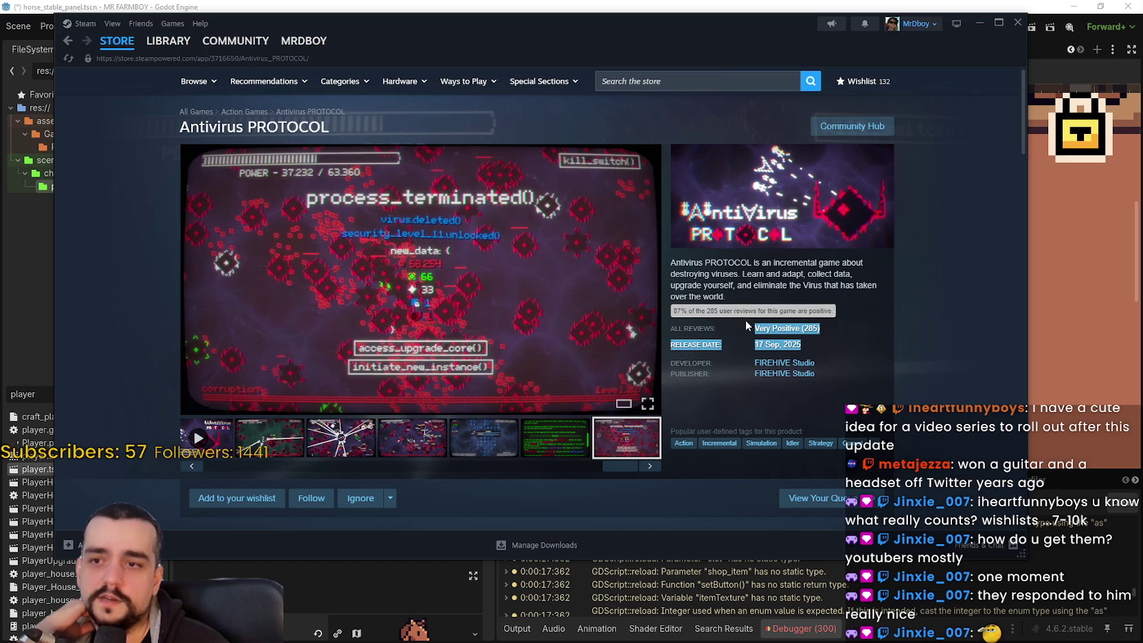
click(695, 285)
mouse_move(672, 264)
mouse_down()
mouse_move(865, 288)
mouse_move(722, 299)
mouse_move(734, 298)
mouse_up()
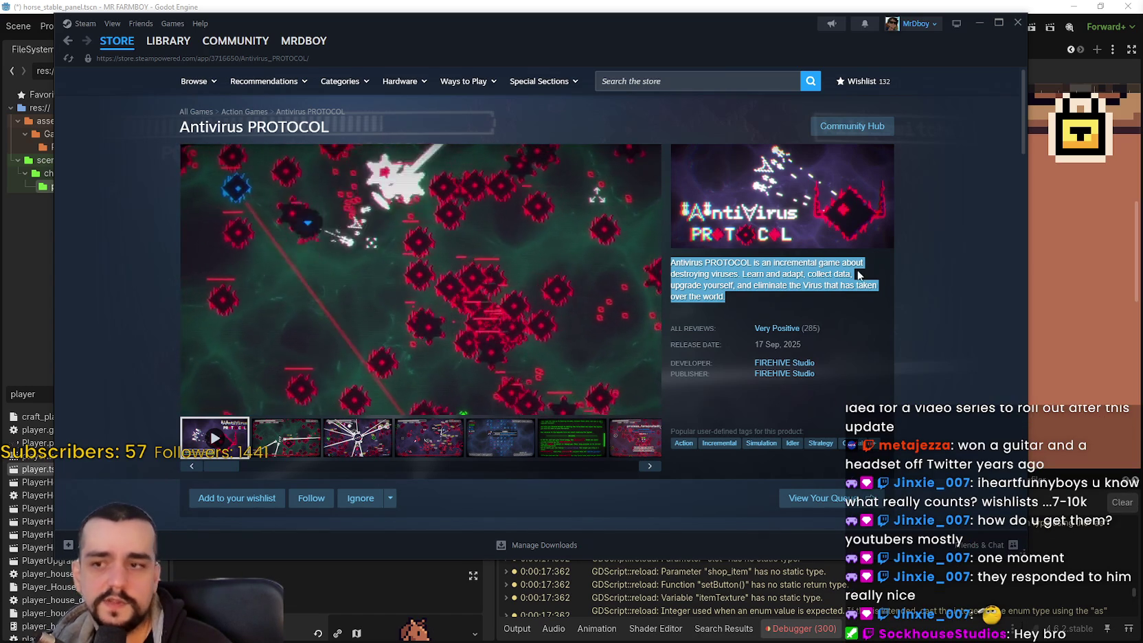
click(141, 64)
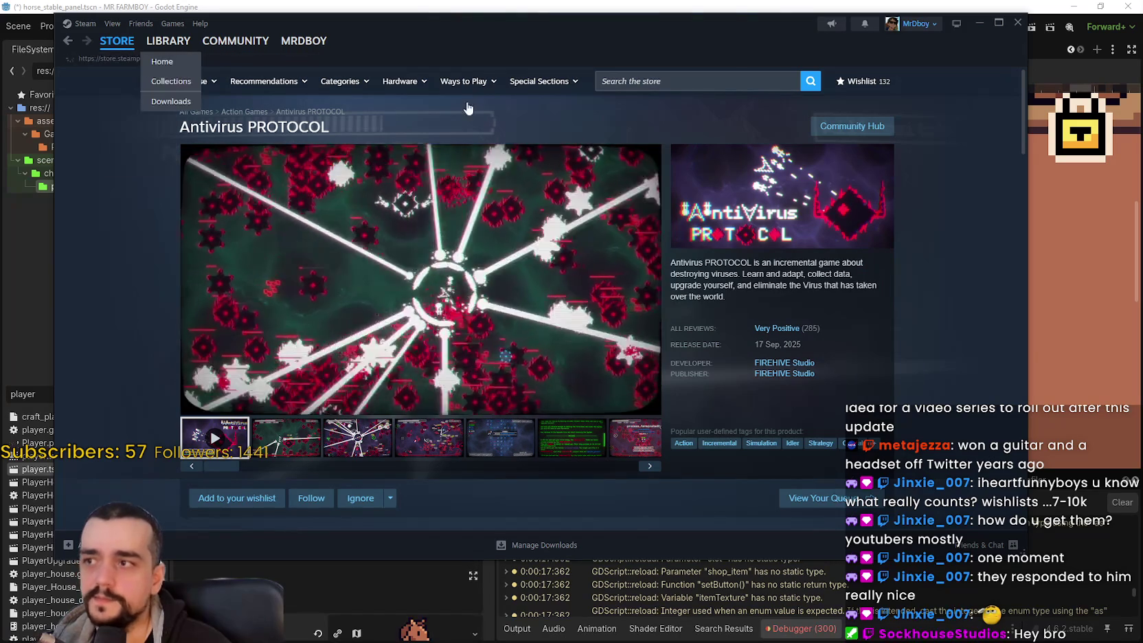
Step: Return to the Steam store front page, then hide Steam to get back to Godot
click(141, 62)
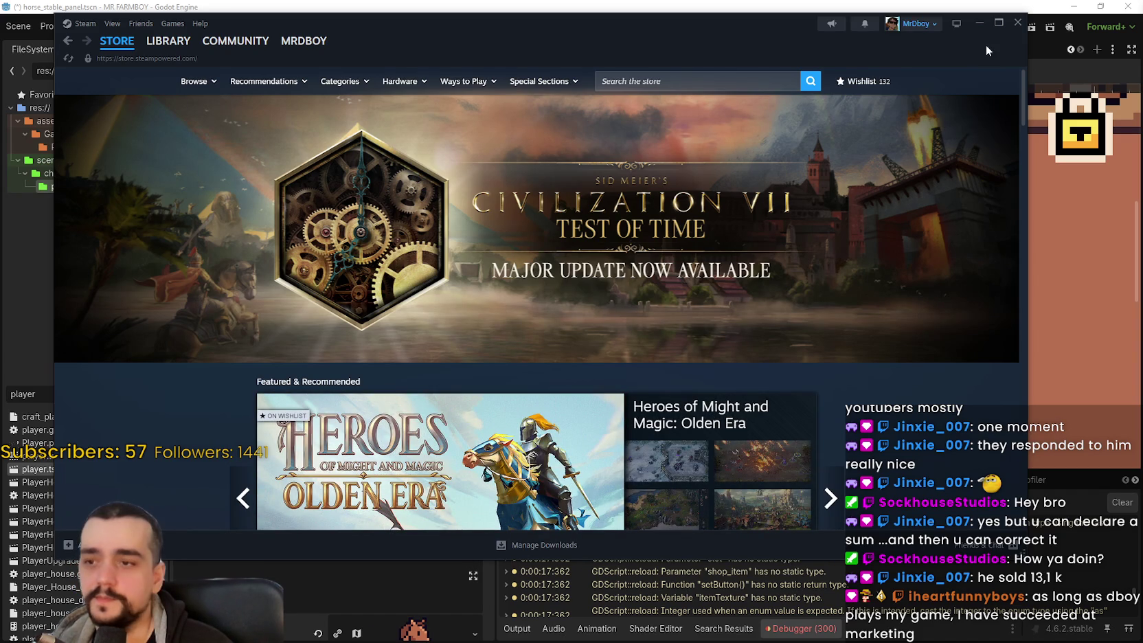
click(972, 24)
Step: Scroll the Godot canvas to view HorseUpgrade3 beside HorseUpgrade below the horse row
scroll(907, 268, down, 3)
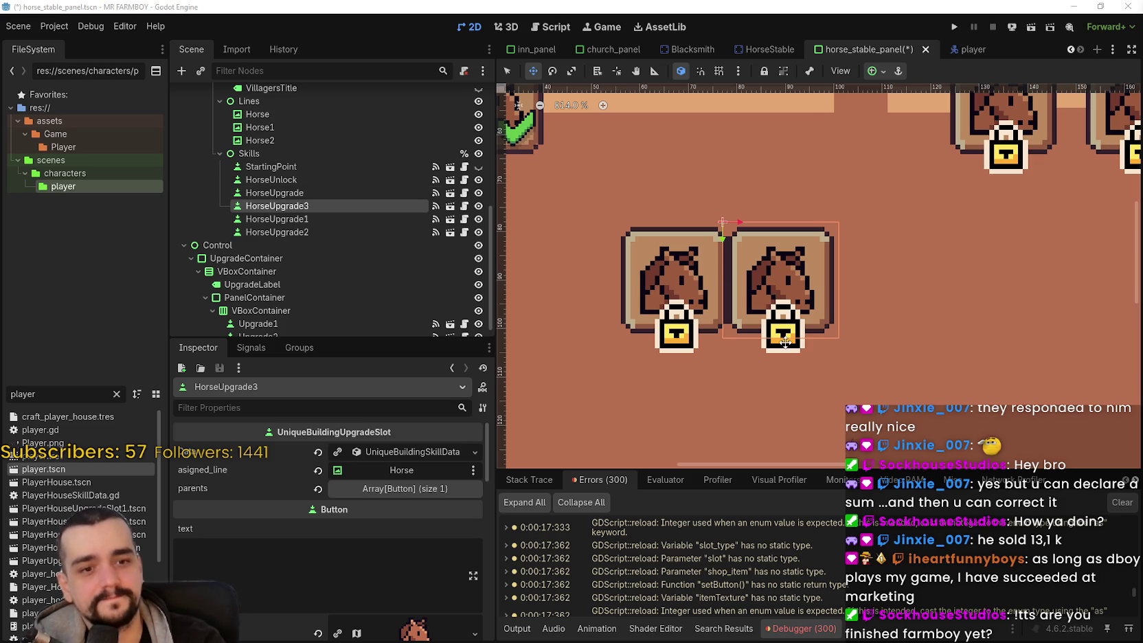
scroll(714, 297, down, 2)
scroll(704, 279, up, 6)
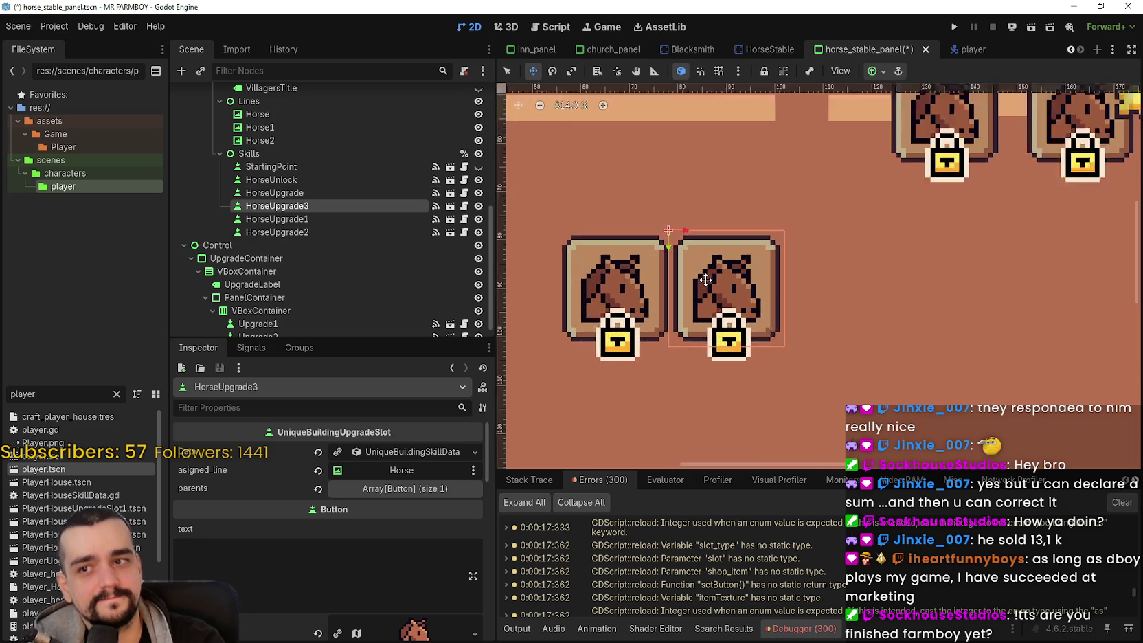
scroll(704, 279, down, 6)
scroll(703, 278, down, 2)
scroll(702, 277, up, 2)
scroll(702, 276, down, 1)
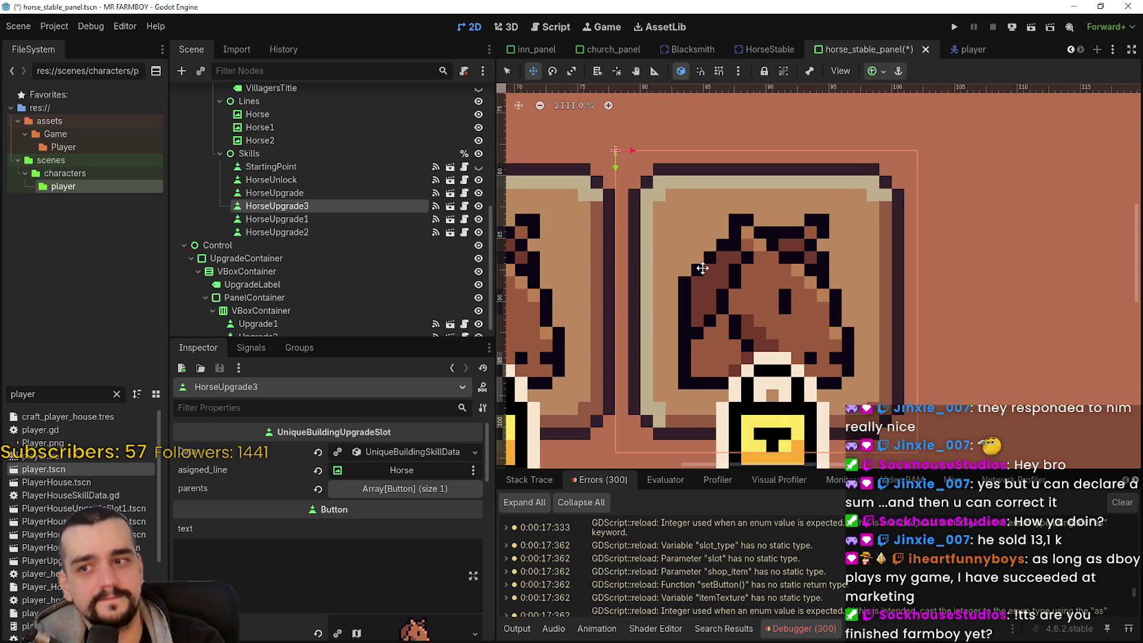
scroll(702, 265, down, 1)
scroll(702, 265, down, 2)
scroll(702, 265, up, 2)
scroll(702, 265, down, 2)
scroll(702, 265, up, 1)
scroll(704, 265, down, 1)
scroll(749, 295, up, 2)
scroll(749, 295, down, 4)
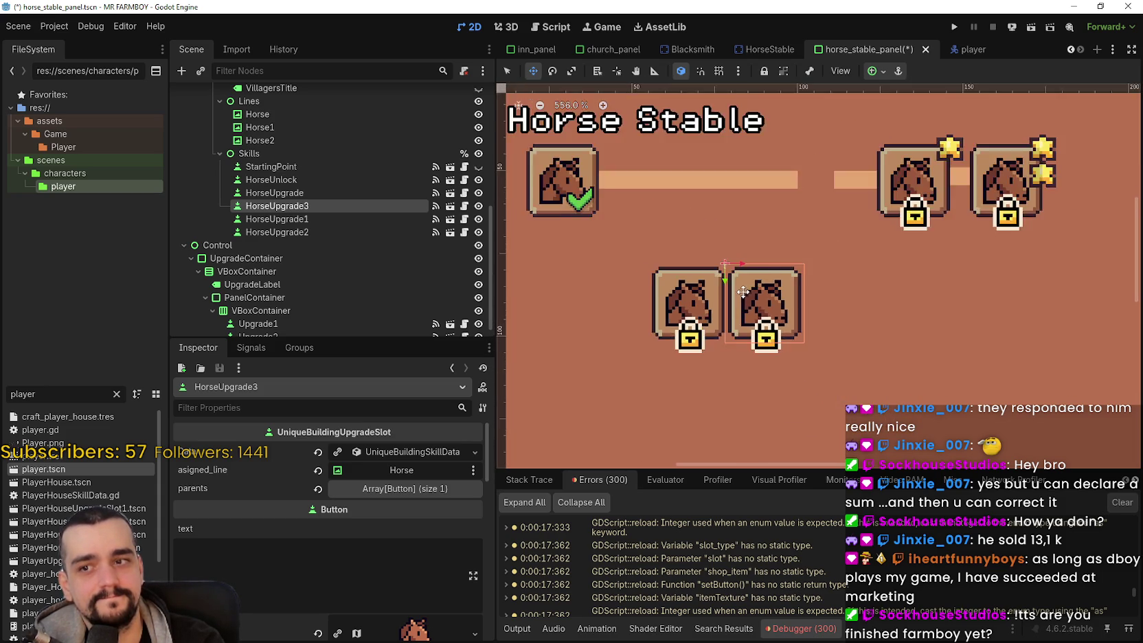
scroll(742, 288, up, 4)
scroll(775, 296, up, 1)
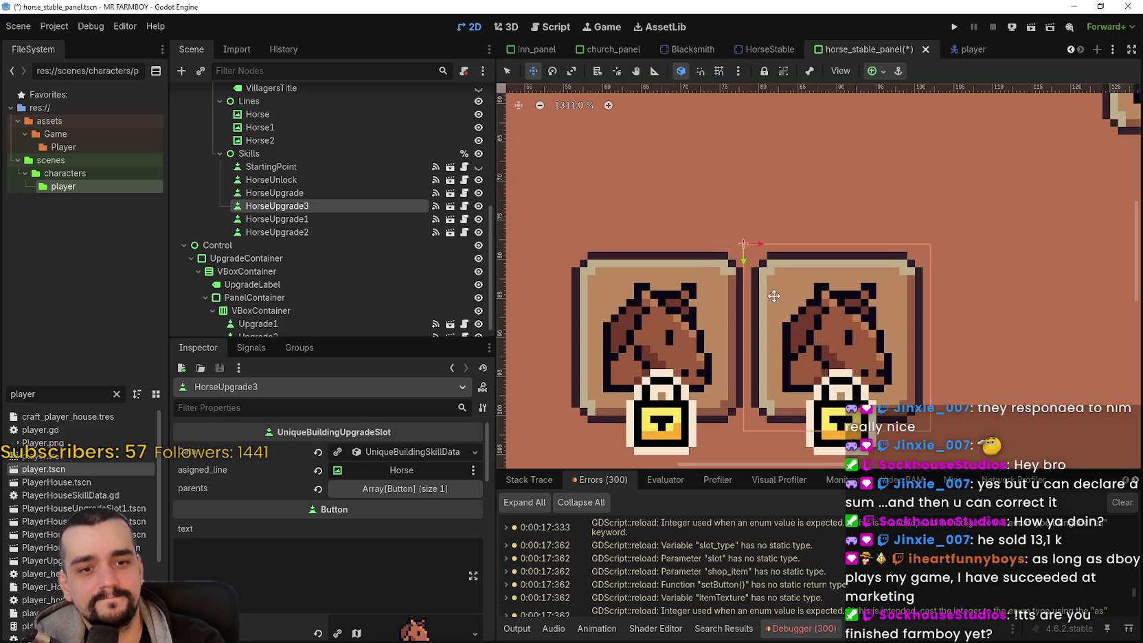
scroll(773, 295, down, 2)
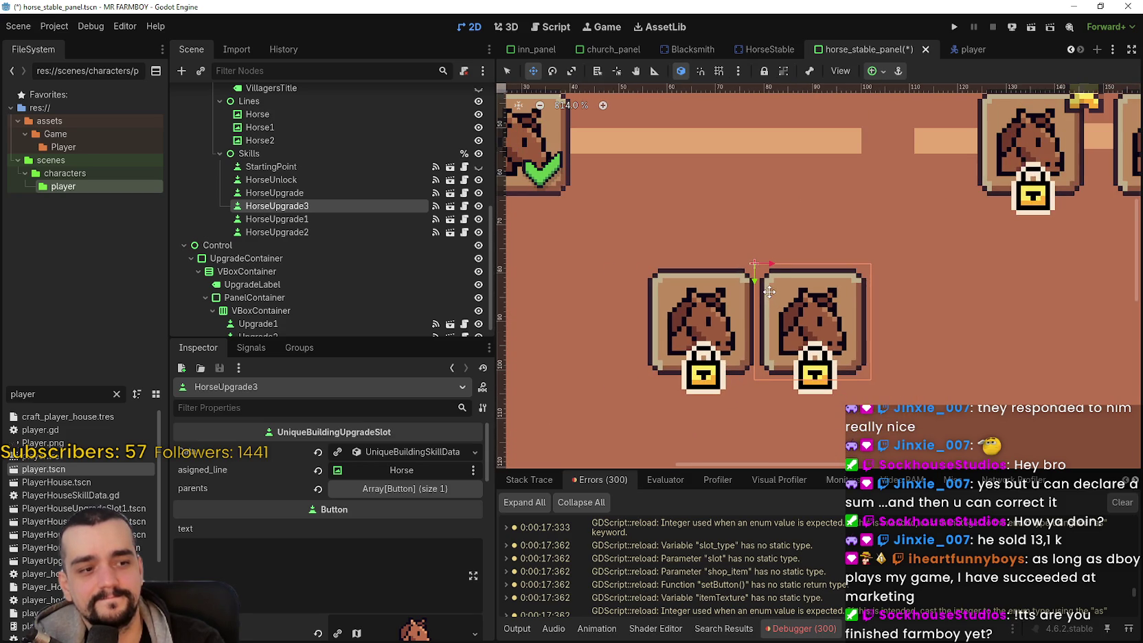
scroll(772, 296, up, 2)
scroll(770, 287, down, 2)
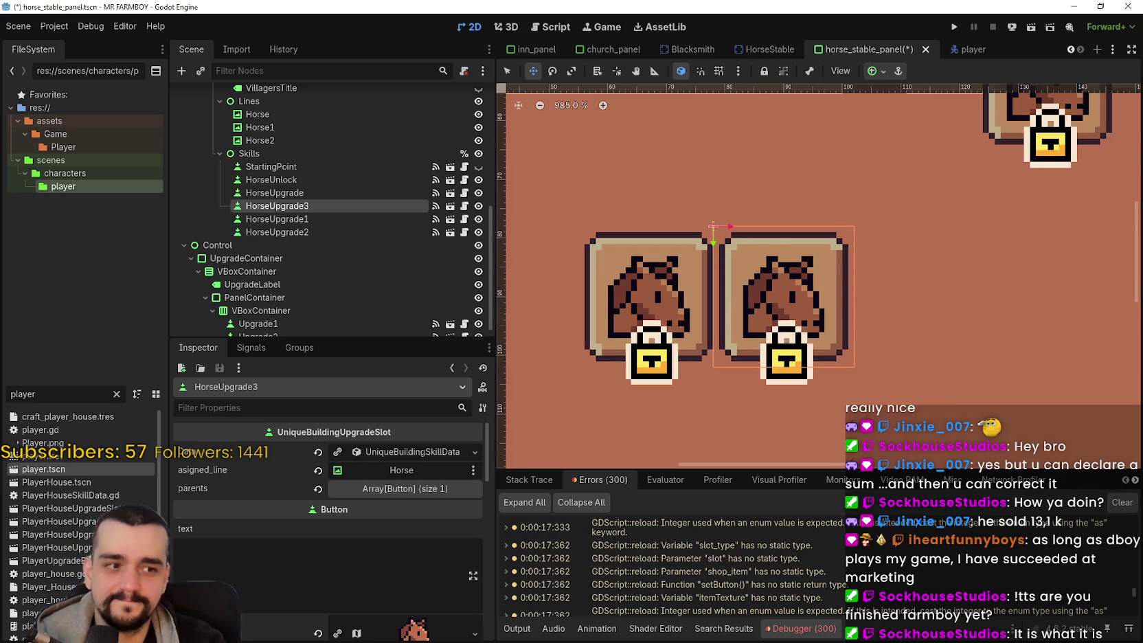
drag(709, 309, 723, 322)
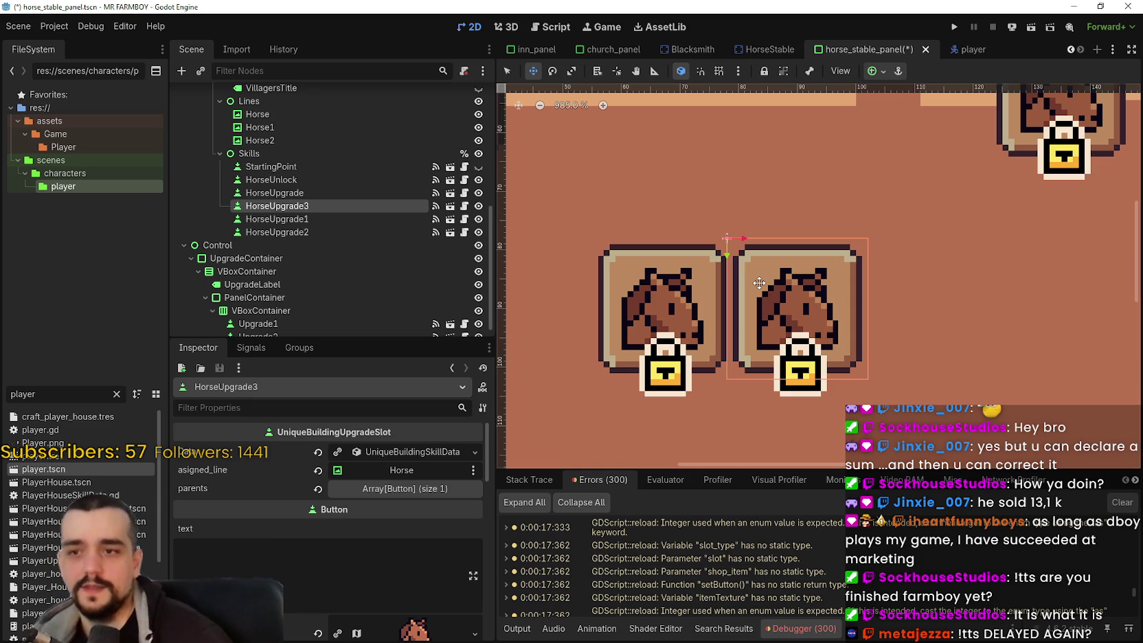
scroll(771, 328, up, 1)
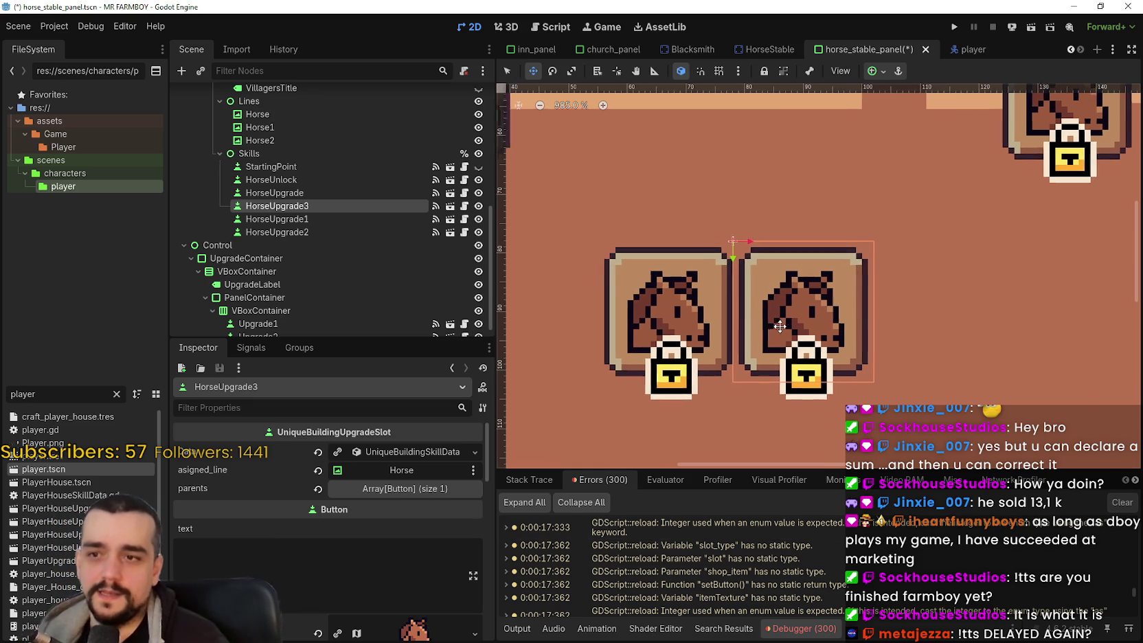
scroll(771, 328, left, 2)
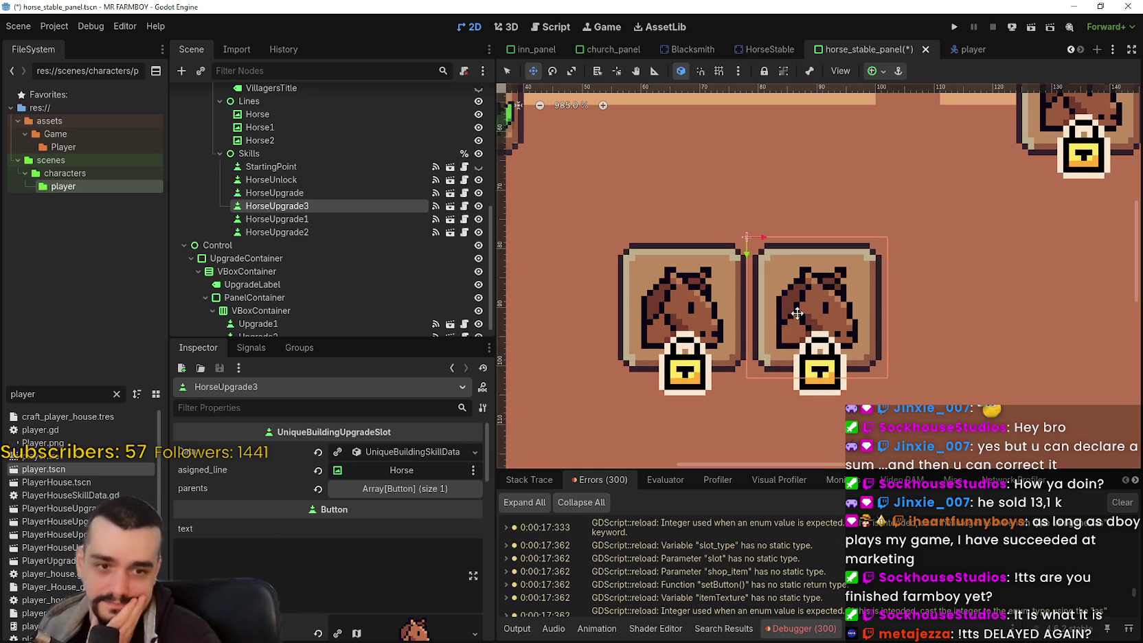
scroll(803, 306, down, 2)
scroll(807, 302, up, 2)
scroll(807, 301, up, 4)
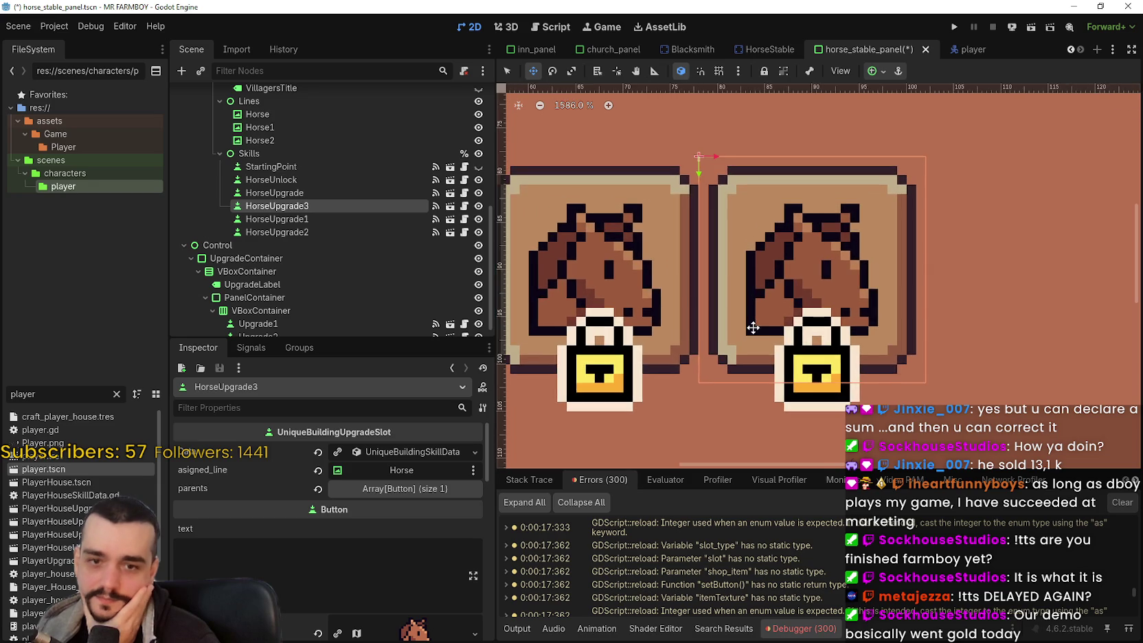
scroll(753, 328, down, 2)
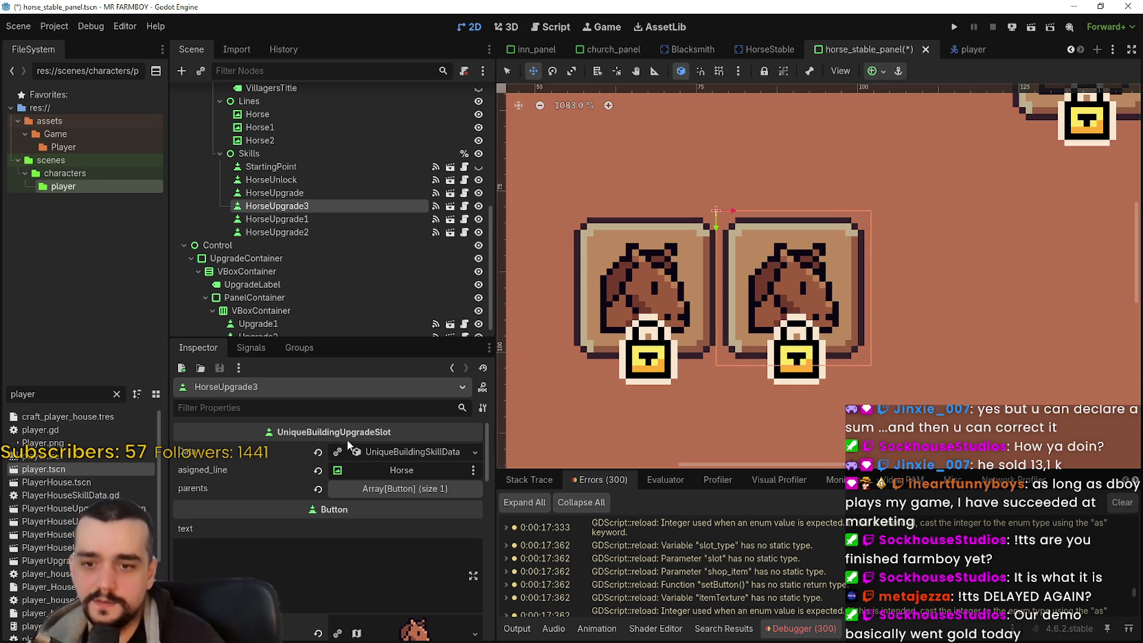
scroll(1129, 604, down, 5)
drag(1129, 604, 1126, 505)
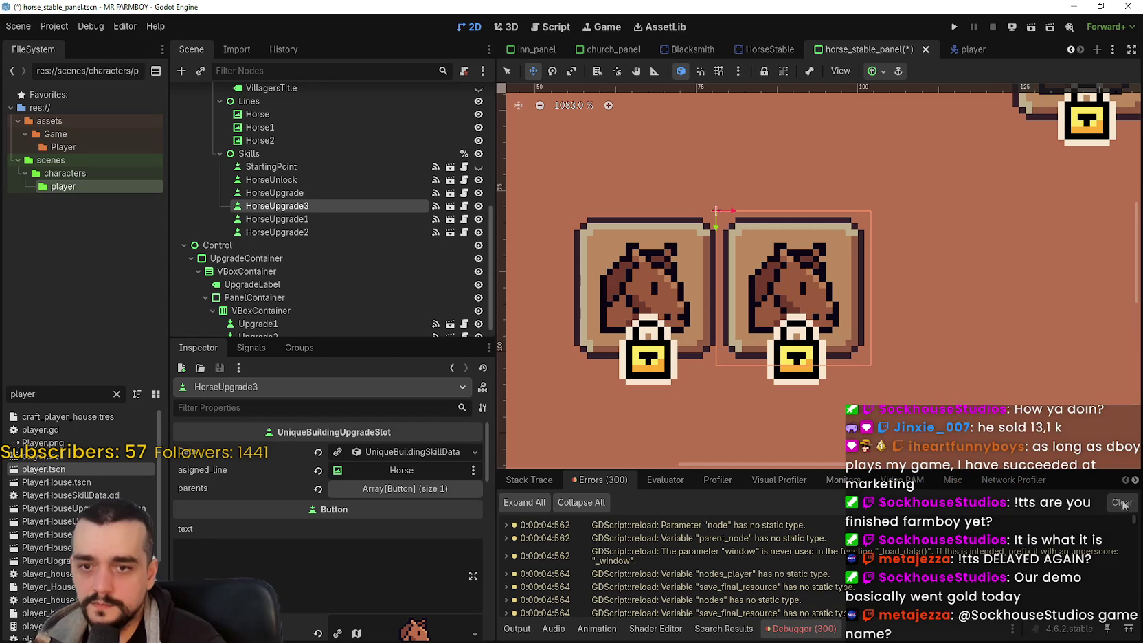
scroll(694, 265, down, 2)
scroll(694, 265, down, 6)
scroll(733, 302, up, 4)
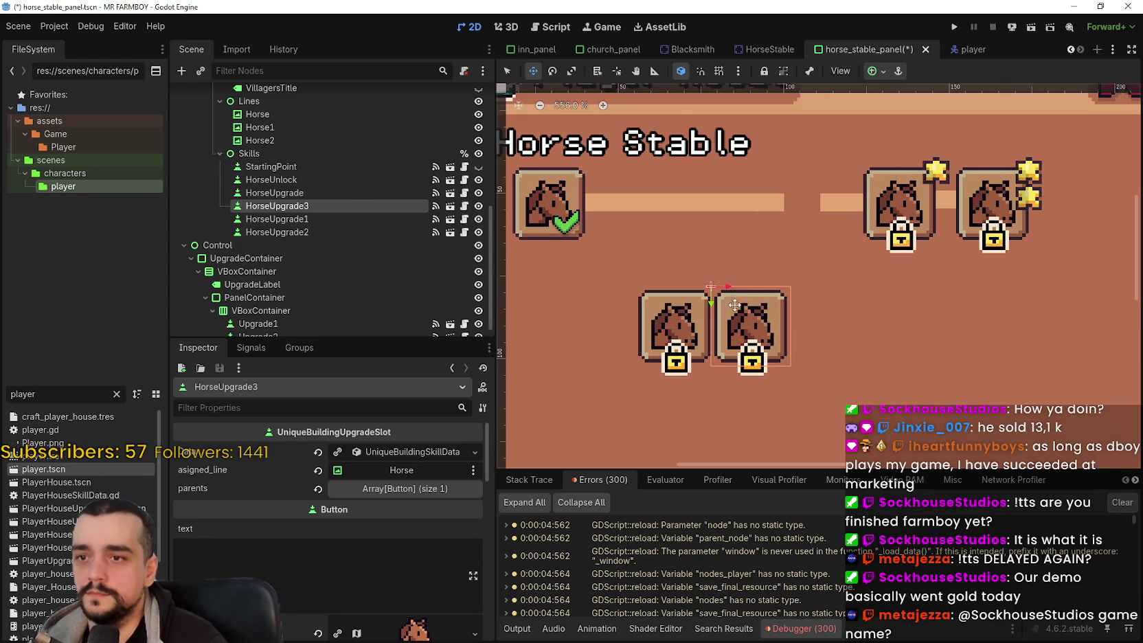
Step: Review HorseUpgrade3's UniqueBuildingSkillData: name tr_player_house_horse_upgrade_0 and buff 10
click(375, 452)
scroll(343, 571, down, 3)
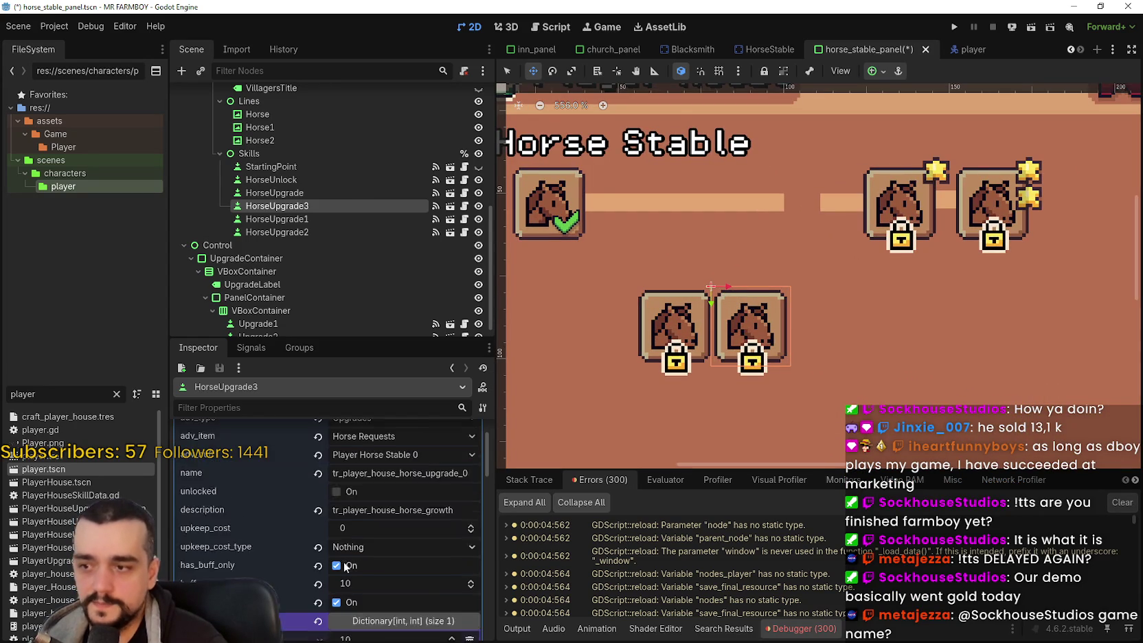
scroll(729, 323, down, 2)
scroll(728, 323, up, 1)
scroll(342, 507, up, 2)
scroll(342, 507, down, 1)
scroll(343, 453, down, 1)
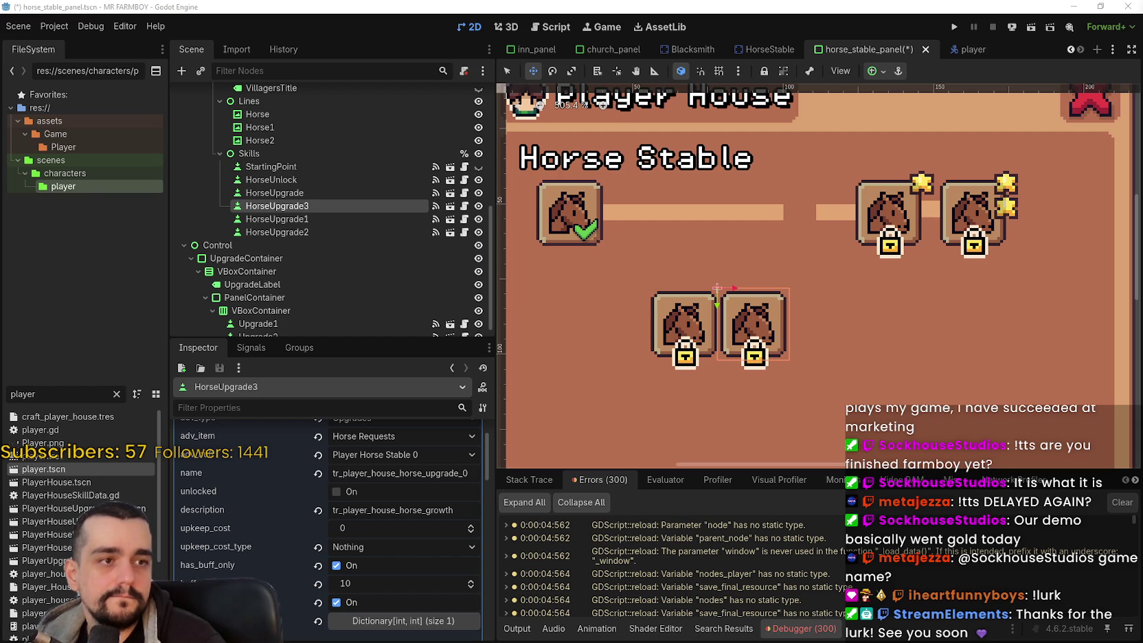
scroll(709, 343, down, 2)
scroll(709, 344, up, 3)
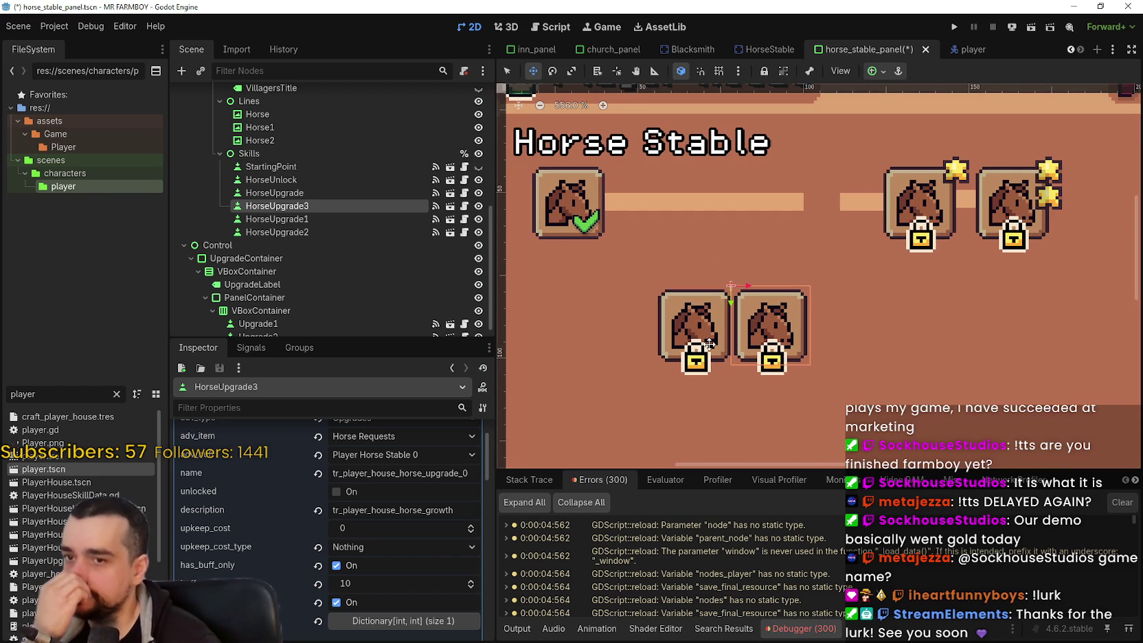
scroll(808, 329, down, 2)
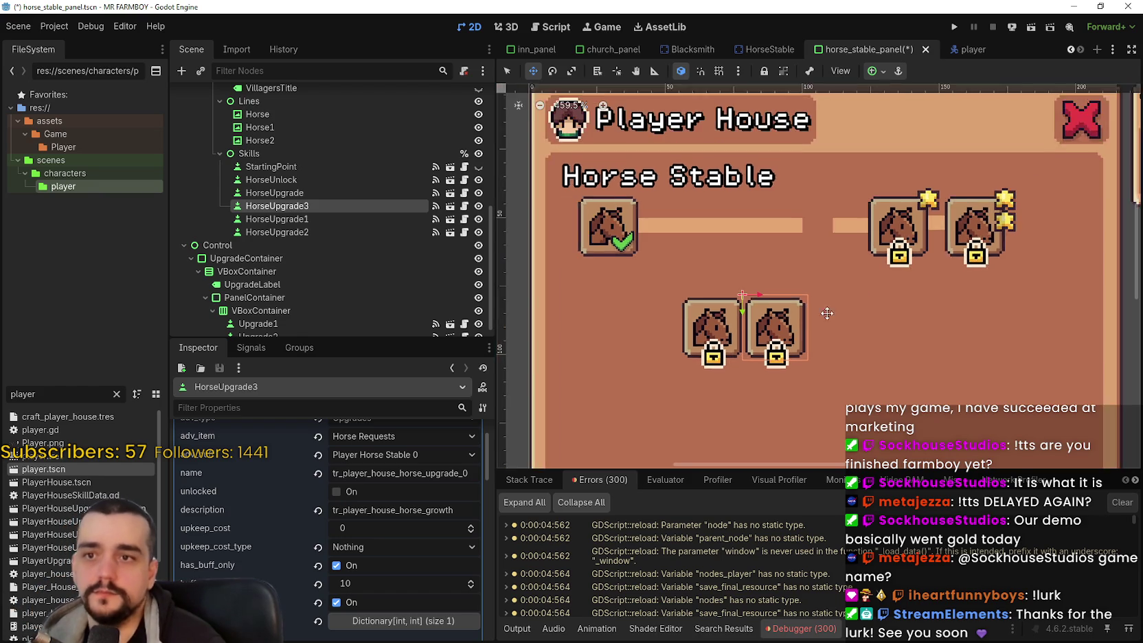
Step: Switch the canvas to the Select tool (Q)
scroll(807, 329, right, 3)
click(508, 72)
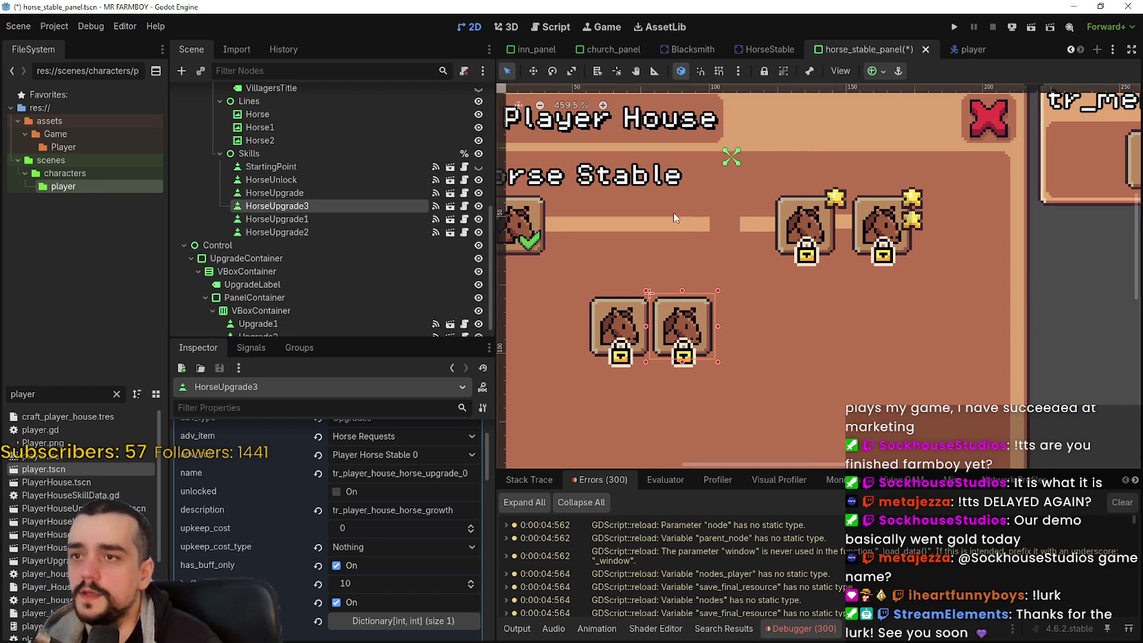
scroll(721, 192, left, 2)
Step: Select HorseUpgrade1 to confirm line Horse1 and parent HorseUpgrade, then recentre the view
click(833, 225)
scroll(834, 225, down, 1)
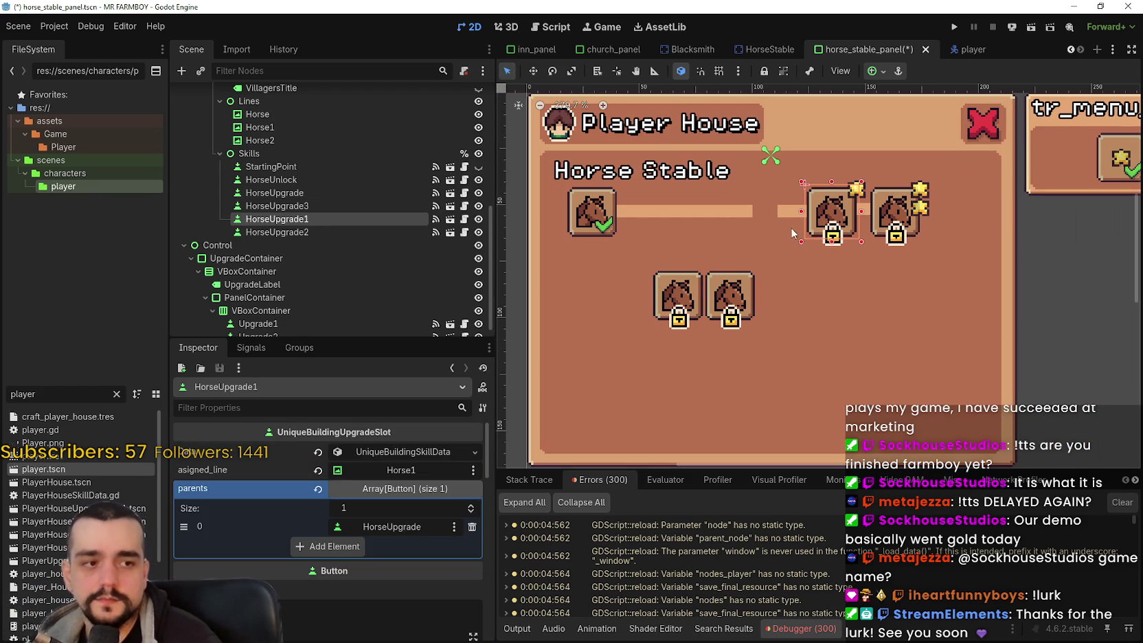
scroll(779, 206, left, 2)
scroll(779, 206, down, 1)
scroll(779, 206, left, 2)
scroll(779, 206, down, 1)
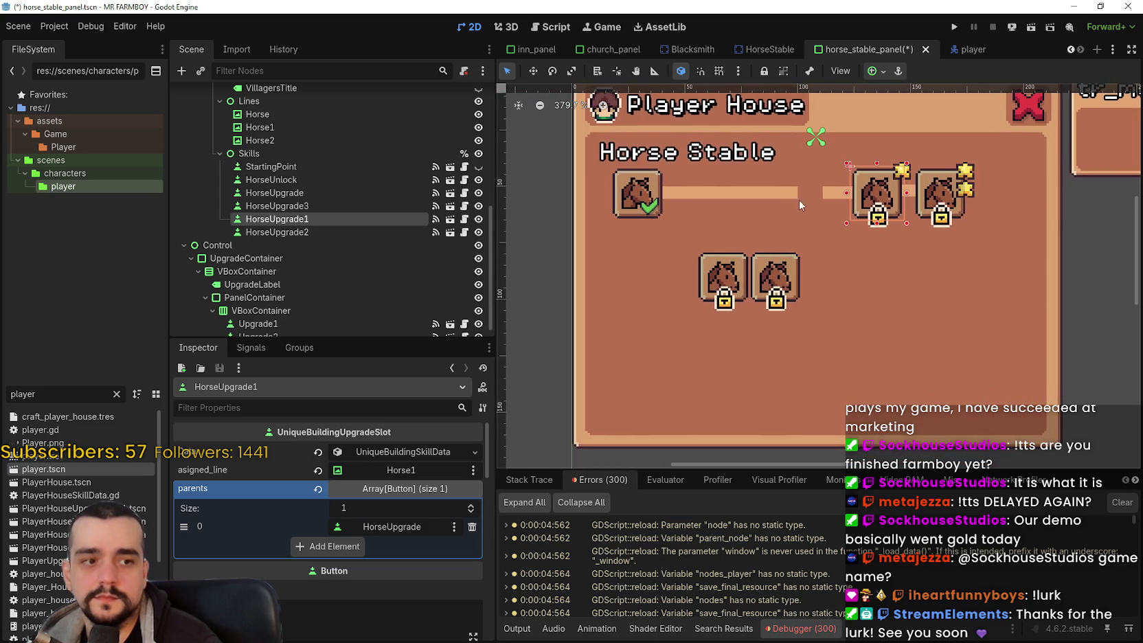
drag(783, 205, 775, 252)
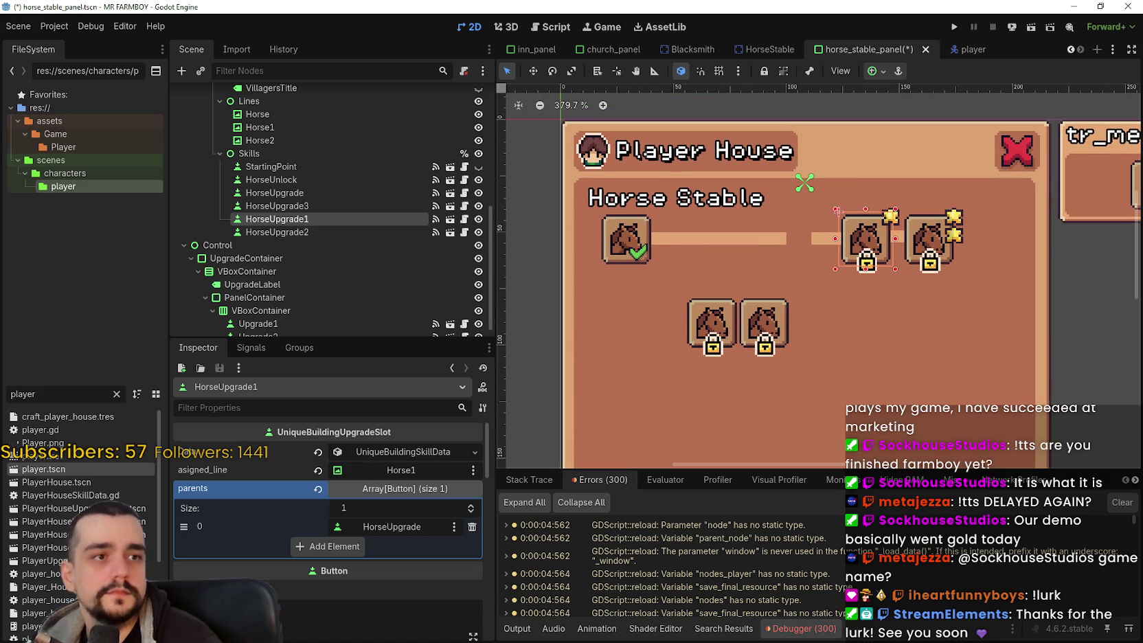
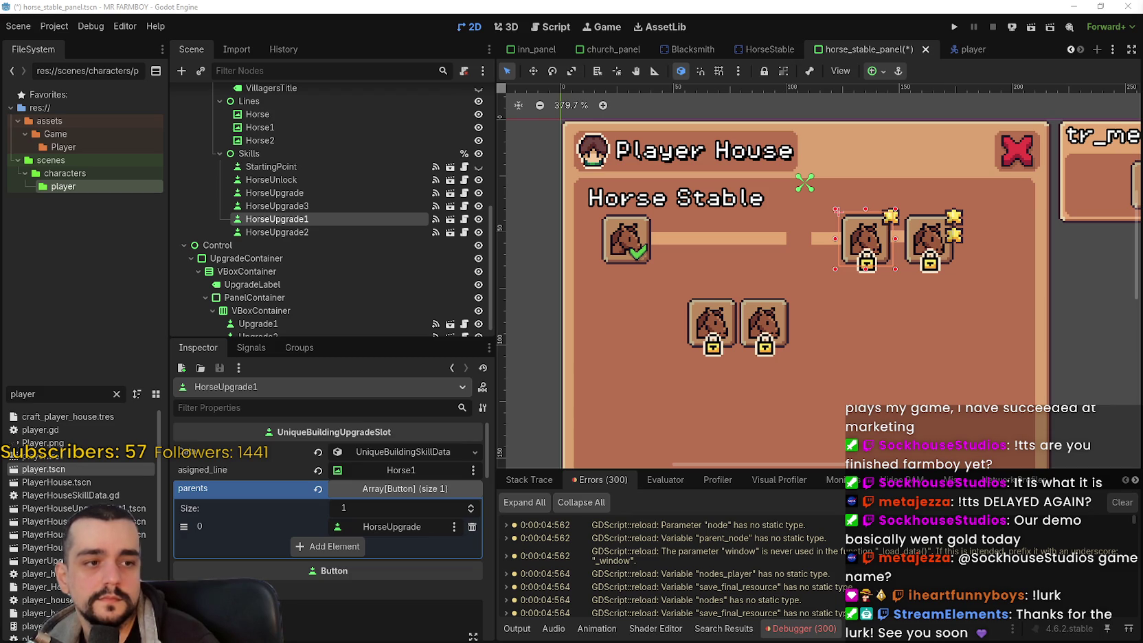
Step: Inspect the HorseUpgrade2 button and the first locked horse button in the lower row
scroll(735, 282, up, 2)
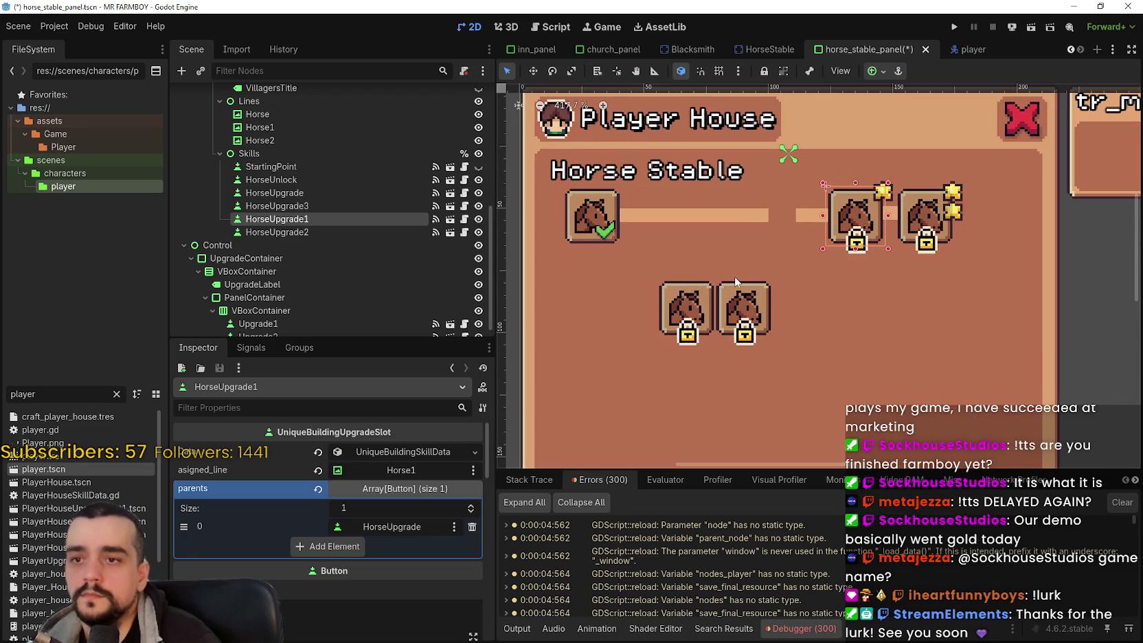
click(906, 211)
click(677, 300)
scroll(681, 296, up, 3)
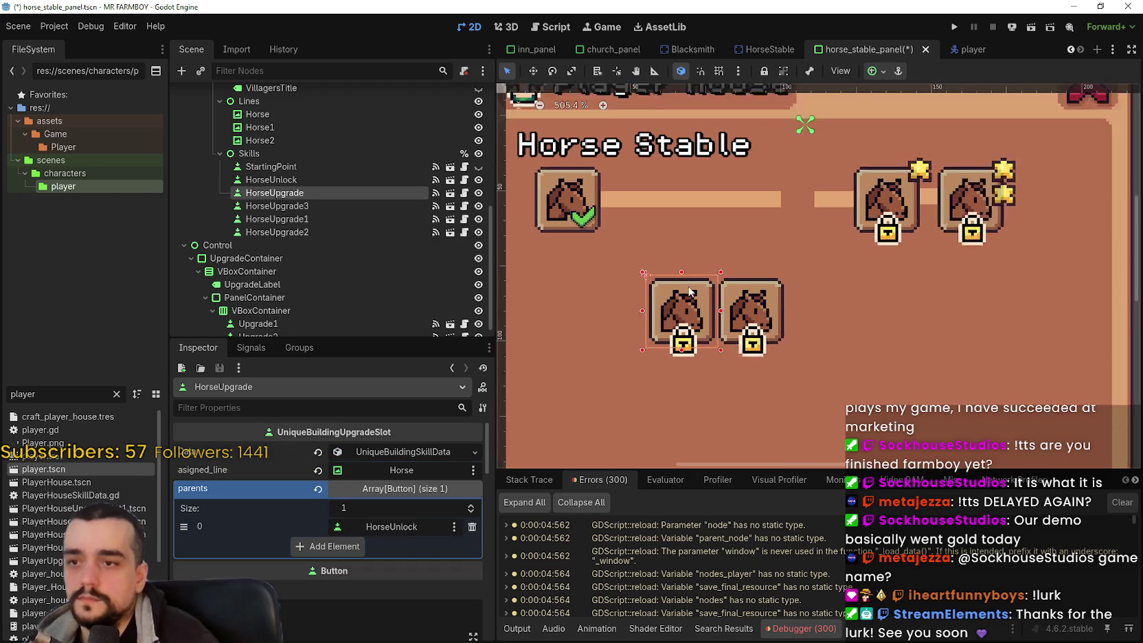
Step: Zoom the canvas out, then bring Steam forward and focus its store search box
scroll(684, 290, down, 1)
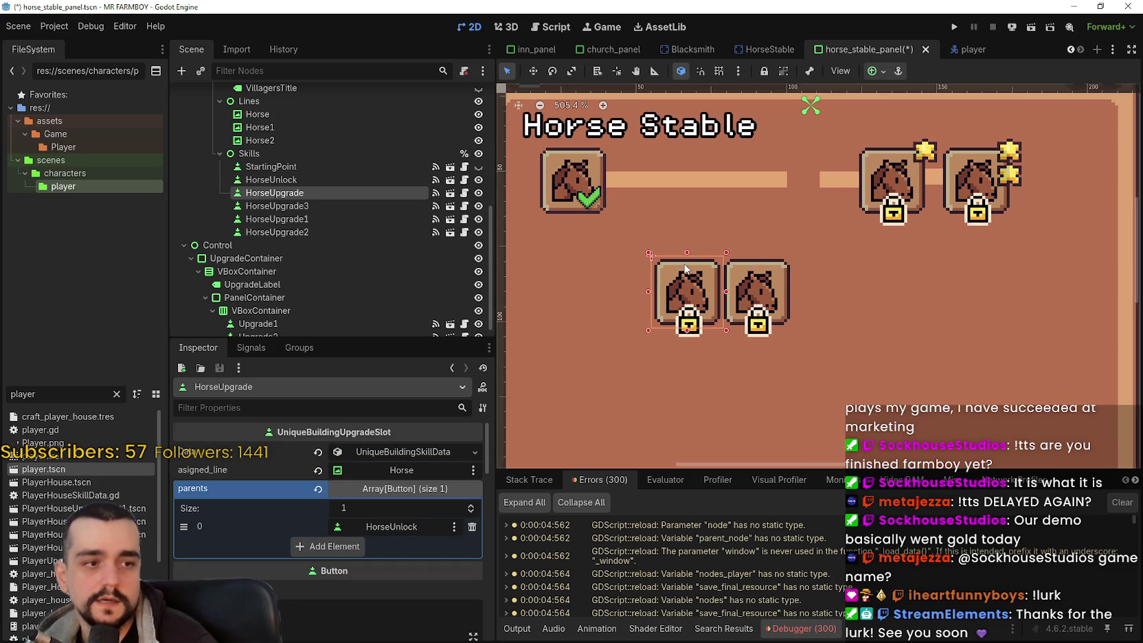
scroll(687, 271, down, 1)
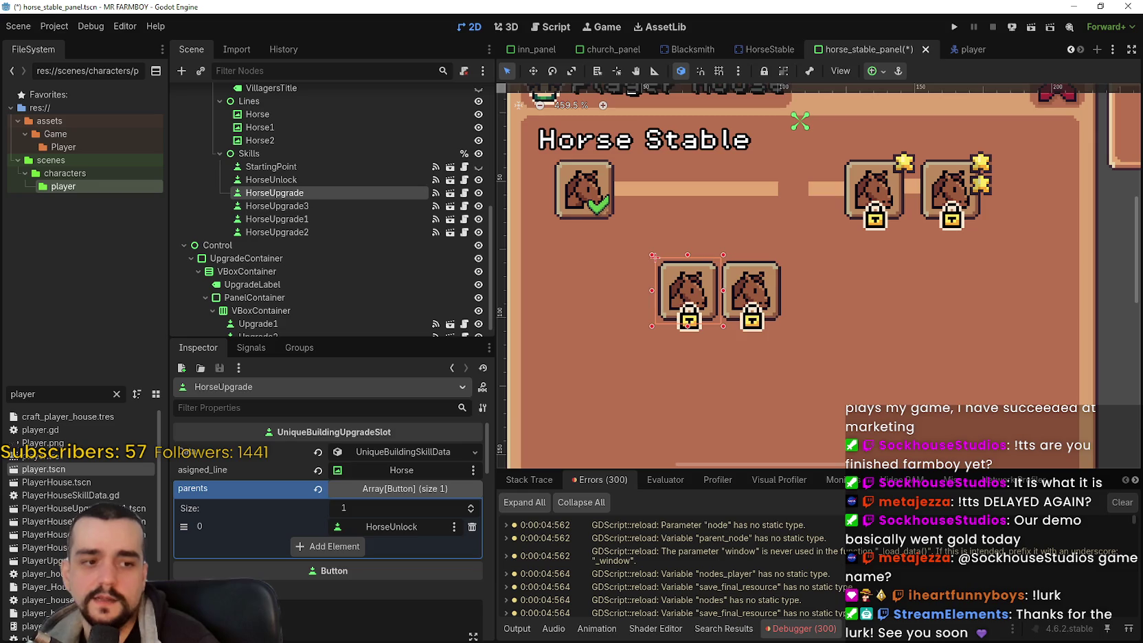
key(alt+Tab)
click(697, 89)
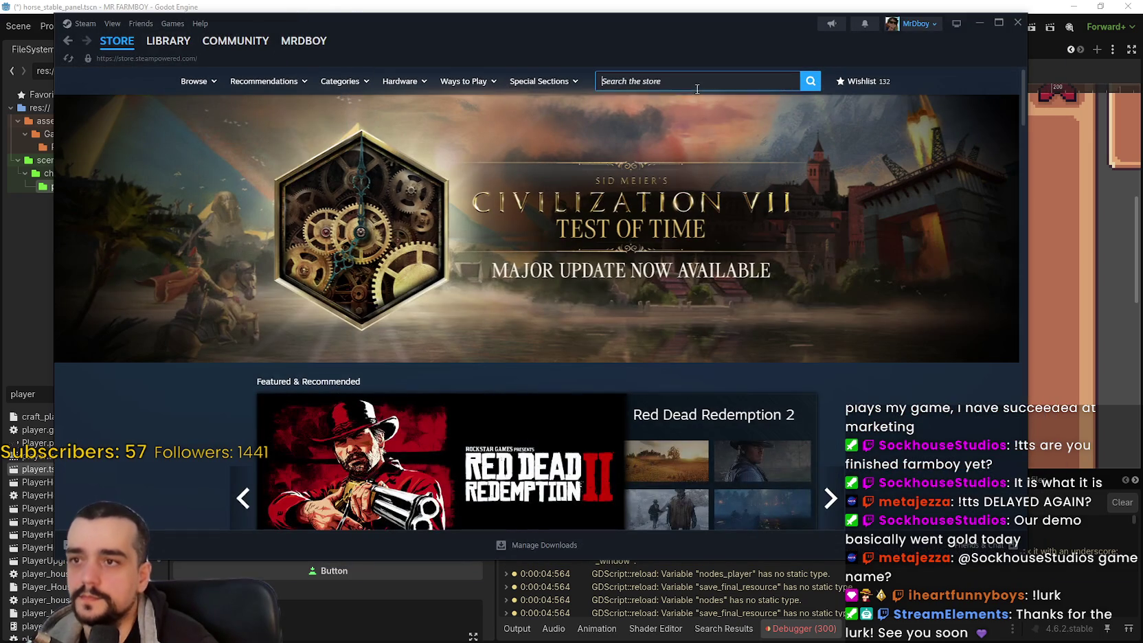
Step: Search the Steam store for 'mining an' and browse the Mining and Dwarves store page
text(mining and)
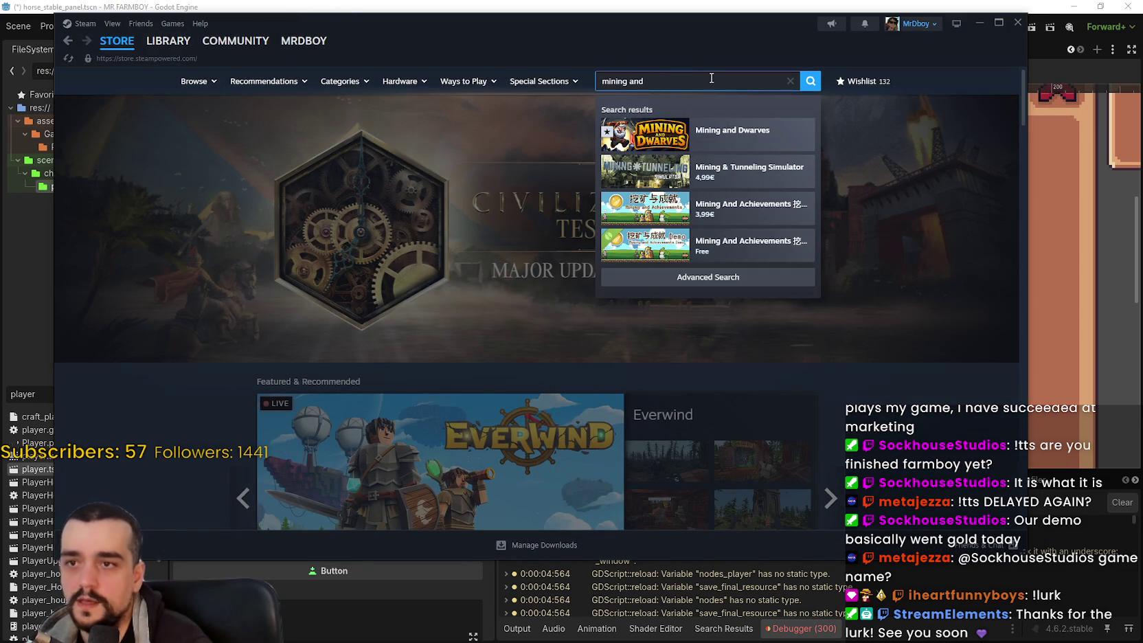
click(730, 131)
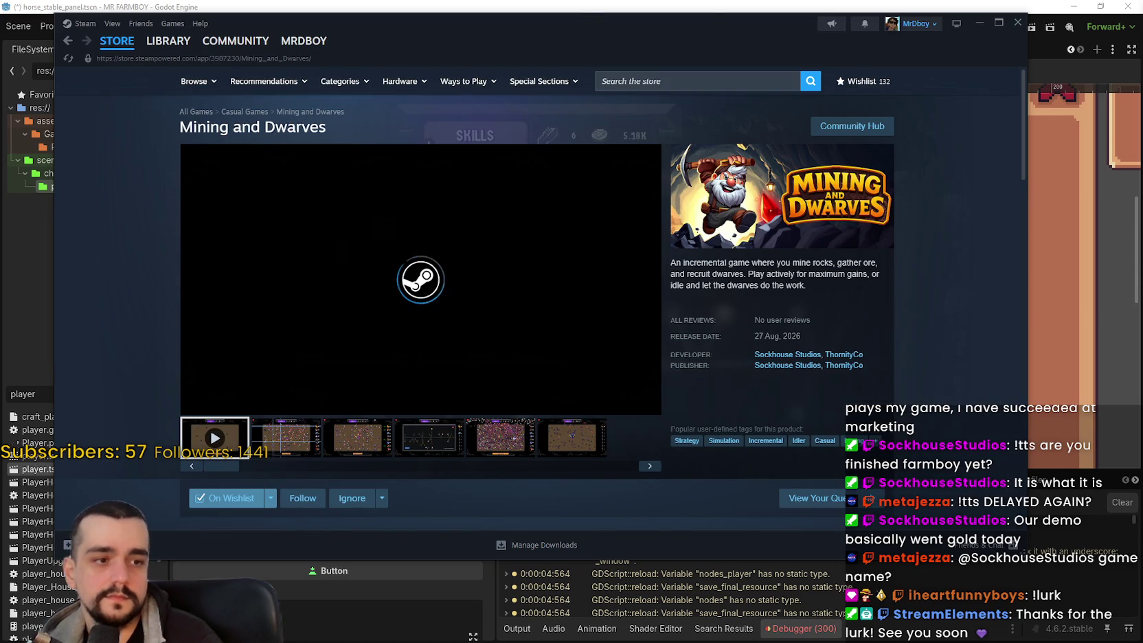
scroll(742, 346, down, 3)
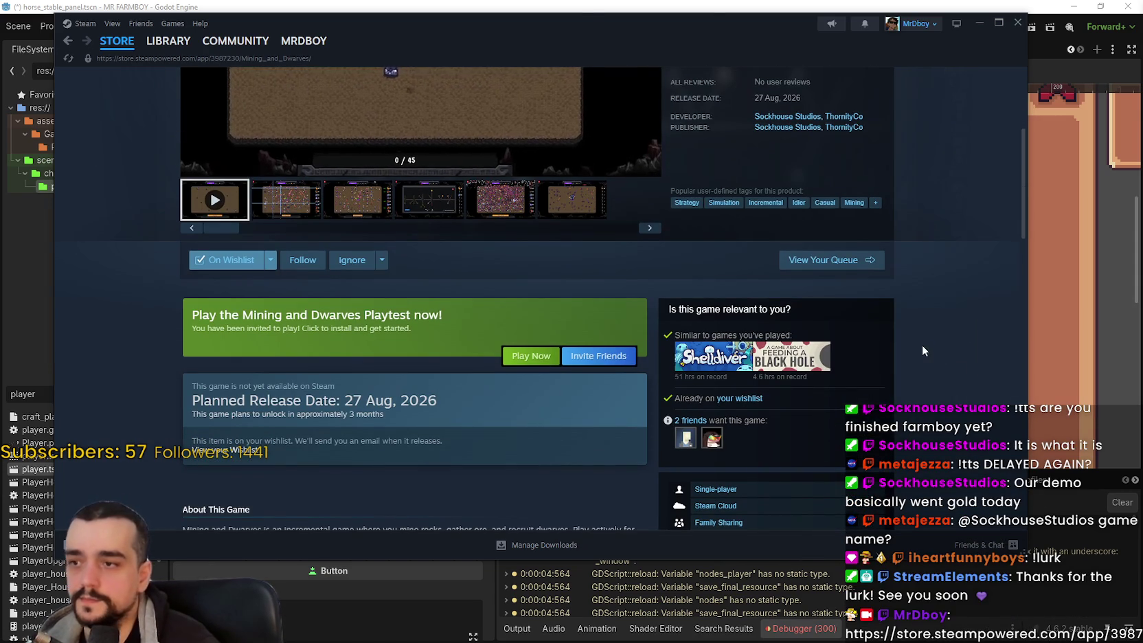
scroll(529, 333, down, 2)
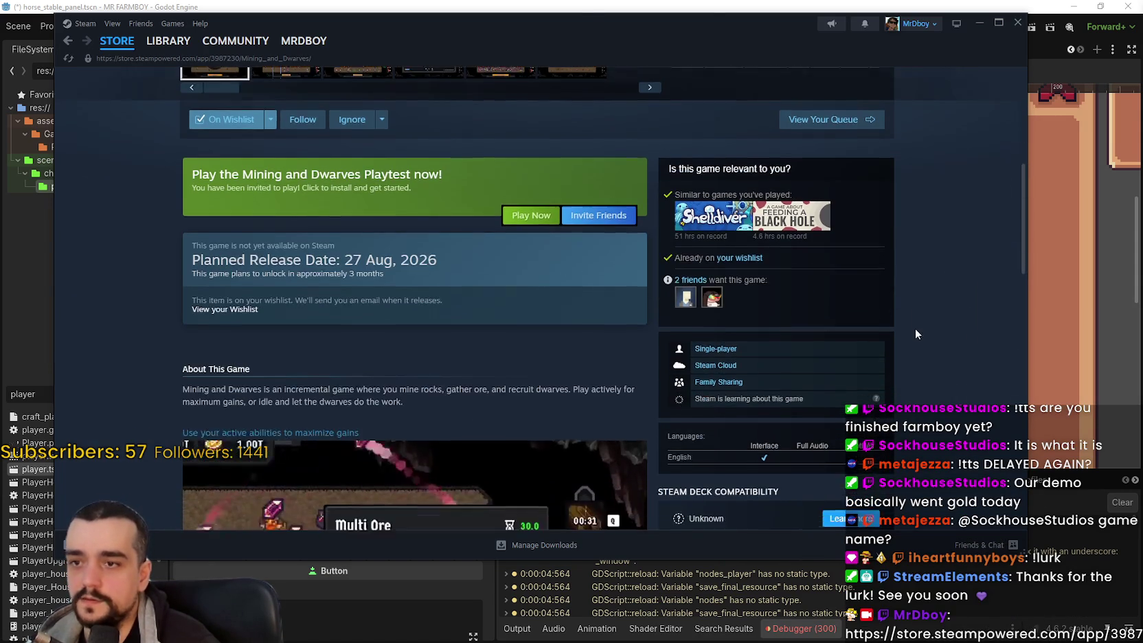
scroll(923, 340, down, 3)
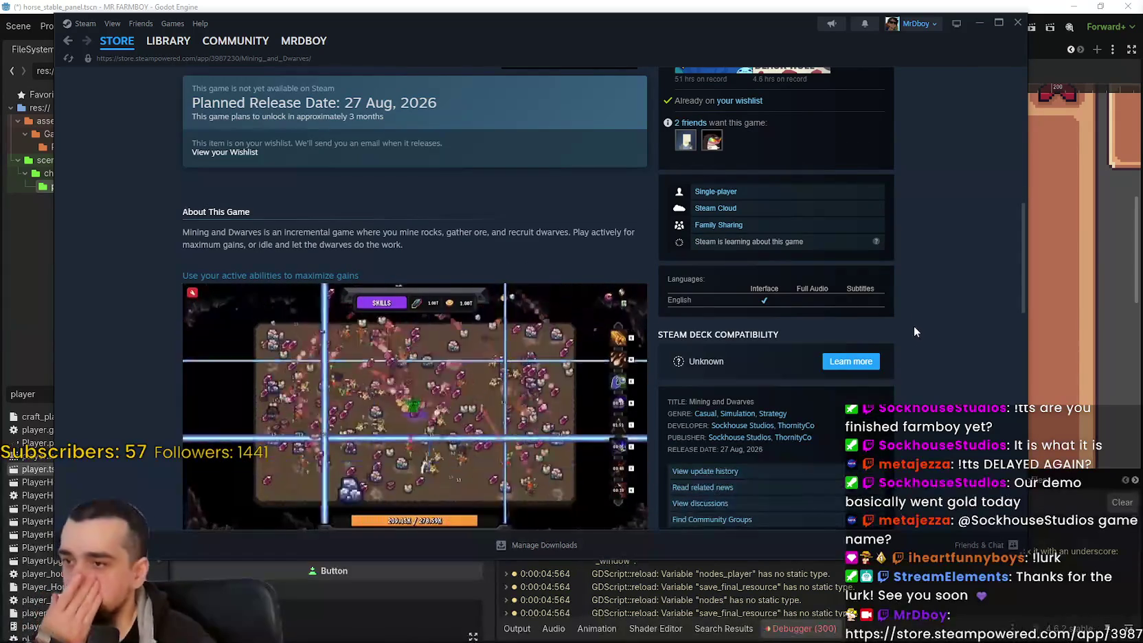
scroll(908, 325, down, 2)
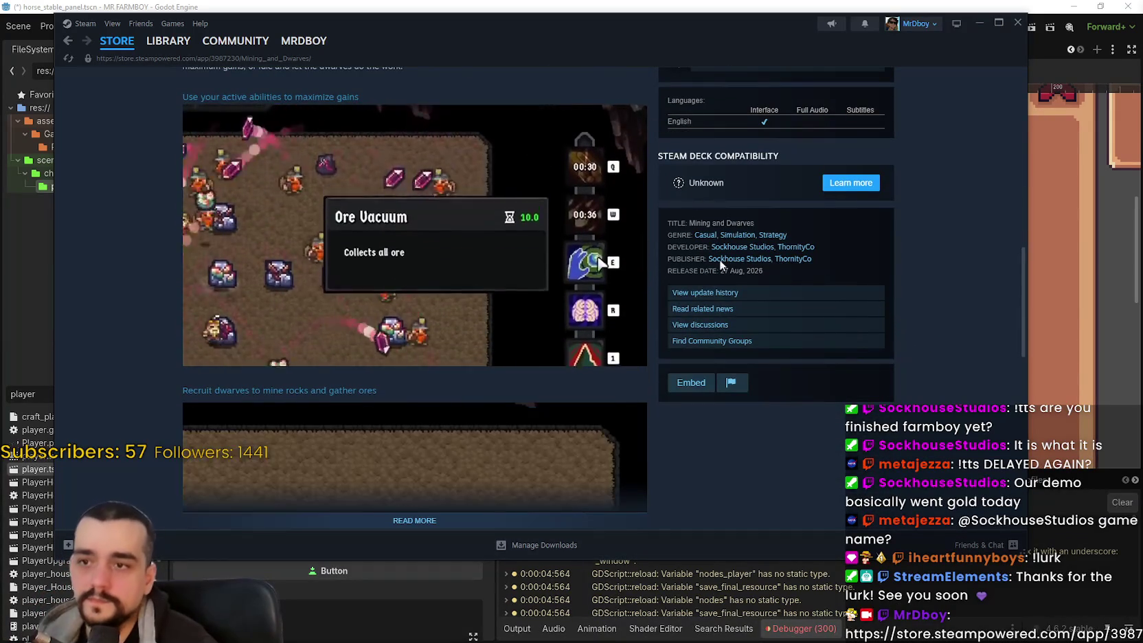
scroll(965, 337, up, 12)
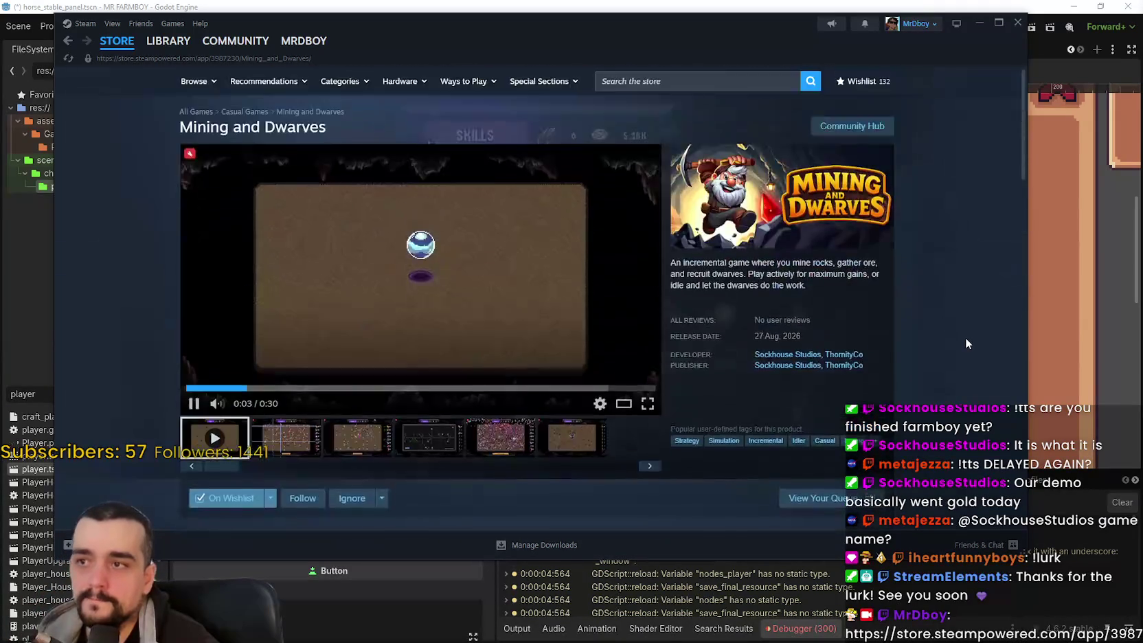
scroll(966, 337, down, 3)
scroll(962, 335, down, 5)
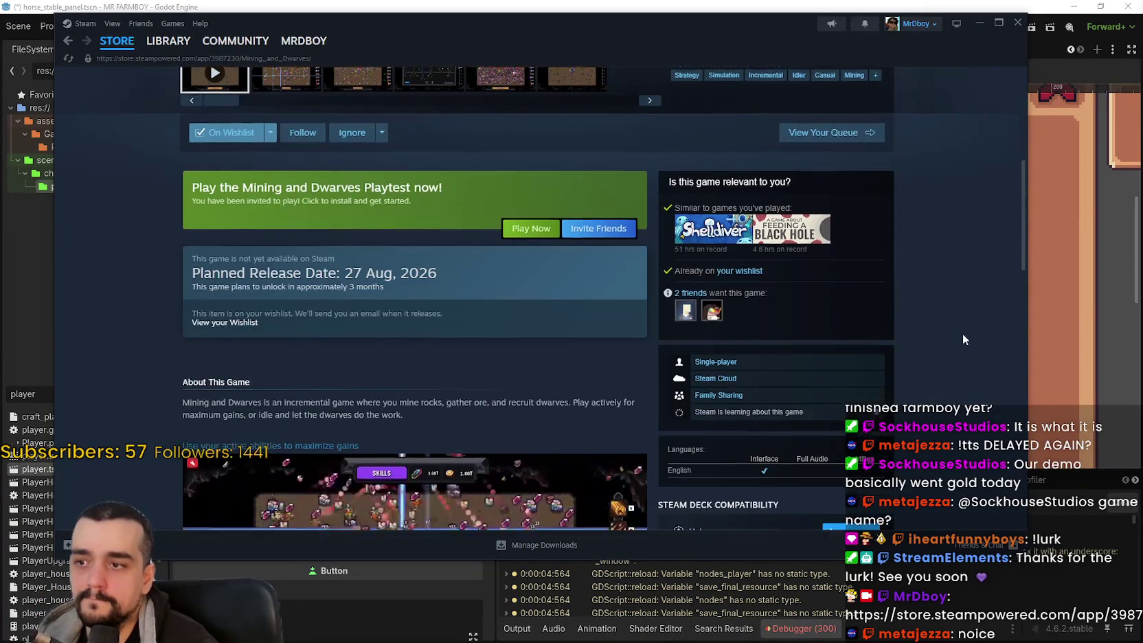
scroll(403, 292, up, 2)
scroll(403, 292, up, 3)
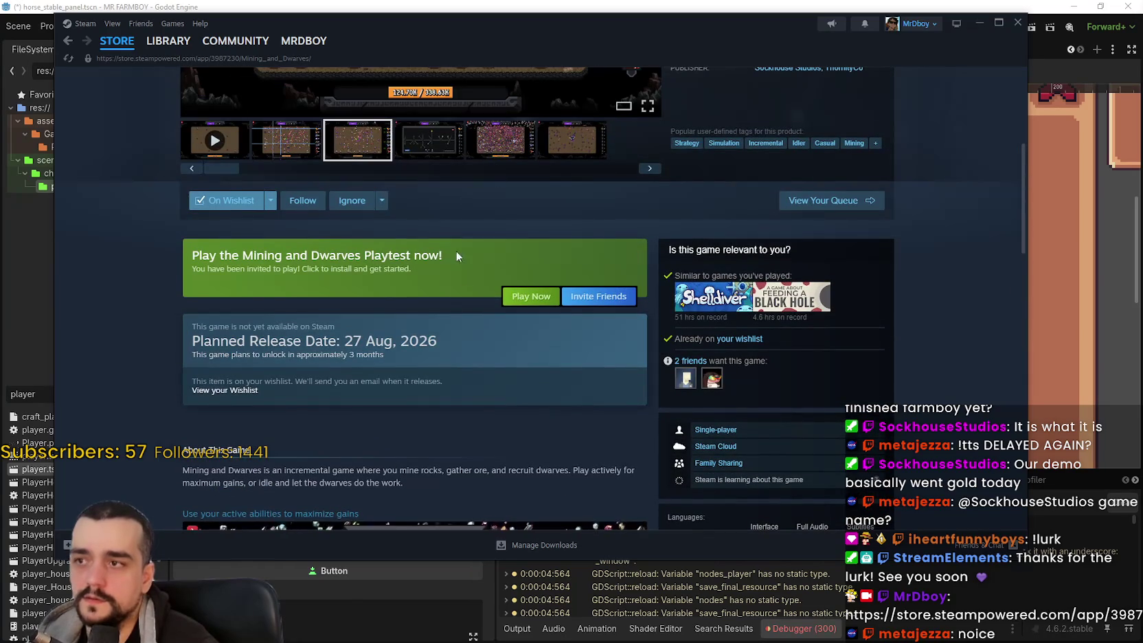
scroll(436, 310, down, 1)
scroll(431, 300, down, 8)
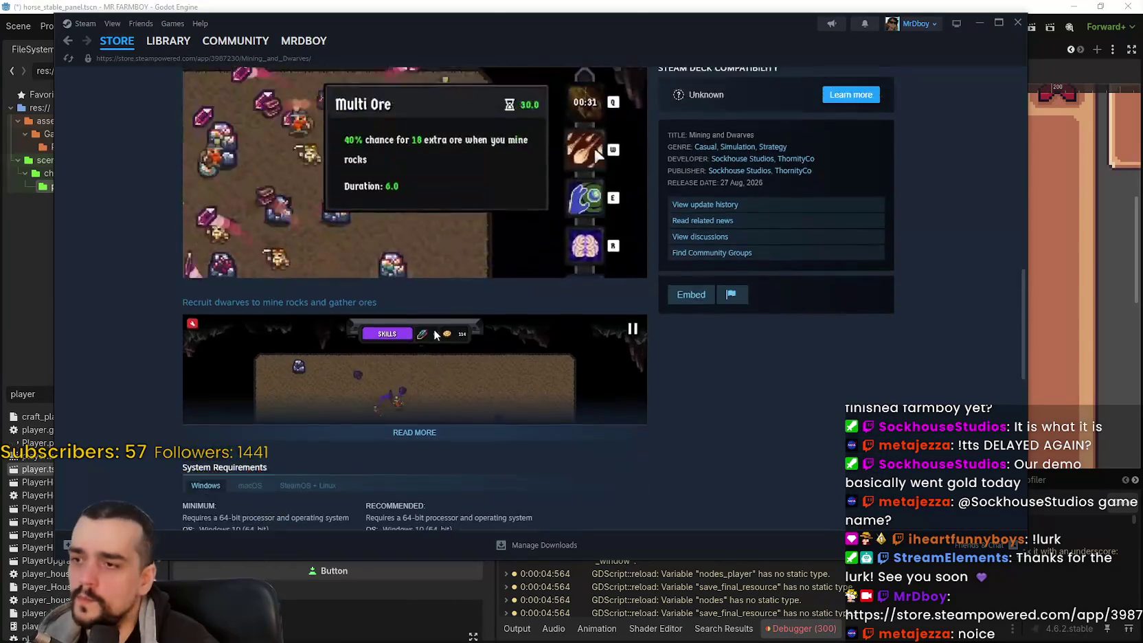
scroll(437, 325, up, 9)
scroll(434, 318, up, 1)
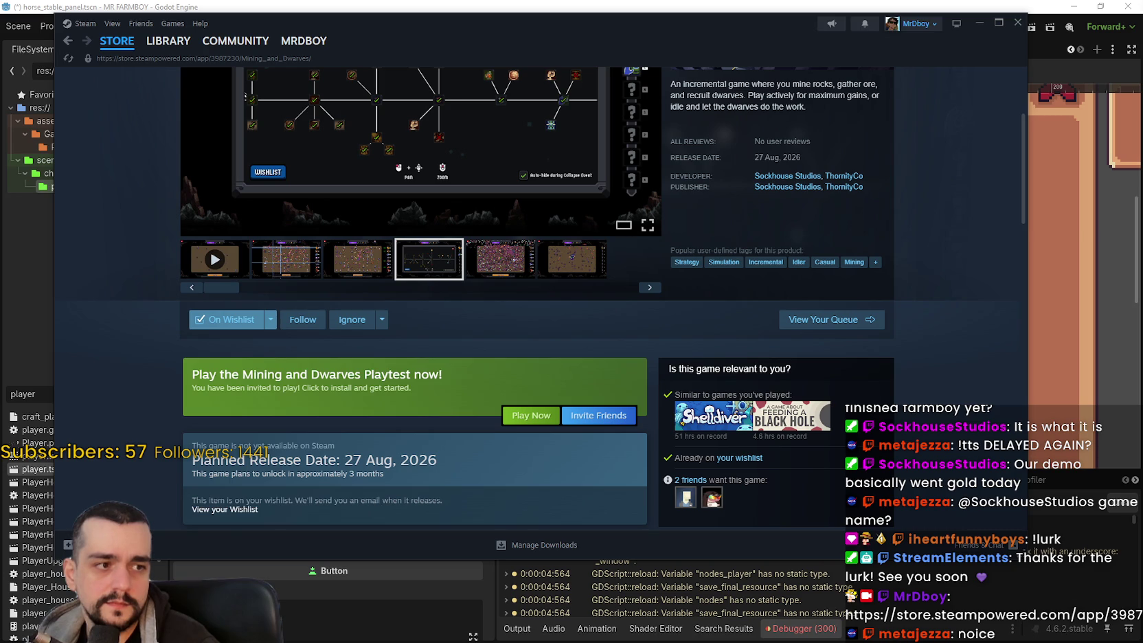
scroll(759, 336, up, 3)
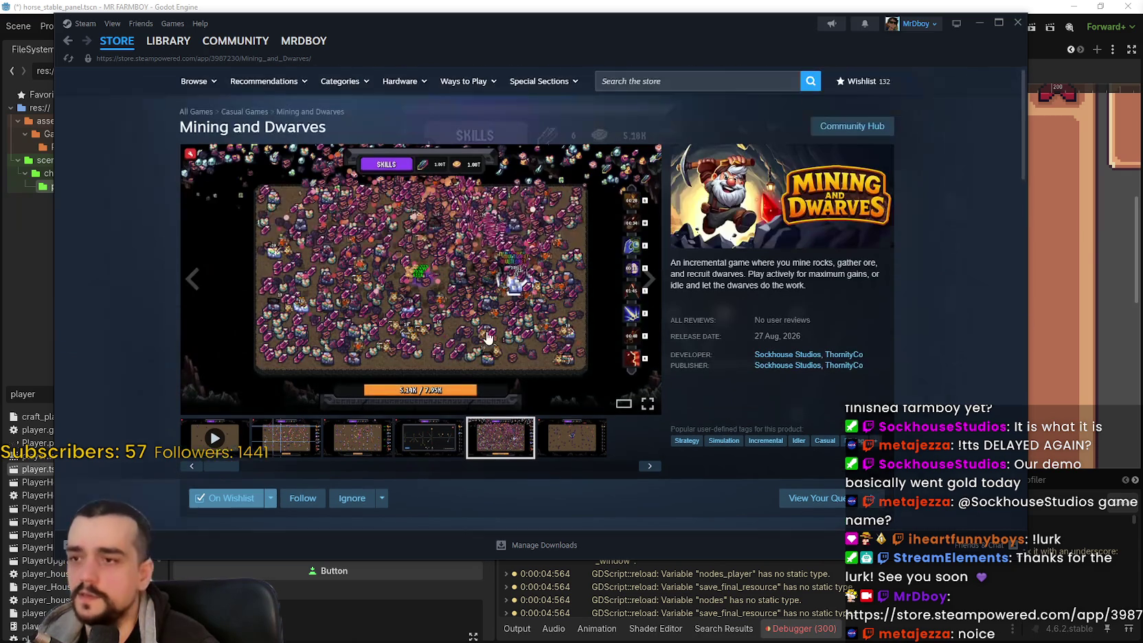
Step: View the game's sixth screenshot, return to the Steam store front, and close Steam
click(557, 440)
scroll(543, 412, down, 5)
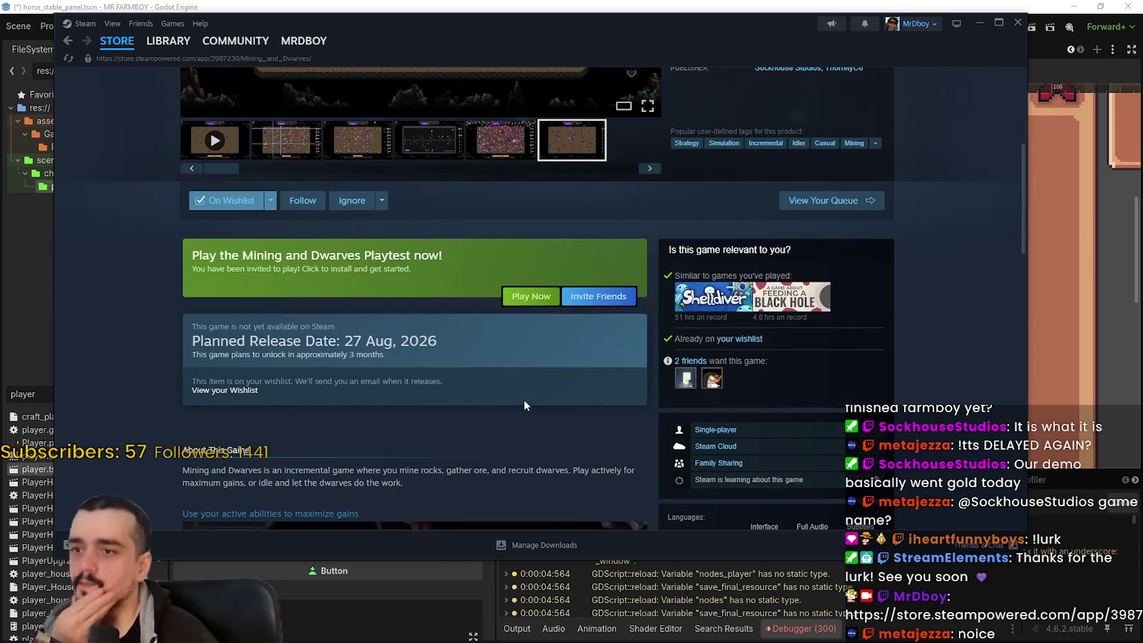
scroll(503, 407, up, 5)
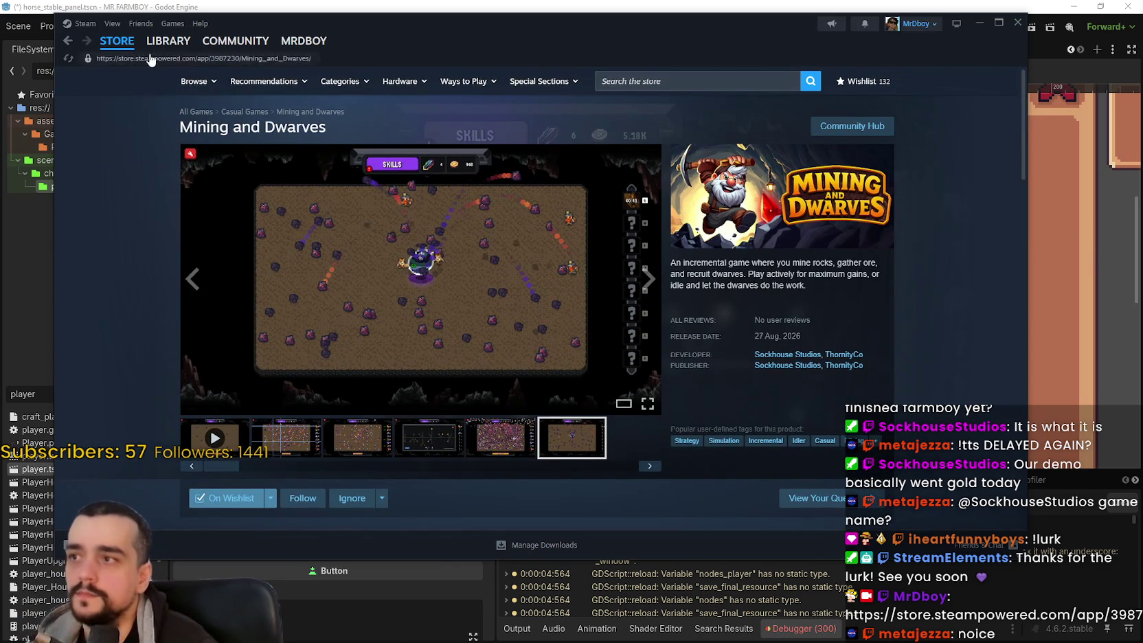
click(127, 46)
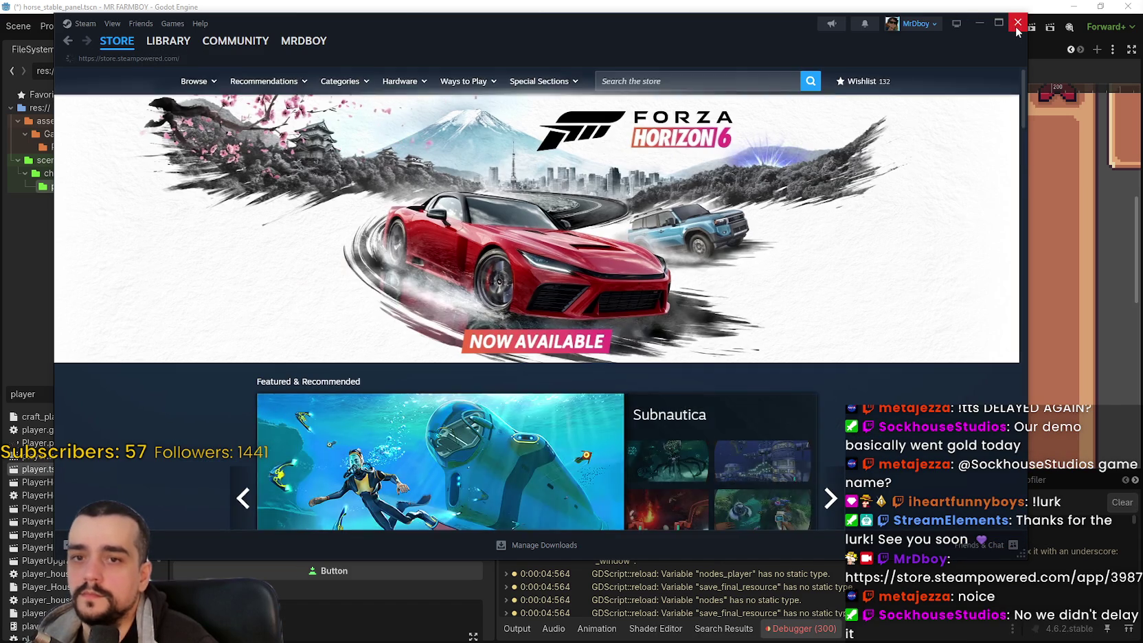
click(1018, 28)
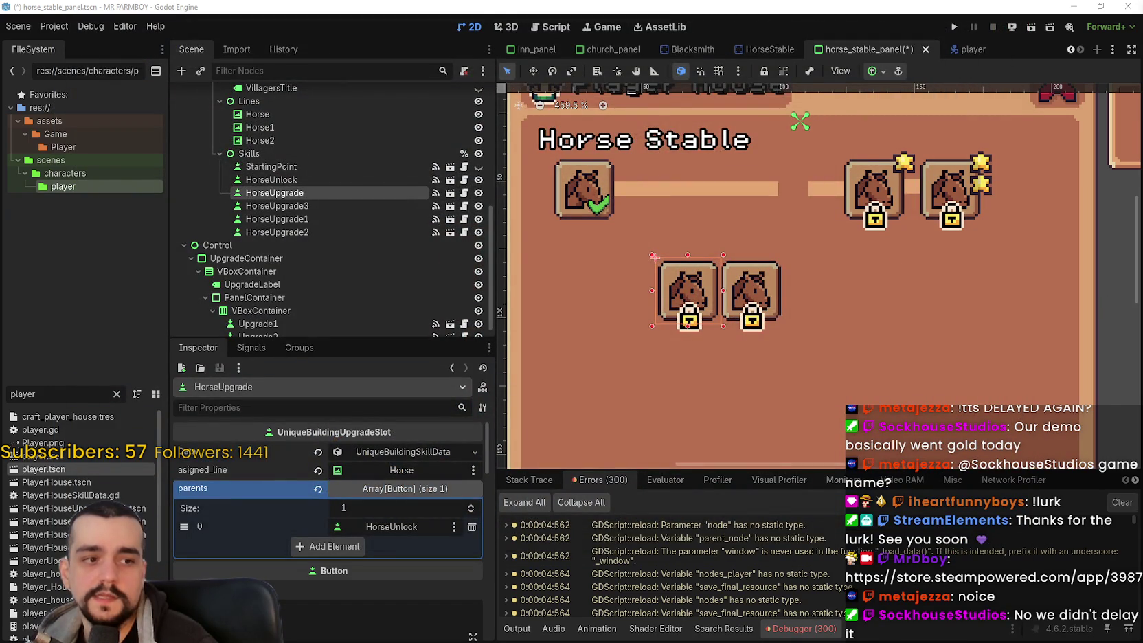
Step: Expand the UniqueBuildingSkillData resource in the Inspector
scroll(827, 349, down, 2)
scroll(730, 286, up, 4)
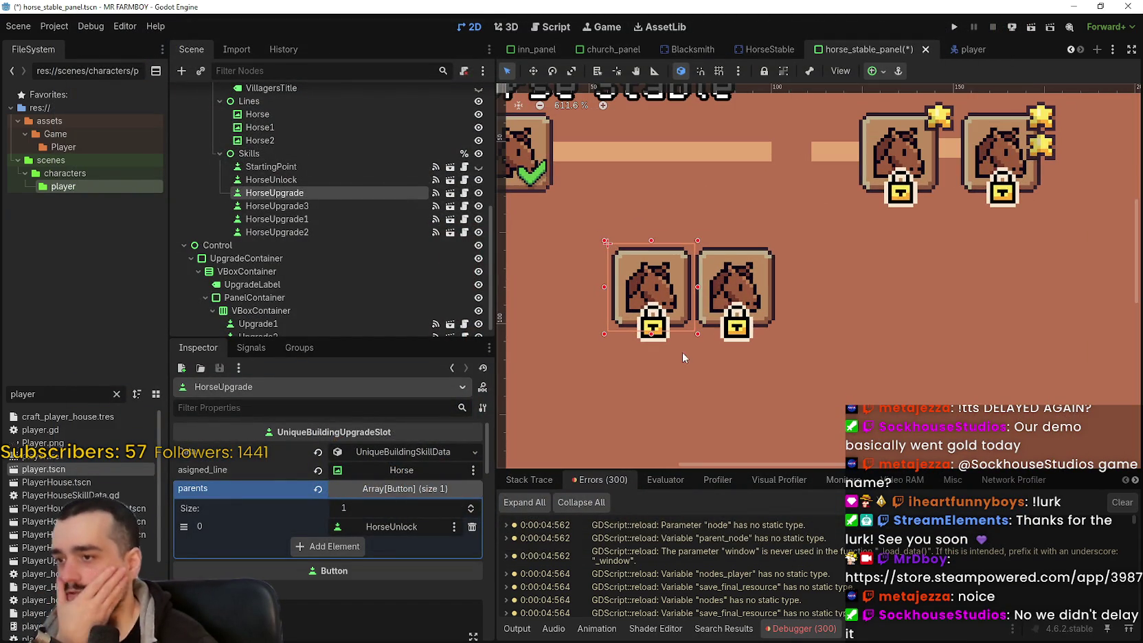
click(406, 452)
click(405, 451)
click(406, 450)
Step: Select the HorseUpgrade3 button and switch the canvas to Move mode
click(733, 329)
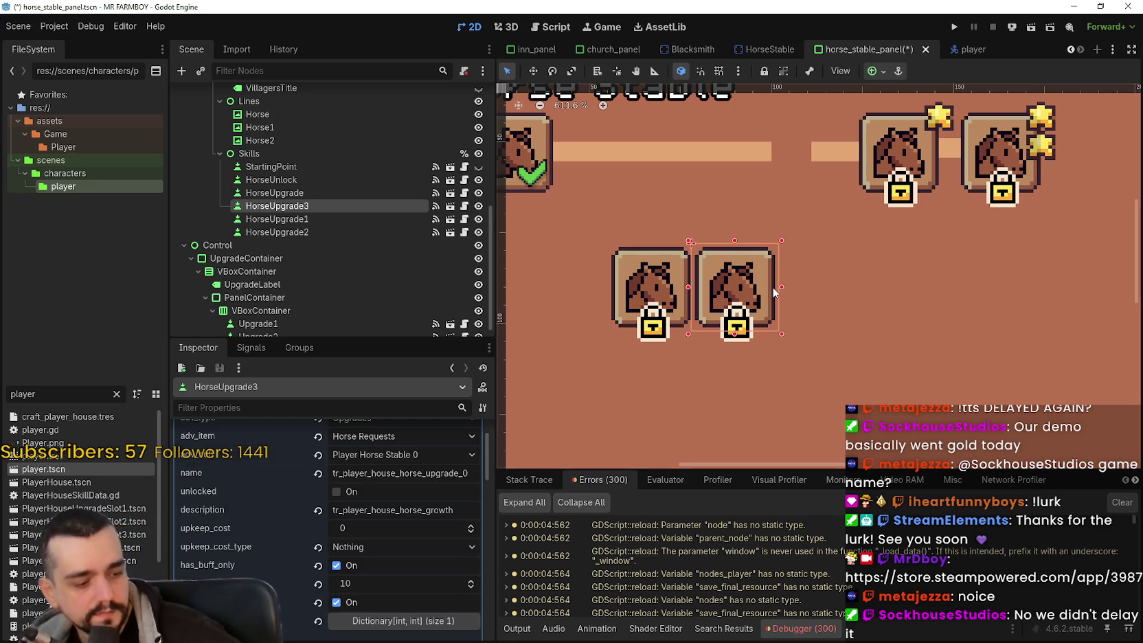
scroll(772, 286, down, 2)
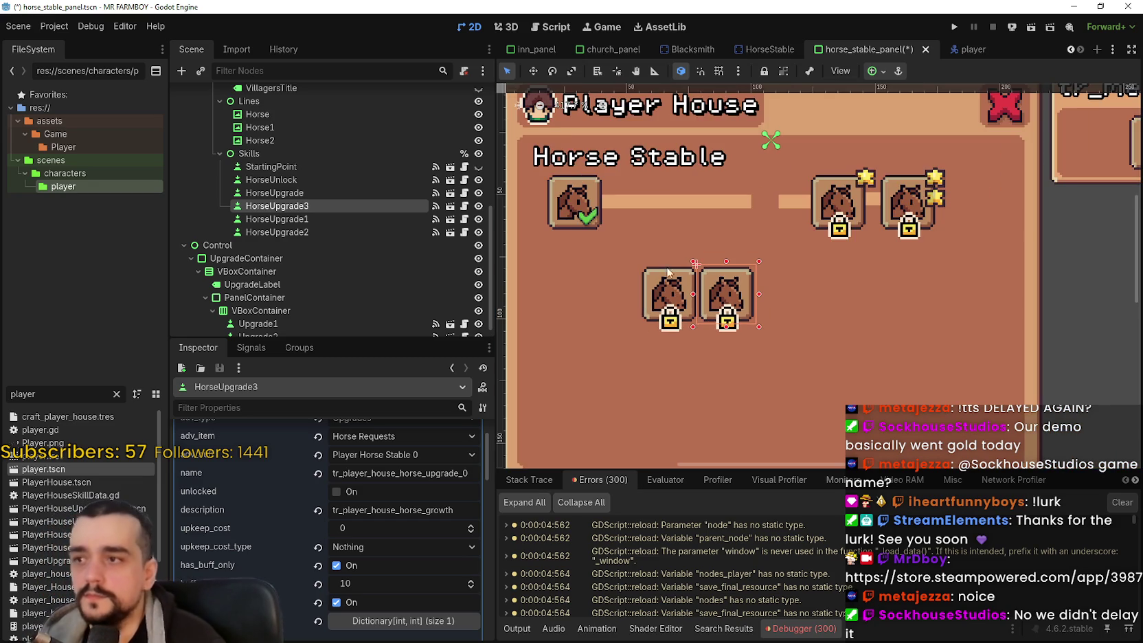
scroll(672, 314, up, 1)
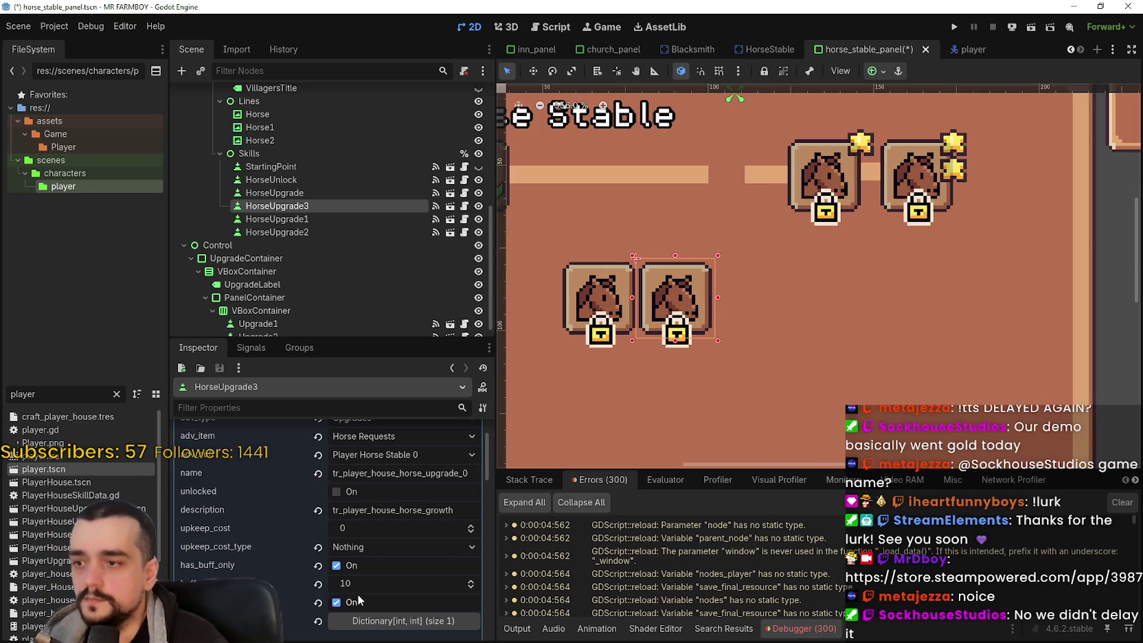
scroll(329, 602, up, 2)
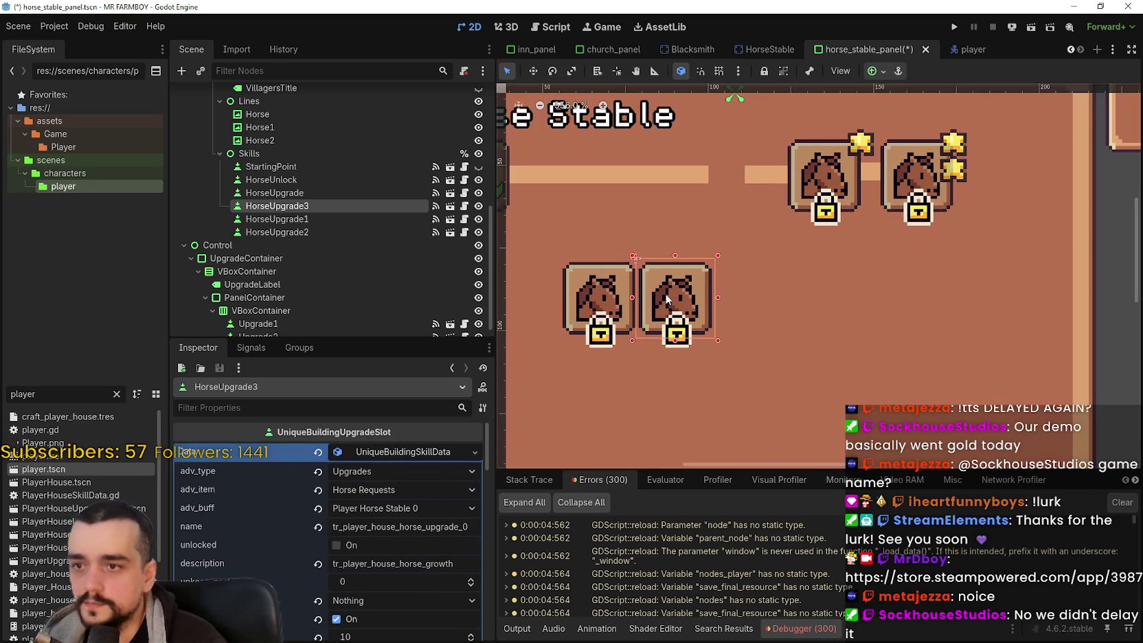
scroll(665, 300, down, 1)
scroll(665, 300, up, 1)
click(531, 71)
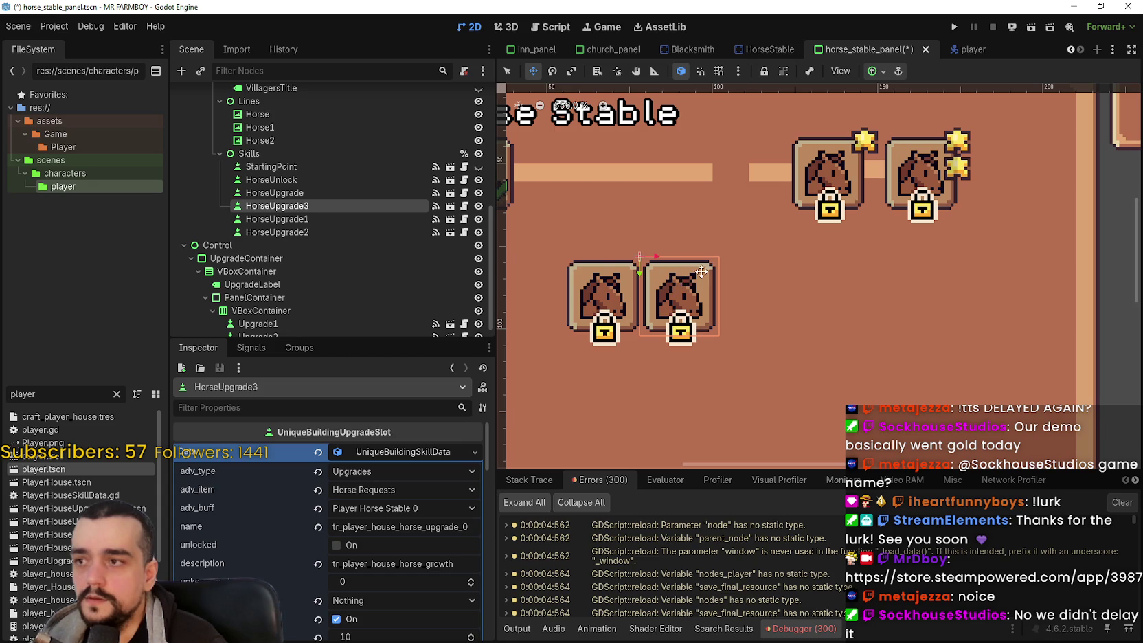
scroll(701, 272, down, 3)
scroll(694, 278, up, 2)
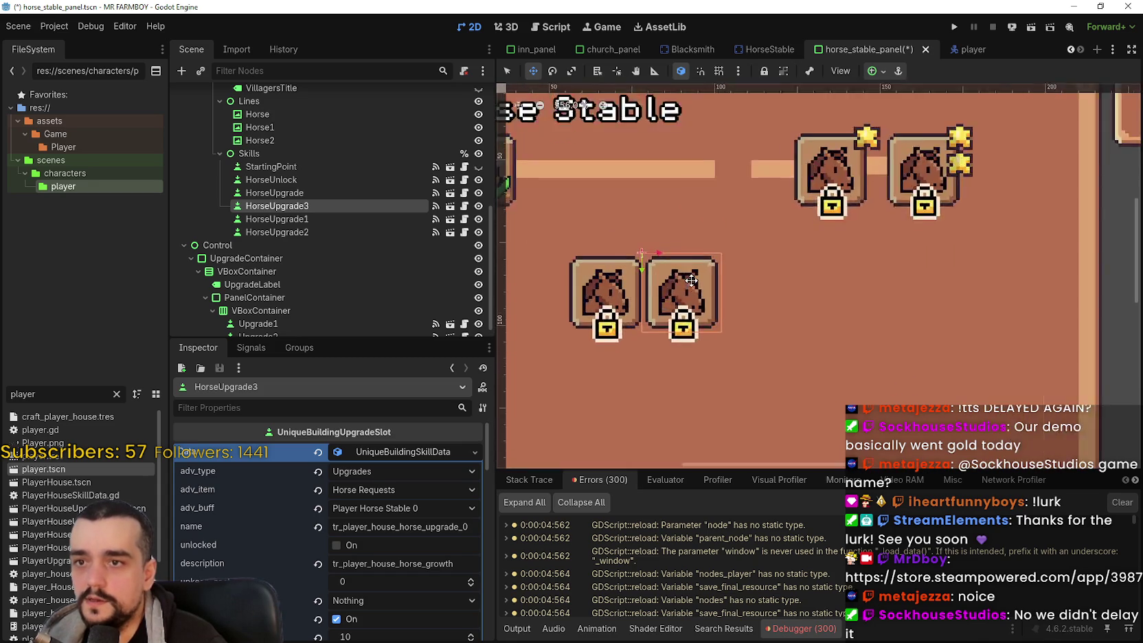
scroll(692, 283, down, 3)
scroll(448, 555, down, 3)
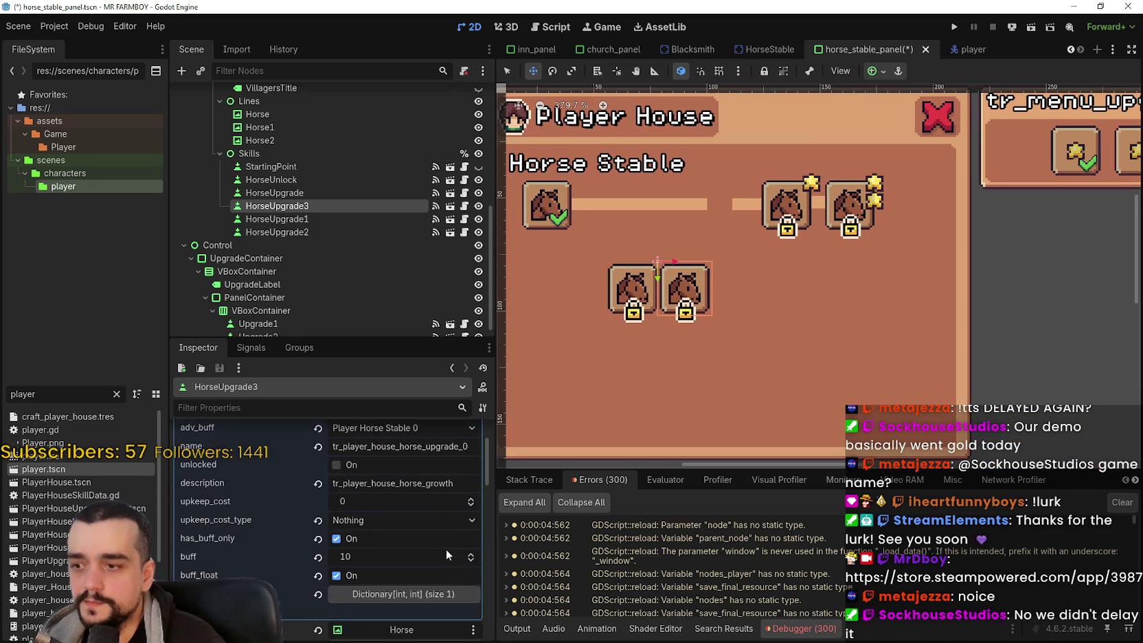
scroll(447, 555, up, 2)
scroll(605, 288, up, 2)
scroll(676, 282, down, 2)
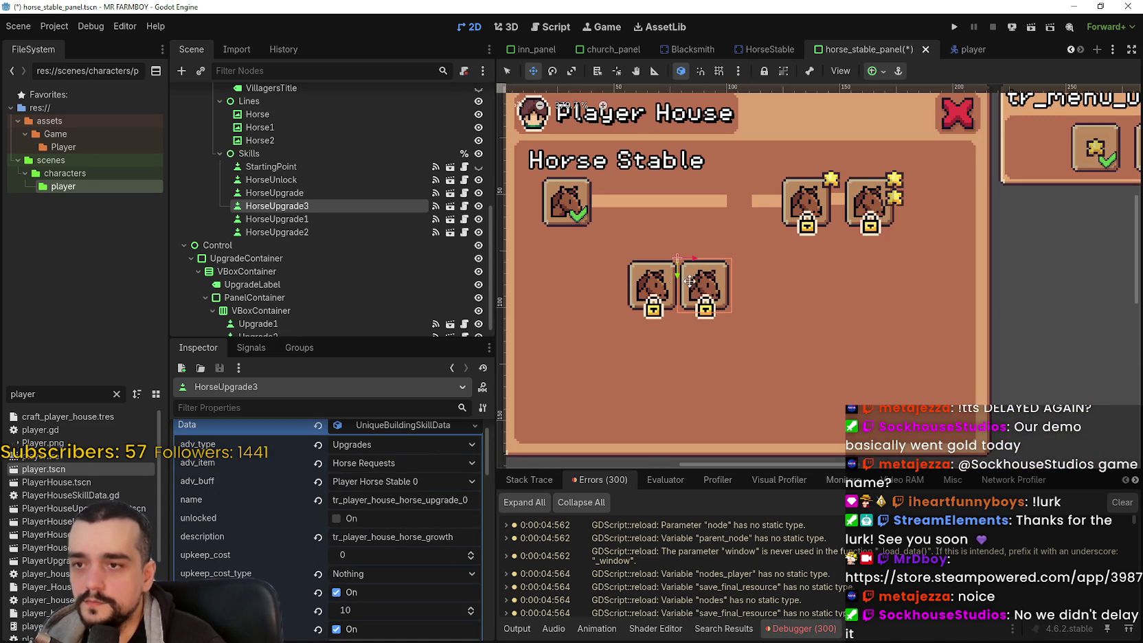
scroll(702, 284, up, 2)
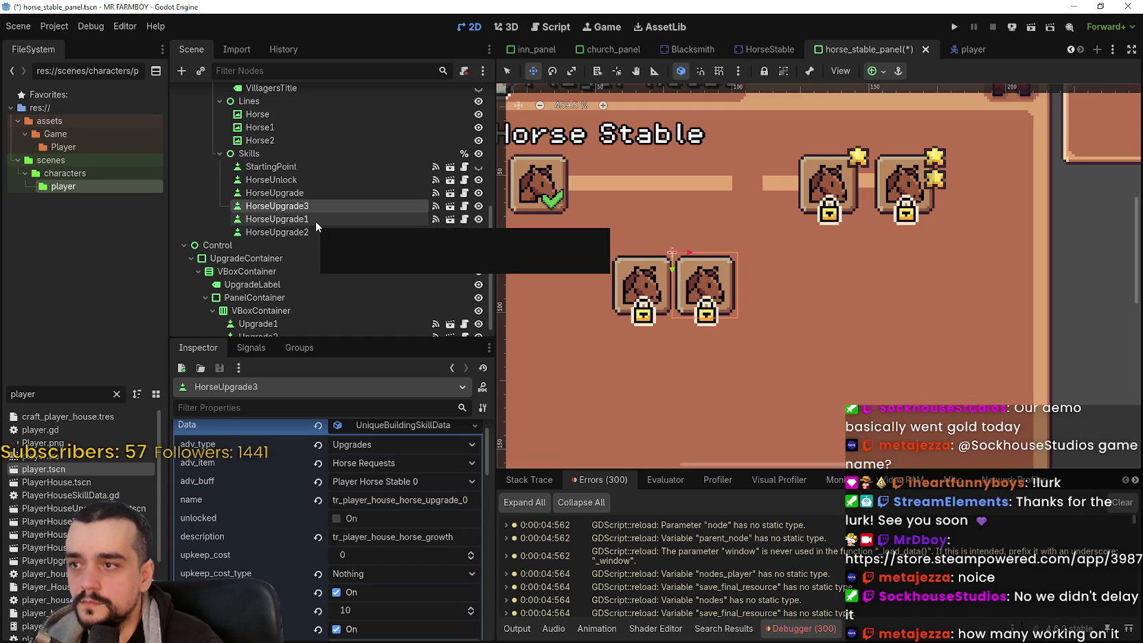
Step: Select HorseUpgrade1, widen the FileSystem dock, and clear the 'player' file filter
click(316, 220)
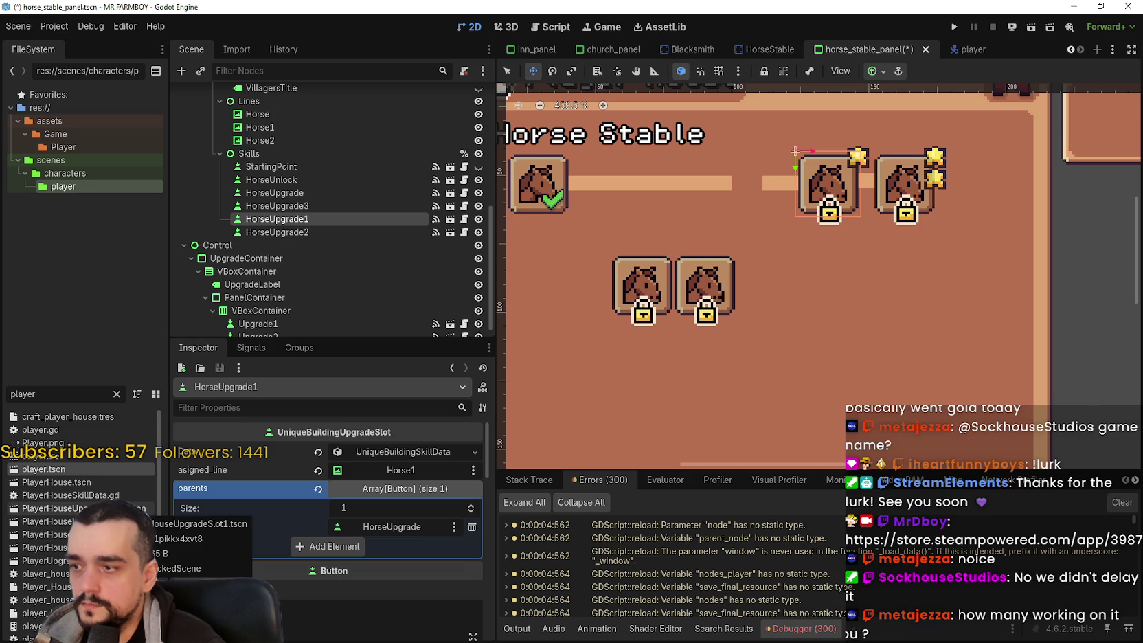
scroll(79, 522, down, 3)
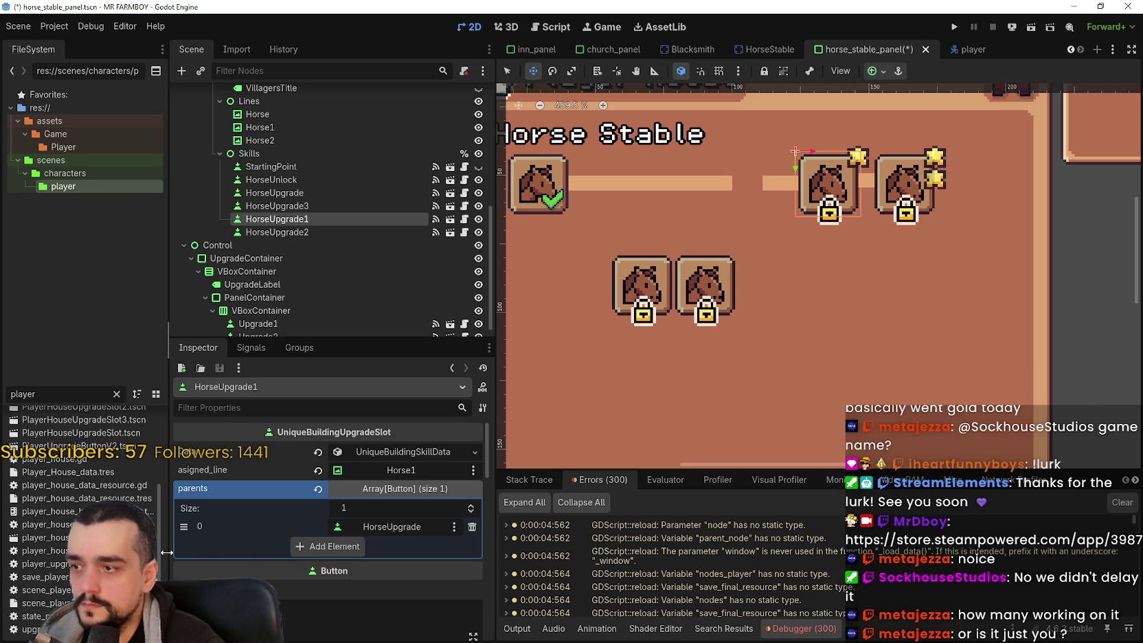
drag(166, 552, 207, 551)
scroll(175, 550, up, 3)
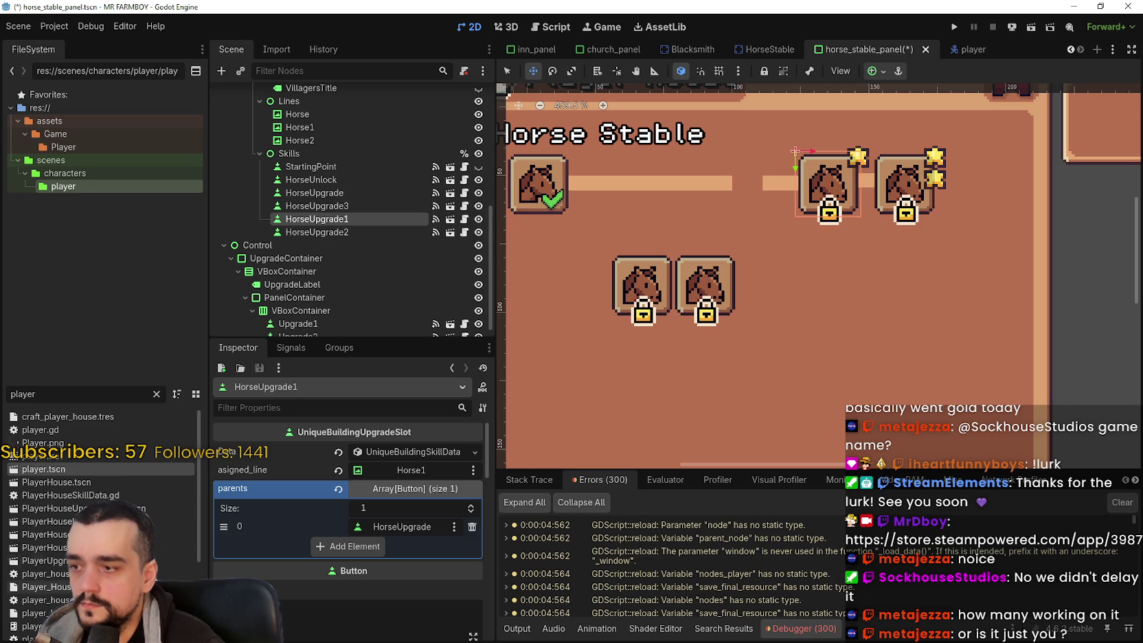
scroll(103, 522, down, 3)
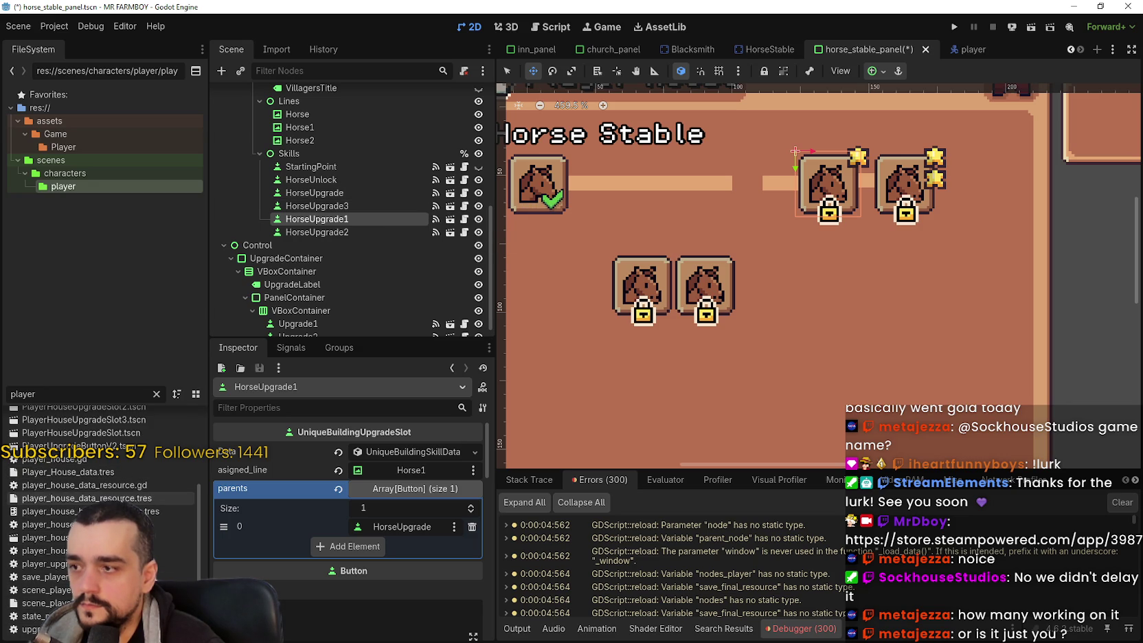
scroll(122, 503, up, 3)
scroll(122, 504, down, 2)
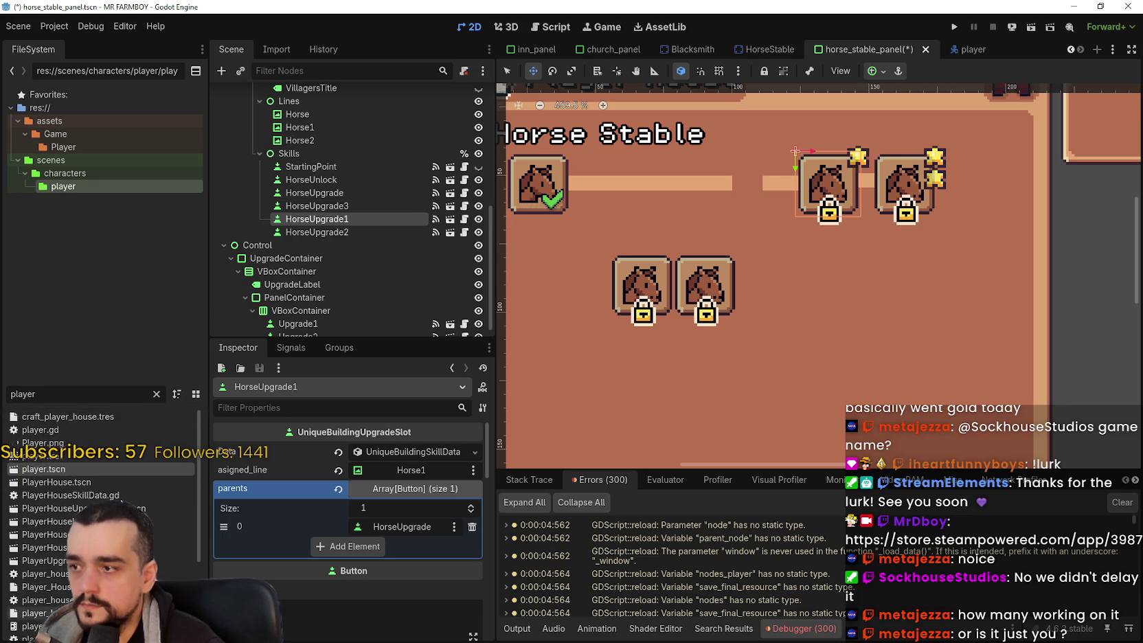
click(156, 394)
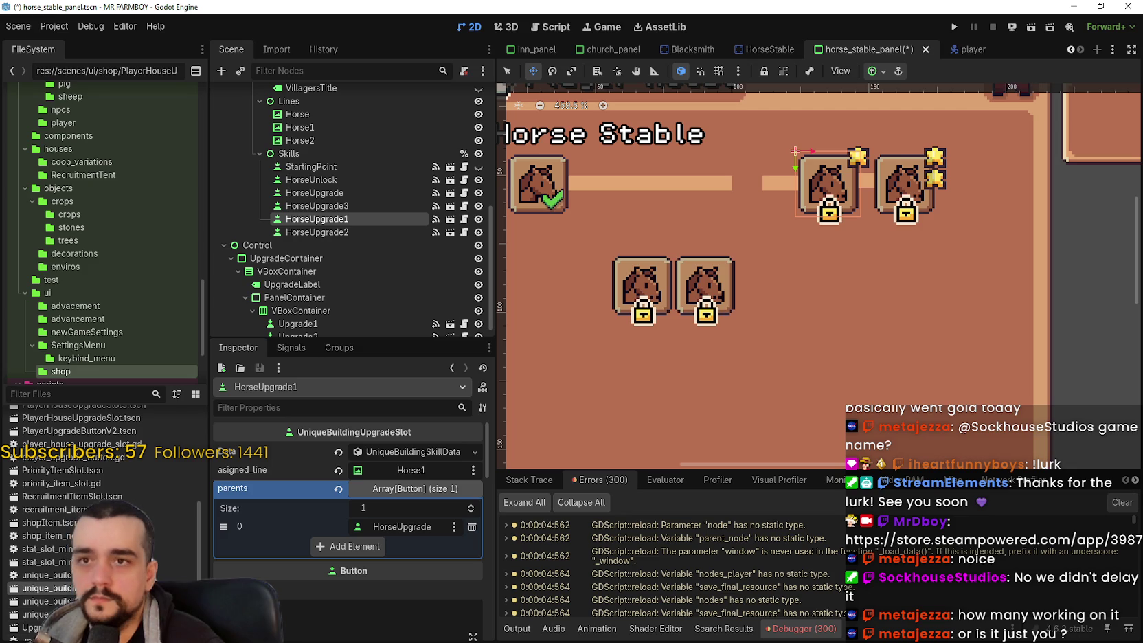
Step: Open the first and second unique building upgrade button scenes
double_click(41, 601)
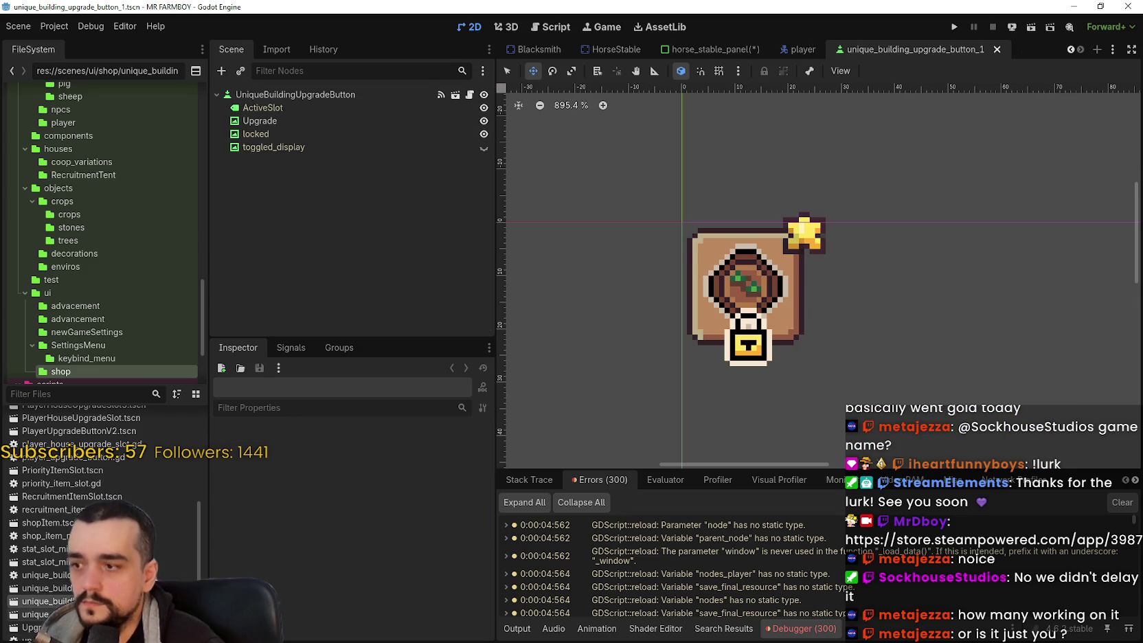
double_click(41, 614)
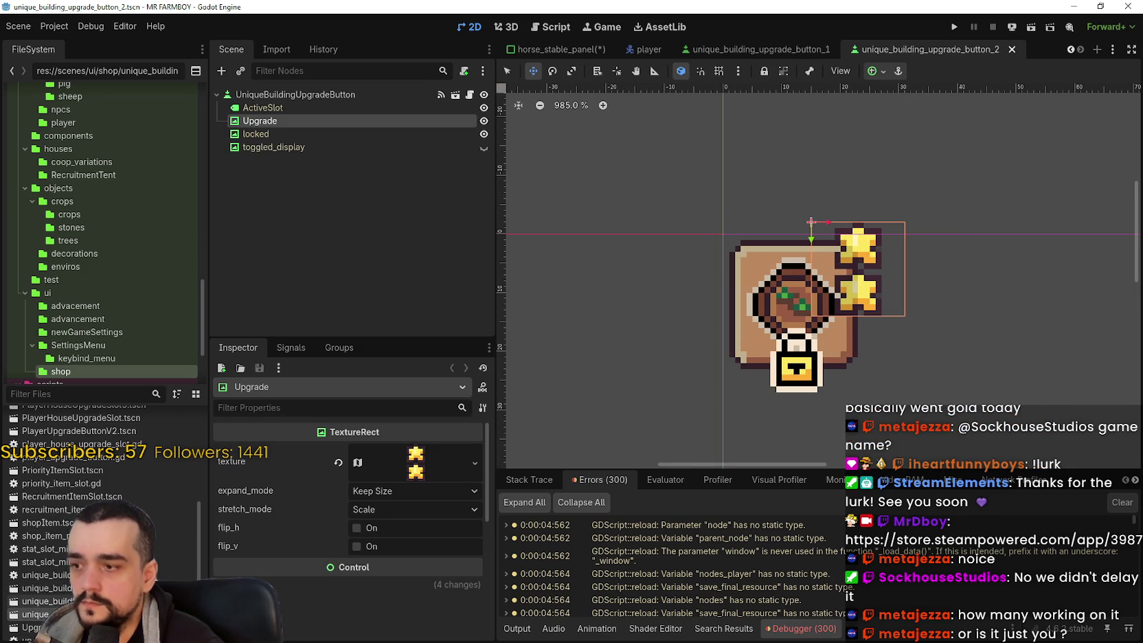
double_click(41, 602)
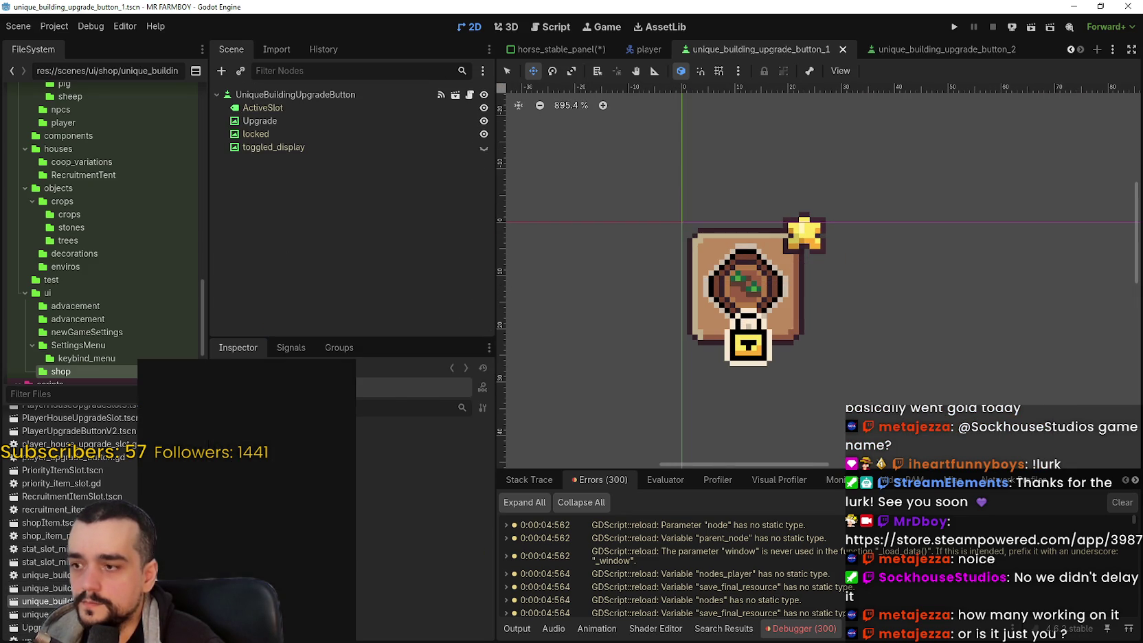
Step: Duplicate the first upgrade button scene with '_silver' appended to its name
right_click(137, 601)
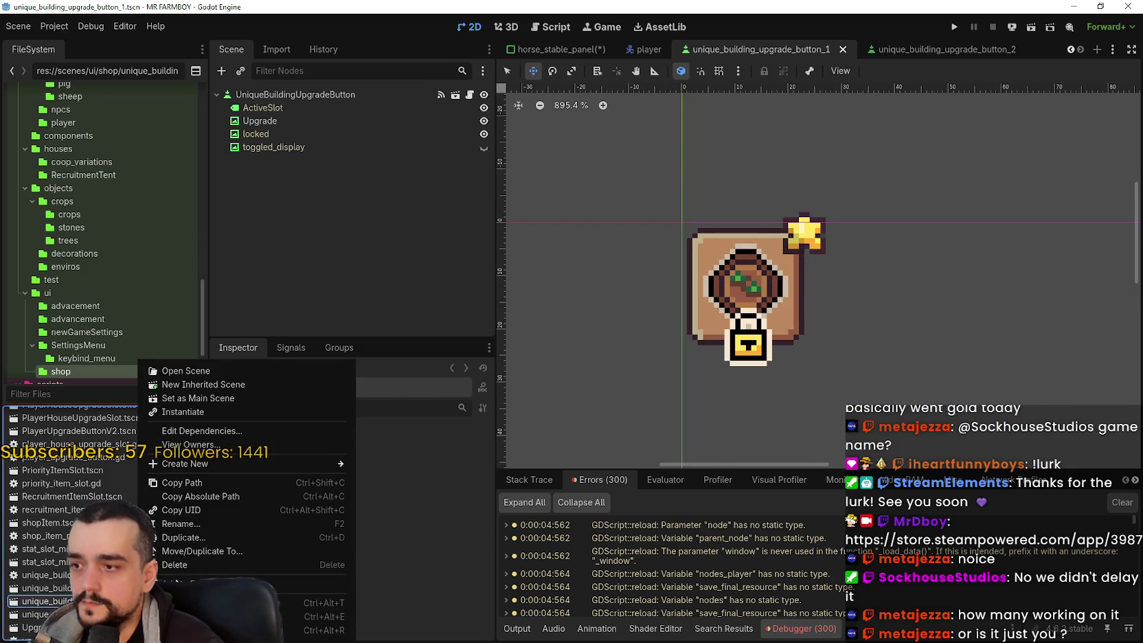
click(188, 540)
click(597, 314)
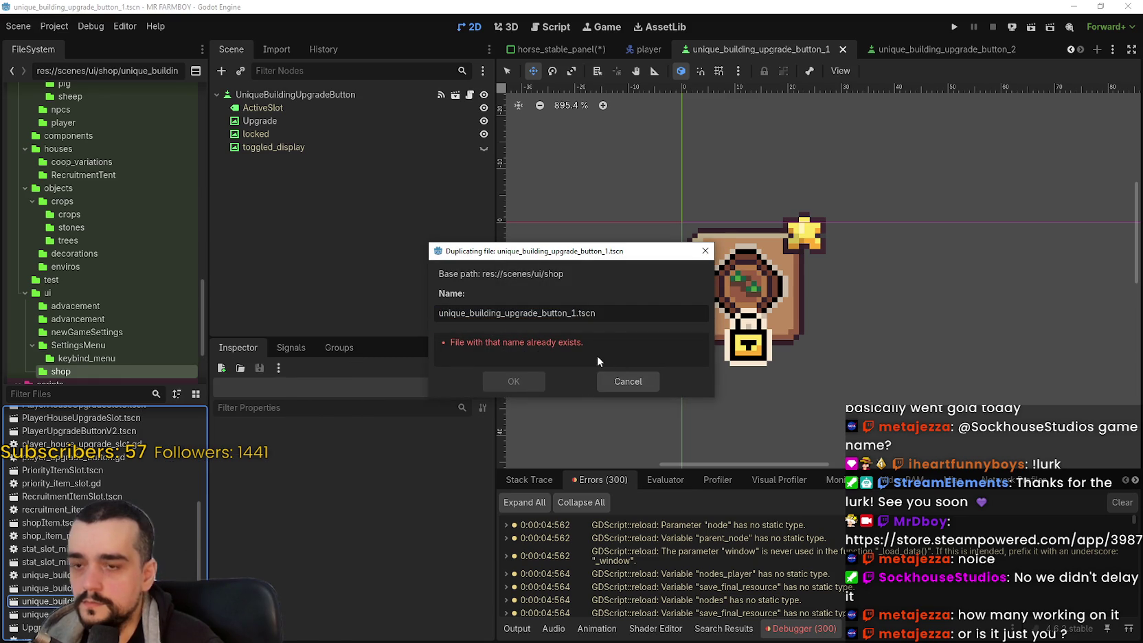
text(_)
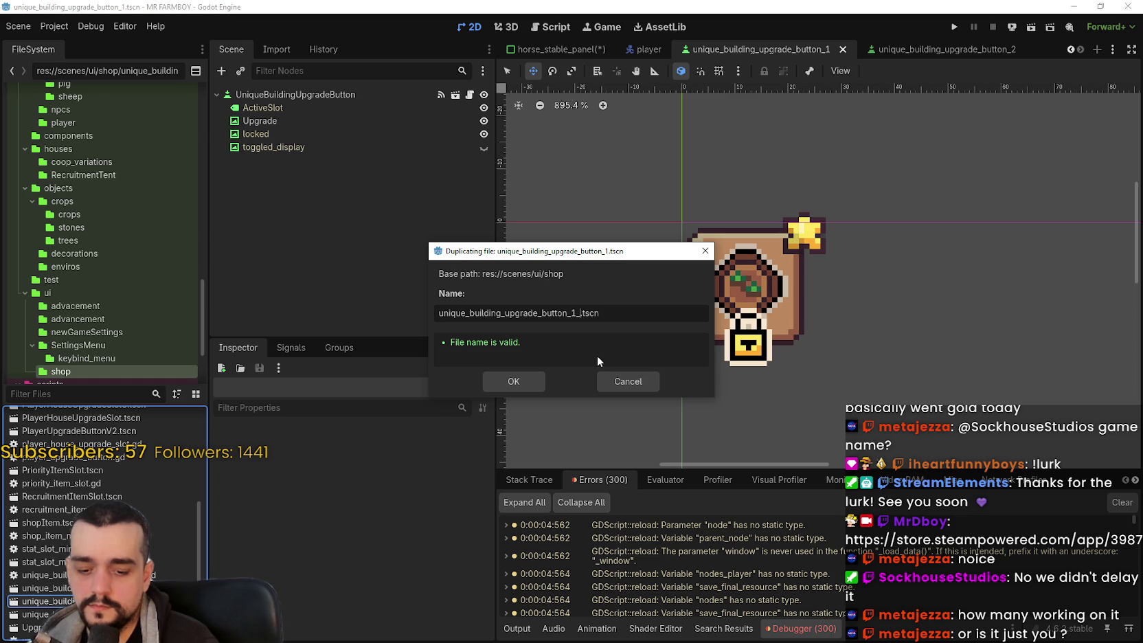
text(silver)
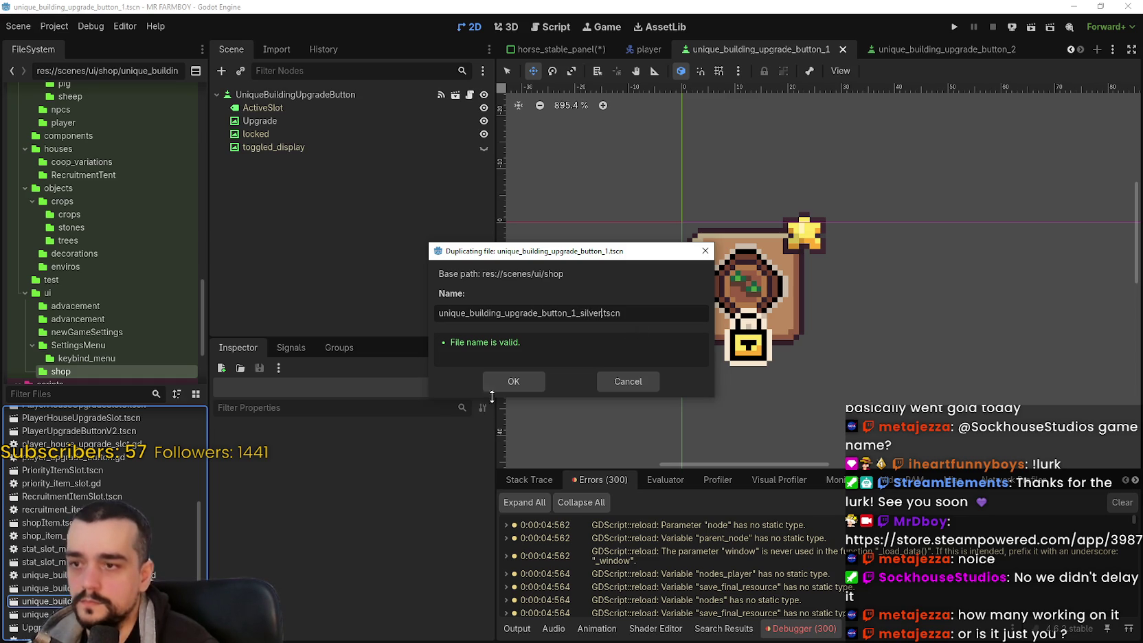
click(504, 386)
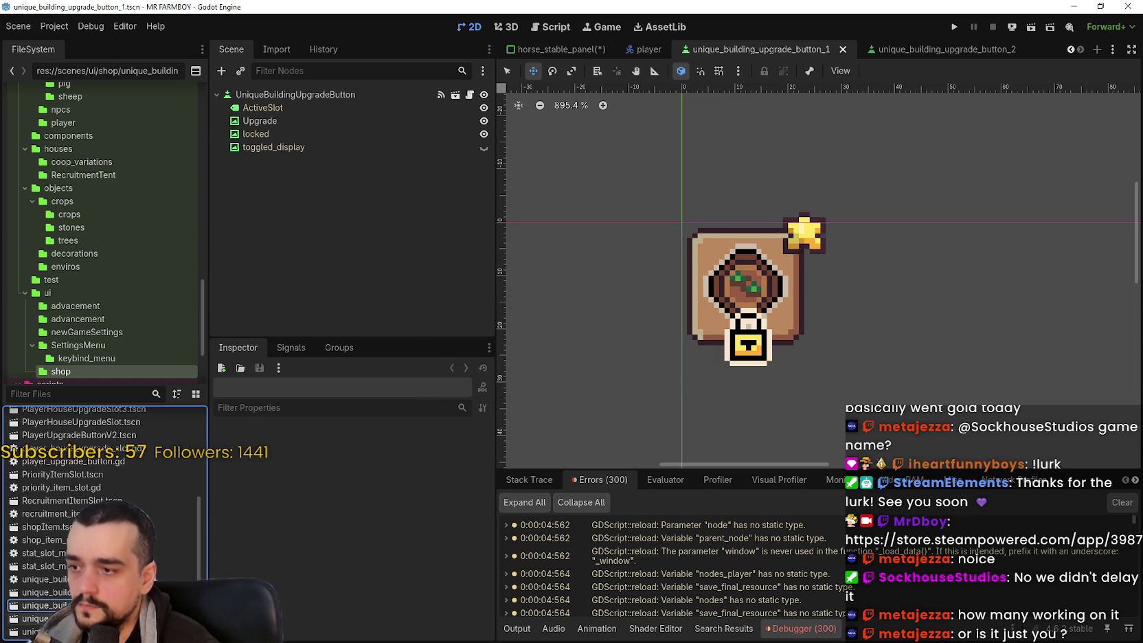
Step: Duplicate the second upgrade button scene, typing '_disabled' into the new file name
right_click(151, 603)
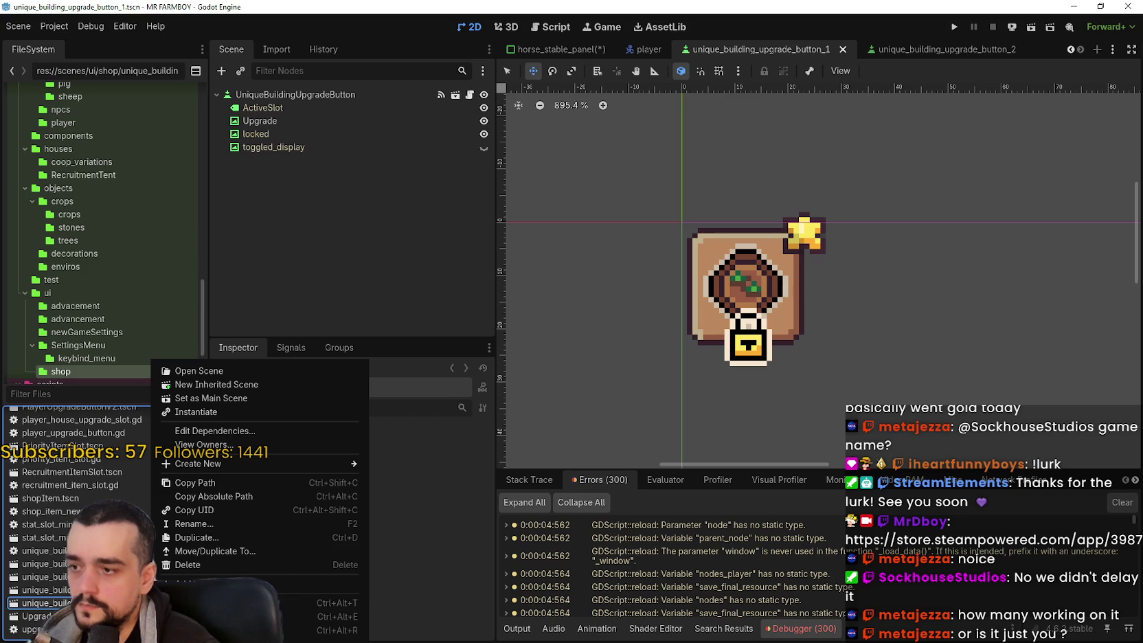
click(197, 537)
click(538, 306)
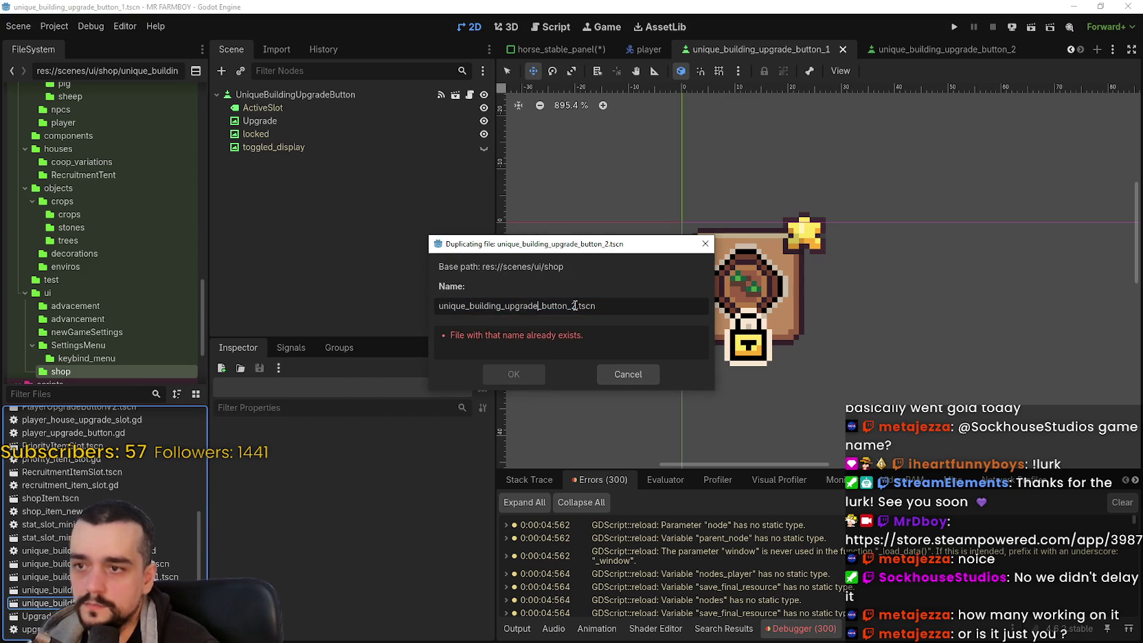
text(_disabled)
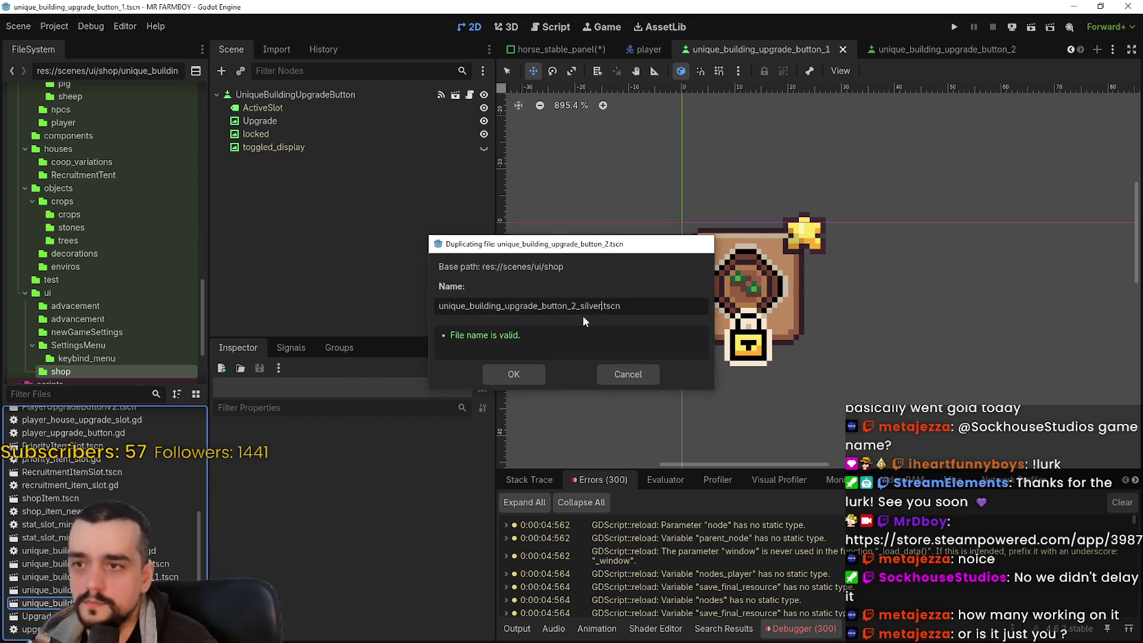
key(Return)
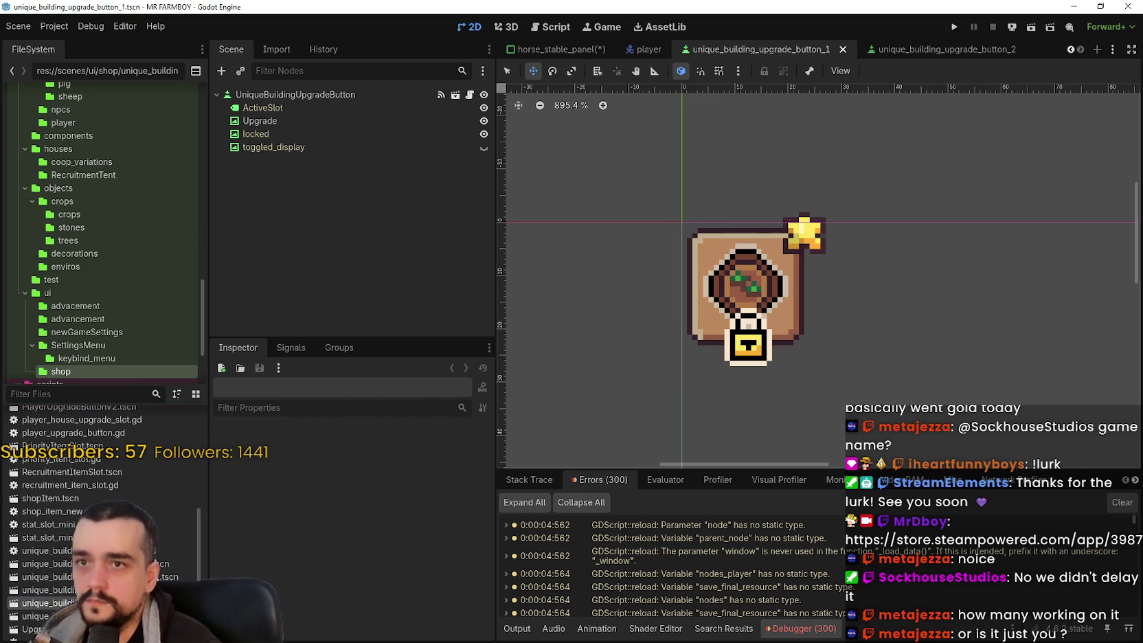
Step: Open both silver scenes and select the first one's Upgrade icon node to view its star texture
click(941, 48)
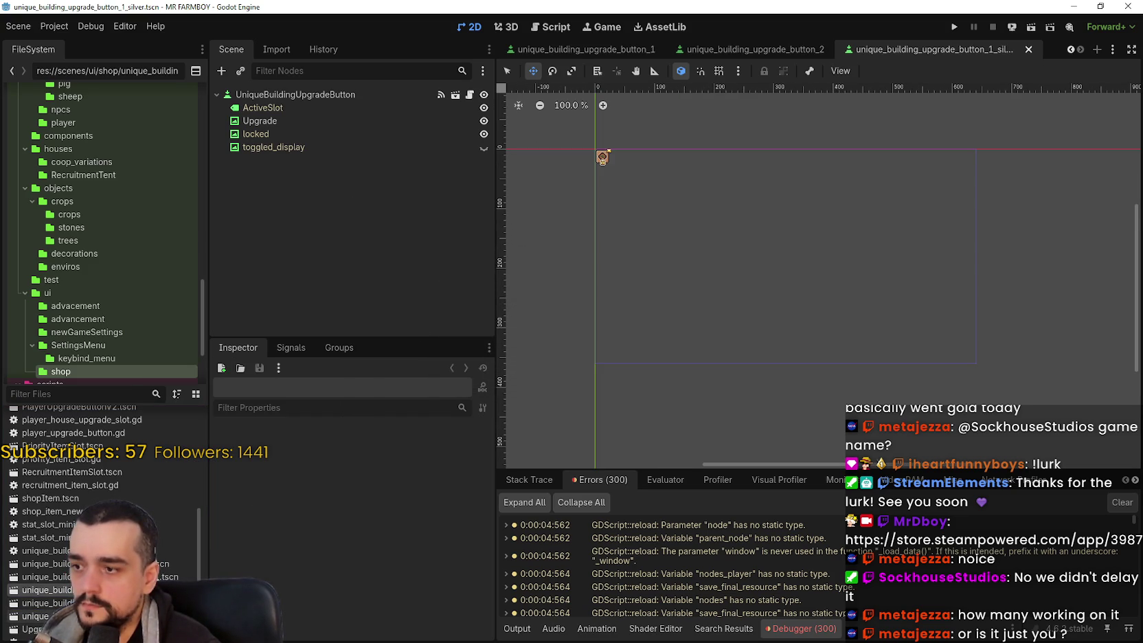
scroll(584, 114, up, 3)
click(597, 49)
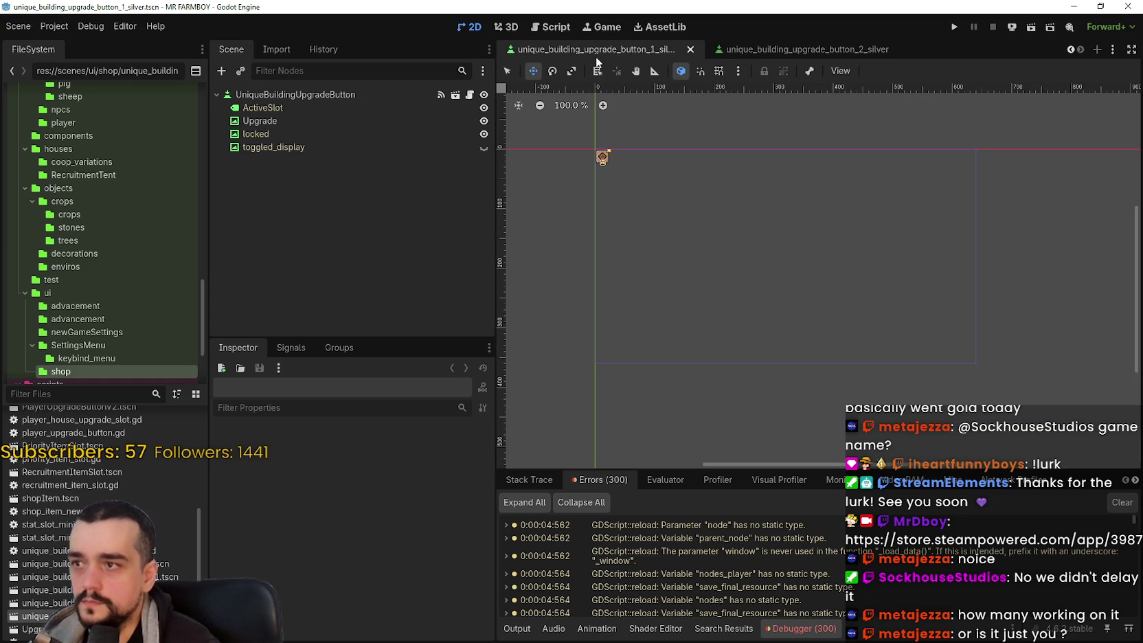
click(343, 124)
click(420, 473)
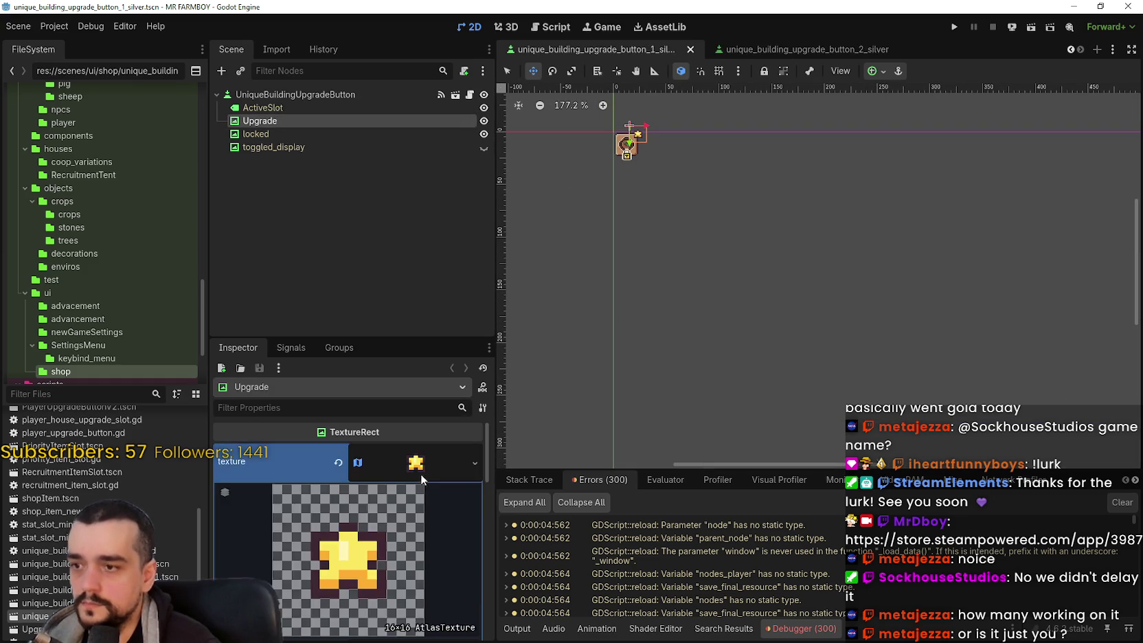
Step: Set the first silver button's Upgrade icon to the grey star atlas region and save the scene
scroll(359, 547, down, 3)
click(361, 555)
scroll(482, 361, down, 3)
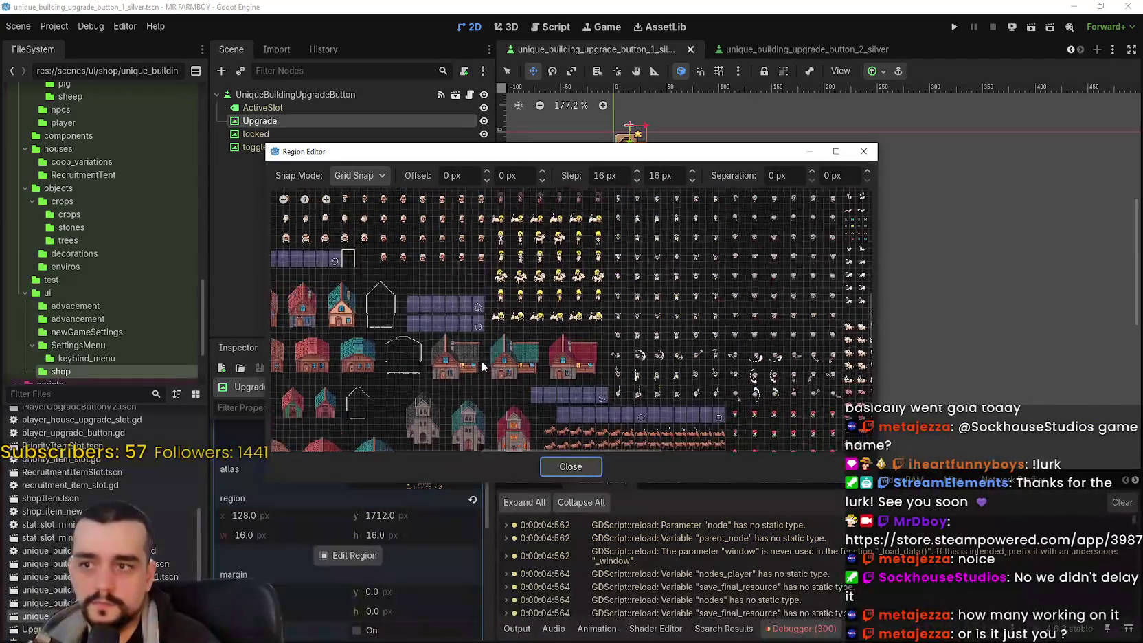
scroll(552, 266, down, 2)
scroll(708, 270, down, 3)
scroll(707, 270, up, 2)
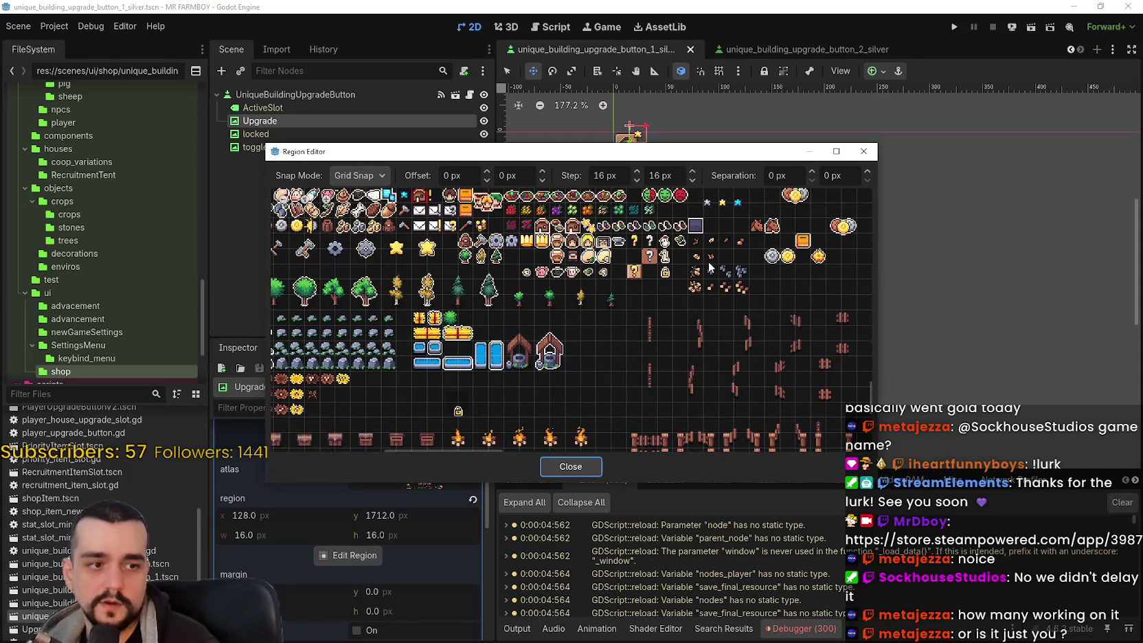
scroll(708, 265, left, 4)
scroll(708, 265, down, 1)
scroll(401, 349, up, 3)
scroll(514, 300, right, 3)
scroll(544, 272, up, 1)
scroll(758, 321, up, 3)
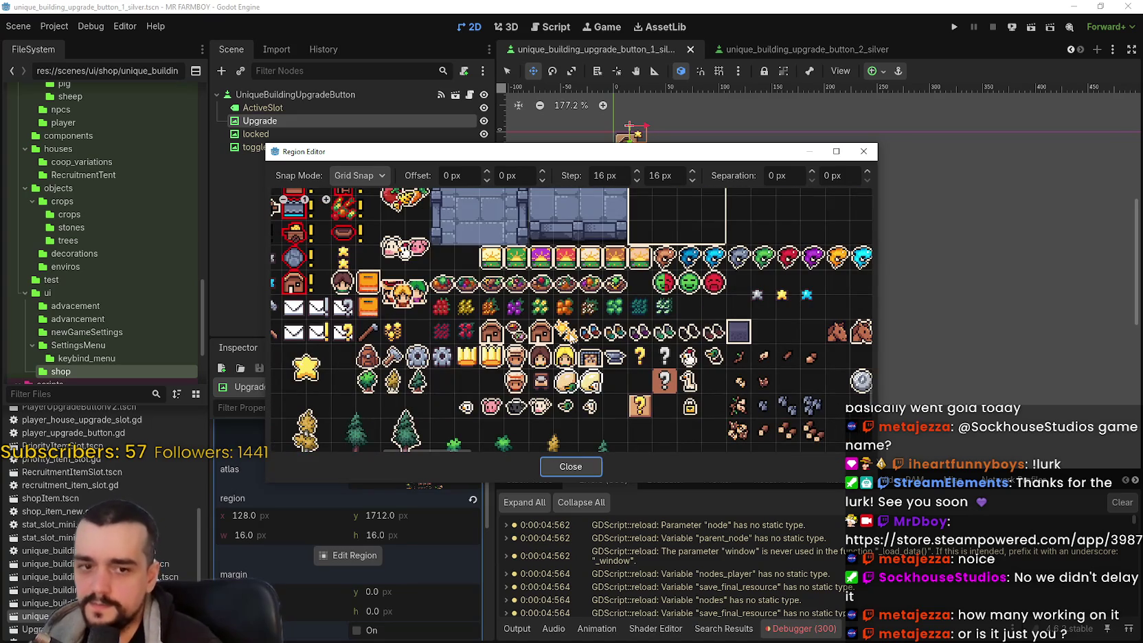
scroll(597, 348, up, 1)
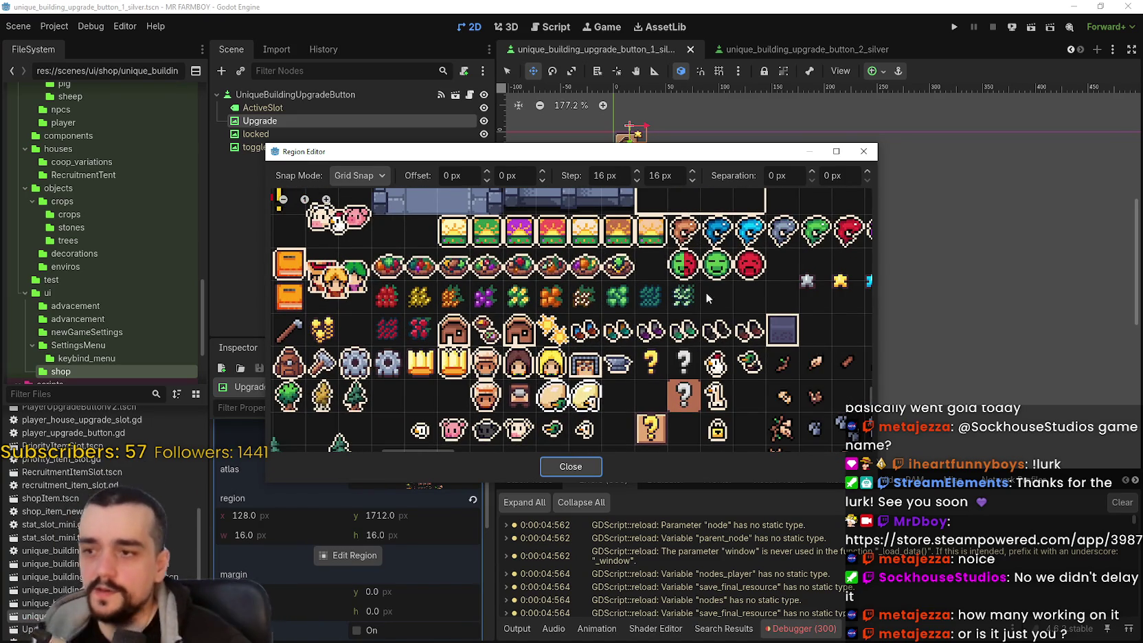
scroll(594, 311, down, 2)
scroll(466, 302, left, 5)
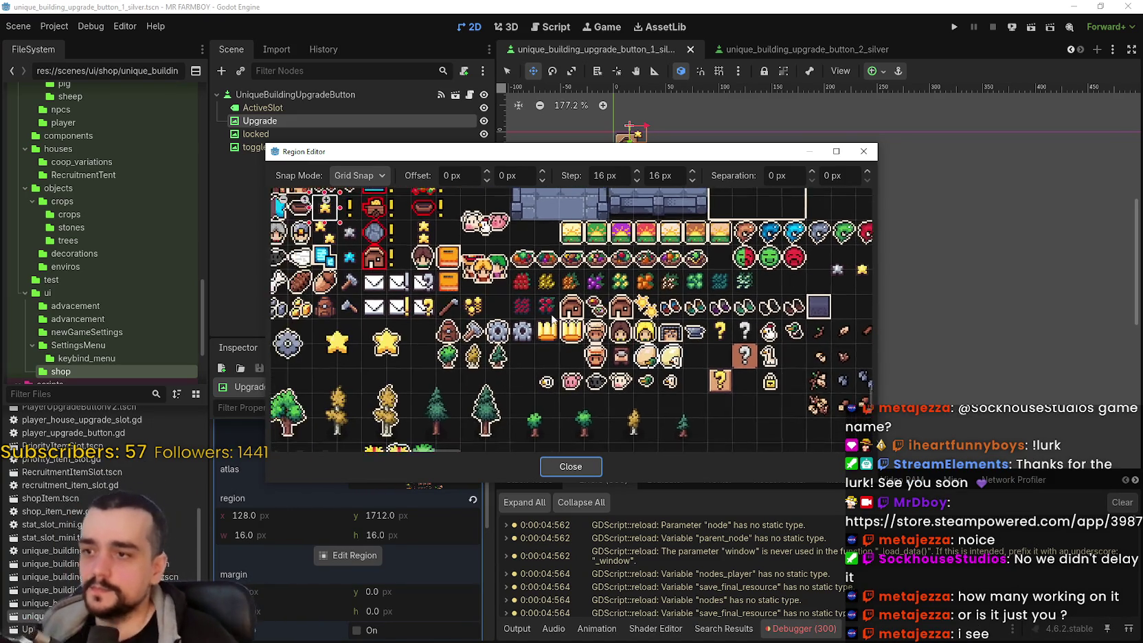
scroll(467, 303, up, 2)
click(449, 305)
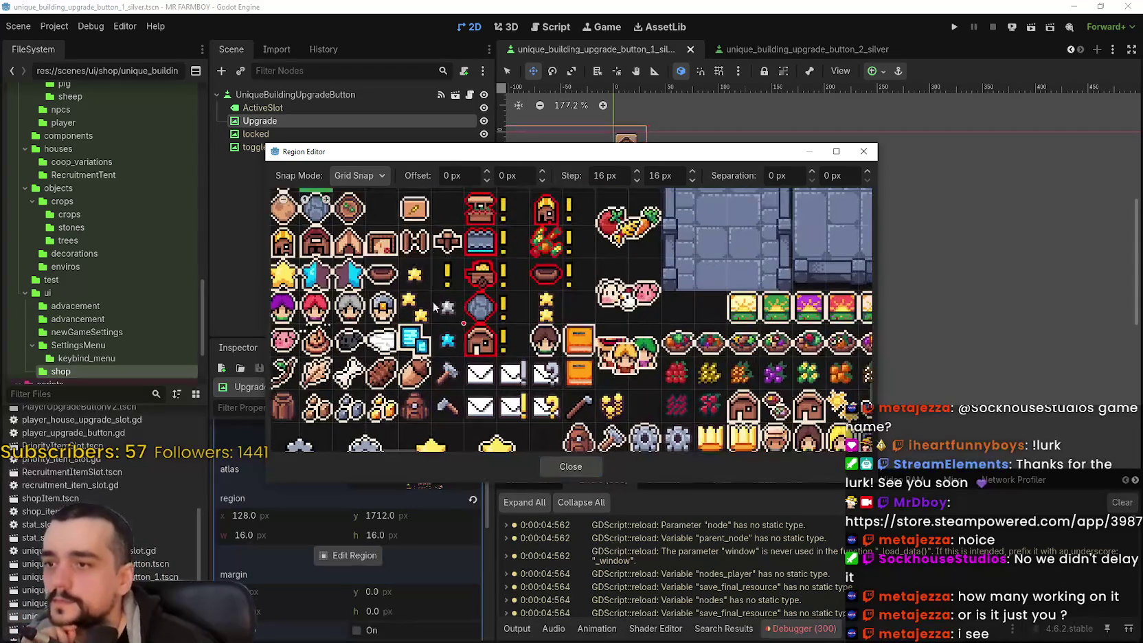
click(571, 467)
scroll(379, 584, up, 5)
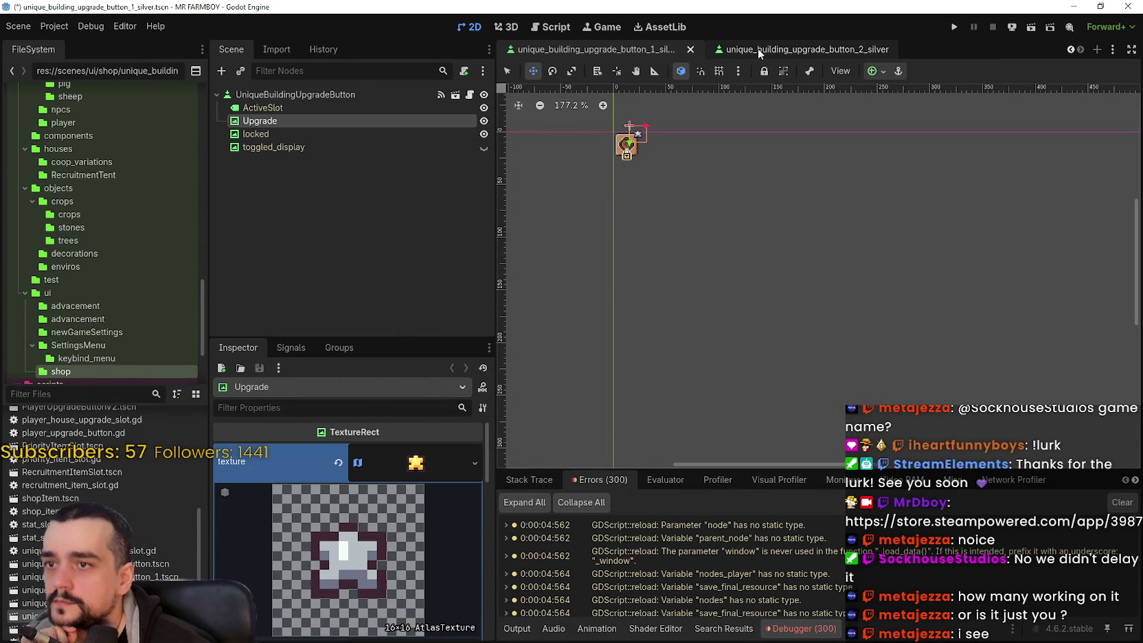
drag(689, 232, 735, 230)
key(ctrl+s)
Step: In button_2_silver, select the Upgrade node and browse its atlas region, then switch to Aseprite
click(790, 49)
click(354, 121)
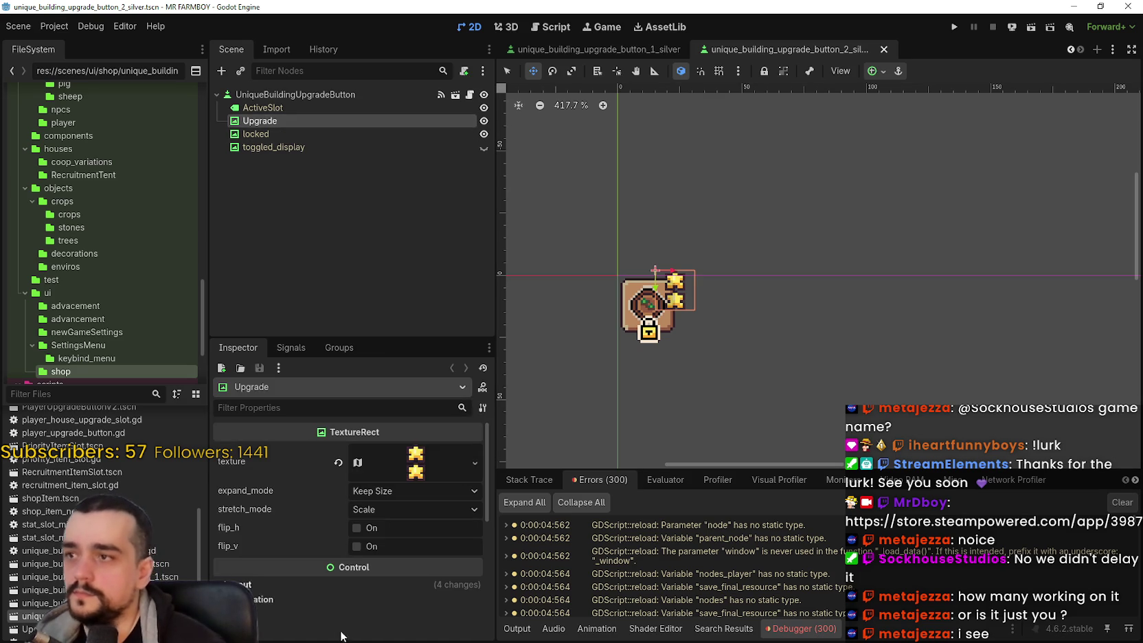
scroll(387, 540, down, 5)
click(349, 604)
scroll(657, 289, down, 5)
mouse_move(648, 238)
mouse_down()
mouse_move(632, 289)
mouse_move(618, 261)
mouse_move(632, 251)
mouse_move(388, 352)
mouse_up()
scroll(399, 345, up, 5)
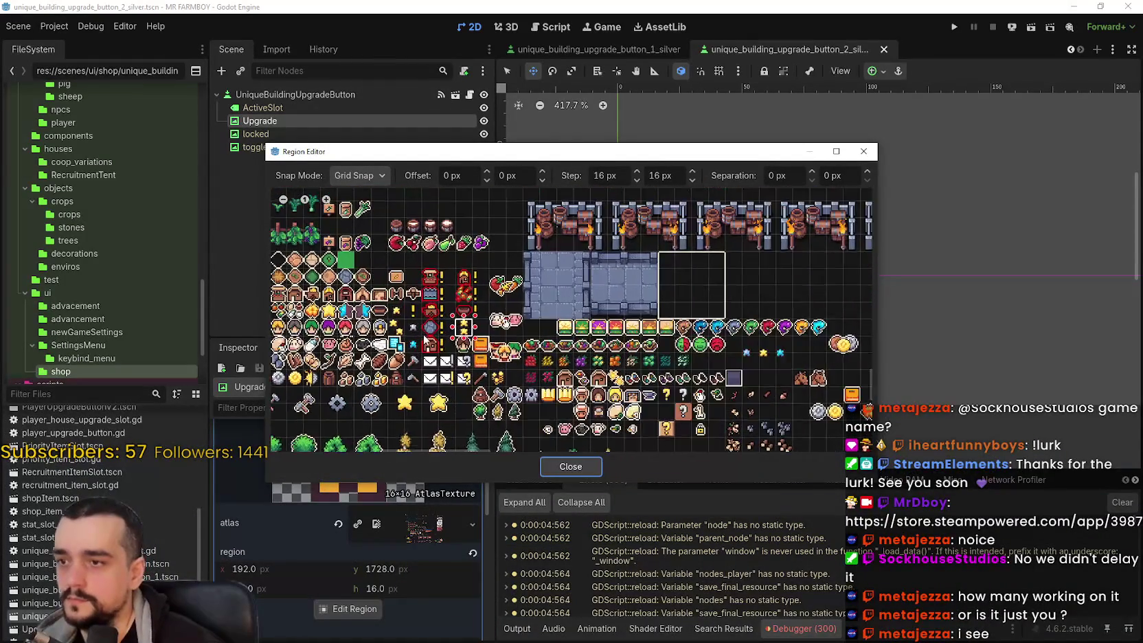
scroll(481, 334, up, 4)
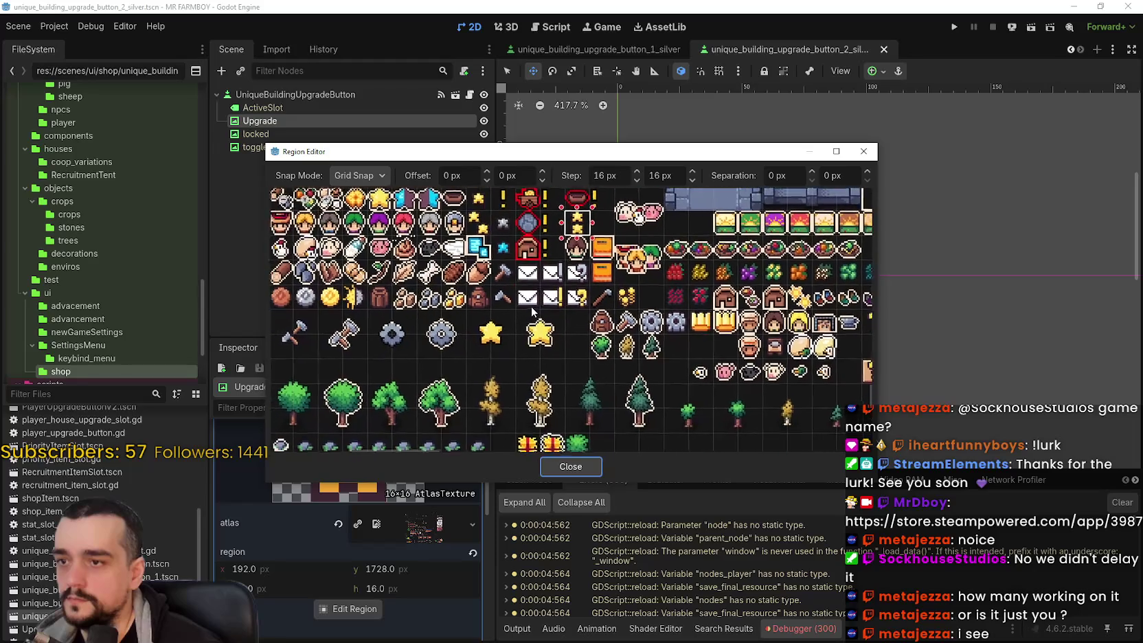
scroll(604, 298, down, 2)
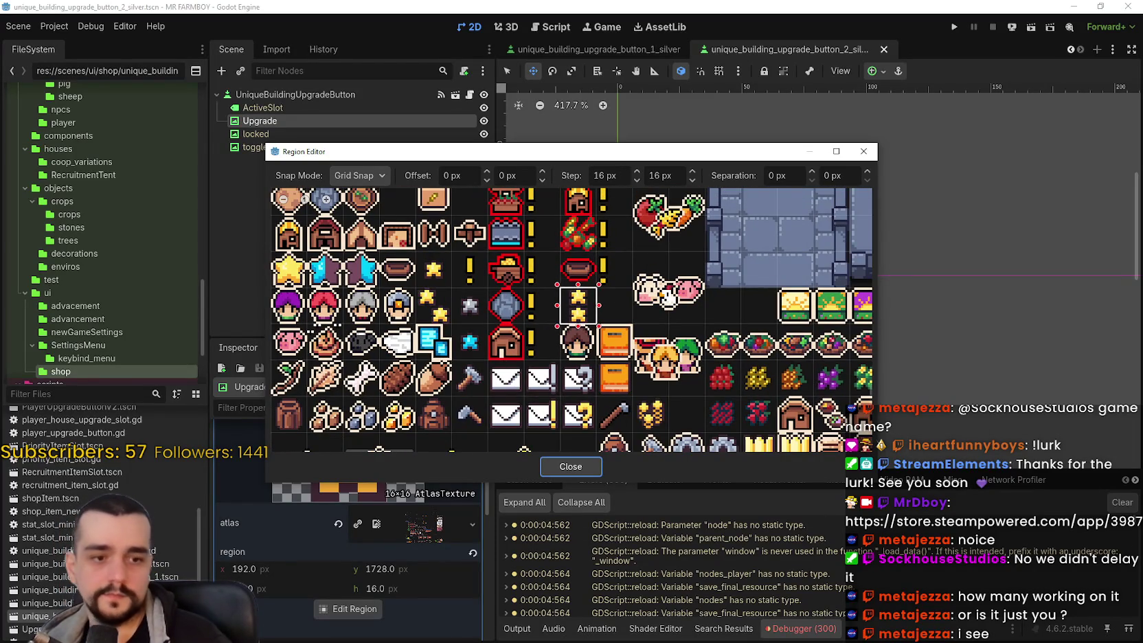
key(alt+Tab)
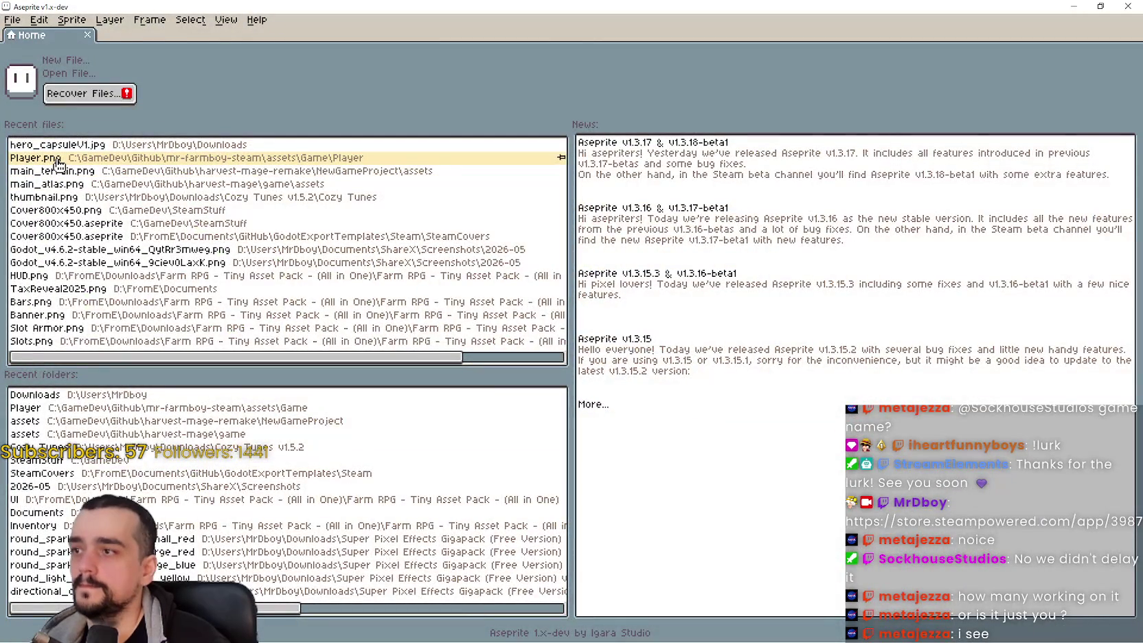
Step: Open Player.png and copy the gold two-star tile one cell to the right
click(59, 163)
scroll(604, 268, down, 4)
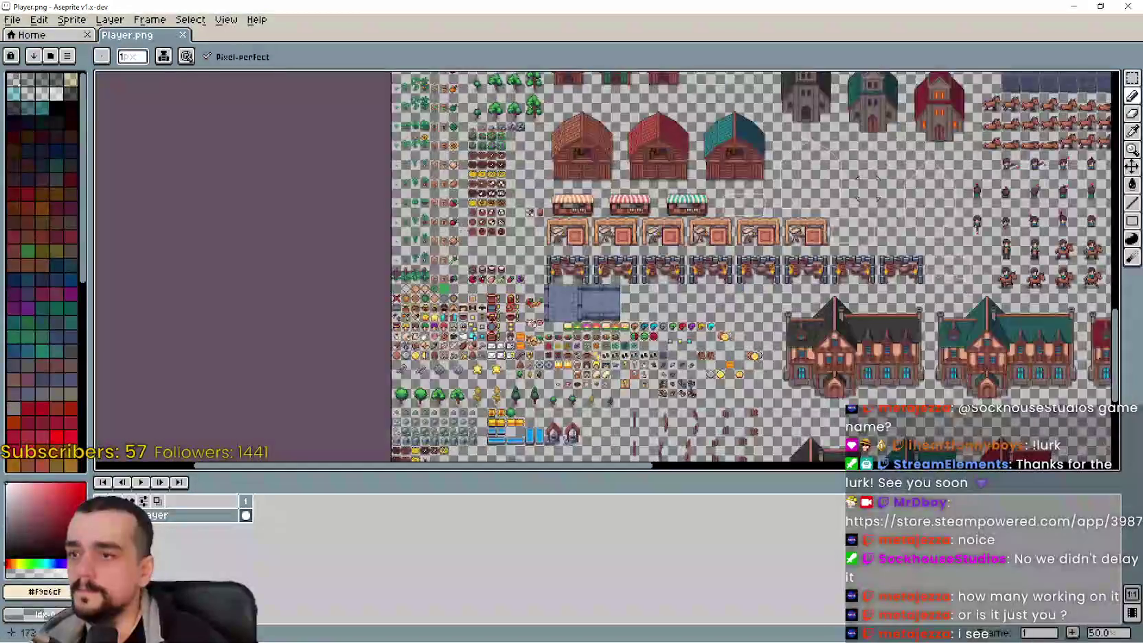
scroll(515, 326, up, 2)
scroll(515, 326, up, 1)
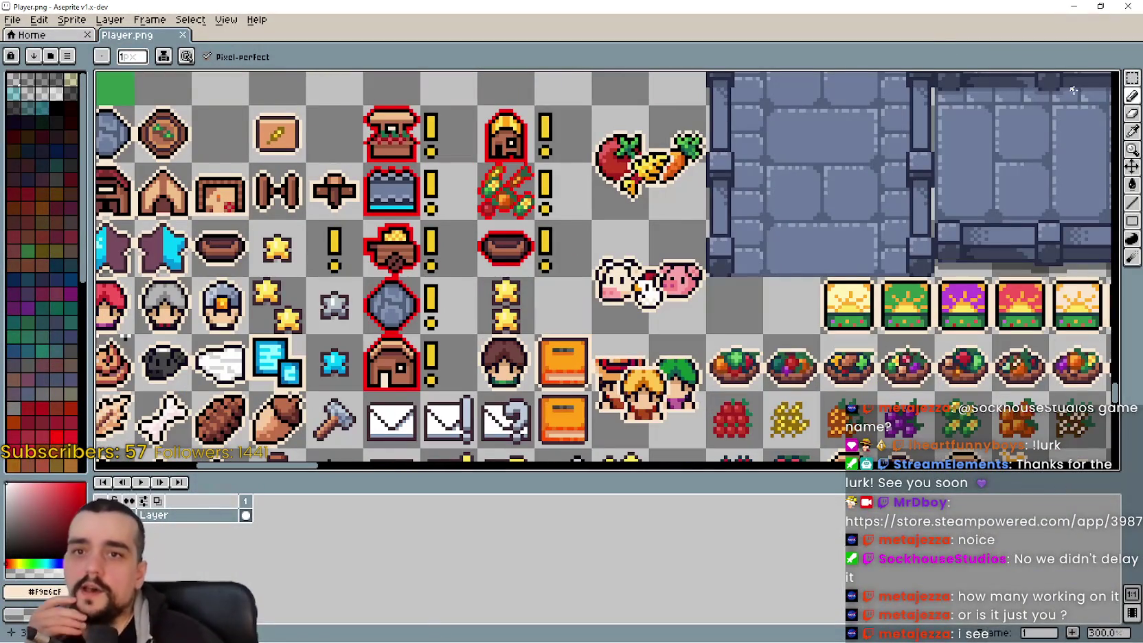
click(1132, 78)
scroll(597, 309, up, 3)
mouse_move(375, 257)
mouse_down()
mouse_move(439, 304)
mouse_move(522, 311)
mouse_up()
click(408, 310)
click(634, 287)
Step: Fill the copied stars with grey sampled from the existing silver star
scroll(634, 287, down, 4)
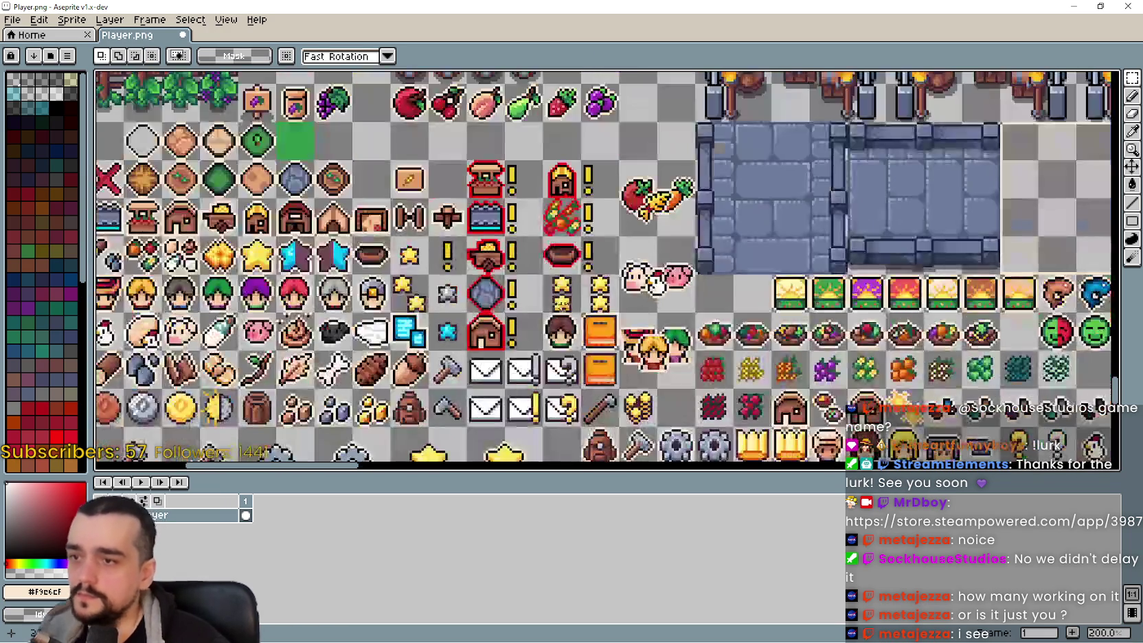
scroll(594, 302, up, 1)
scroll(596, 301, down, 1)
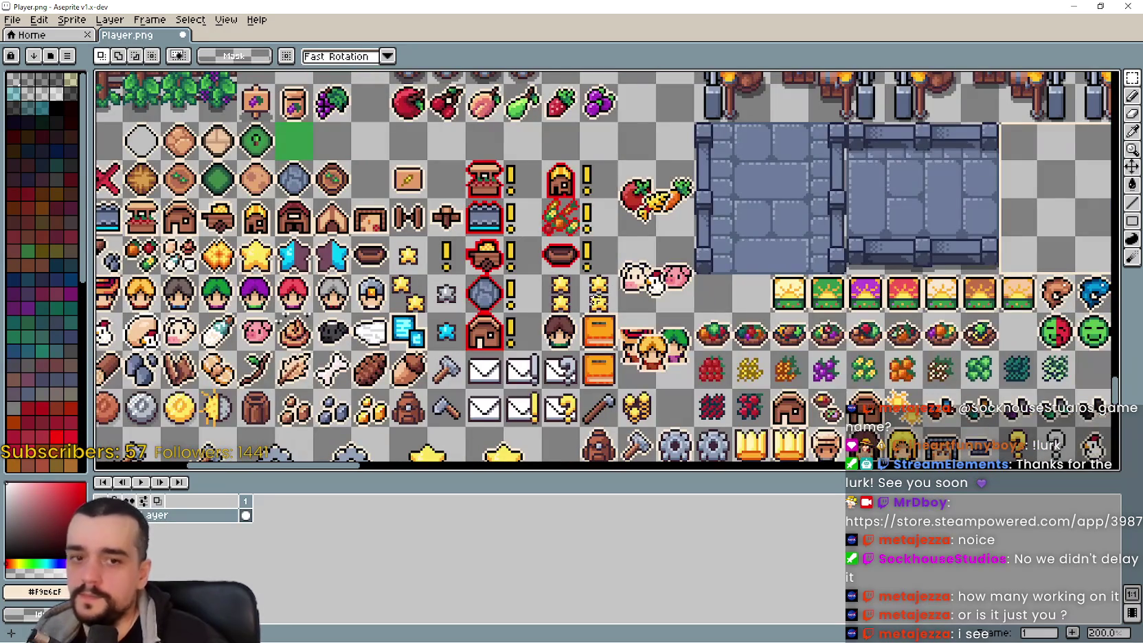
scroll(596, 301, up, 4)
scroll(577, 282, down, 2)
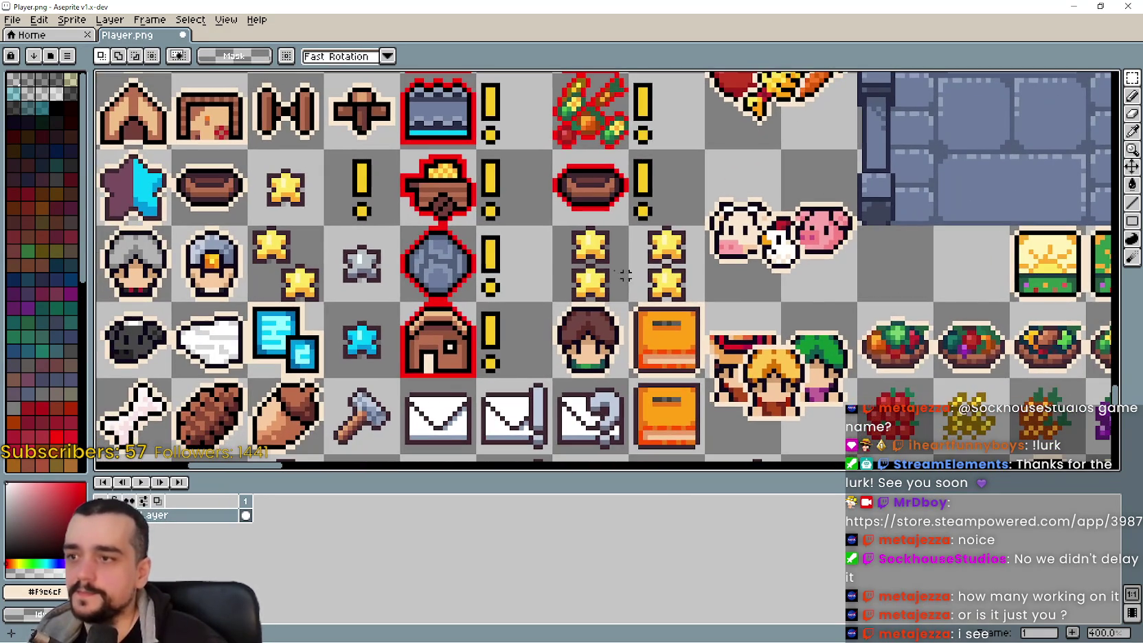
scroll(357, 274, up, 5)
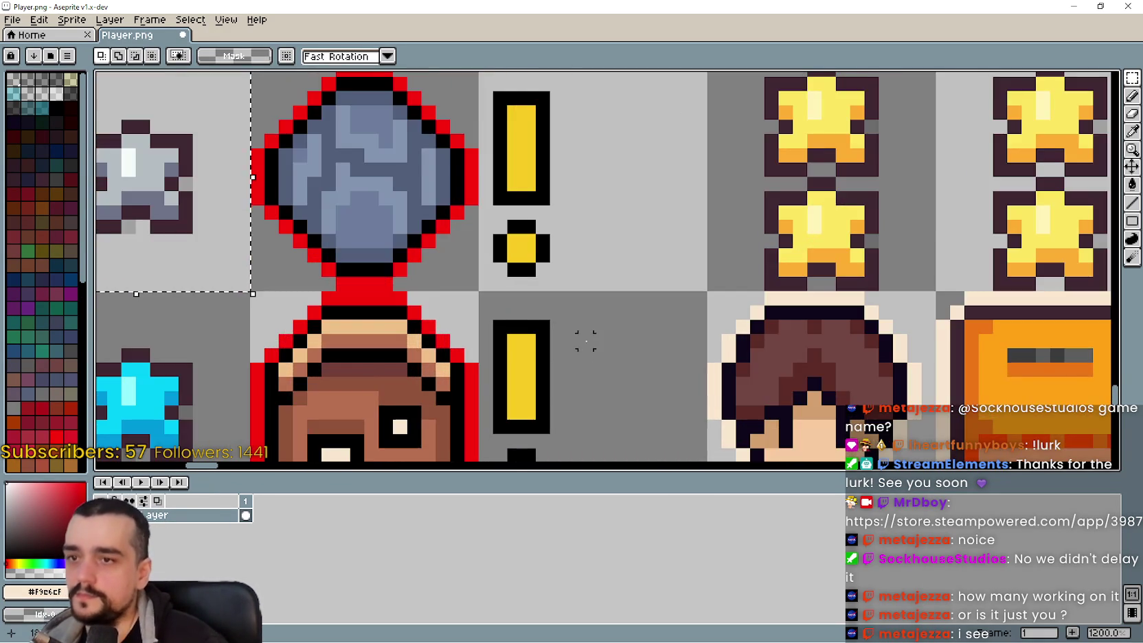
scroll(344, 309, down, 3)
drag(813, 211, 835, 213)
key(i)
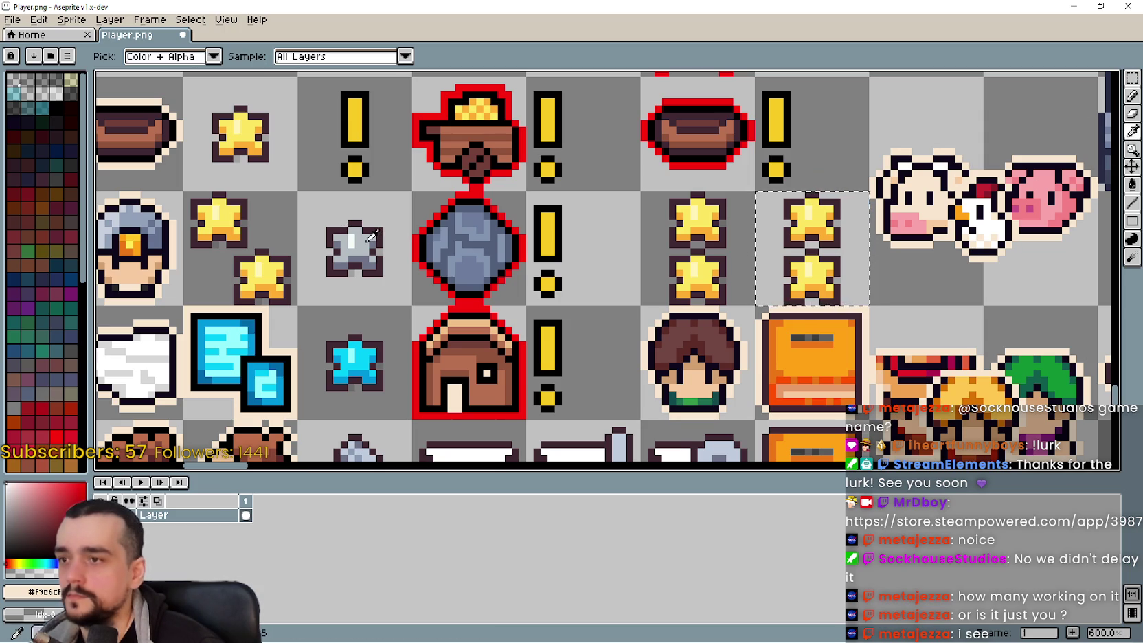
click(371, 235)
click(1132, 184)
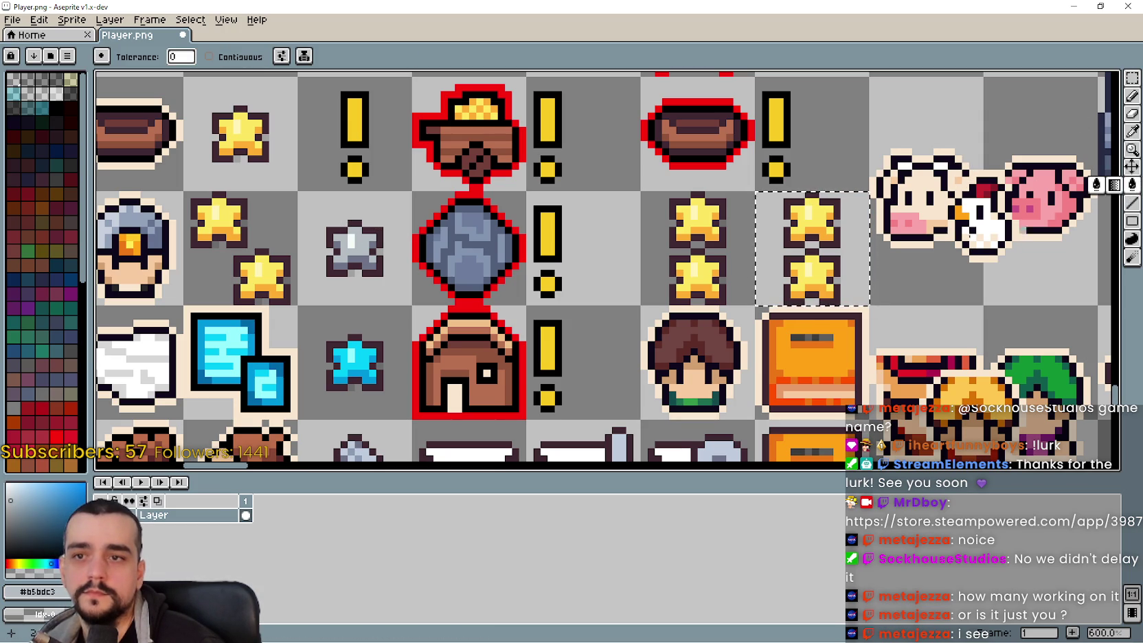
click(822, 217)
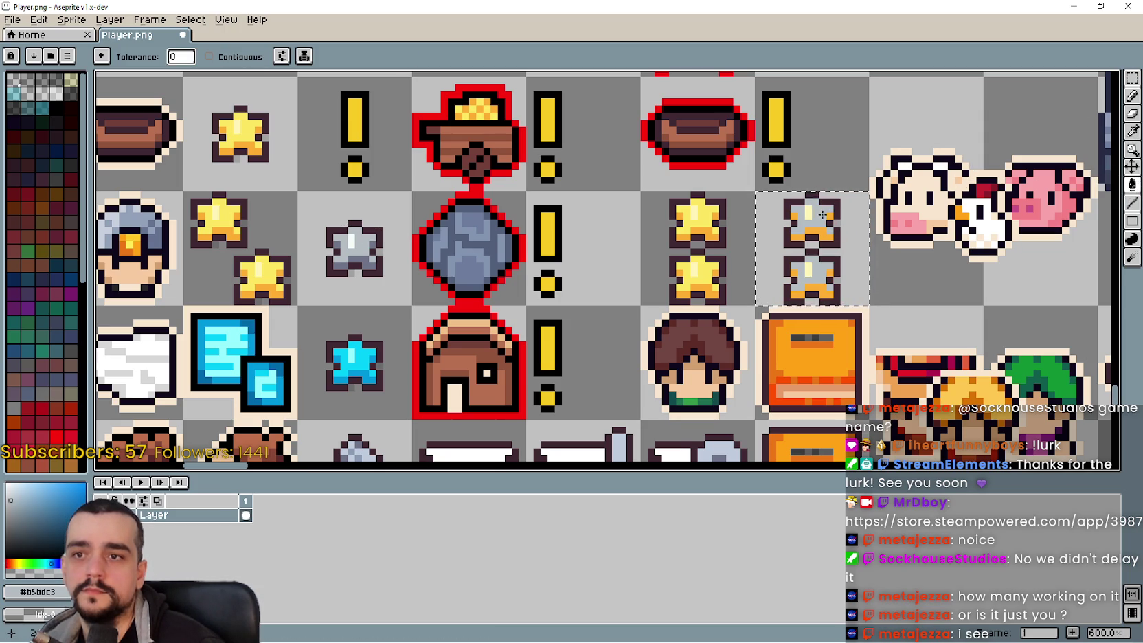
Step: Sample light and dark grey shades for the copied stars and save the sprite sheet
click(1133, 137)
scroll(254, 237, up, 3)
click(452, 244)
scroll(455, 246, down, 2)
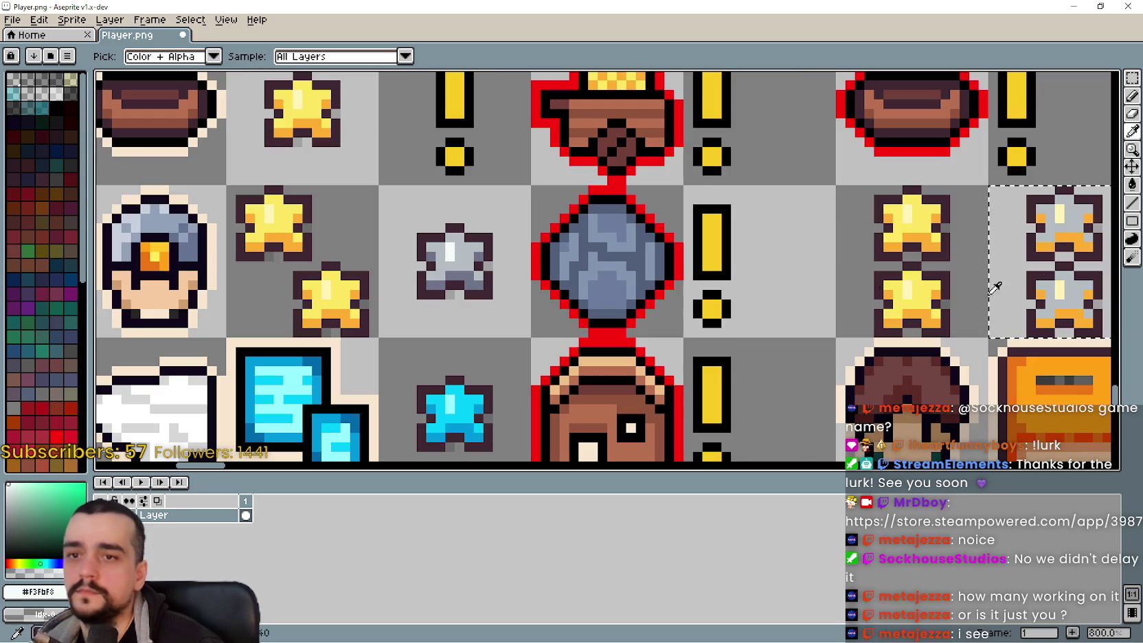
click(1132, 184)
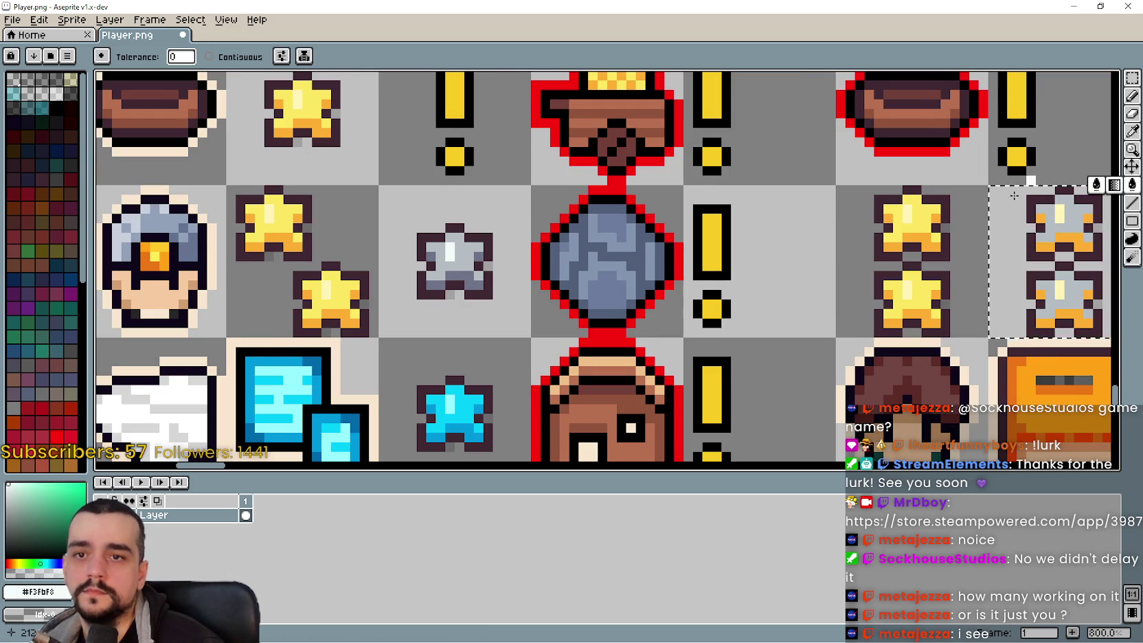
drag(1032, 174, 921, 189)
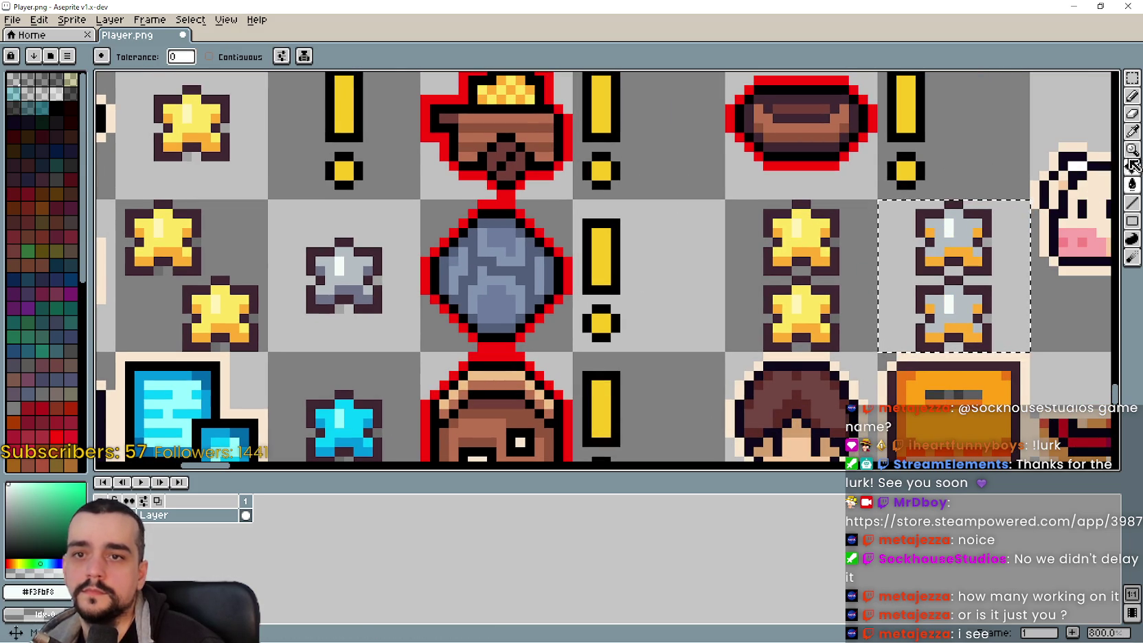
click(1132, 132)
click(368, 282)
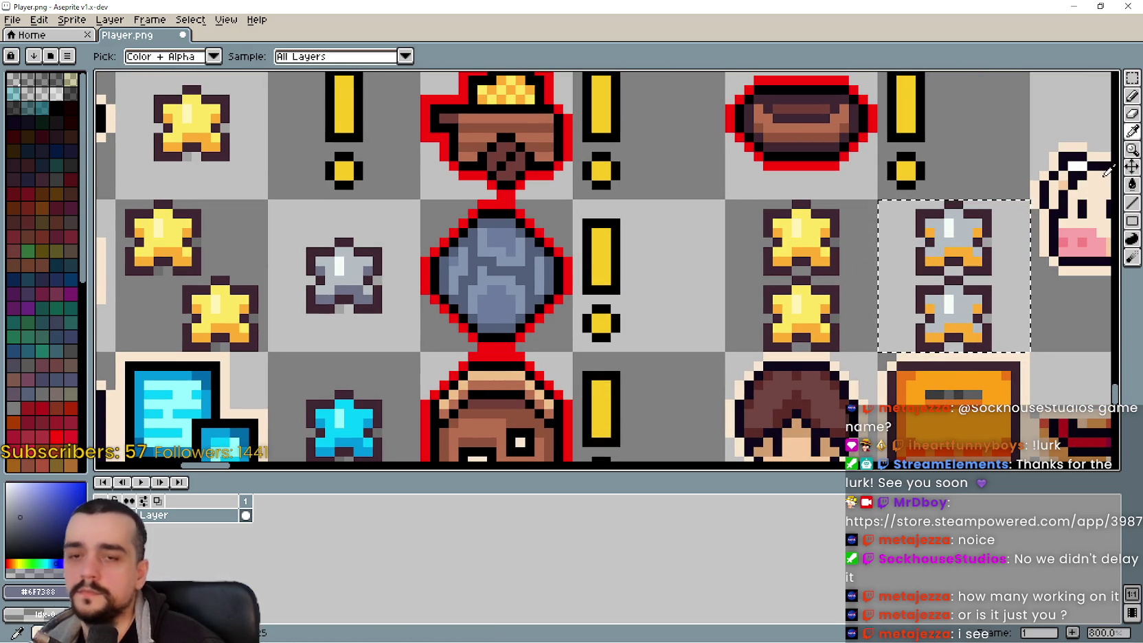
click(1132, 184)
scroll(907, 330, down, 1)
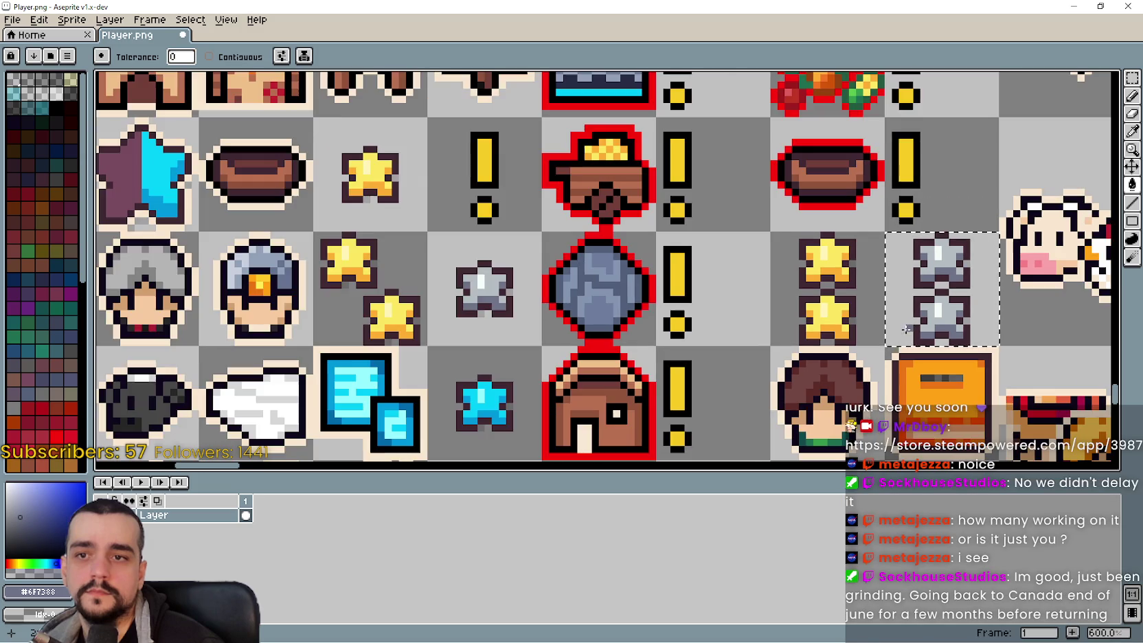
scroll(792, 314, down, 1)
key(ctrl+s)
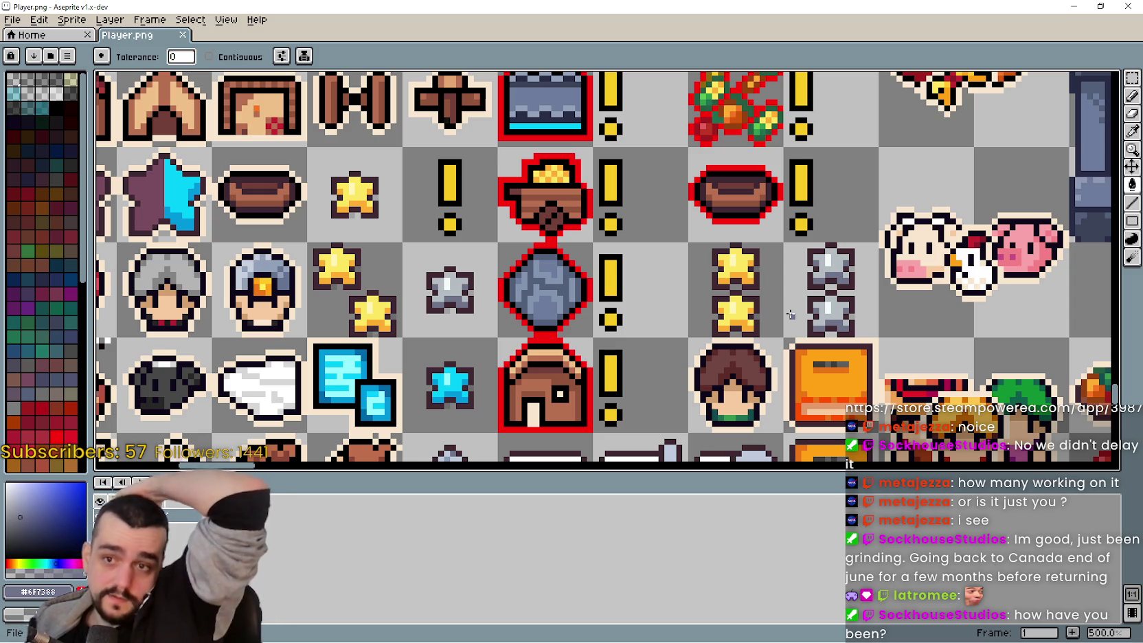
Step: Move the blue star out of the empty cell and place the grey double-star sprite beside the green square
scroll(624, 259, down, 2)
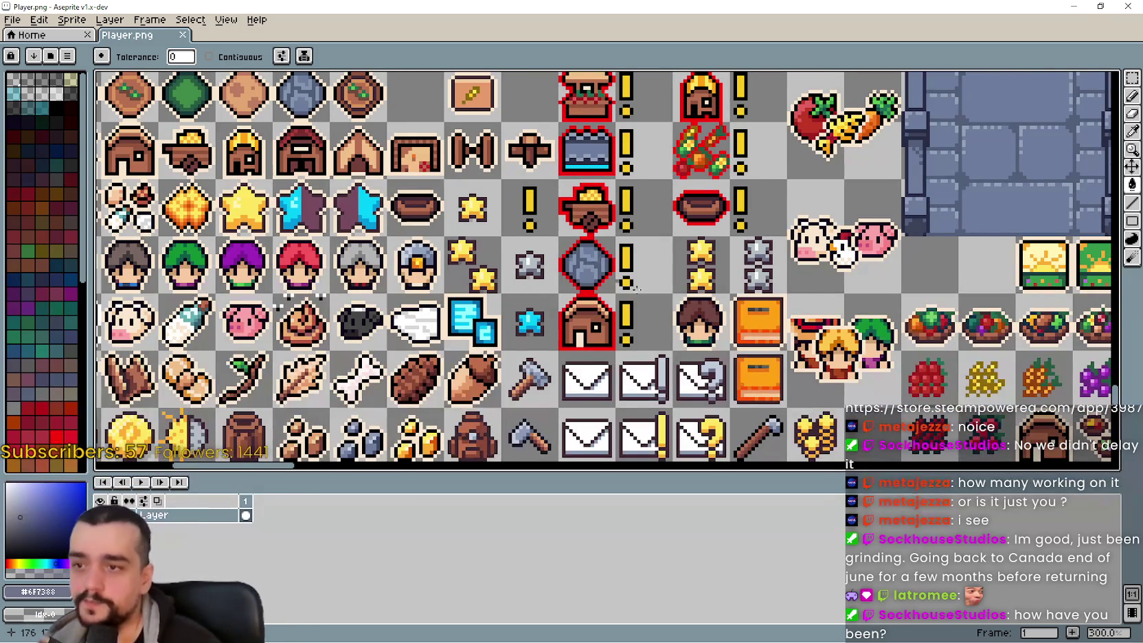
scroll(602, 273, down, 1)
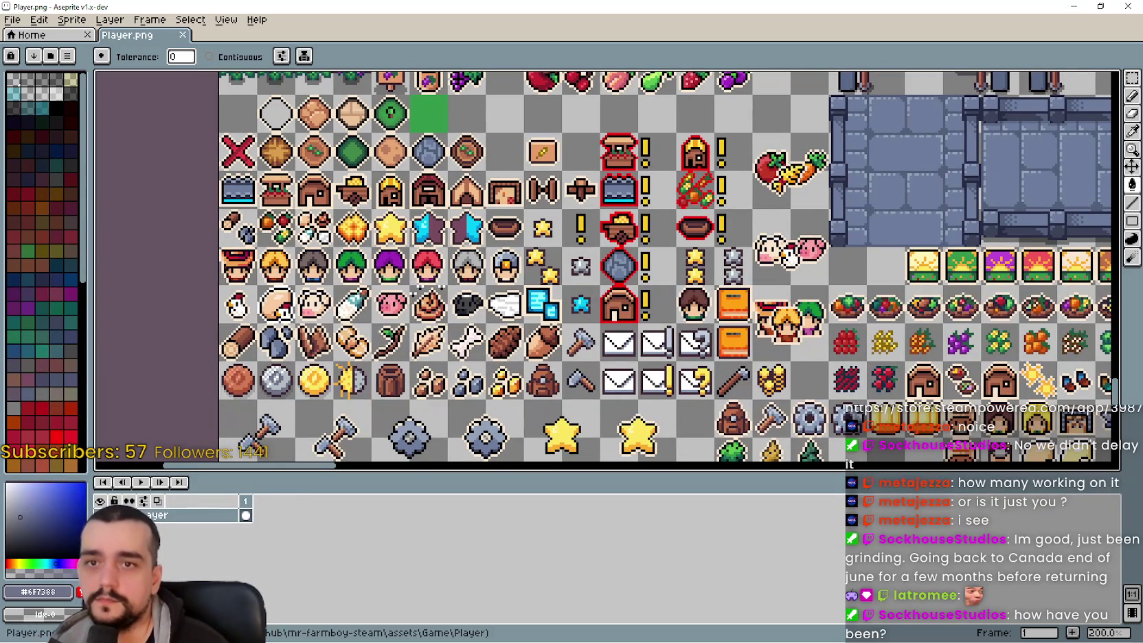
click(1133, 80)
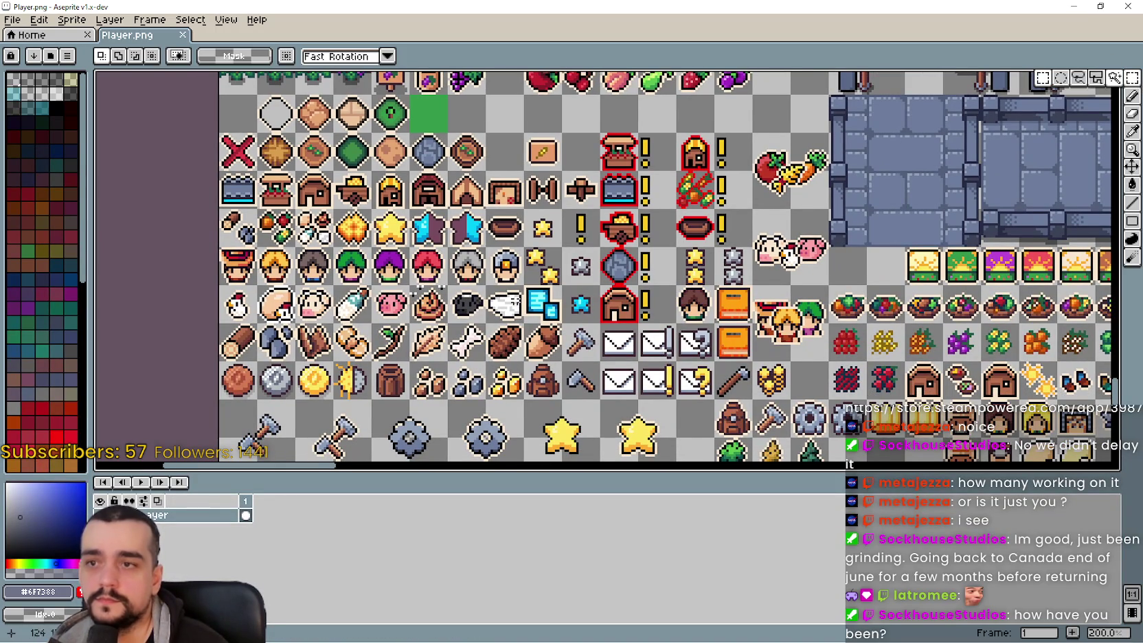
scroll(602, 273, down, 1)
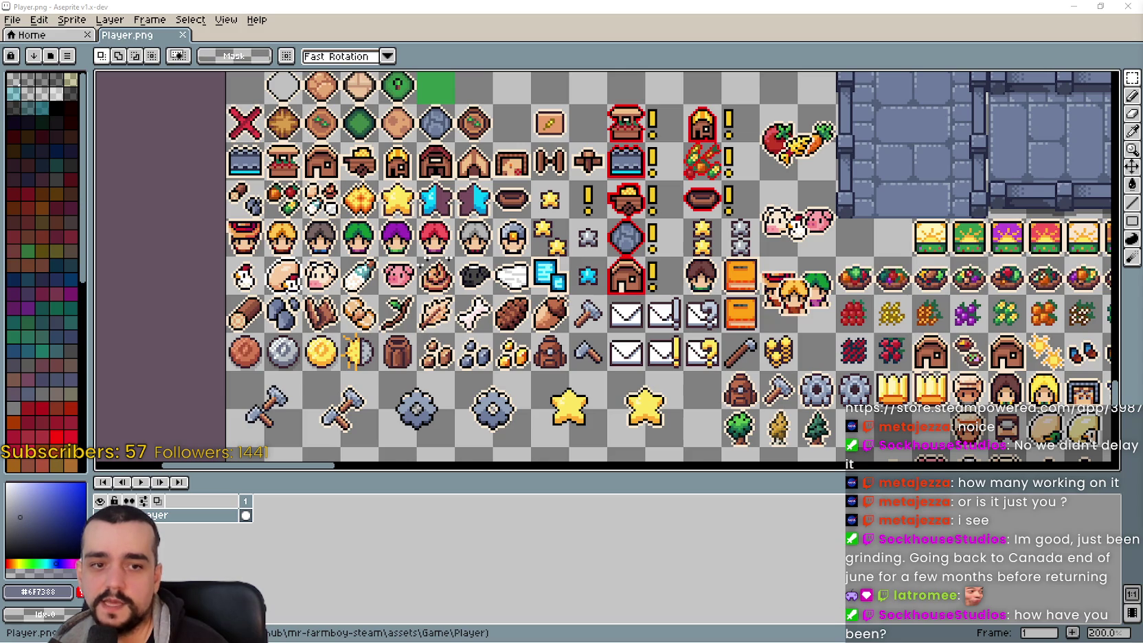
scroll(681, 244, right, 1)
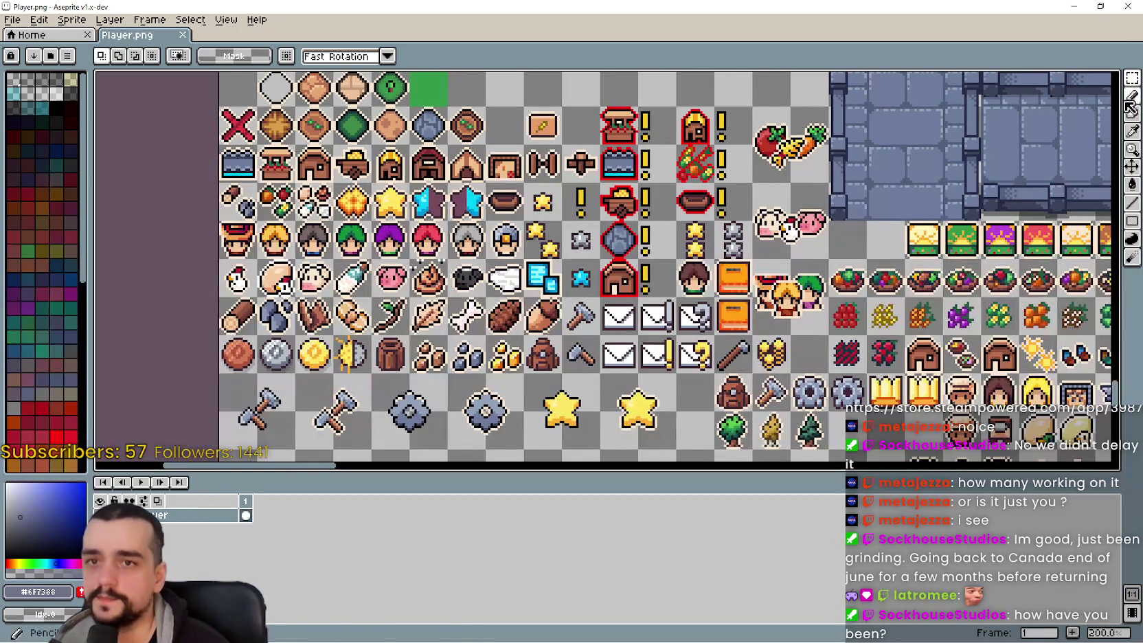
scroll(686, 288, right, 1)
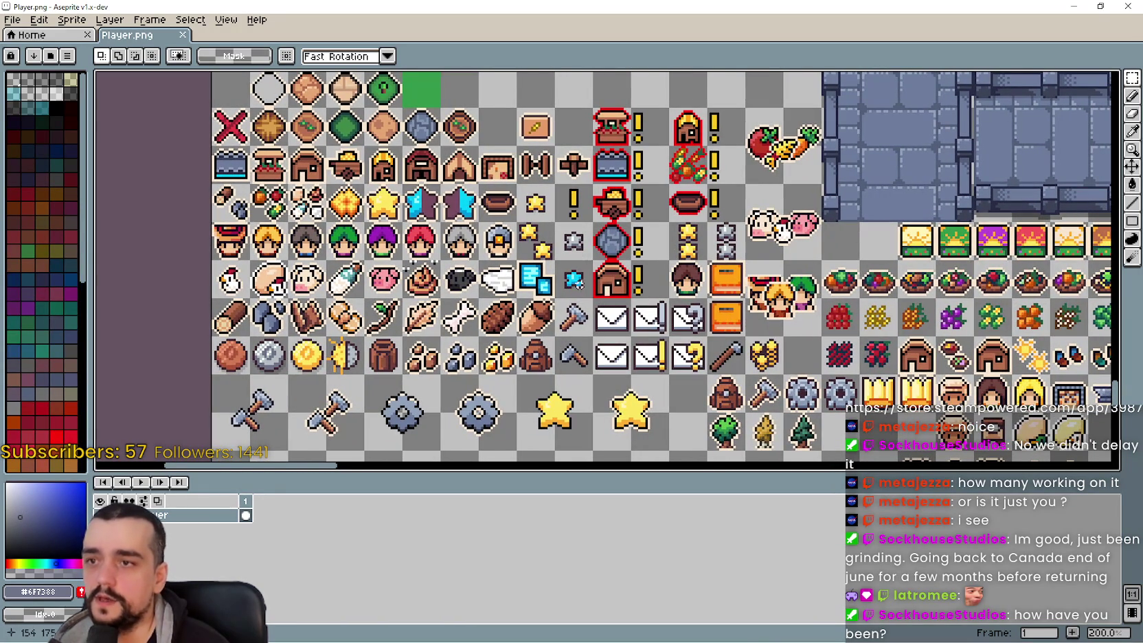
scroll(633, 246, down, 2)
scroll(725, 217, up, 1)
scroll(639, 278, up, 4)
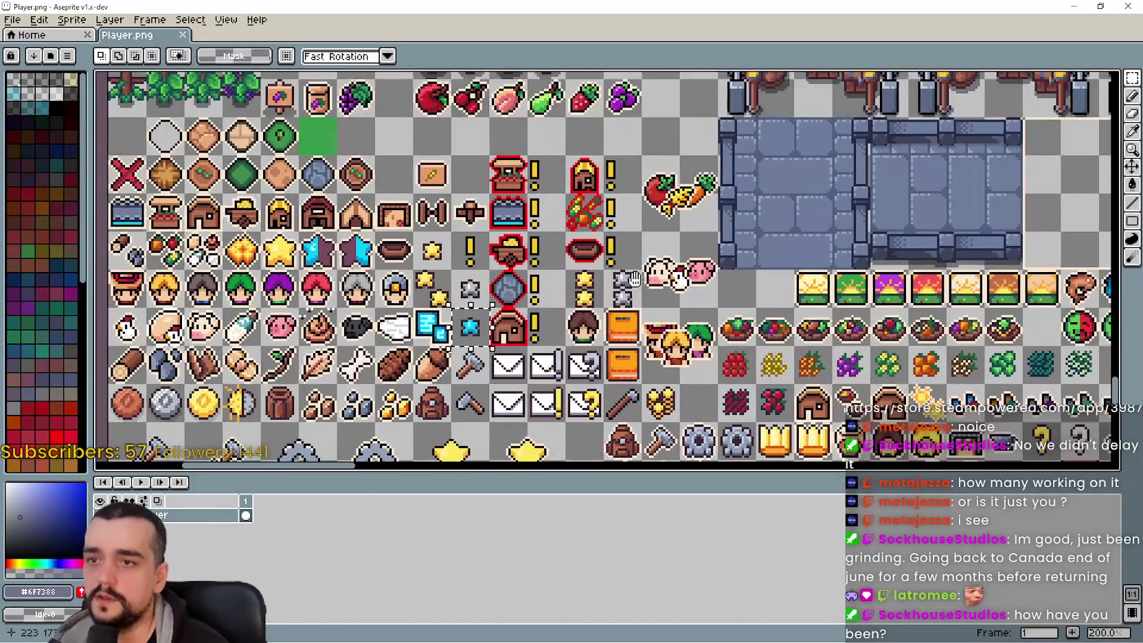
scroll(638, 278, up, 2)
scroll(638, 279, left, 1)
scroll(557, 335, up, 3)
scroll(556, 335, down, 1)
scroll(557, 335, down, 4)
mouse_move(521, 325)
mouse_down()
mouse_move(549, 354)
mouse_move(643, 259)
mouse_move(472, 164)
mouse_up()
scroll(605, 294, up, 2)
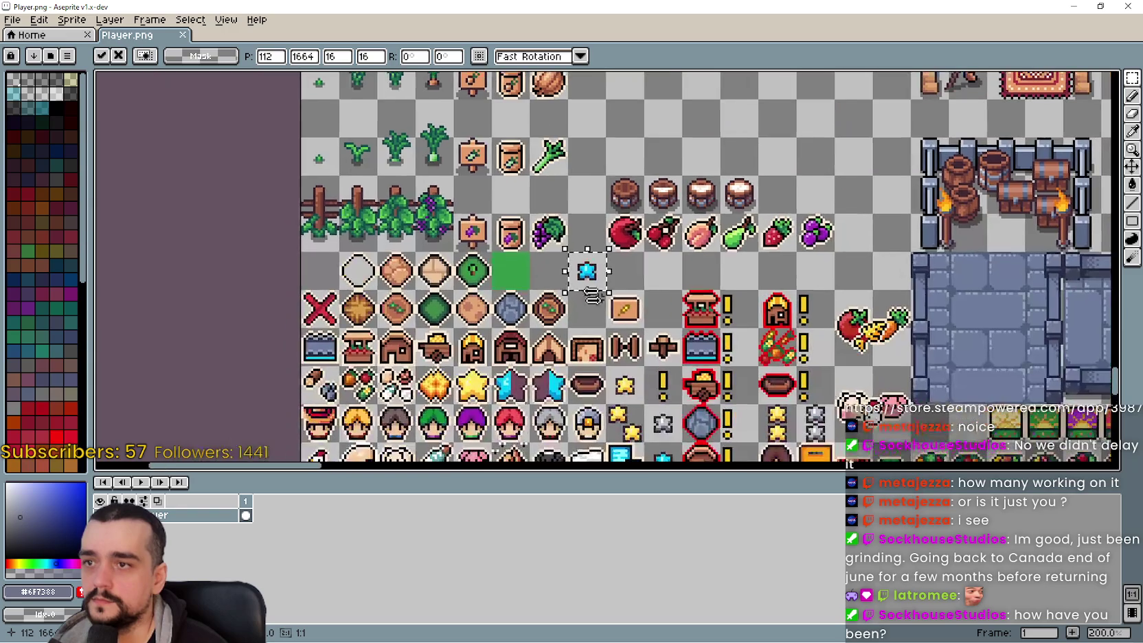
scroll(605, 294, up, 1)
scroll(655, 285, down, 1)
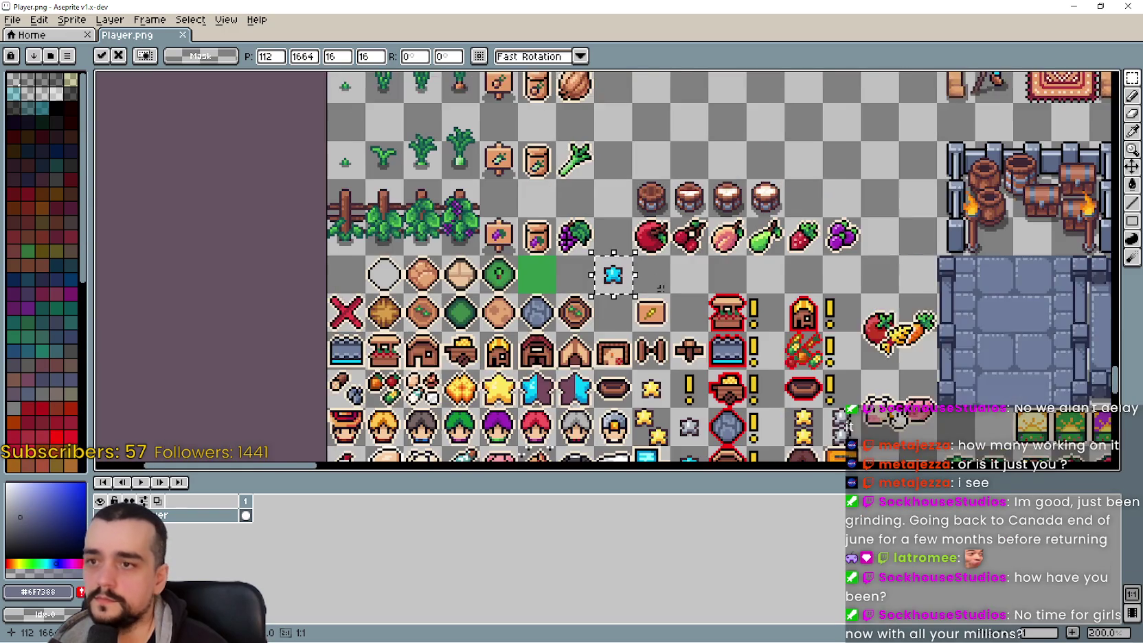
scroll(655, 285, down, 2)
drag(598, 230, 652, 392)
mouse_move(782, 332)
mouse_down()
mouse_move(820, 369)
mouse_move(648, 232)
mouse_move(575, 199)
mouse_up()
click(638, 244)
Step: Eyedrop the cyan and lighter cyan highlight from the blue star and bucket-fill the grey stars
scroll(635, 246, up, 1)
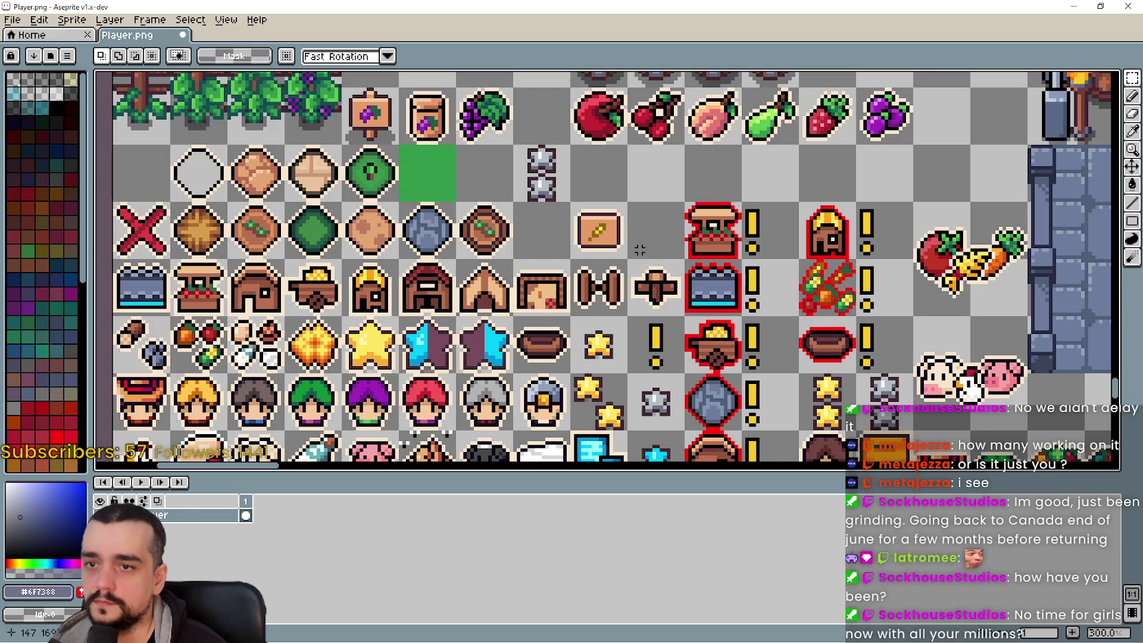
scroll(637, 250, down, 1)
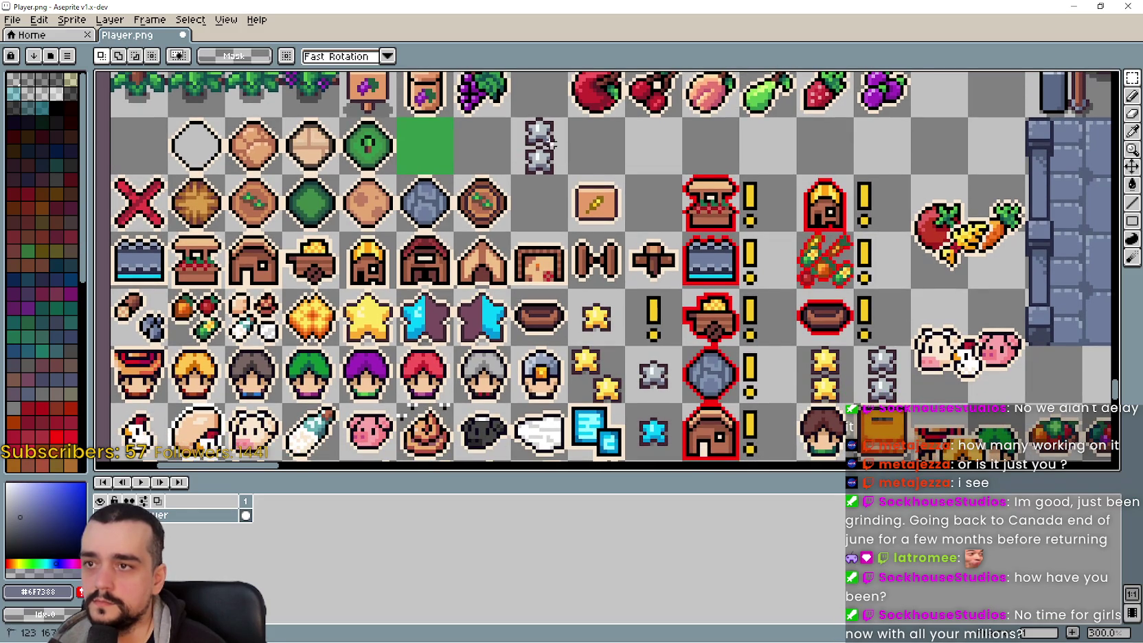
click(1132, 132)
scroll(672, 429, up, 2)
click(656, 427)
scroll(656, 427, down, 2)
click(1133, 184)
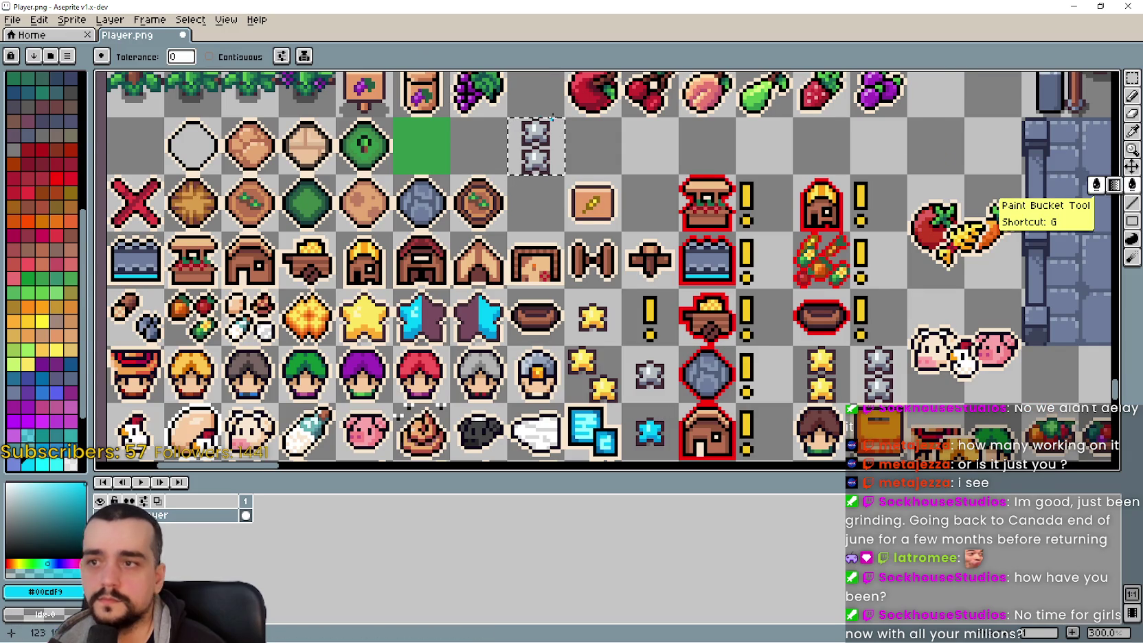
key(plus)
click(1132, 132)
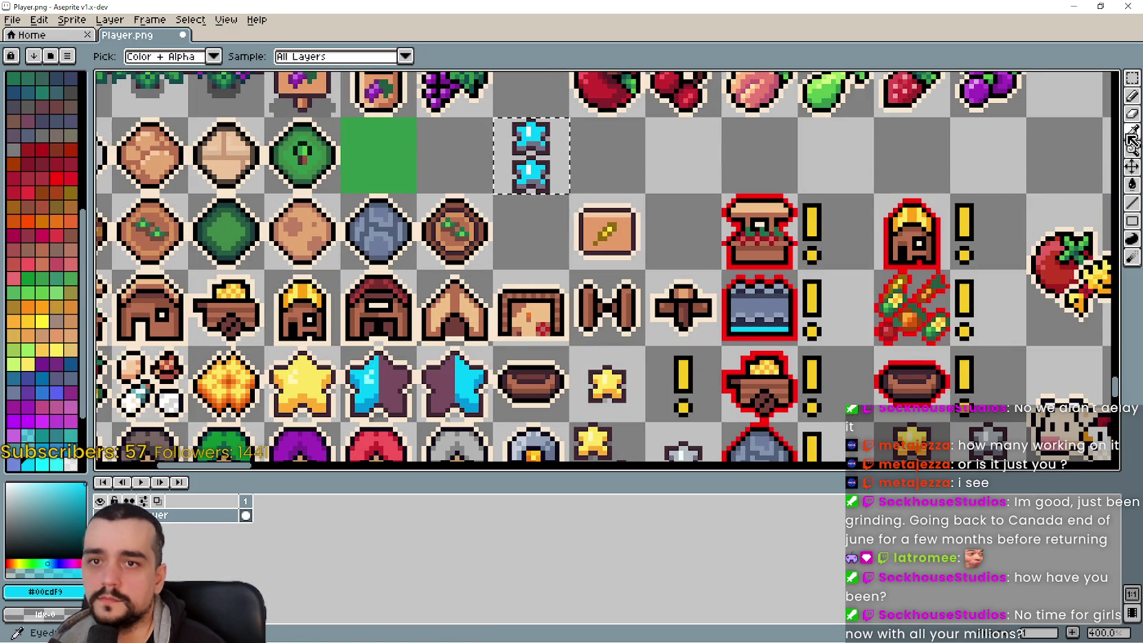
scroll(708, 374, down, 2)
scroll(704, 372, up, 4)
scroll(702, 373, up, 1)
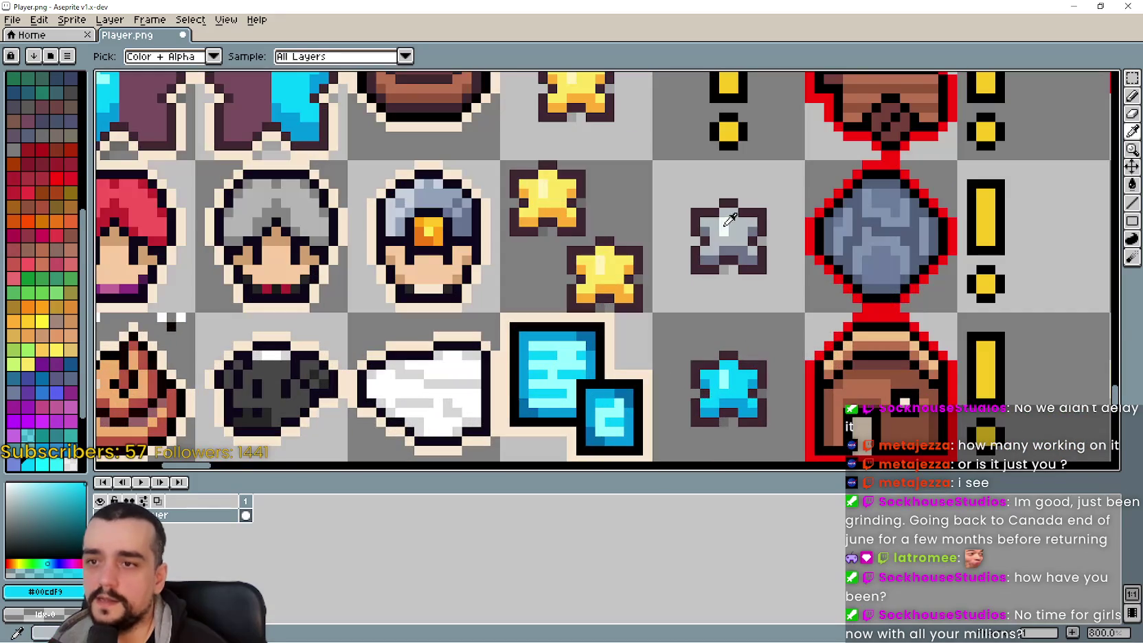
click(722, 372)
scroll(724, 371, down, 3)
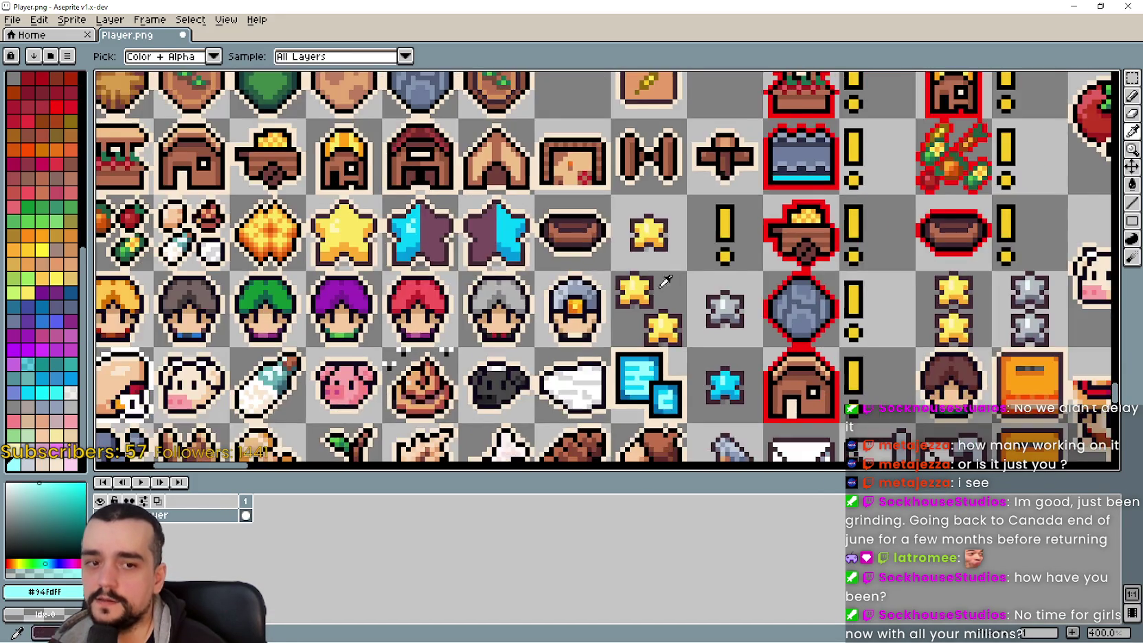
scroll(887, 221, up, 3)
click(1132, 185)
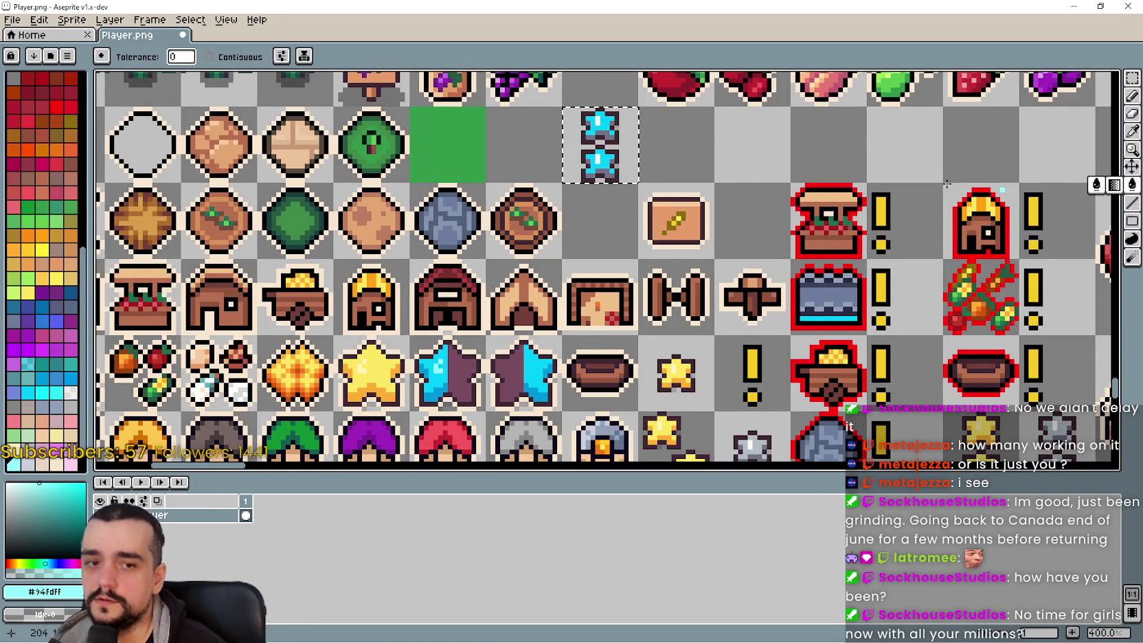
scroll(606, 145, up, 2)
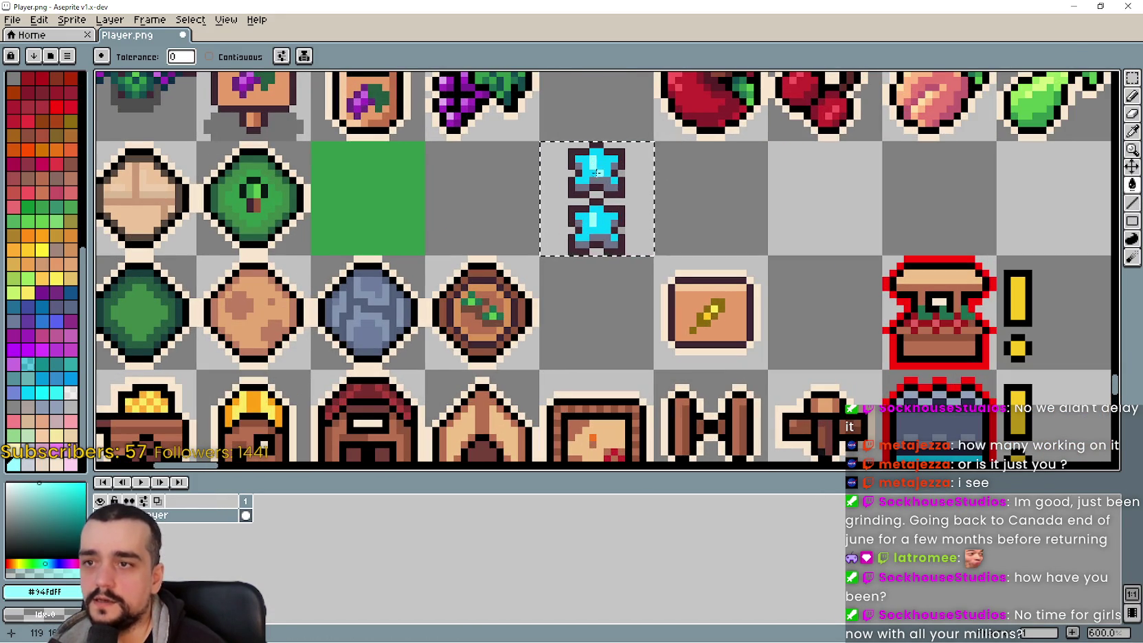
scroll(605, 145, down, 3)
scroll(606, 146, down, 2)
scroll(606, 146, up, 2)
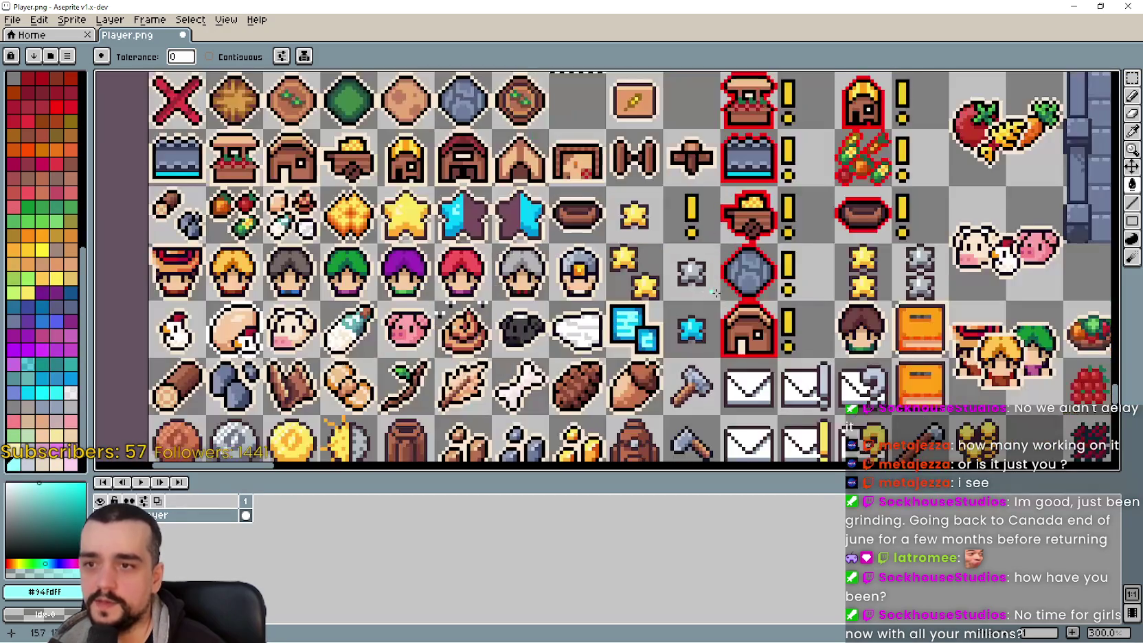
Step: Sample the darker cyan #0098dc, fill the remaining star areas, and save the sprite sheet
drag(679, 314, 715, 279)
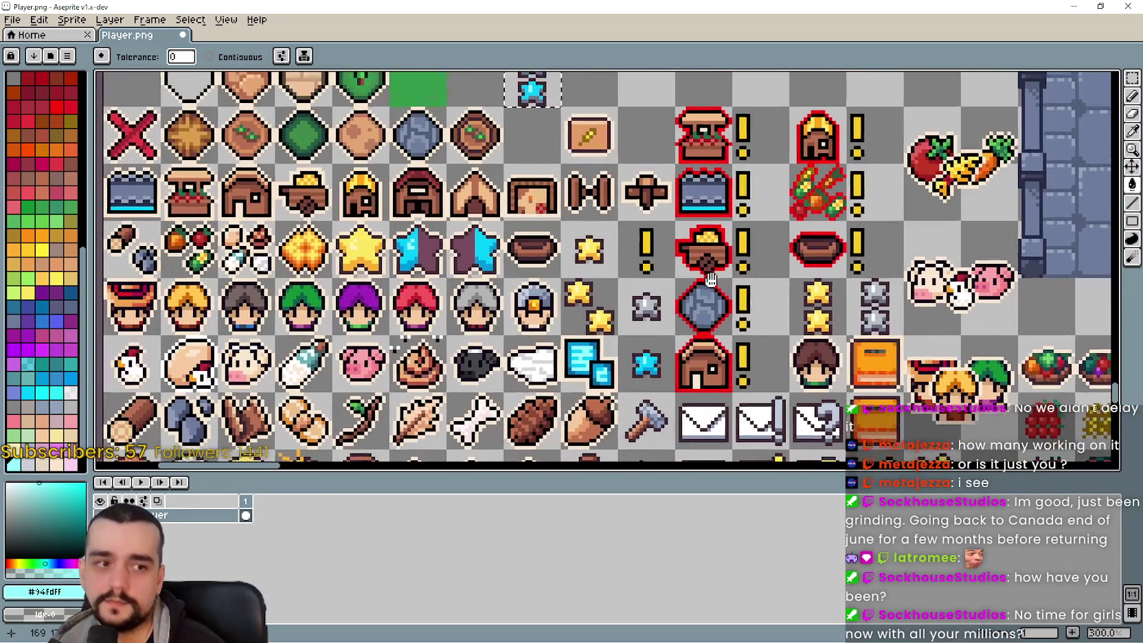
scroll(718, 245, down, 1)
scroll(718, 245, up, 1)
scroll(718, 242, down, 1)
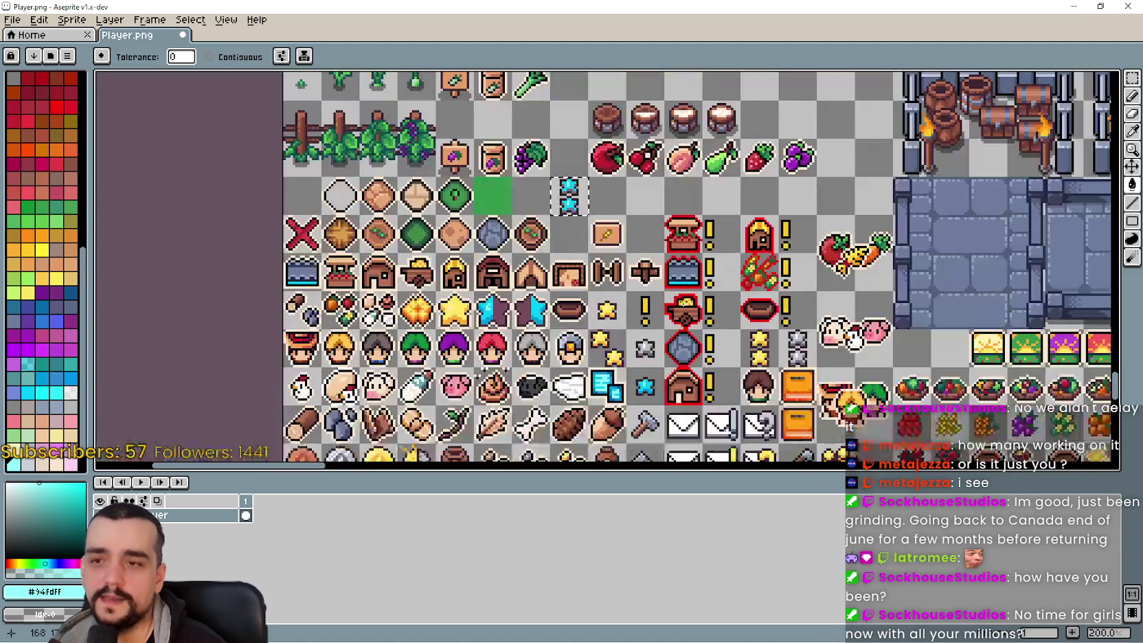
scroll(718, 242, up, 1)
scroll(986, 118, down, 2)
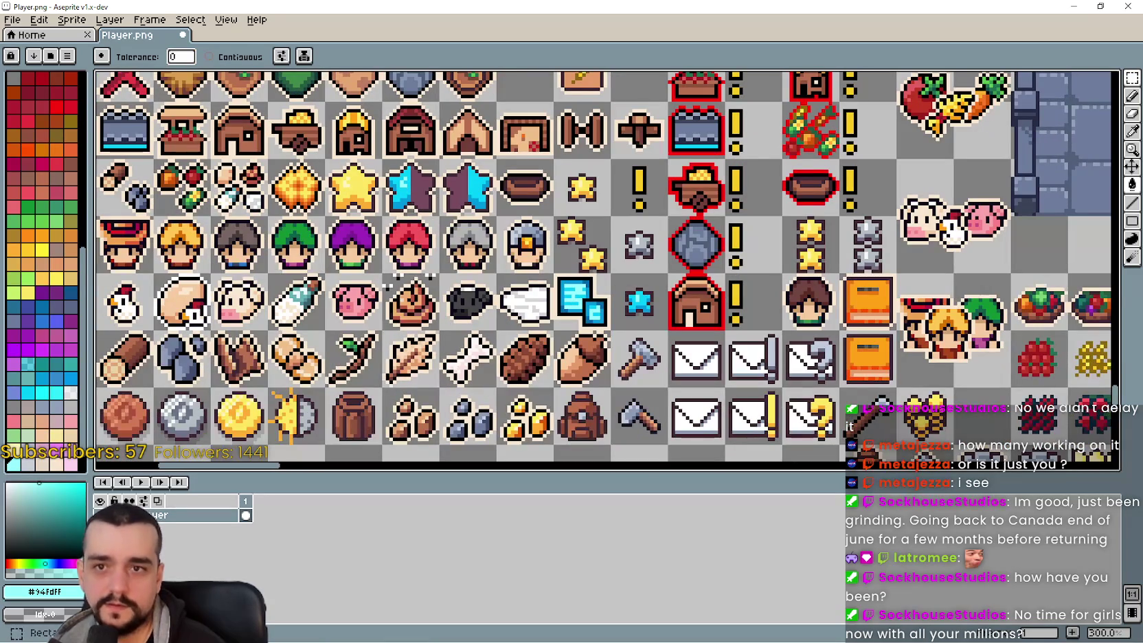
click(1132, 131)
scroll(657, 259, up, 2)
click(629, 333)
scroll(645, 334, up, 2)
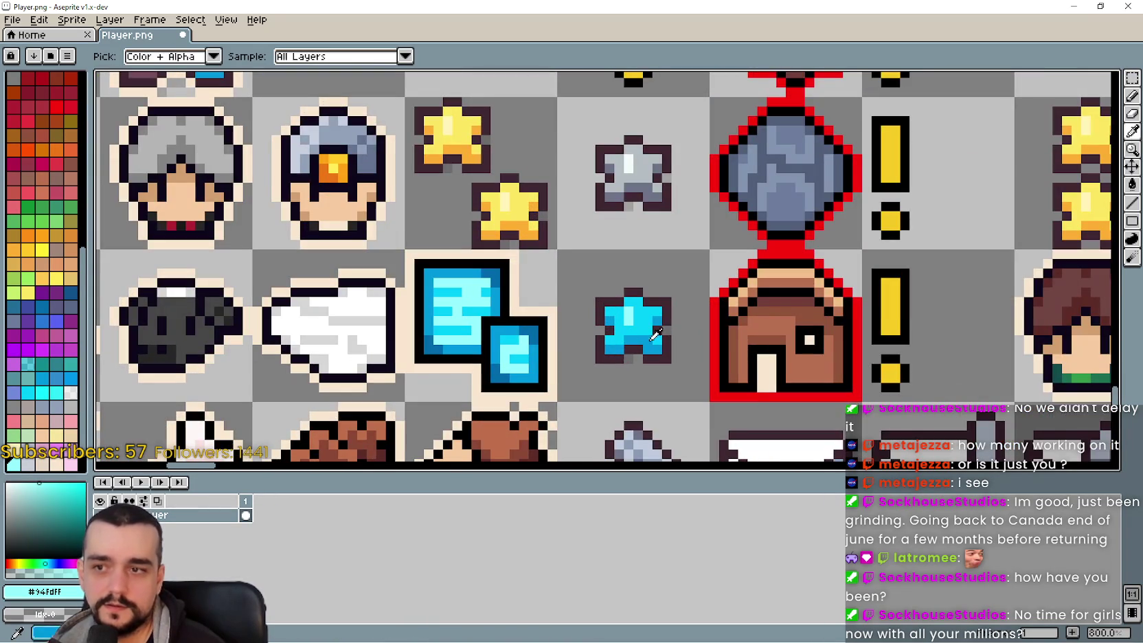
click(656, 336)
scroll(656, 336, down, 4)
scroll(687, 341, up, 1)
click(1132, 204)
click(1132, 184)
scroll(516, 207, up, 2)
scroll(687, 275, down, 4)
key(v)
key(ctrl+s)
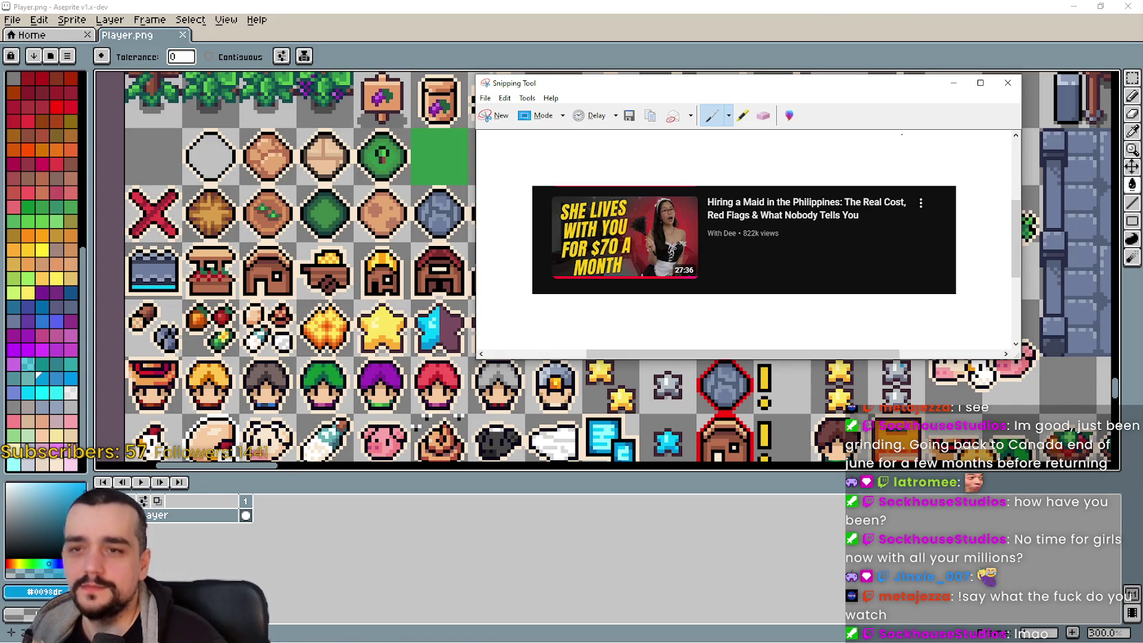
Step: Move the Snipping Tool screenshot window aside and minimize it to uncover Player.png
drag(860, 84, 915, 141)
key(alt+Tab)
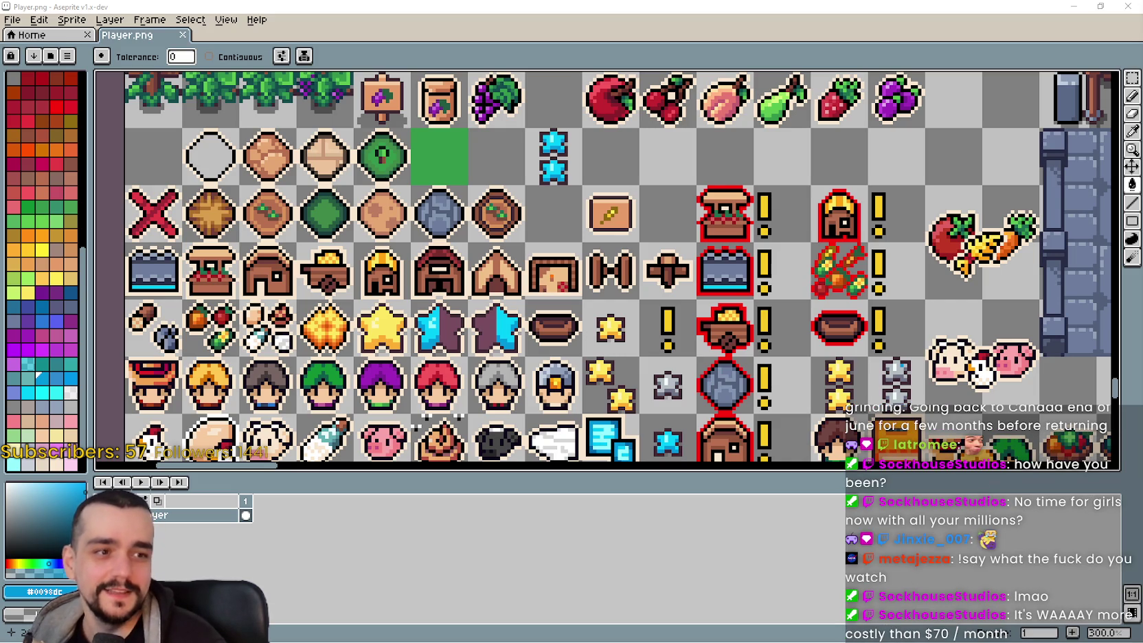
key(alt+Tab)
drag(817, 51, 787, 42)
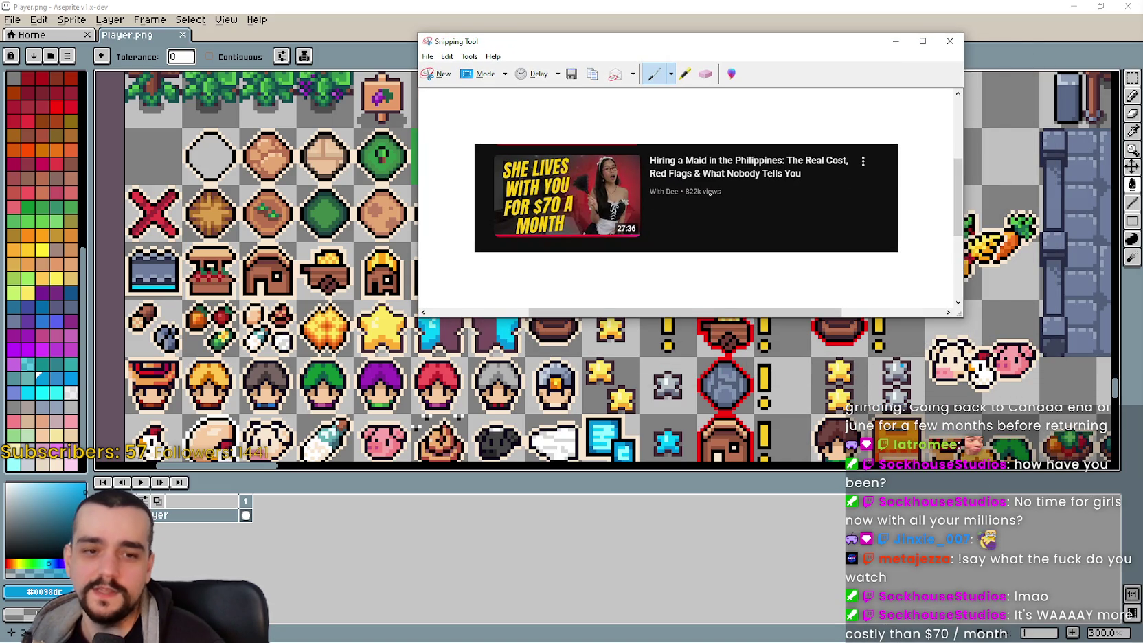
click(896, 41)
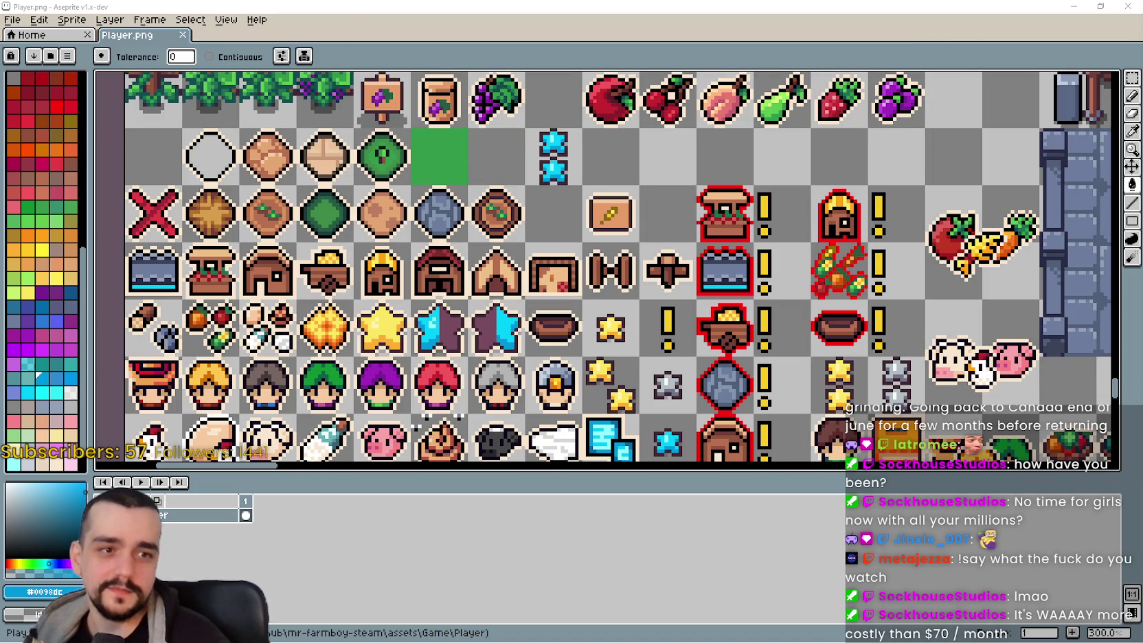
scroll(826, 318, down, 2)
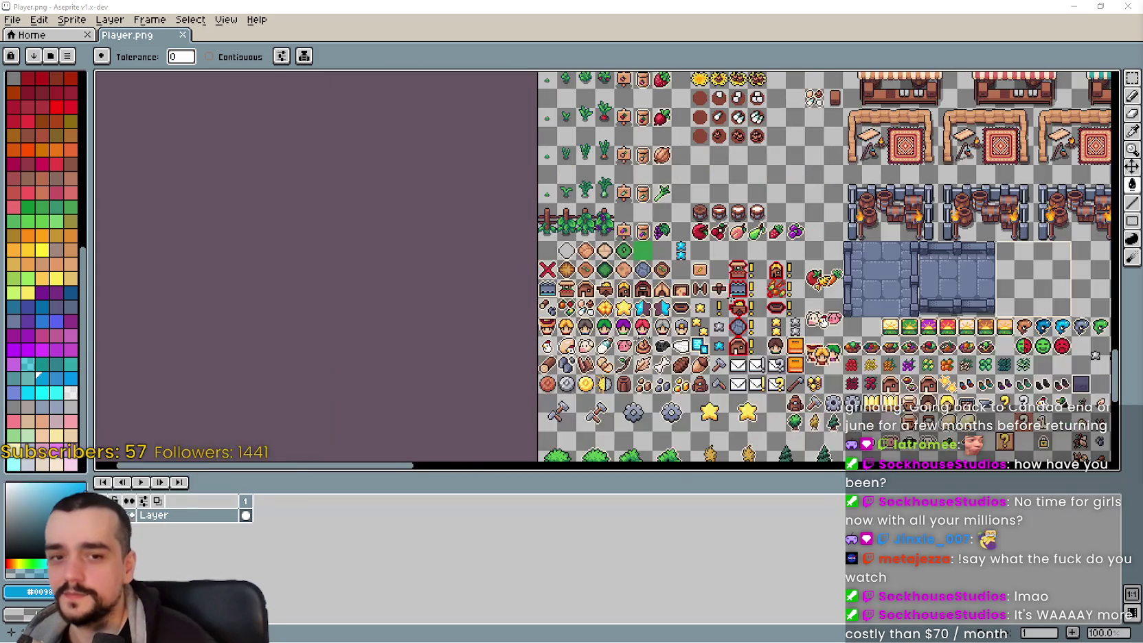
scroll(826, 317, up, 1)
scroll(715, 278, up, 1)
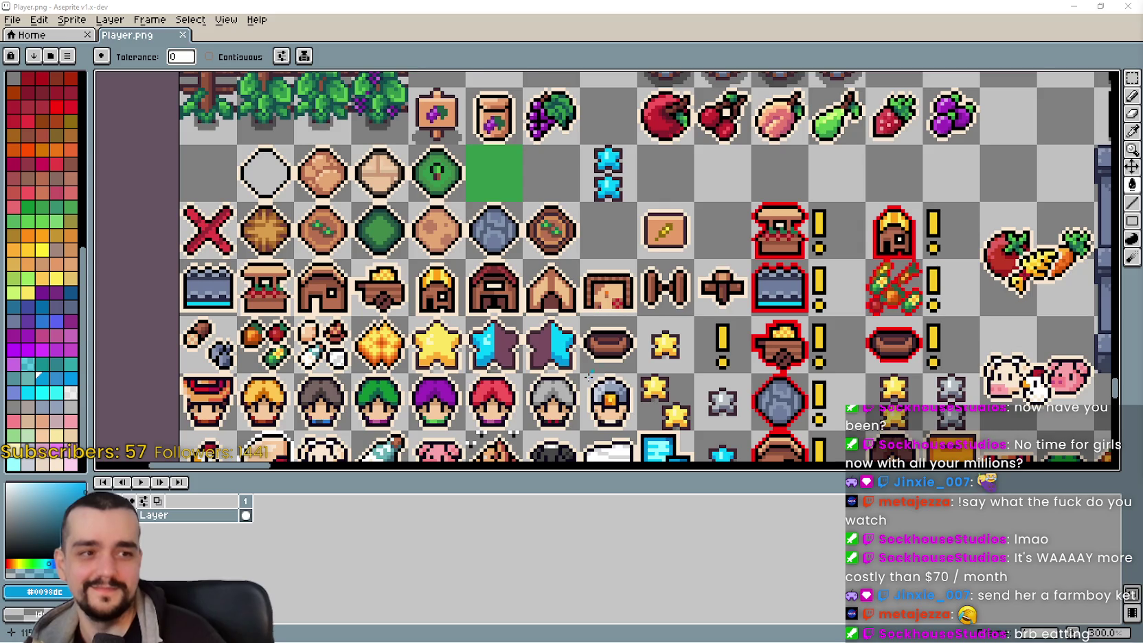
drag(580, 374, 512, 388)
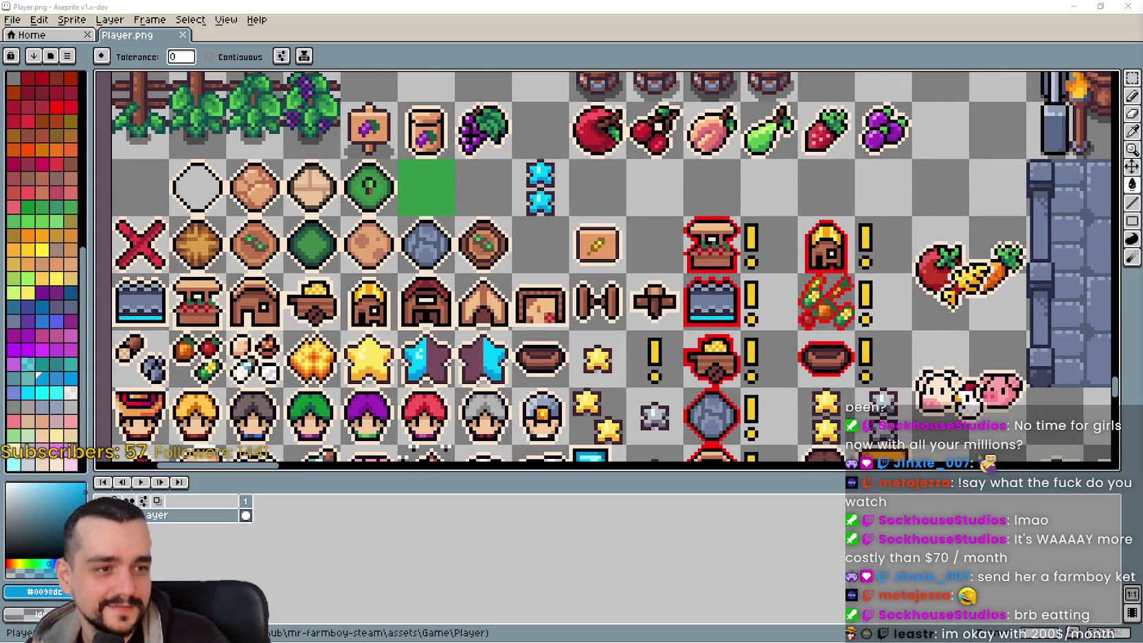
mouse_move(771, 245)
mouse_down()
mouse_move(829, 319)
mouse_move(893, 327)
mouse_up()
scroll(894, 327, down, 2)
scroll(824, 322, up, 1)
drag(825, 321, 760, 278)
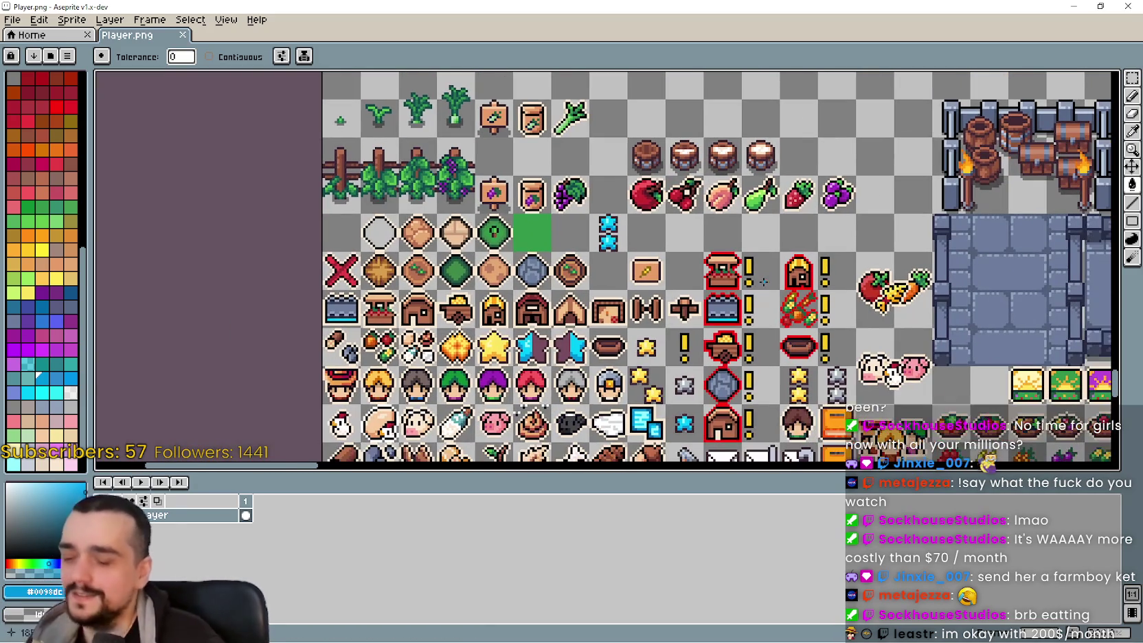
click(1078, 5)
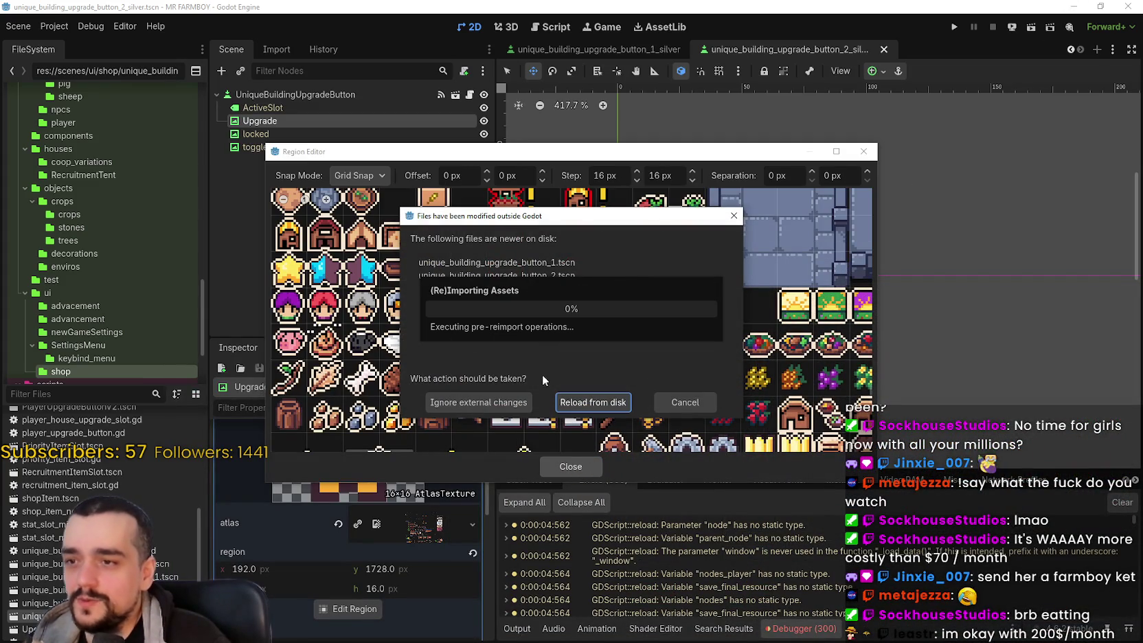
Step: Reload the changed Player.png sprite sheet in Godot's region picker
click(627, 404)
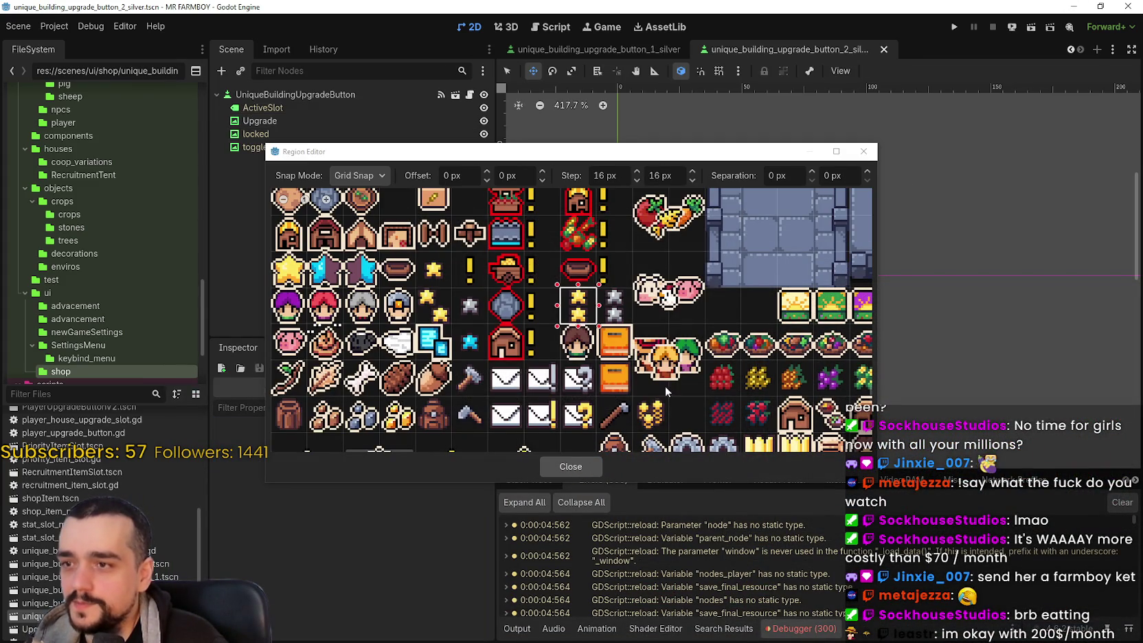
scroll(659, 347, down, 2)
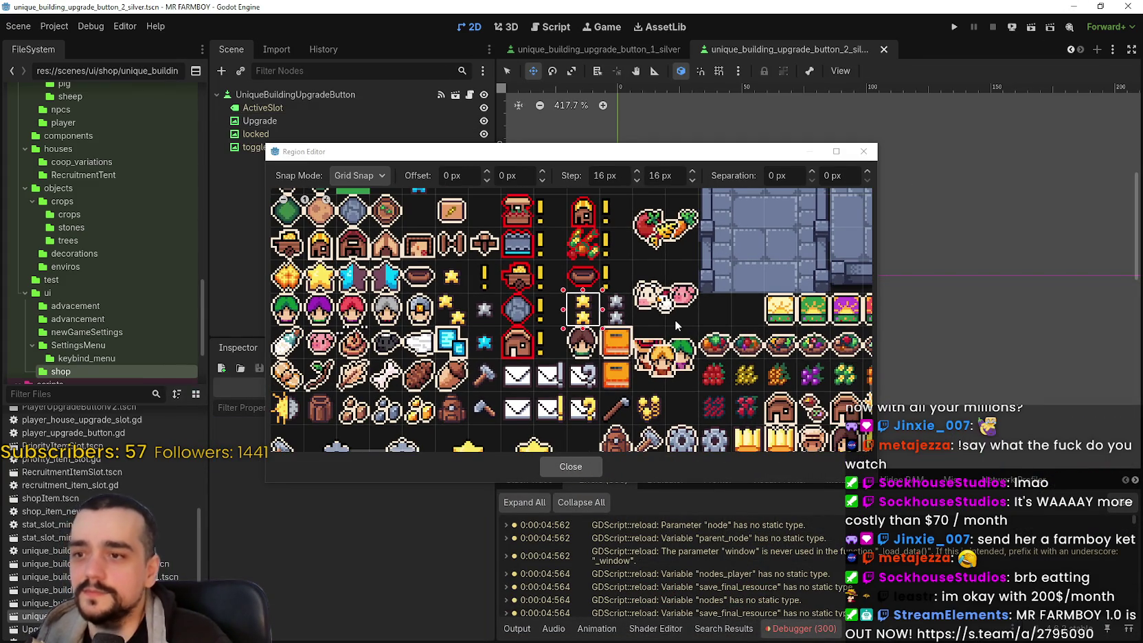
scroll(661, 321, up, 2)
click(571, 466)
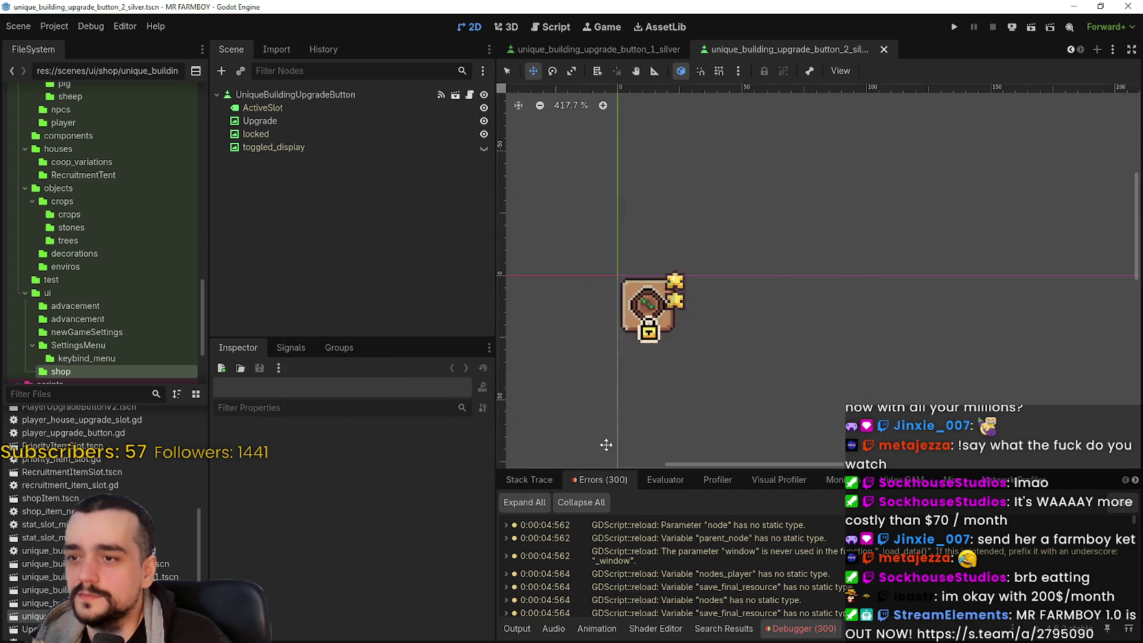
Step: Point the second silver button's Upgrade icon at the star tile at x 208, and save both silver scenes
click(298, 121)
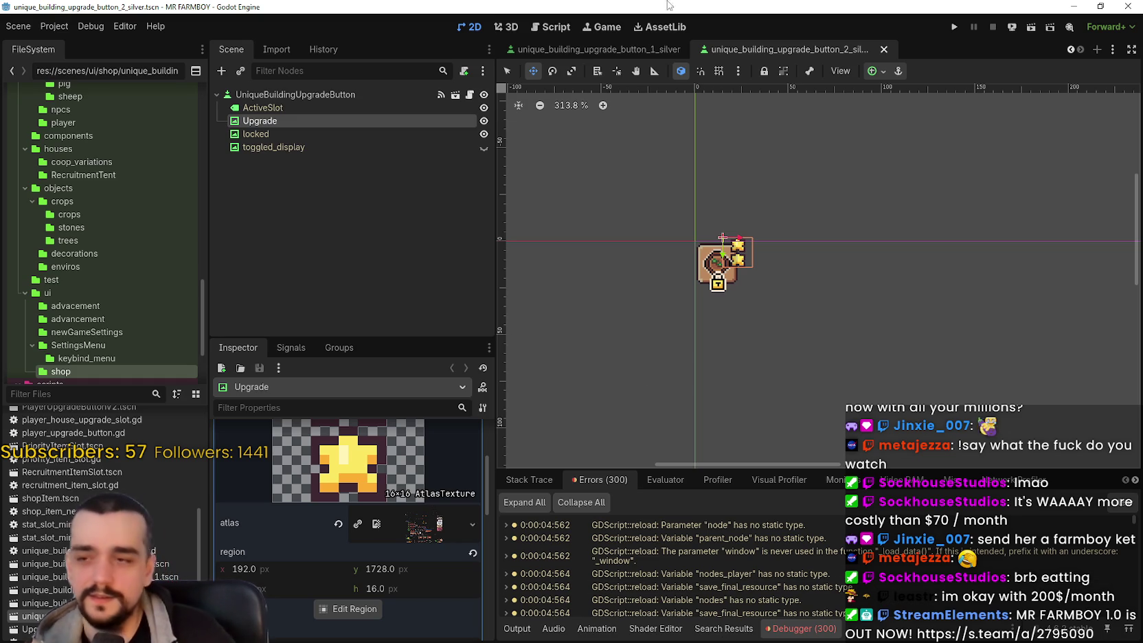
scroll(379, 498, down, 3)
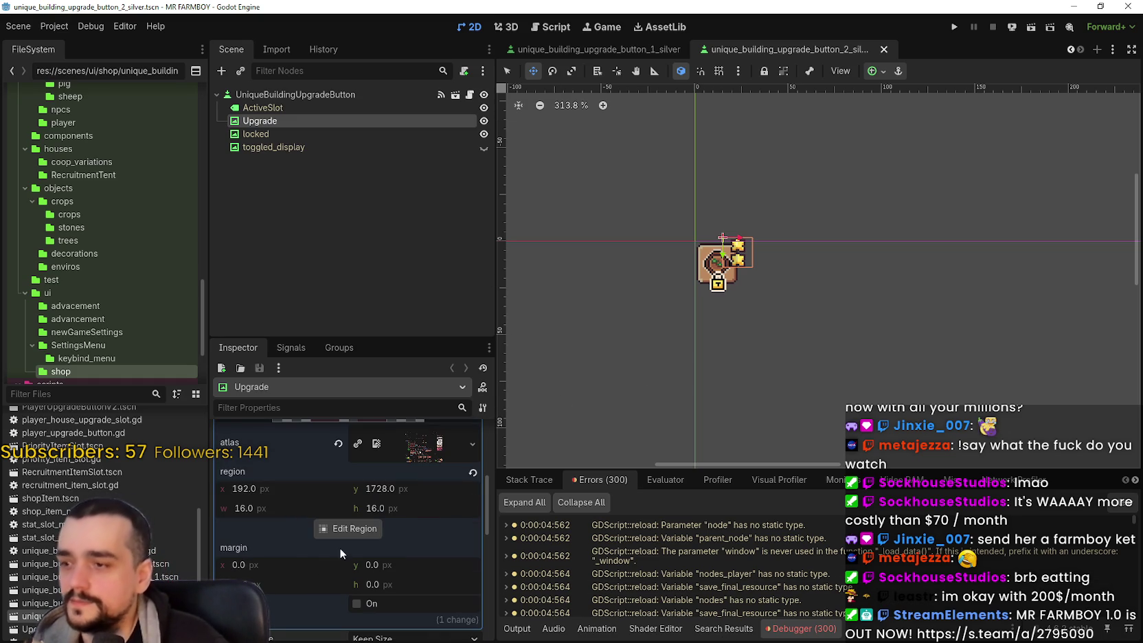
click(349, 529)
scroll(554, 290, down, 6)
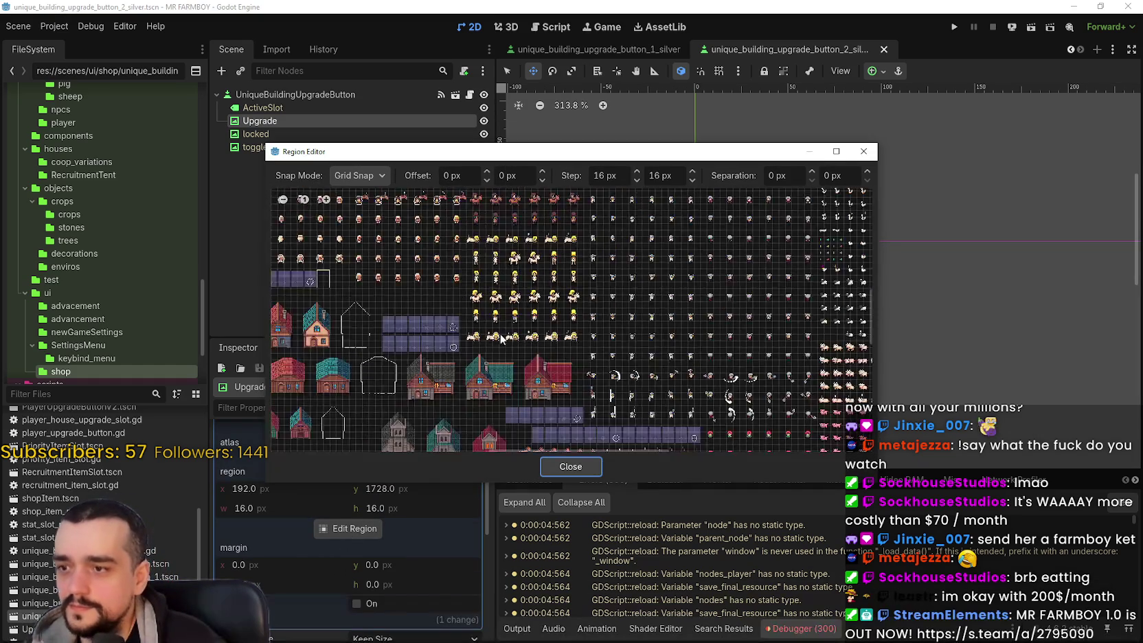
scroll(460, 283, up, 5)
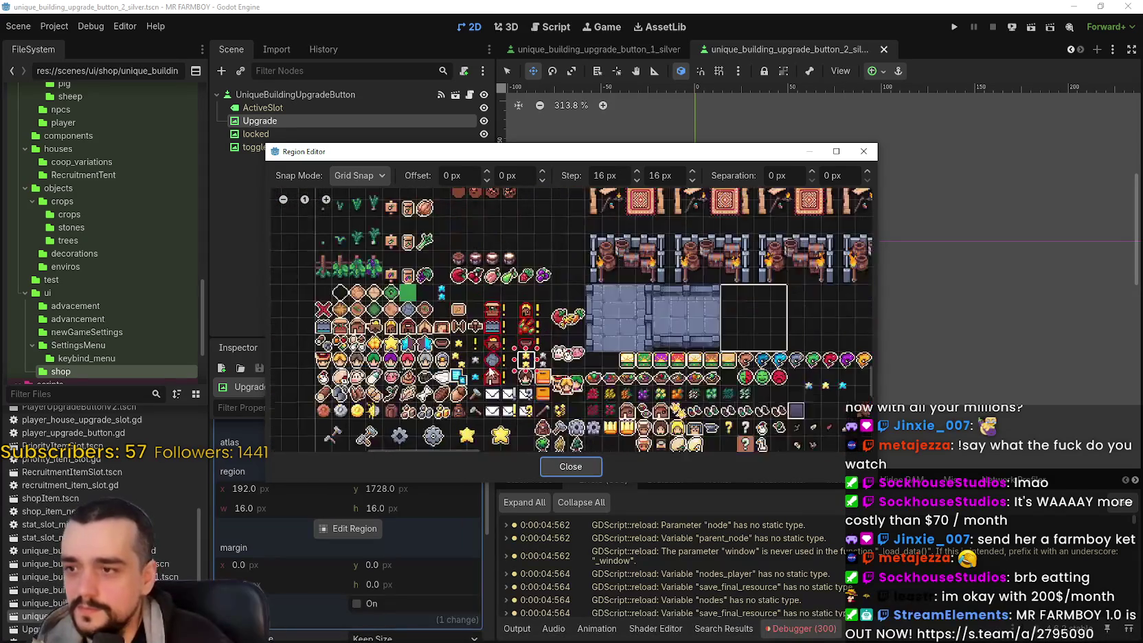
scroll(461, 283, up, 4)
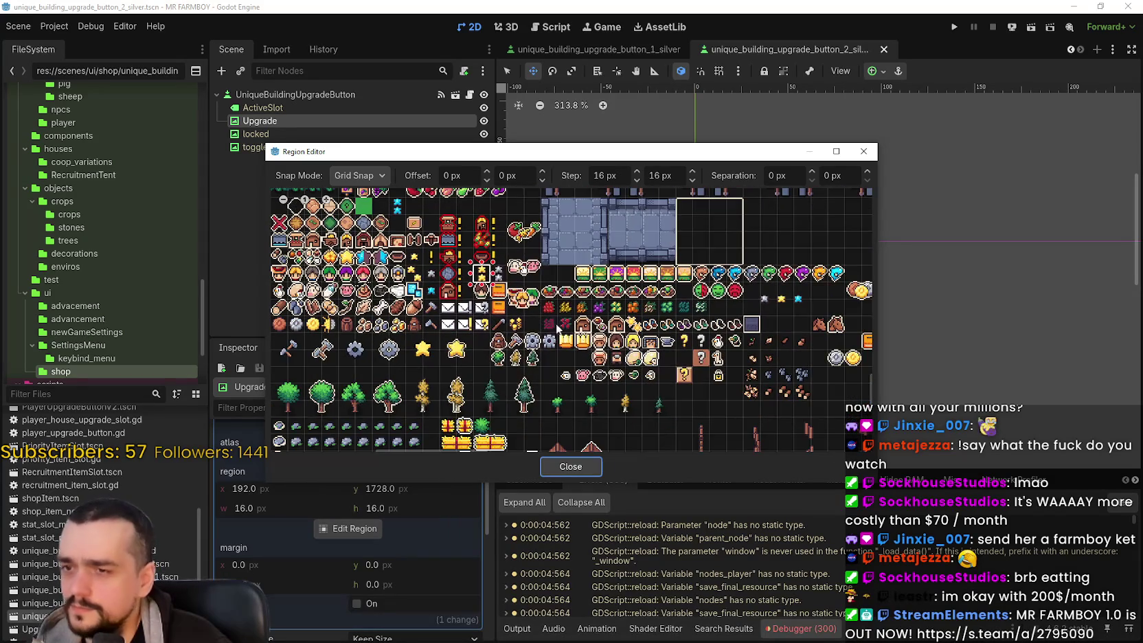
click(603, 353)
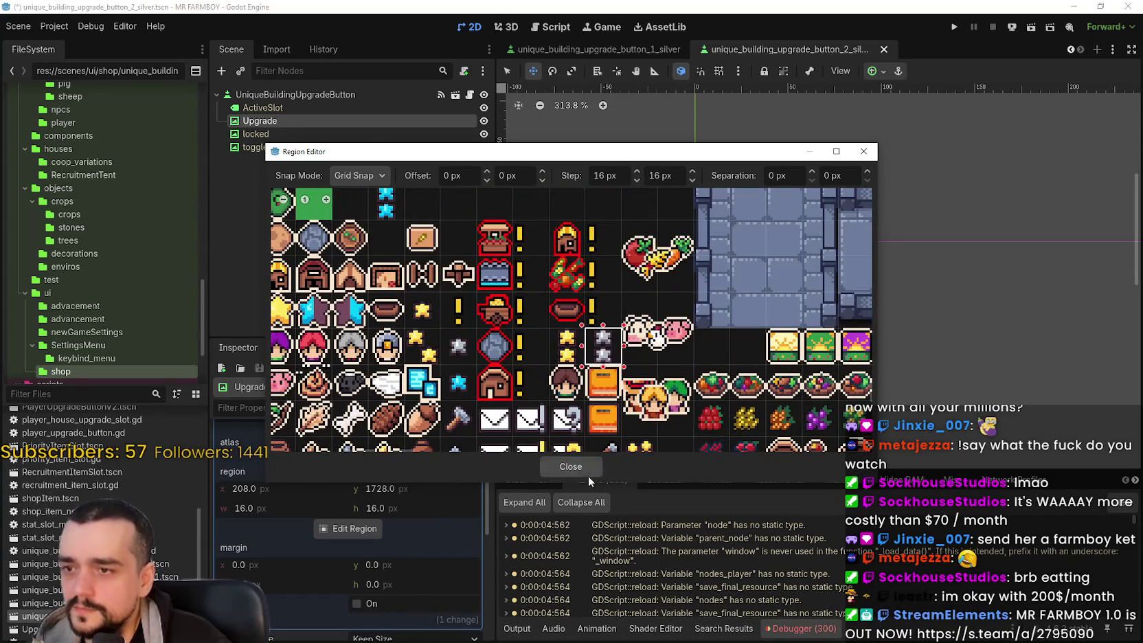
click(582, 464)
key(ctrl+s)
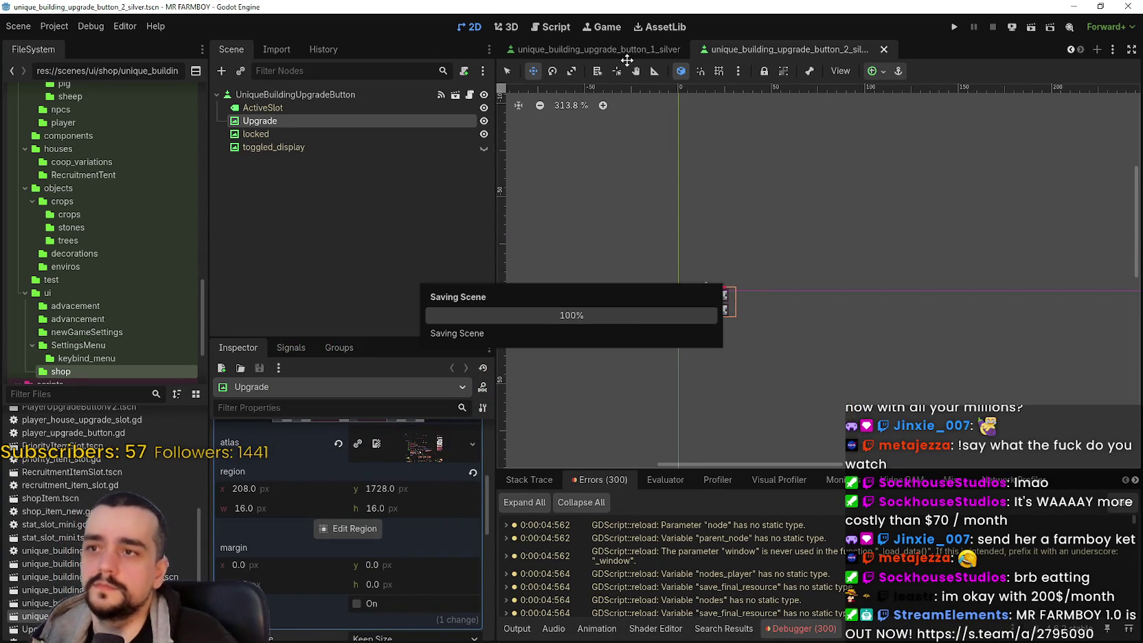
click(617, 49)
key(ctrl+s)
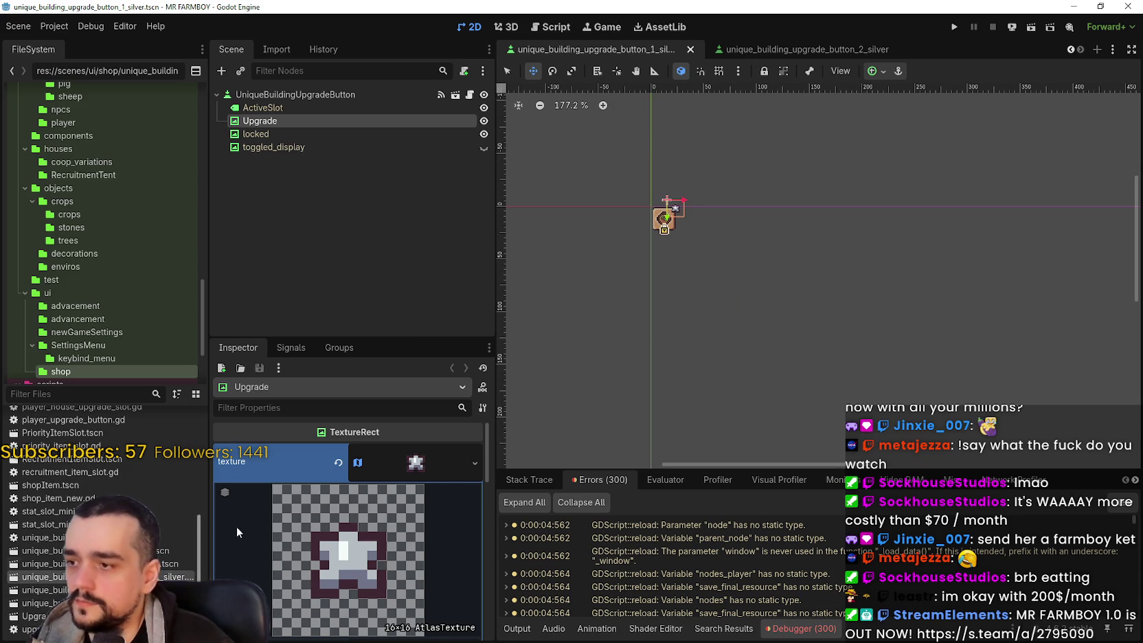
Step: Duplicate the first silver button scene file and rename the copy
right_click(155, 577)
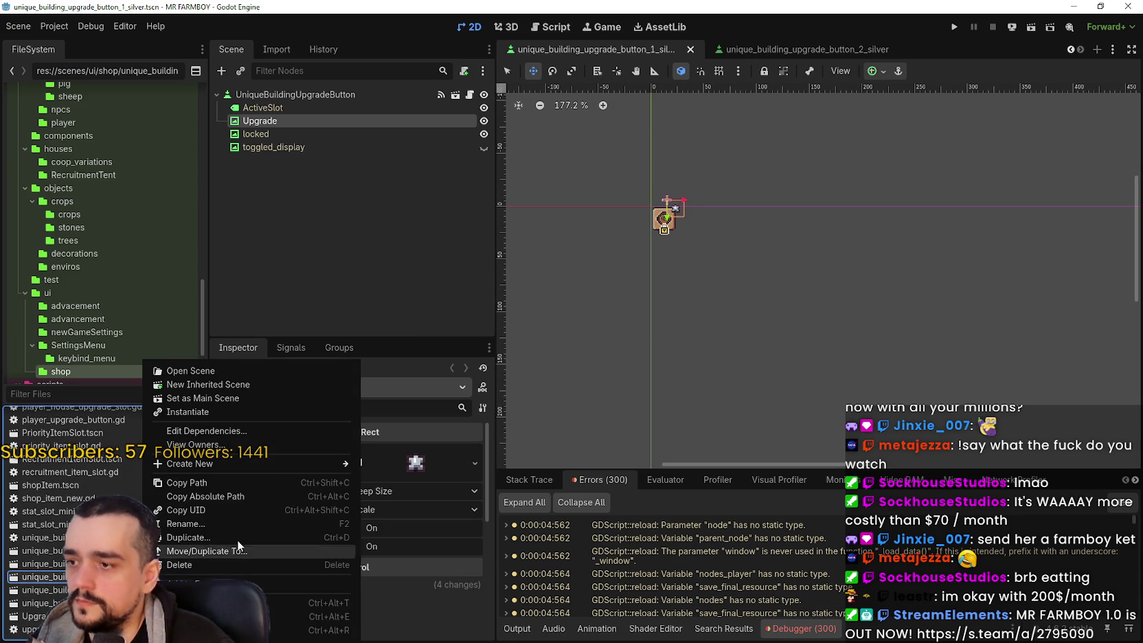
click(226, 534)
drag(602, 306, 580, 306)
text(gold)
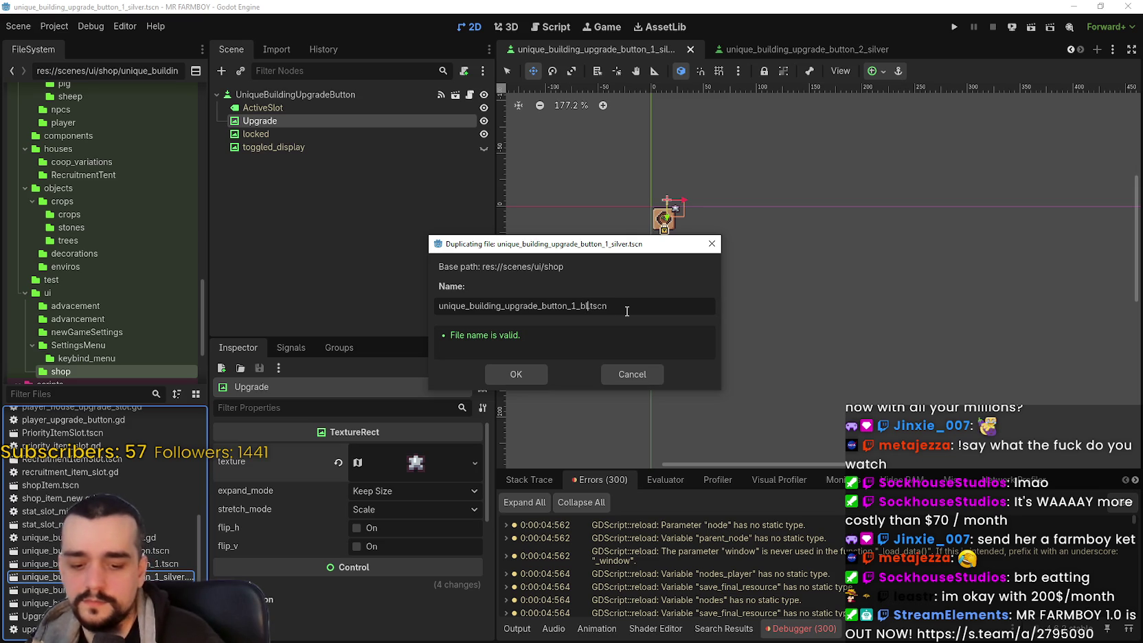
key(Return)
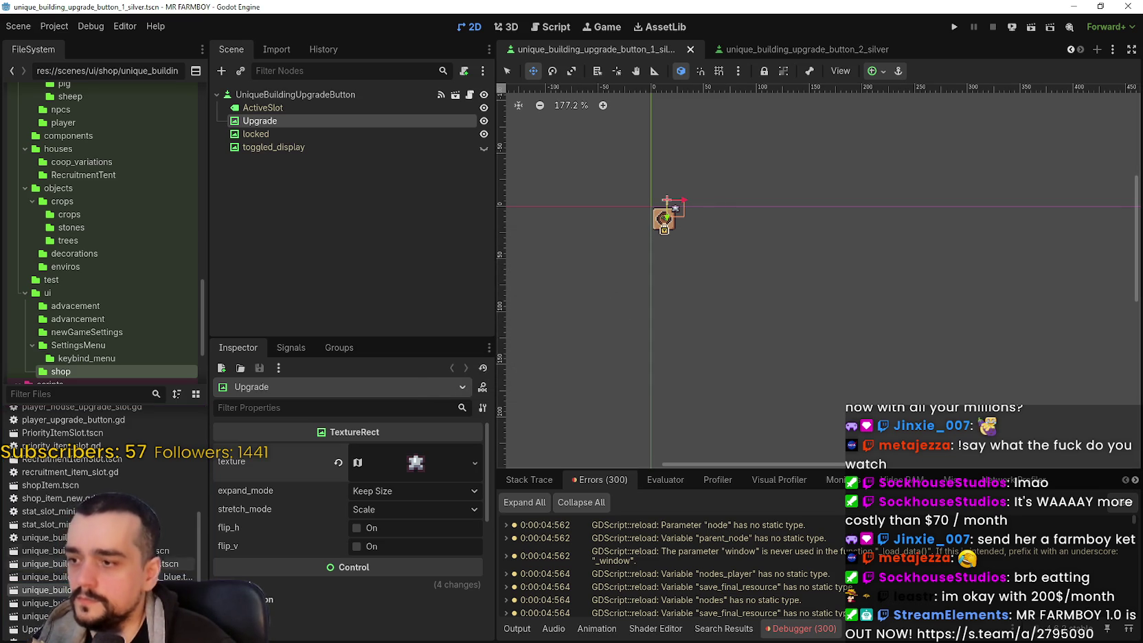
Step: Duplicate the second silver button scene with 'blue' in its name, then open unique_building_upgrade_button_1_blue.tscn
right_click(159, 603)
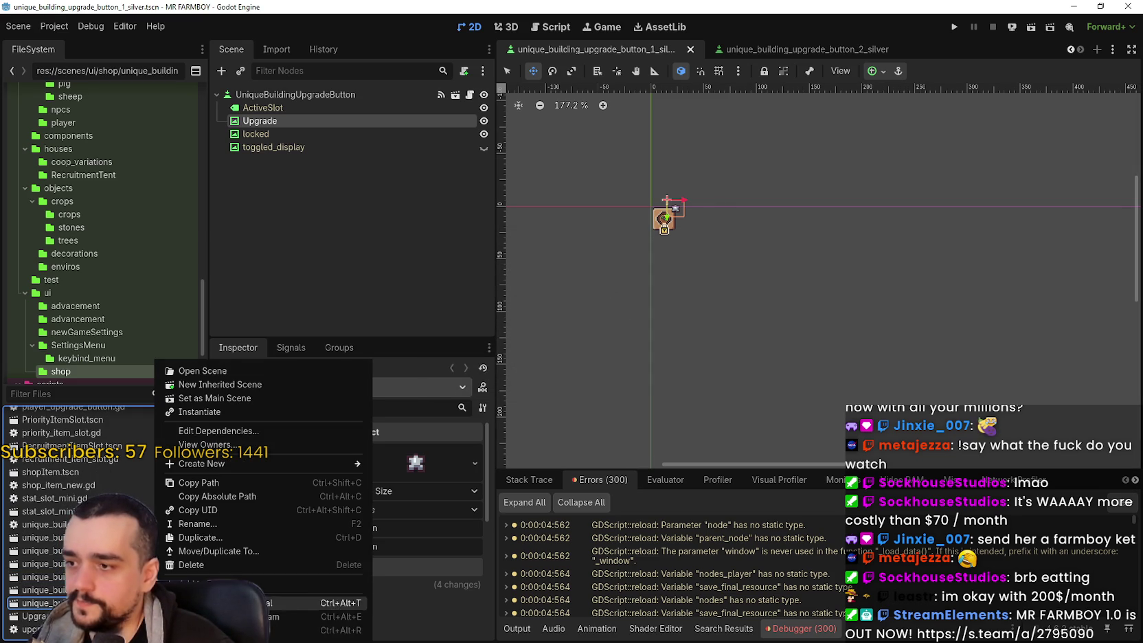
click(210, 543)
click(596, 306)
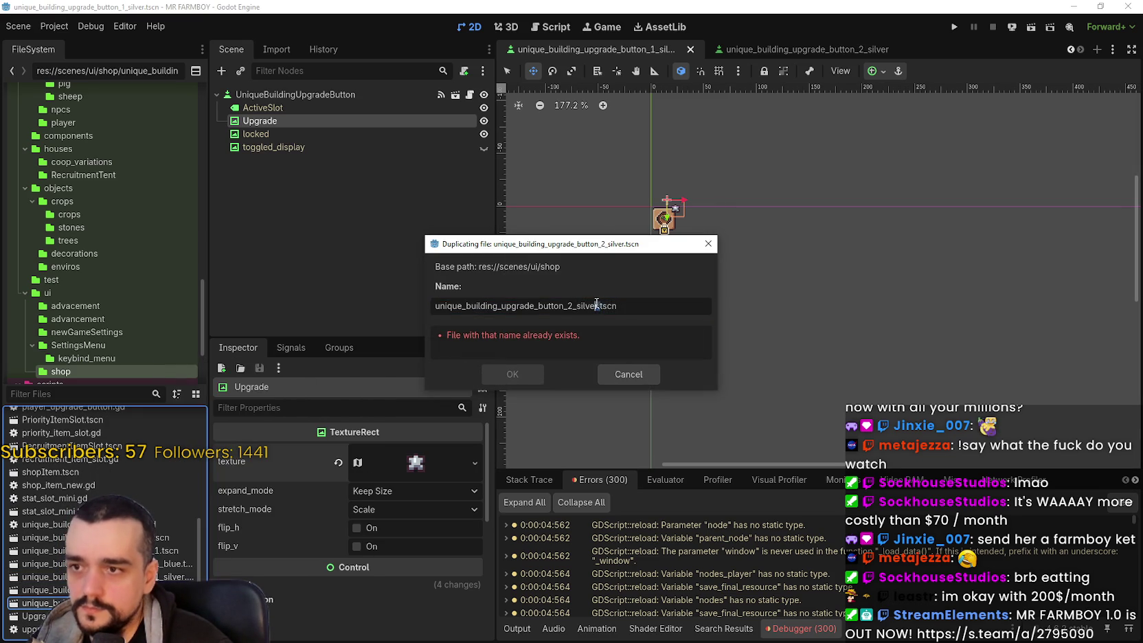
double_click(586, 304)
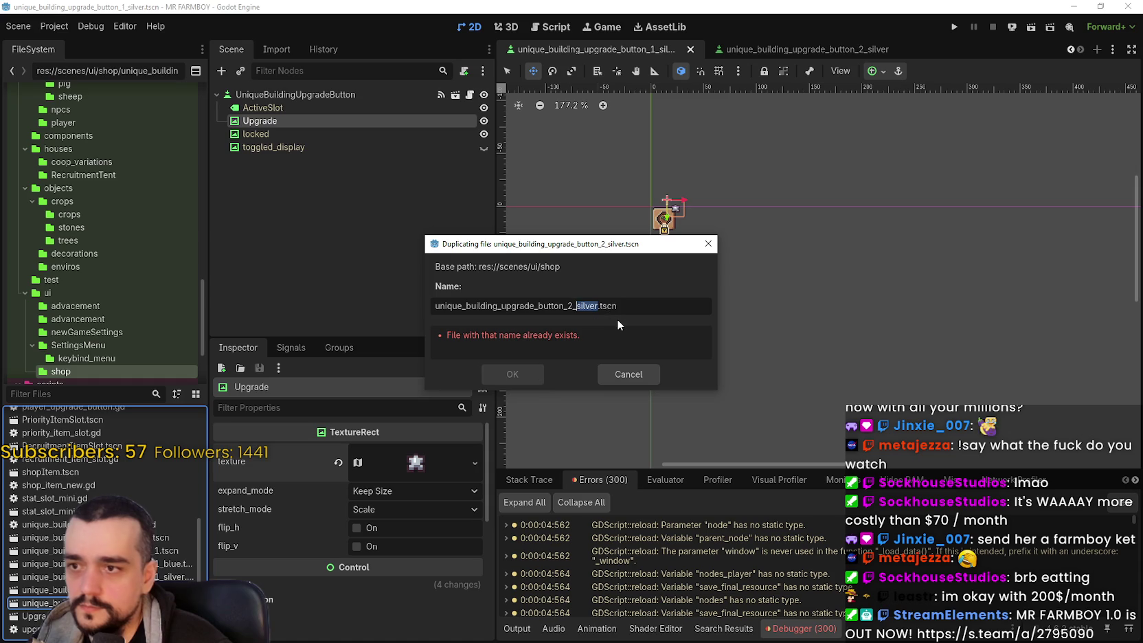
text(blue)
key(Return)
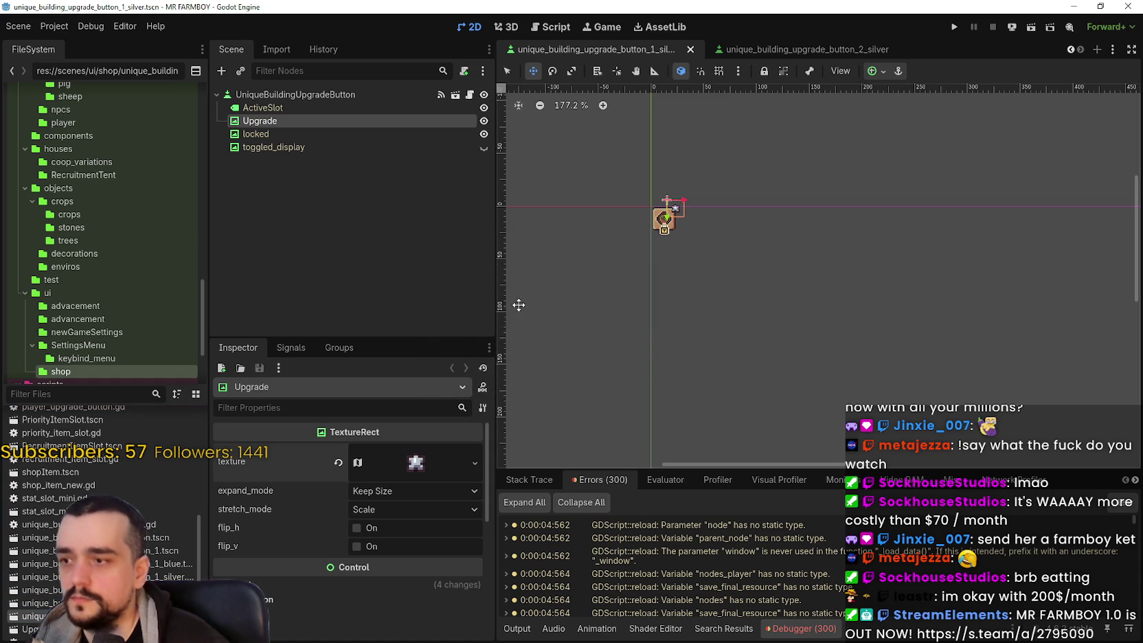
double_click(103, 563)
scroll(557, 141, up, 3)
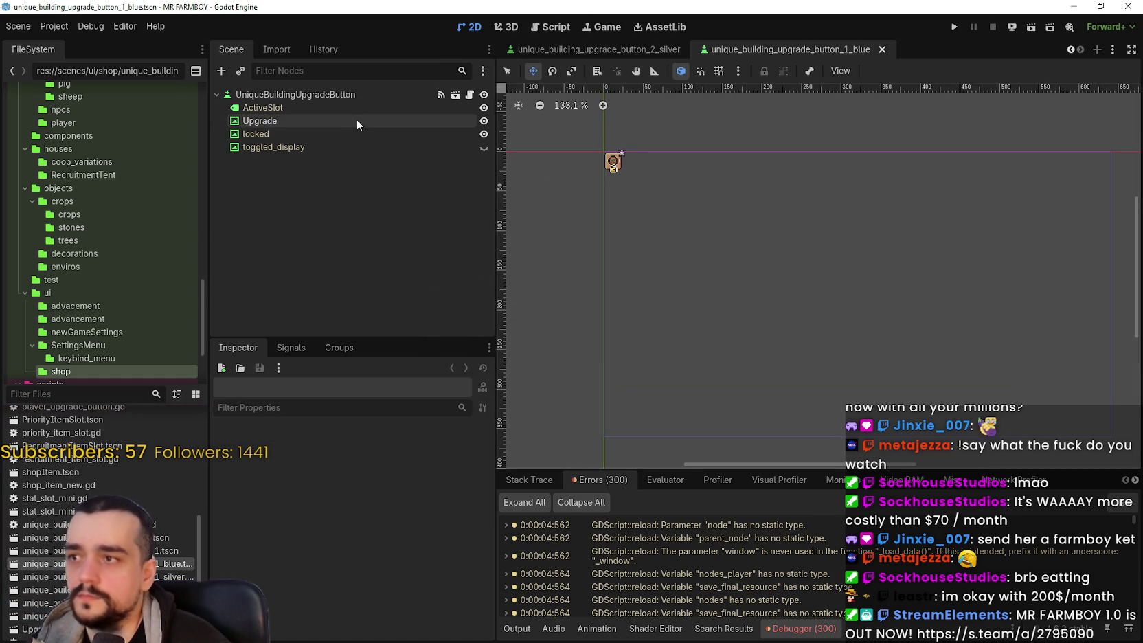
Step: Set the first blue button's Upgrade icon to the single cyan star one cell below and save
click(357, 120)
click(415, 462)
scroll(362, 518, down, 5)
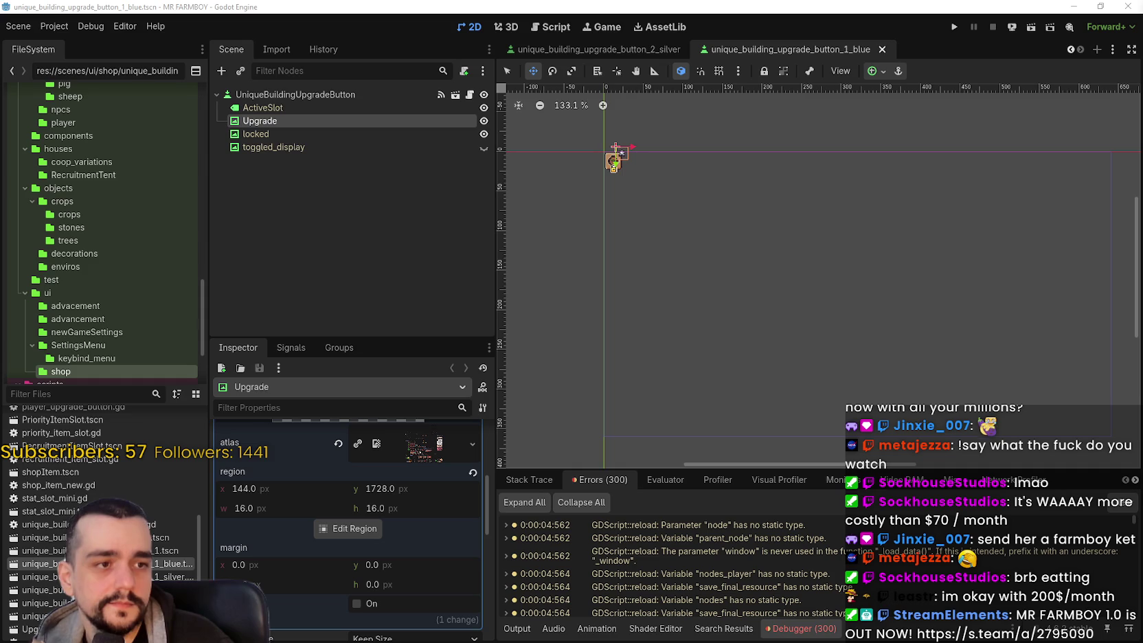
click(362, 530)
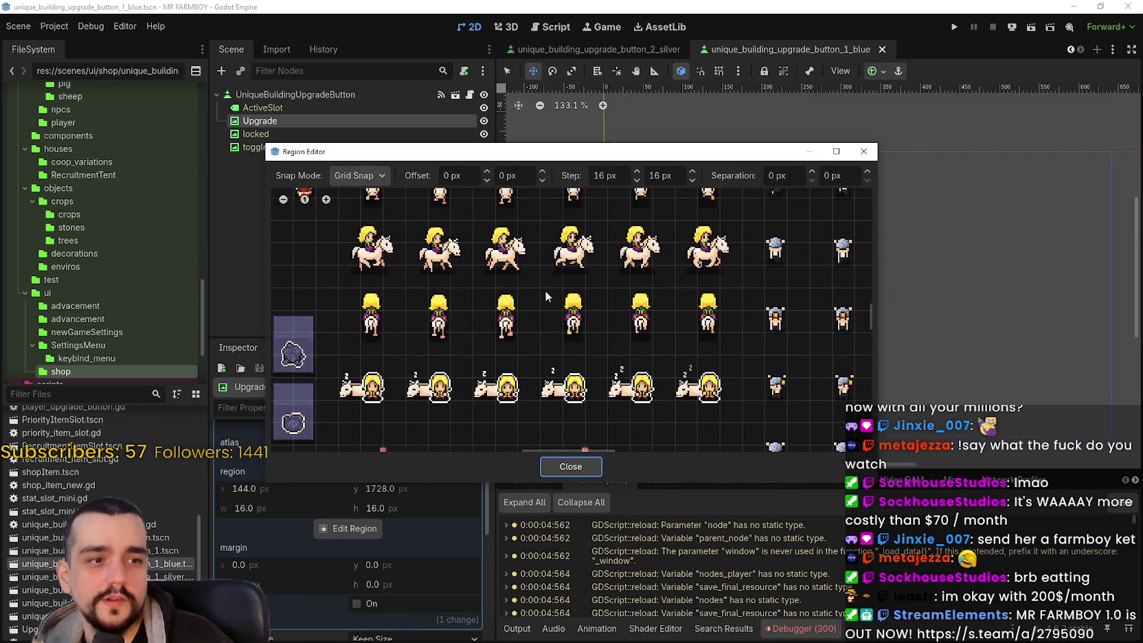
scroll(545, 290, down, 2)
scroll(532, 359, down, 5)
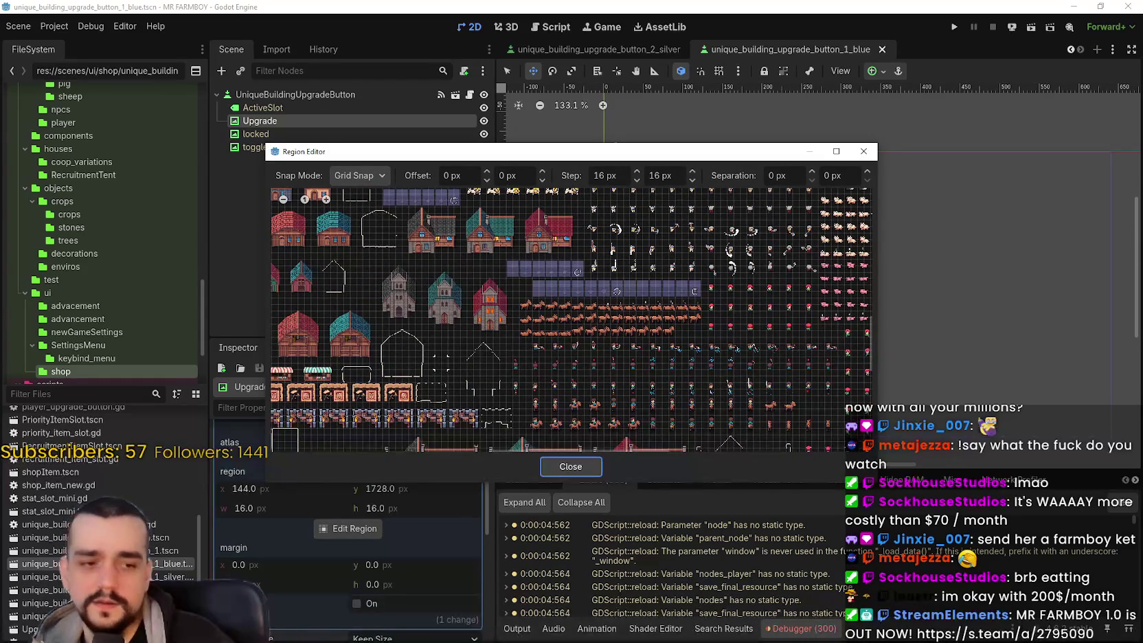
scroll(427, 309, up, 4)
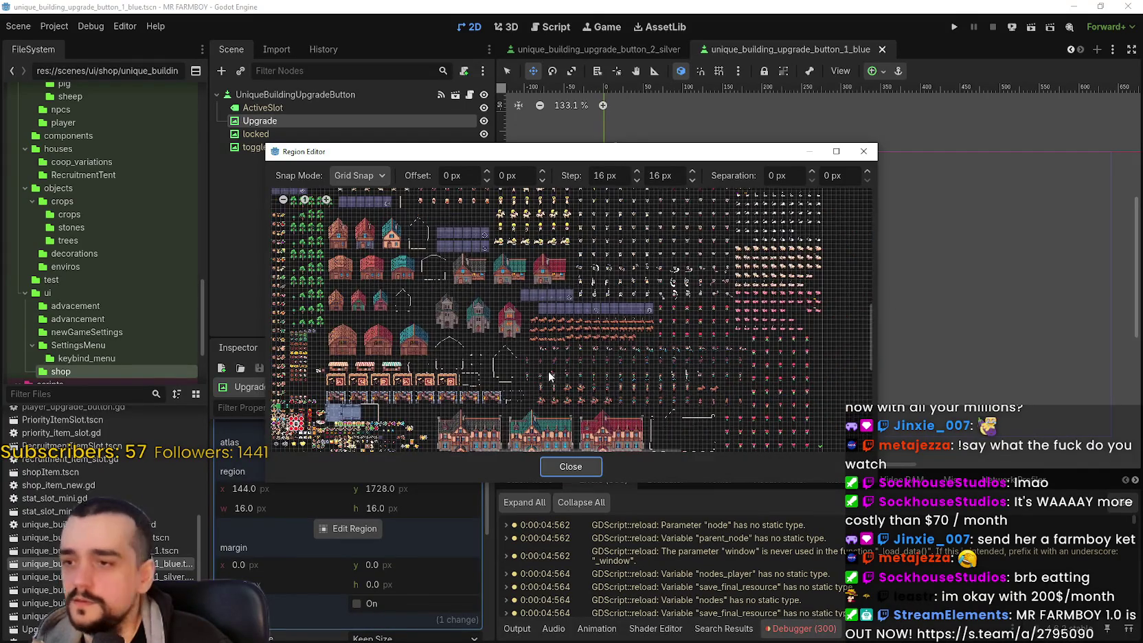
scroll(474, 392, up, 5)
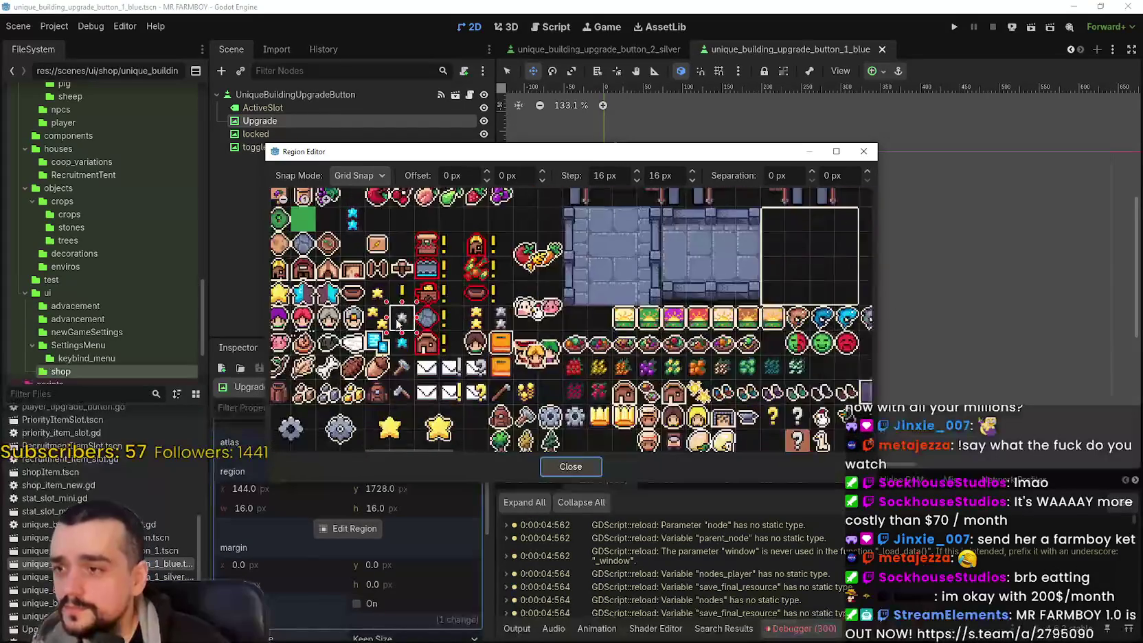
click(596, 370)
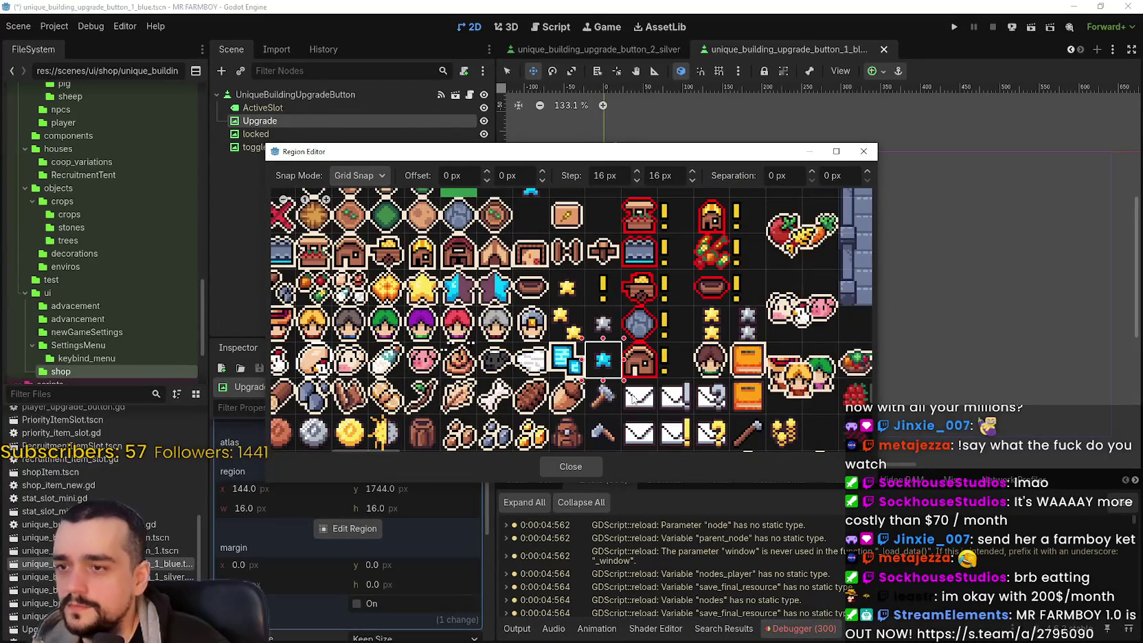
click(571, 466)
scroll(614, 130, up, 5)
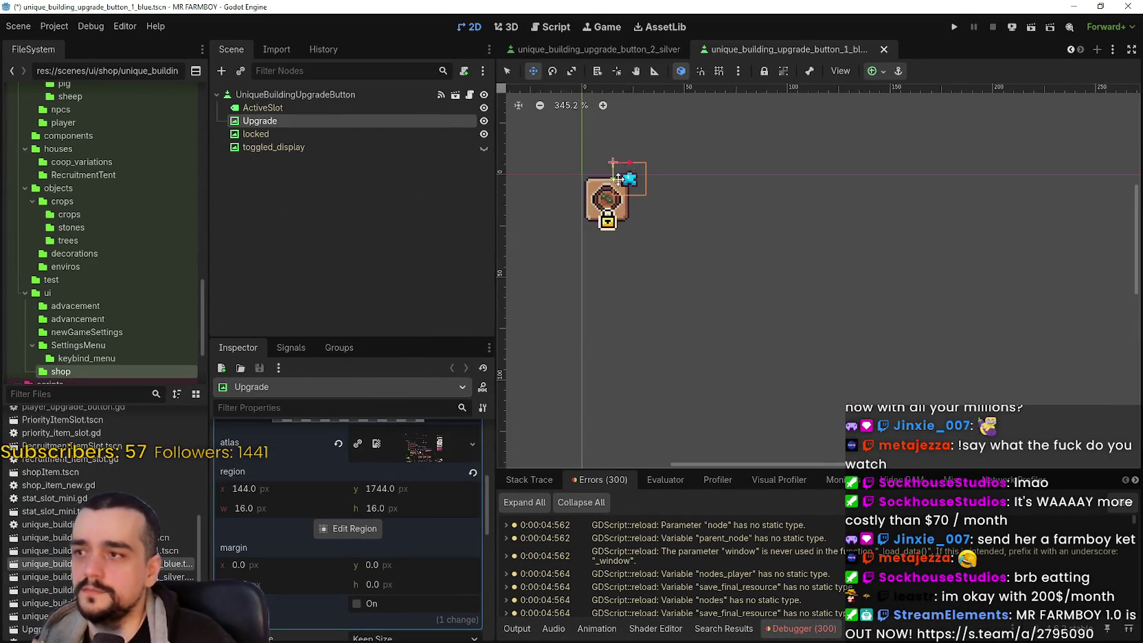
key(ctrl+s)
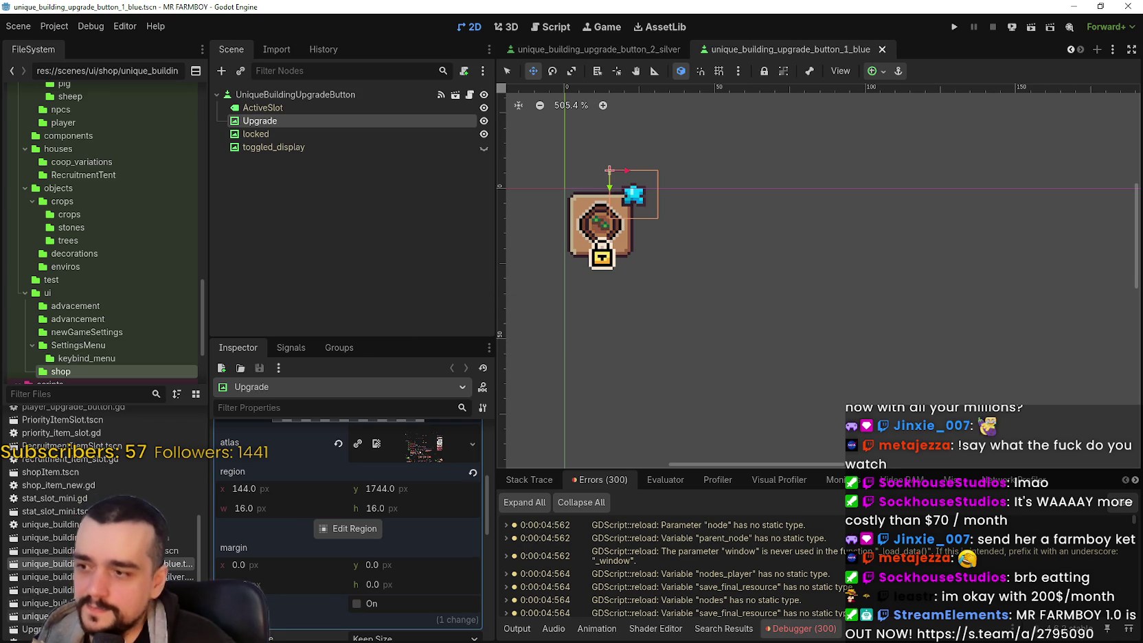
Step: Give the second blue button the two-cyan-star icon at region x 112, y 1664, save, and close it
double_click(44, 602)
scroll(650, 142, up, 3)
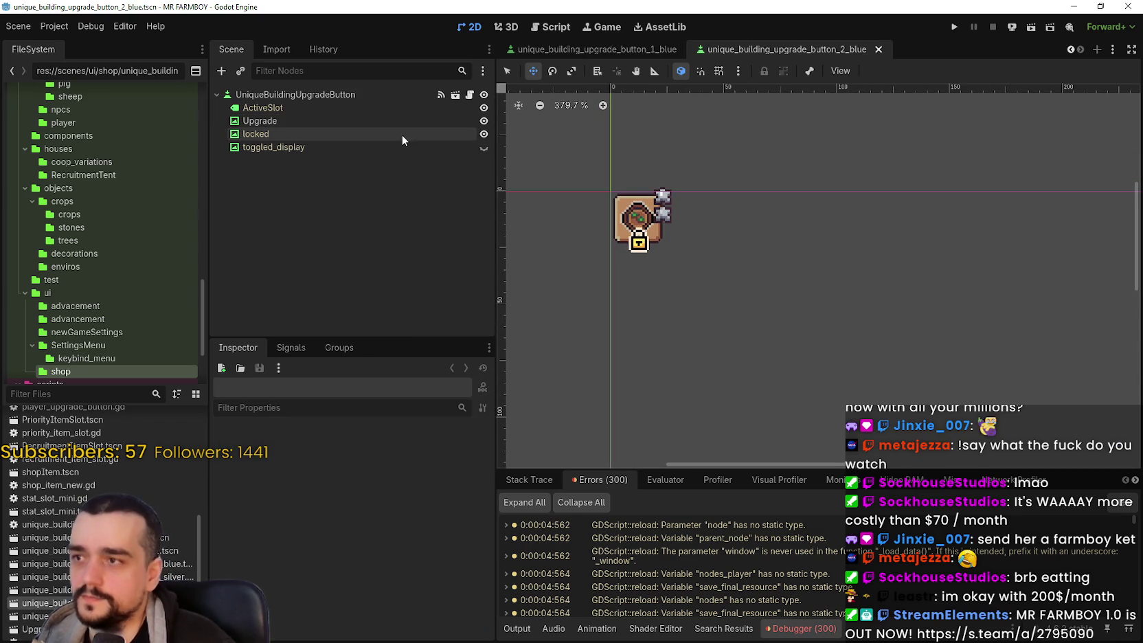
click(397, 120)
click(399, 461)
scroll(366, 559, down, 1)
click(369, 553)
scroll(619, 274, down, 10)
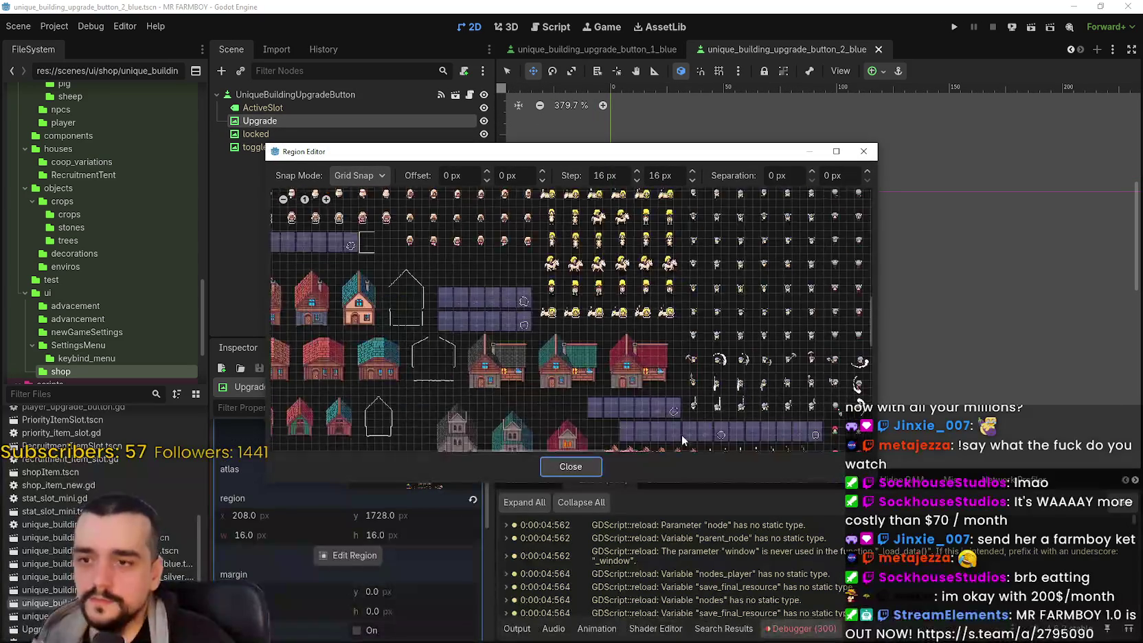
scroll(456, 283, up, 5)
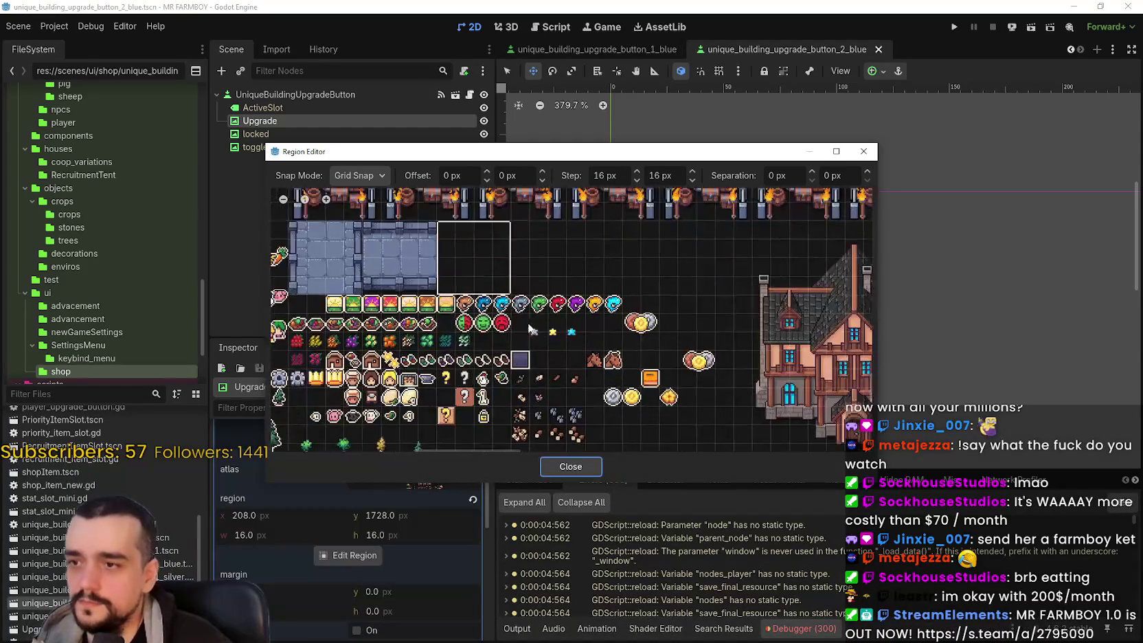
click(471, 238)
click(571, 466)
key(ctrl+s)
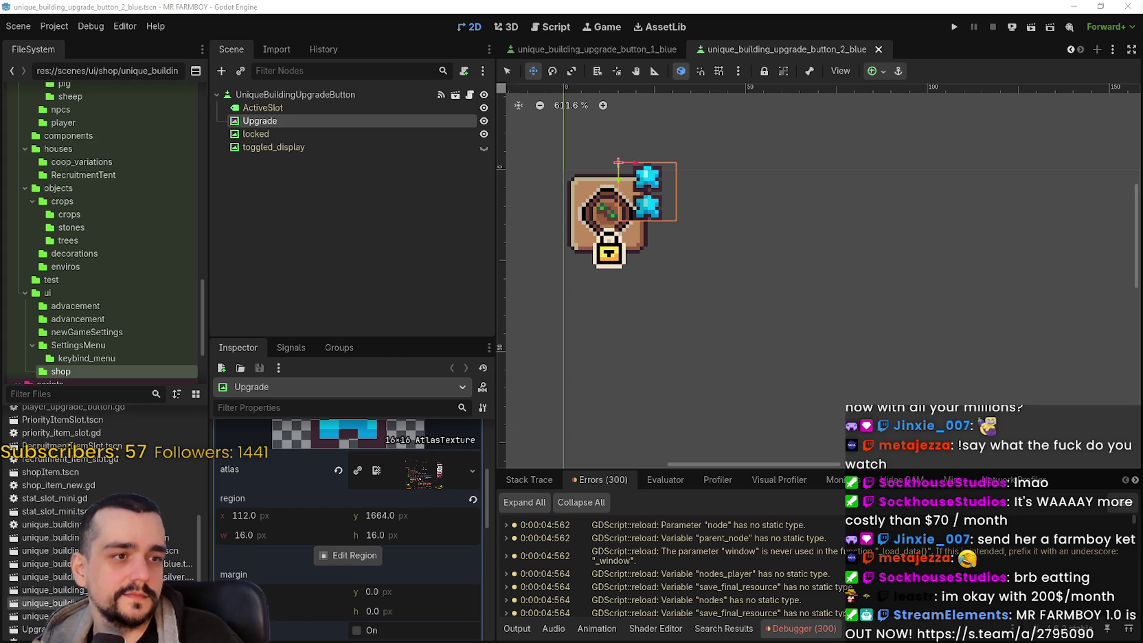
scroll(870, 248, down, 3)
key(ctrl+s)
click(879, 49)
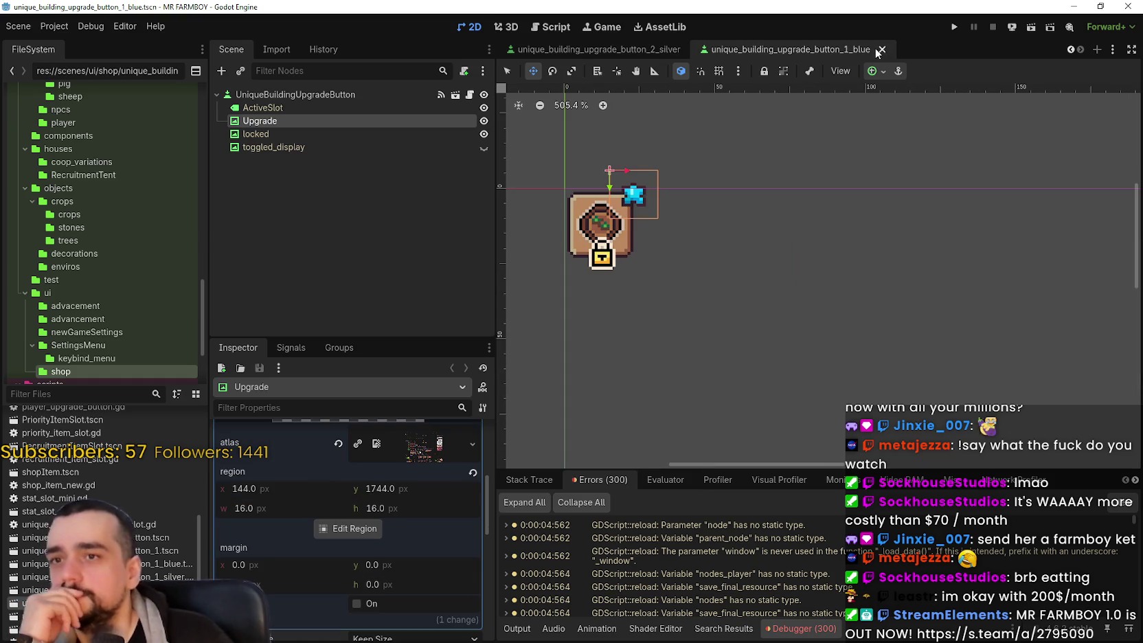
Step: Close all the open button scene tabs, return to the horse stable panel, and save it
click(886, 50)
click(889, 51)
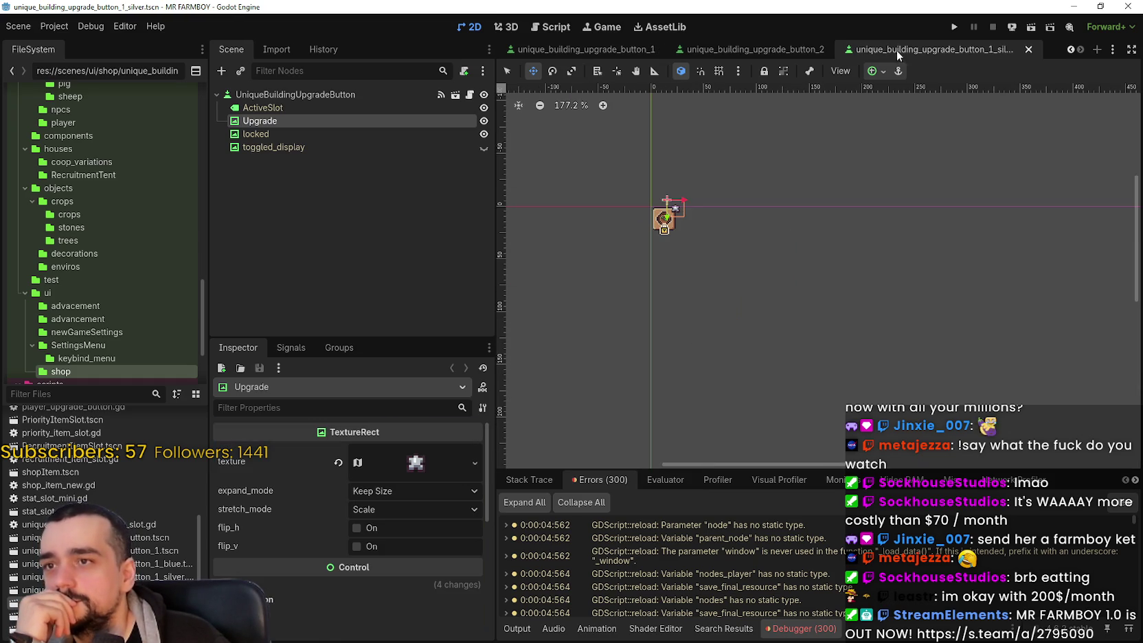
click(1028, 49)
click(1010, 50)
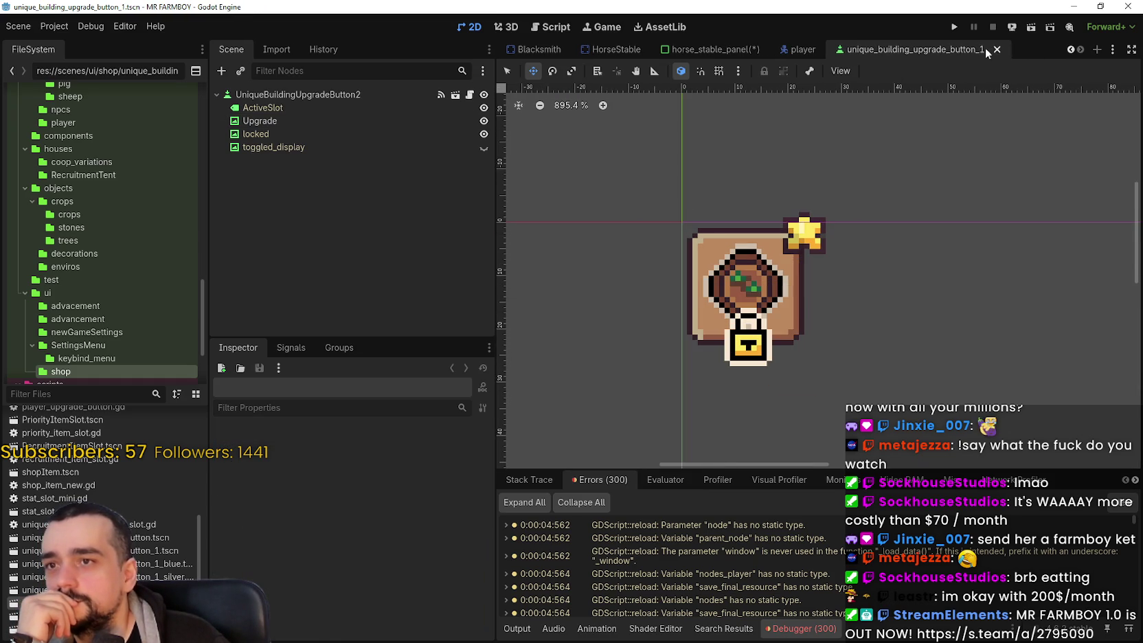
click(998, 49)
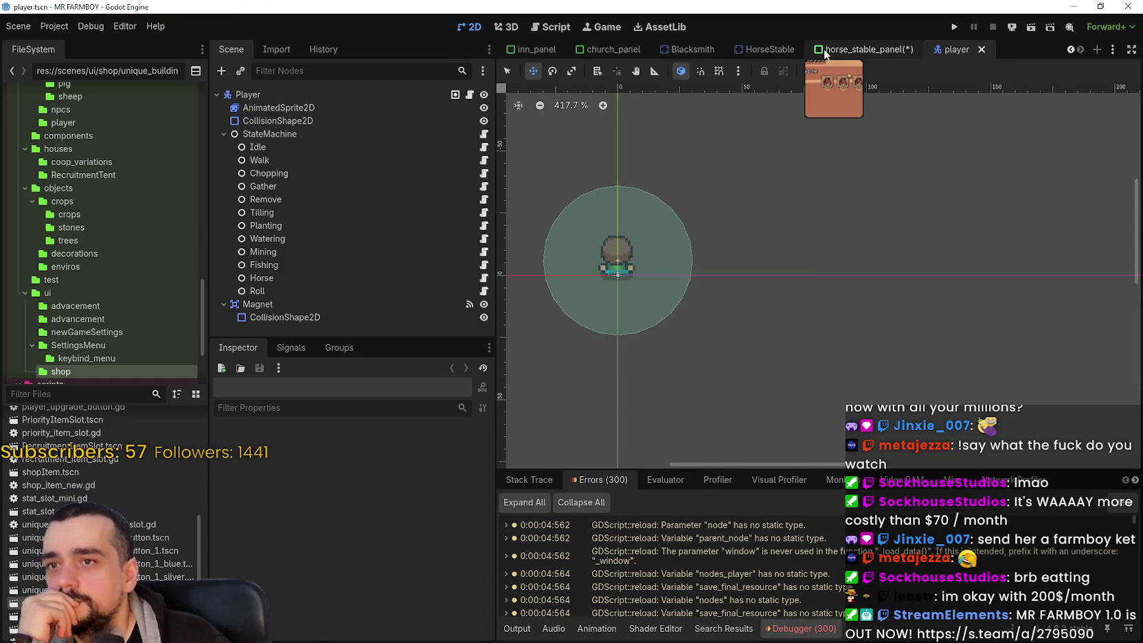
click(863, 50)
key(ctrl+s)
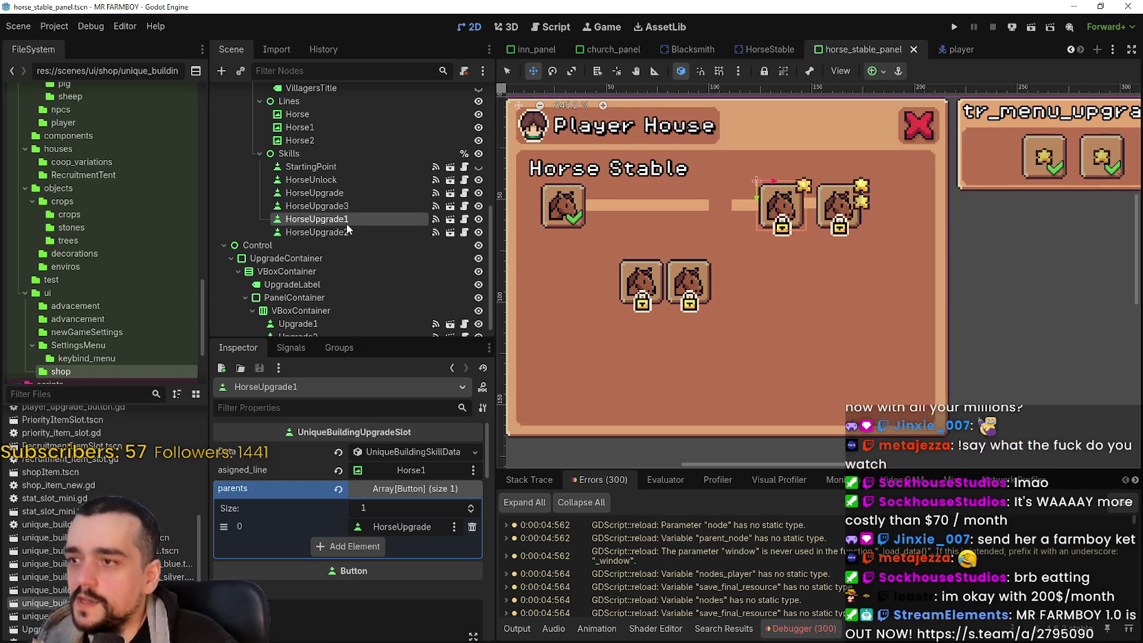
Step: Inspect the settings of HorseUpgrade1, HorseUpgrade2 and HorseUpgrade3 in the Scene dock
click(351, 233)
click(348, 218)
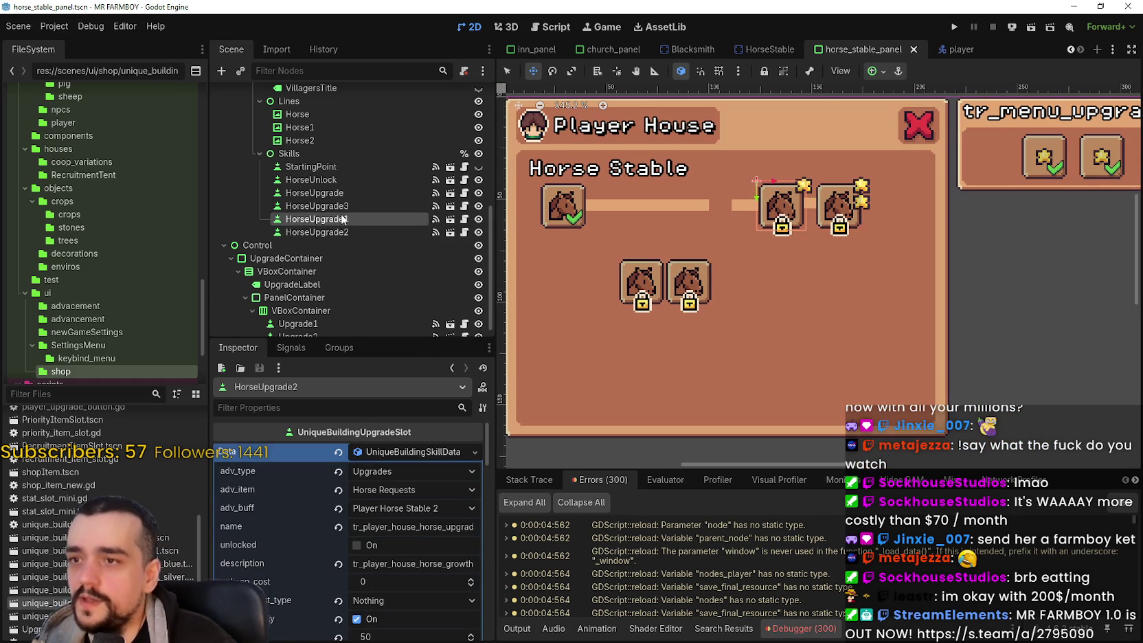
click(349, 205)
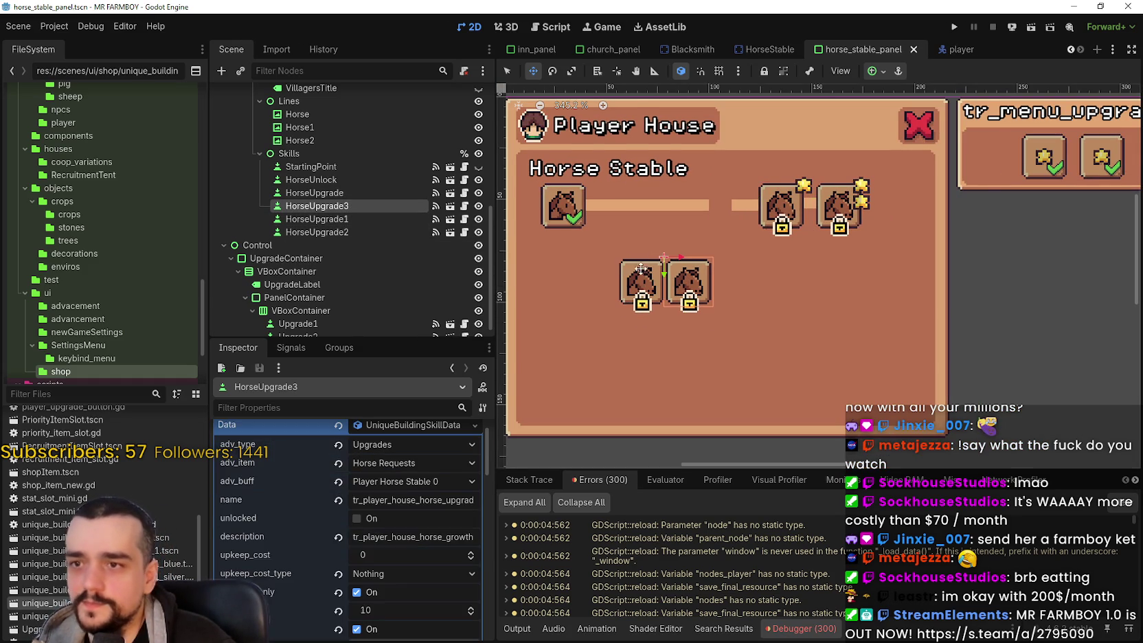
scroll(650, 276, up, 1)
click(371, 218)
click(366, 232)
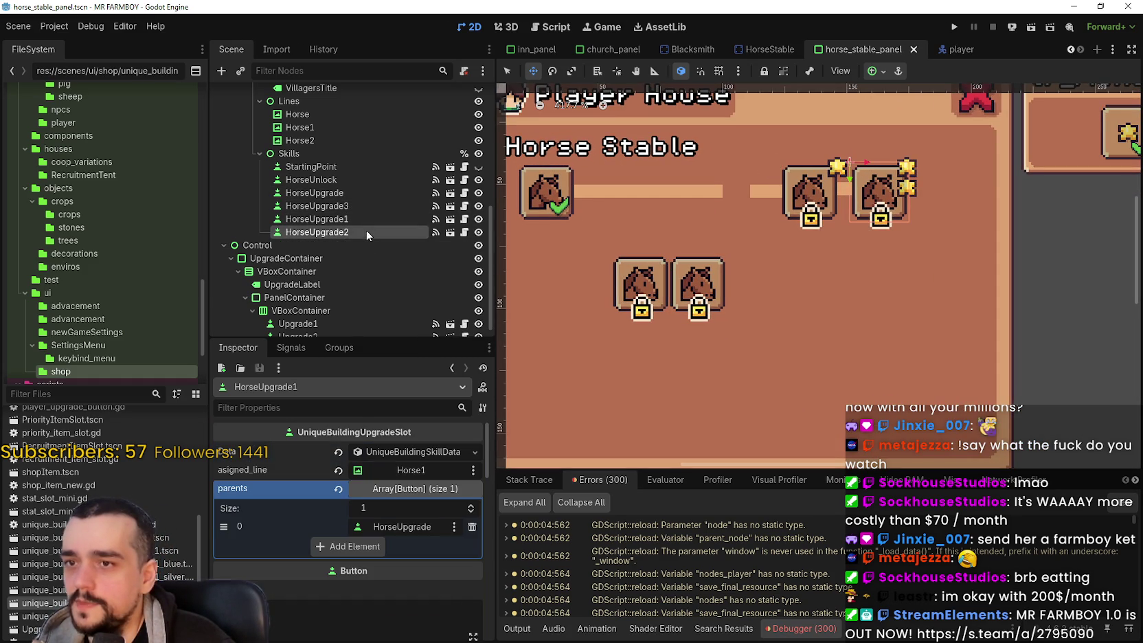
scroll(742, 261, down, 1)
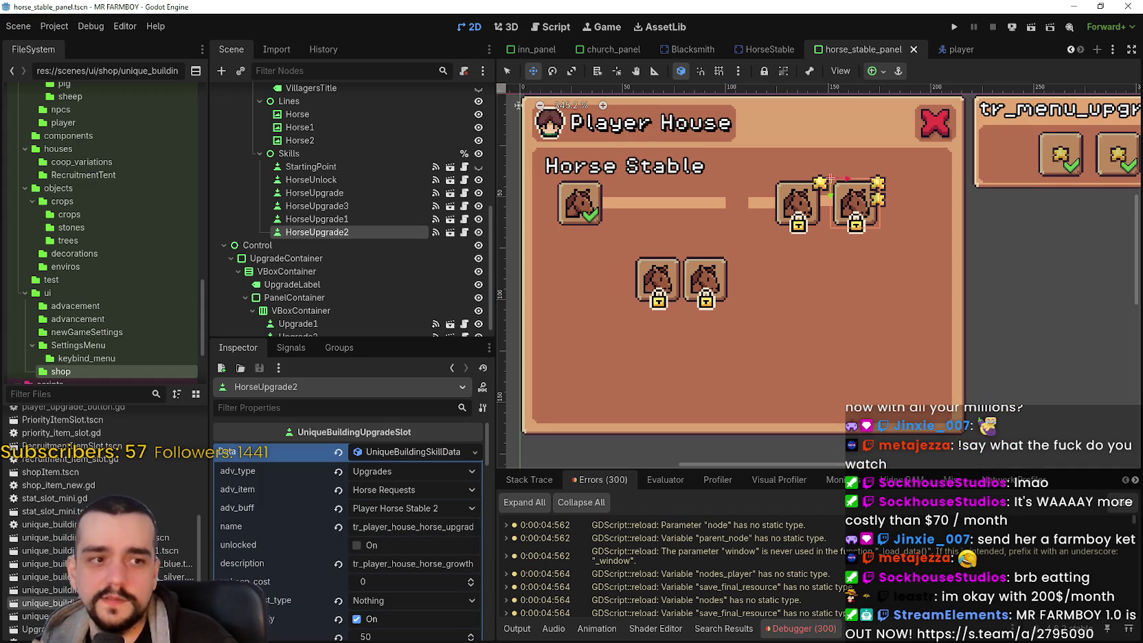
scroll(652, 277, up, 2)
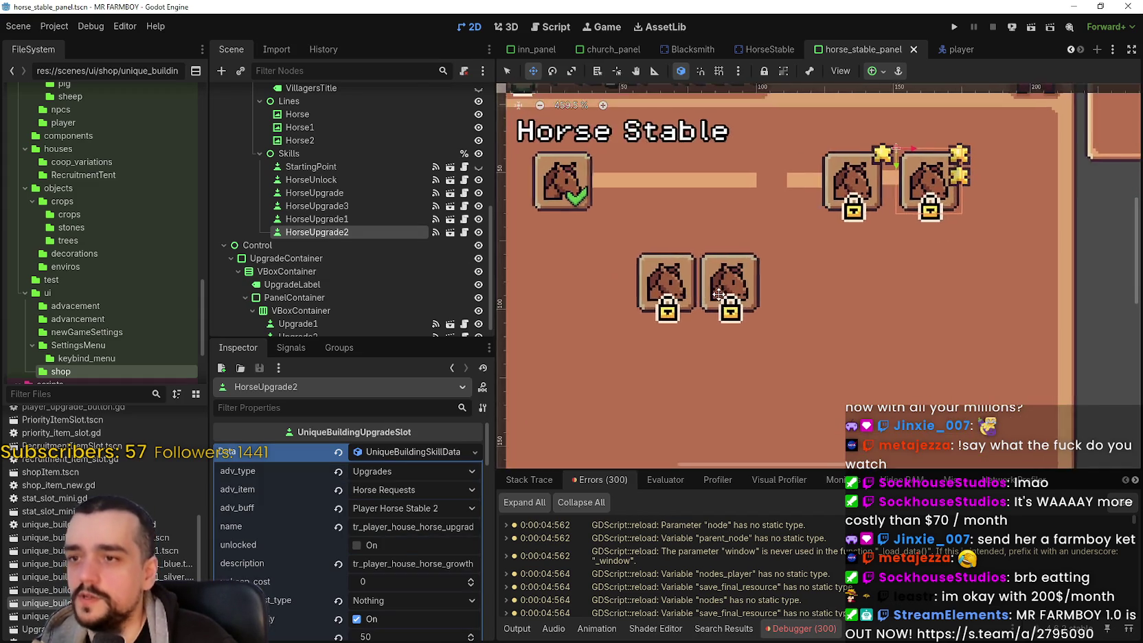
scroll(719, 294, down, 2)
scroll(718, 294, up, 1)
click(402, 207)
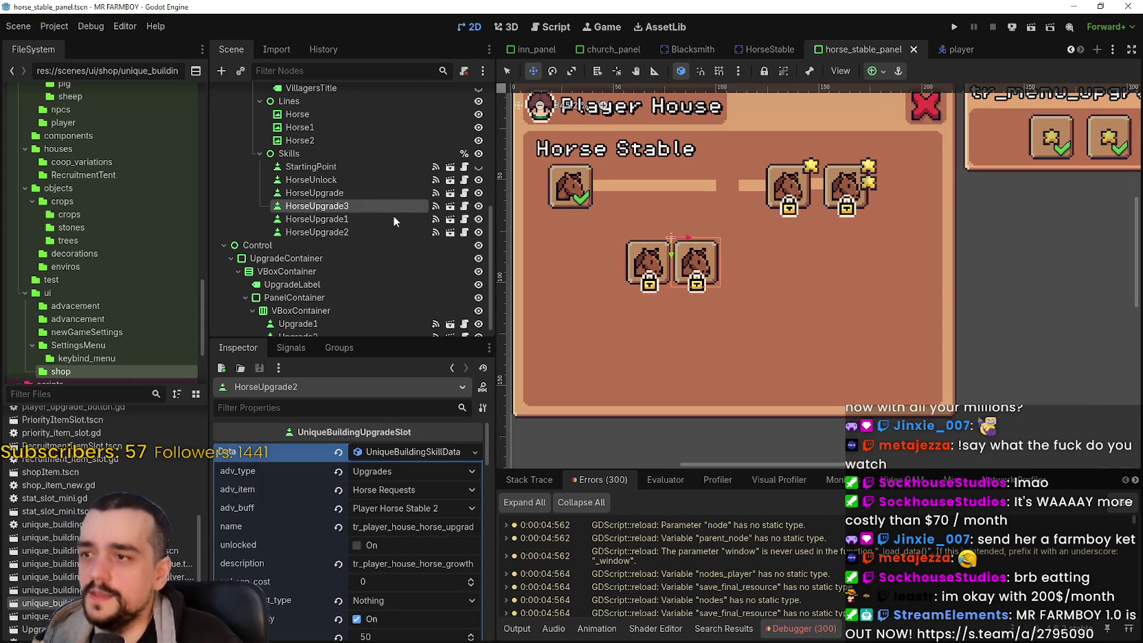
click(386, 219)
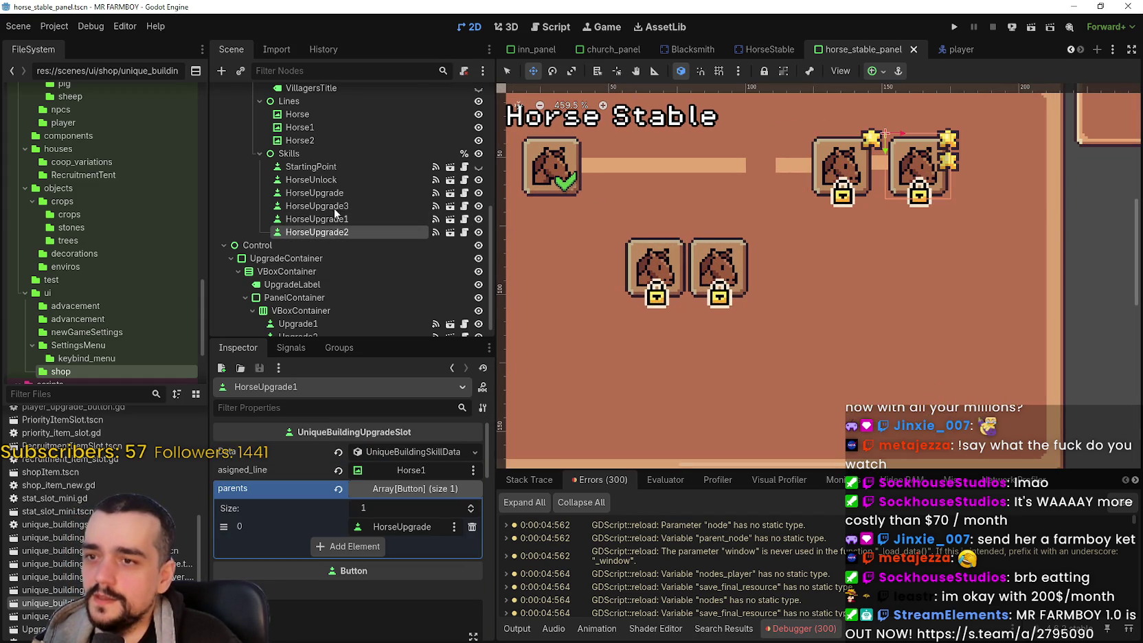
Step: Drag HorseUpgrade3 further right on the canvas and fold its data properties
click(333, 206)
drag(764, 276, 807, 282)
scroll(807, 282, down, 4)
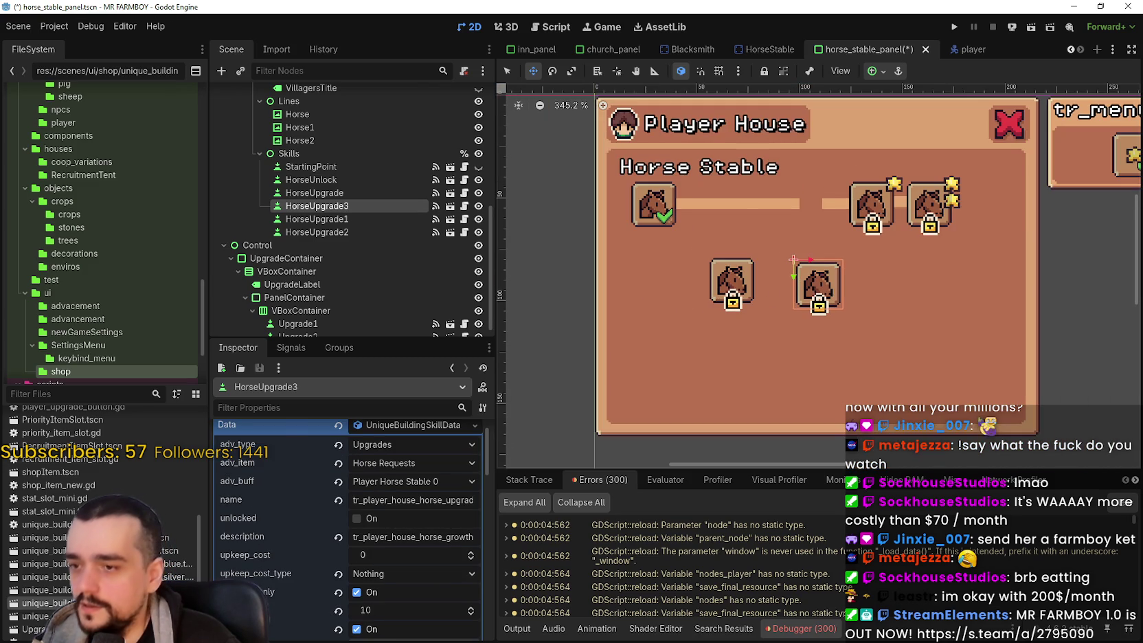
scroll(406, 454, up, 1)
click(406, 451)
scroll(903, 338, up, 3)
scroll(903, 338, down, 3)
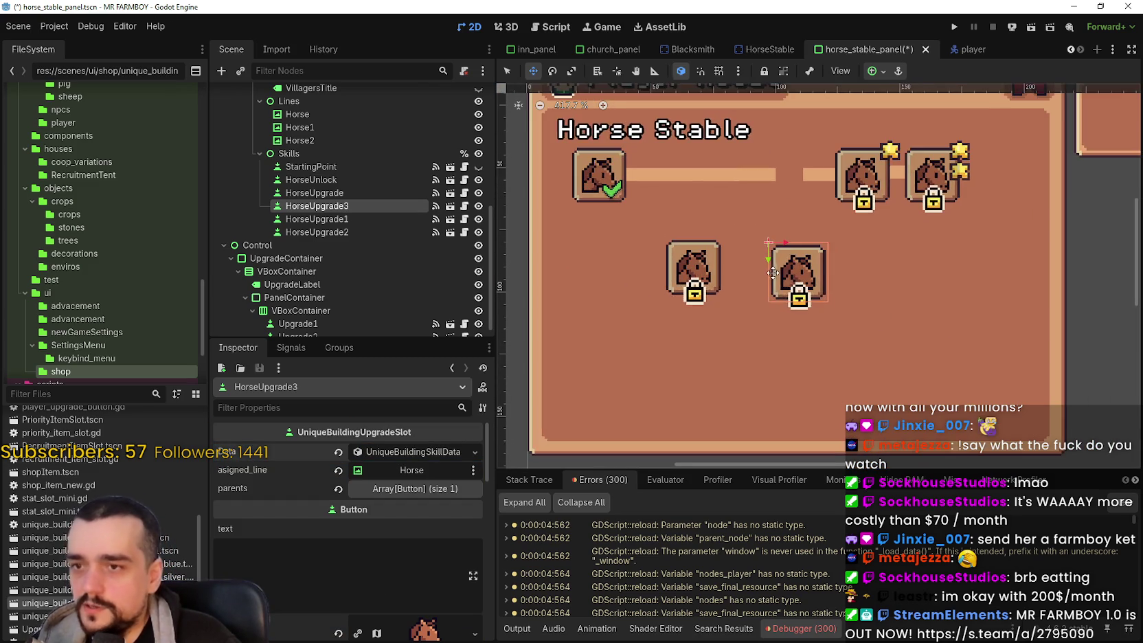
right_click(380, 208)
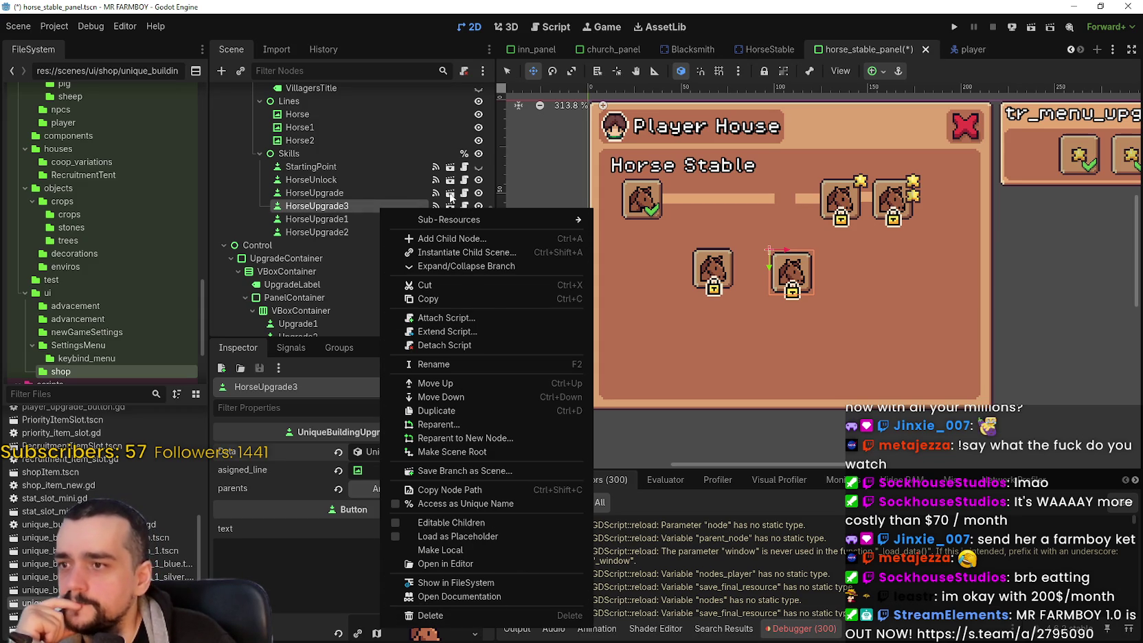
Step: Delete the HorseUpgrade3 node from the Skills branch and confirm the deletion
click(727, 324)
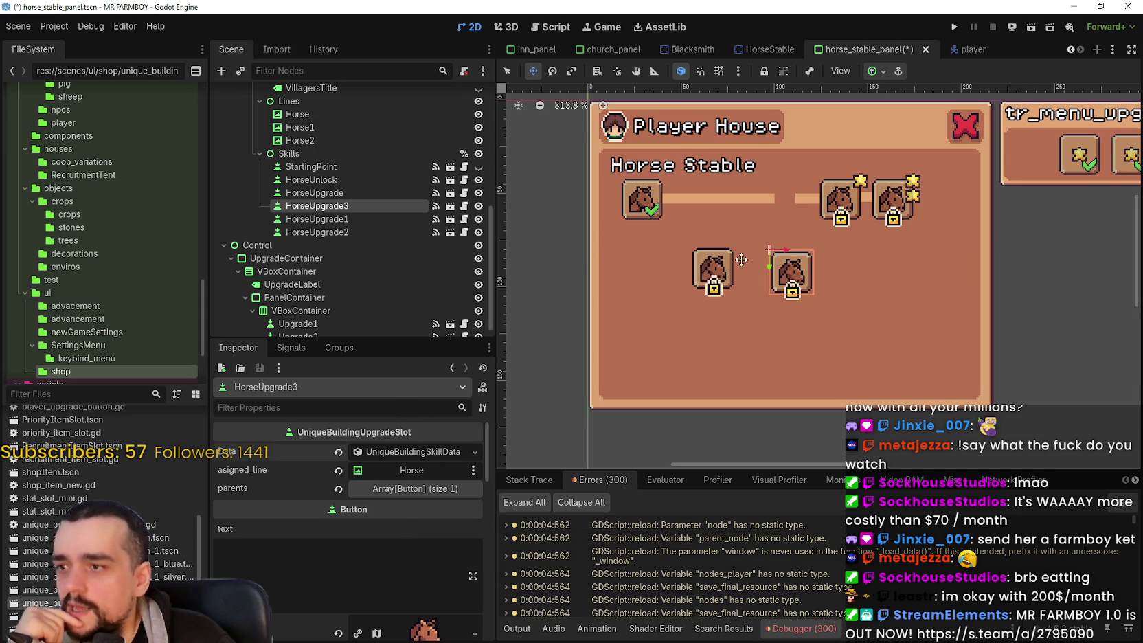
drag(775, 278, 760, 257)
scroll(356, 259, up, 2)
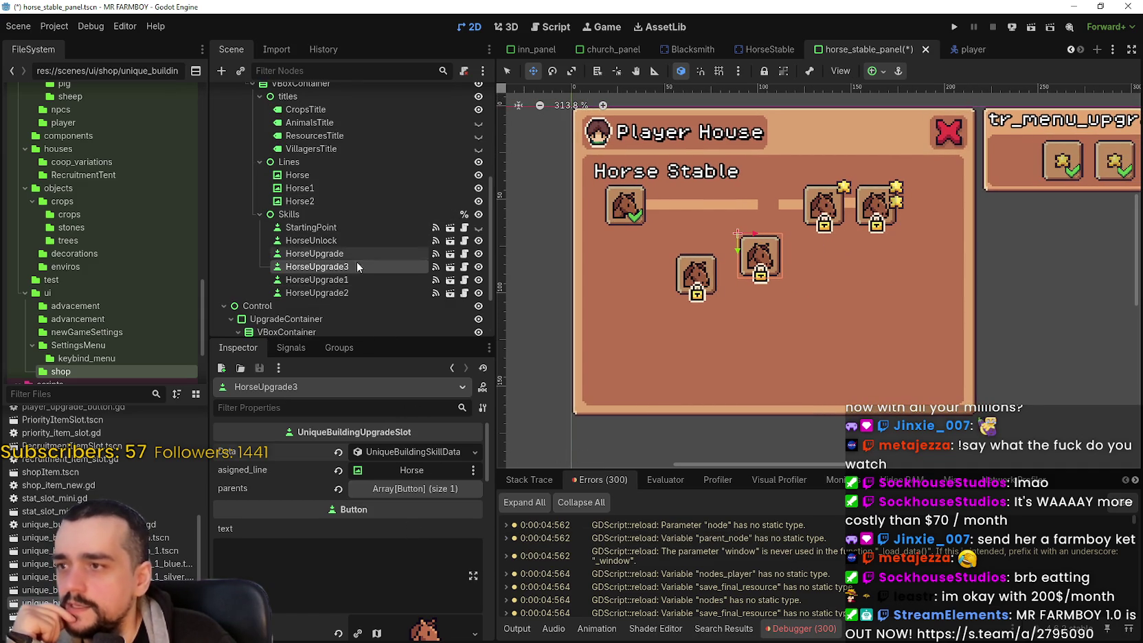
right_click(358, 270)
click(445, 632)
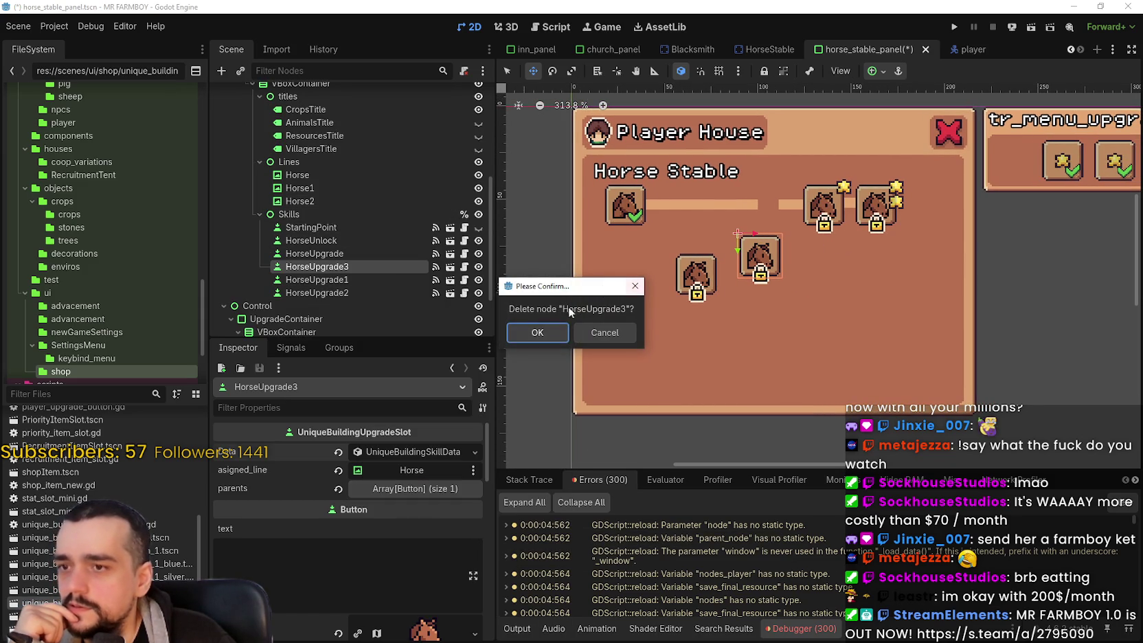
click(540, 333)
right_click(347, 218)
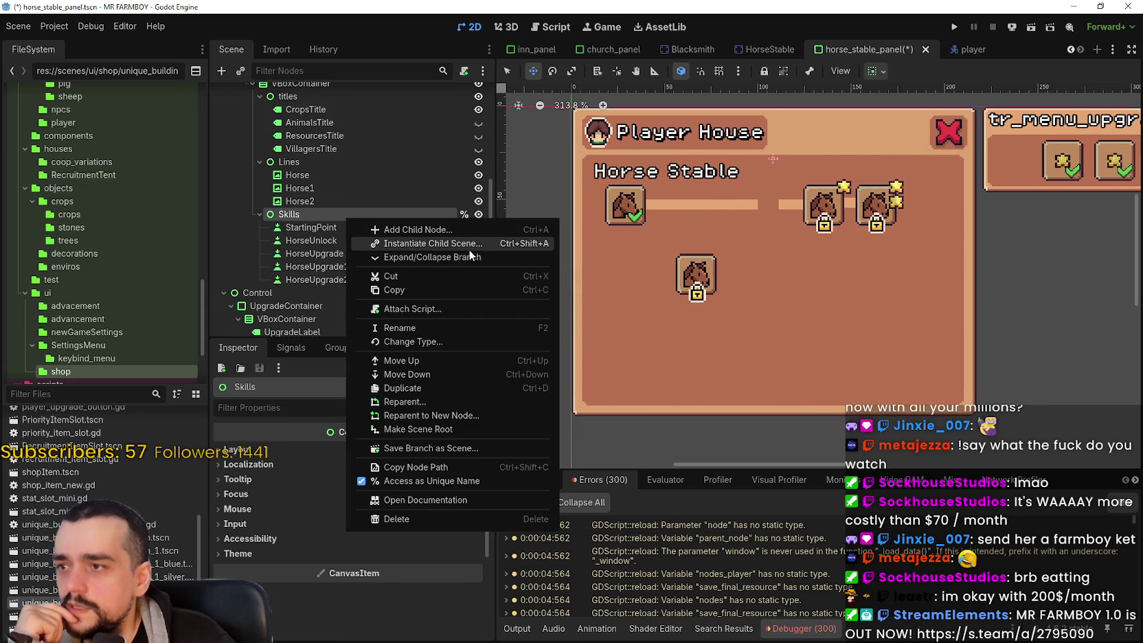
Step: Instance unique_building_upgrade_button and a blue upgrade button under Skills, placing them in the lower row
click(457, 245)
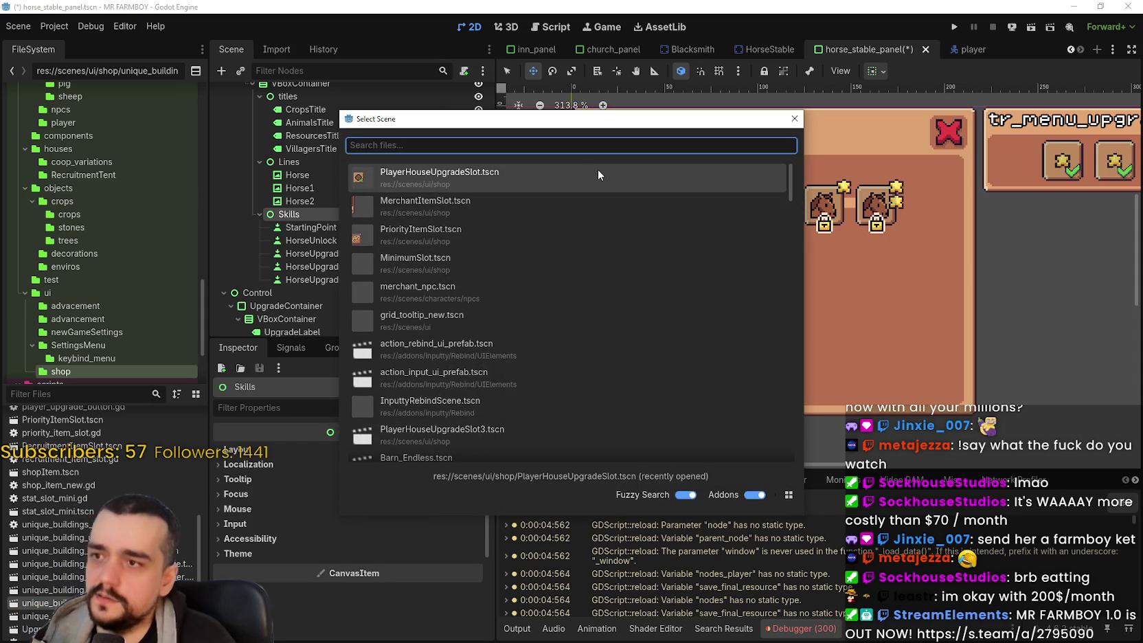
text(unique)
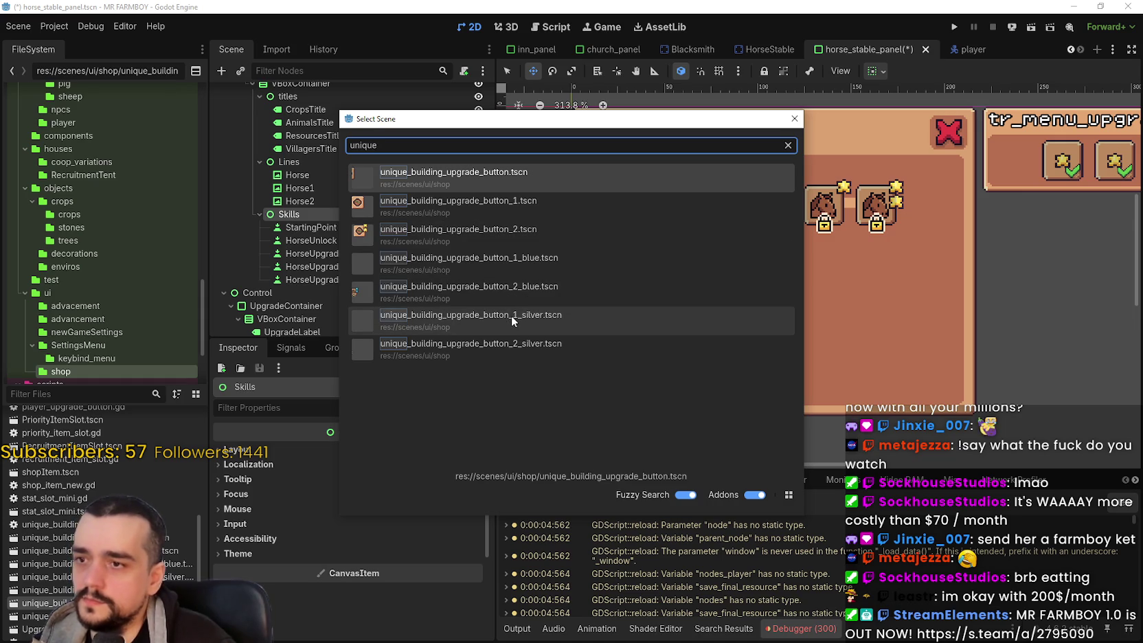
key(Return)
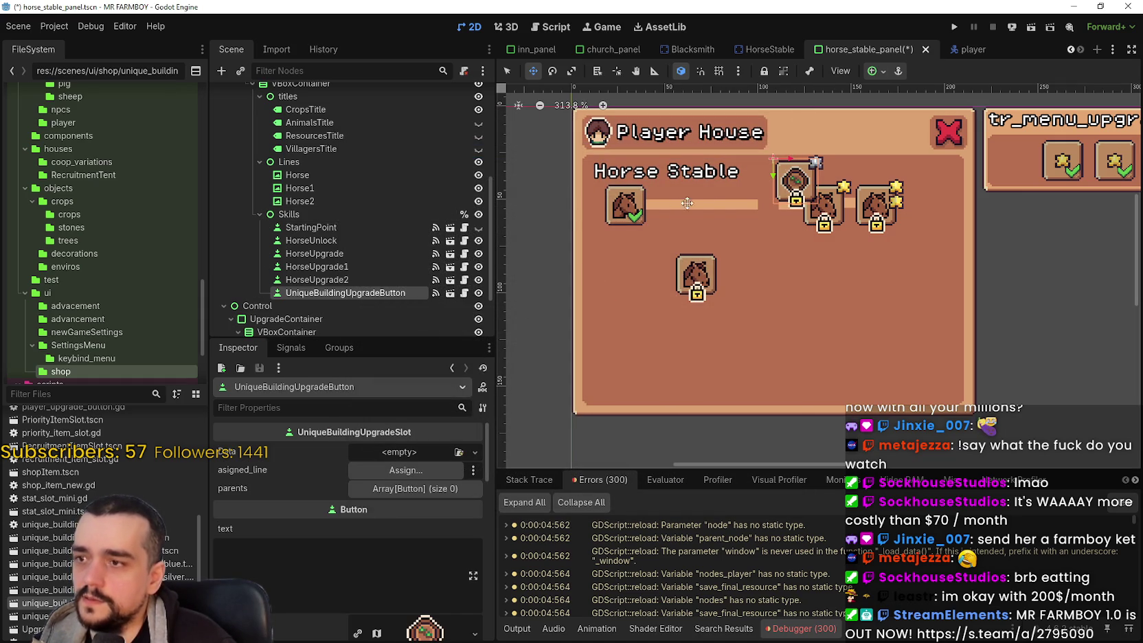
mouse_move(786, 175)
mouse_down()
mouse_move(754, 230)
mouse_move(751, 271)
mouse_up()
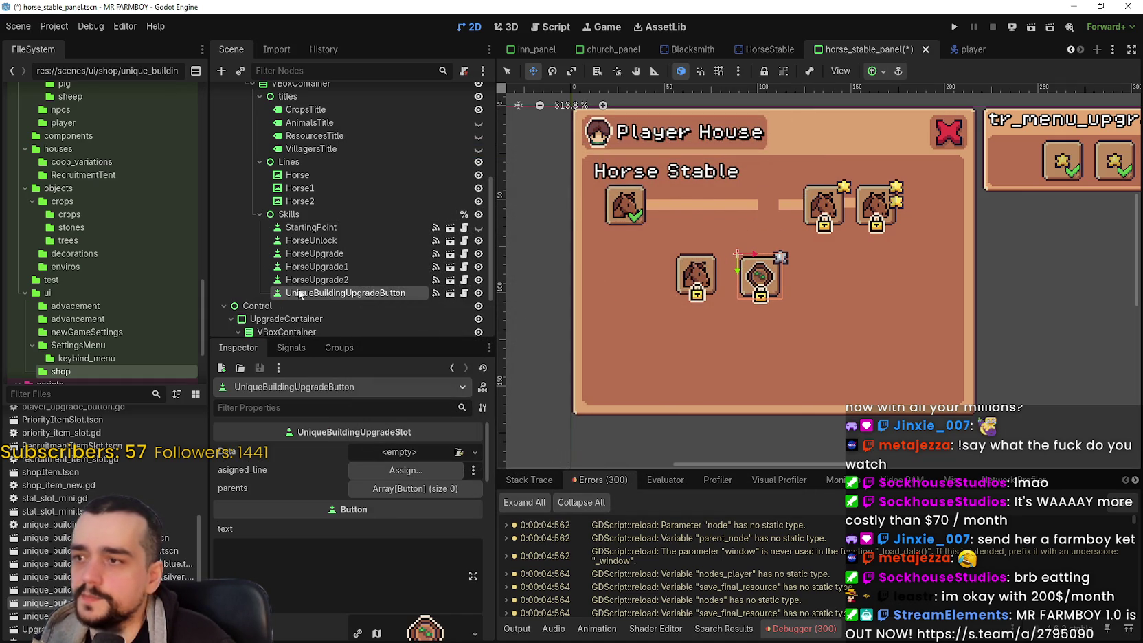
right_click(311, 218)
click(388, 240)
text(blue)
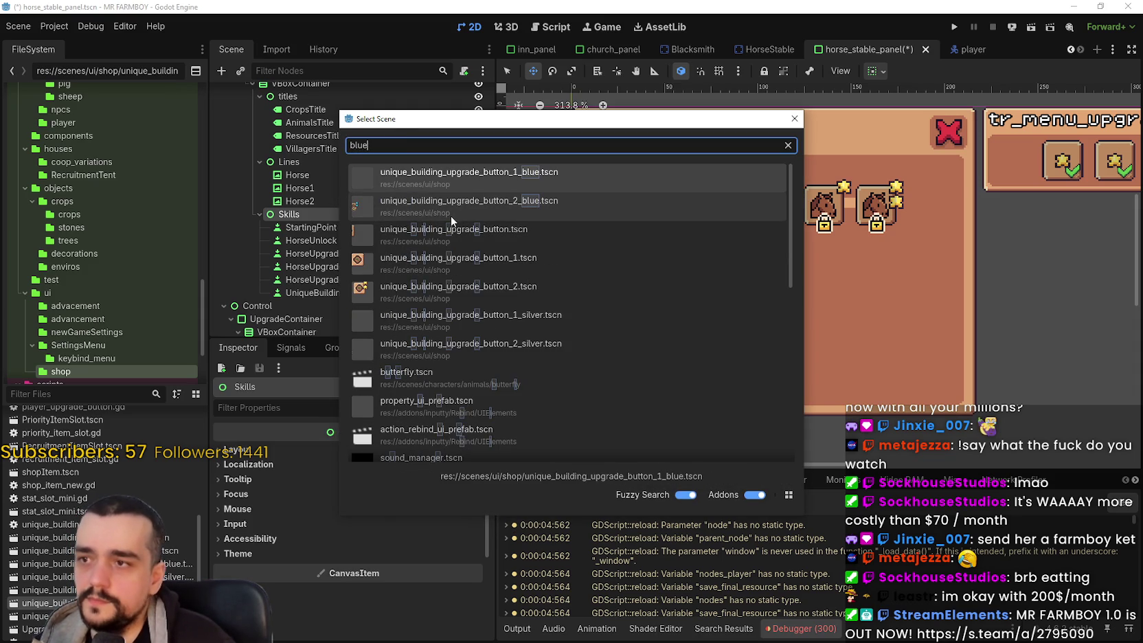
double_click(476, 203)
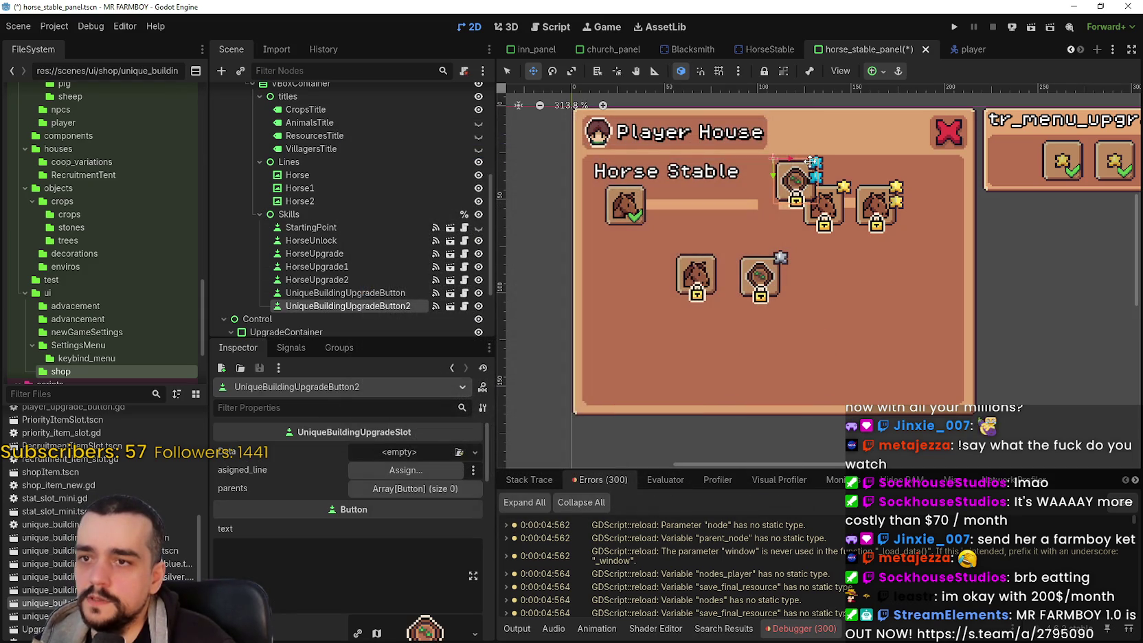
mouse_move(798, 173)
mouse_down()
mouse_move(876, 269)
mouse_move(907, 268)
mouse_up()
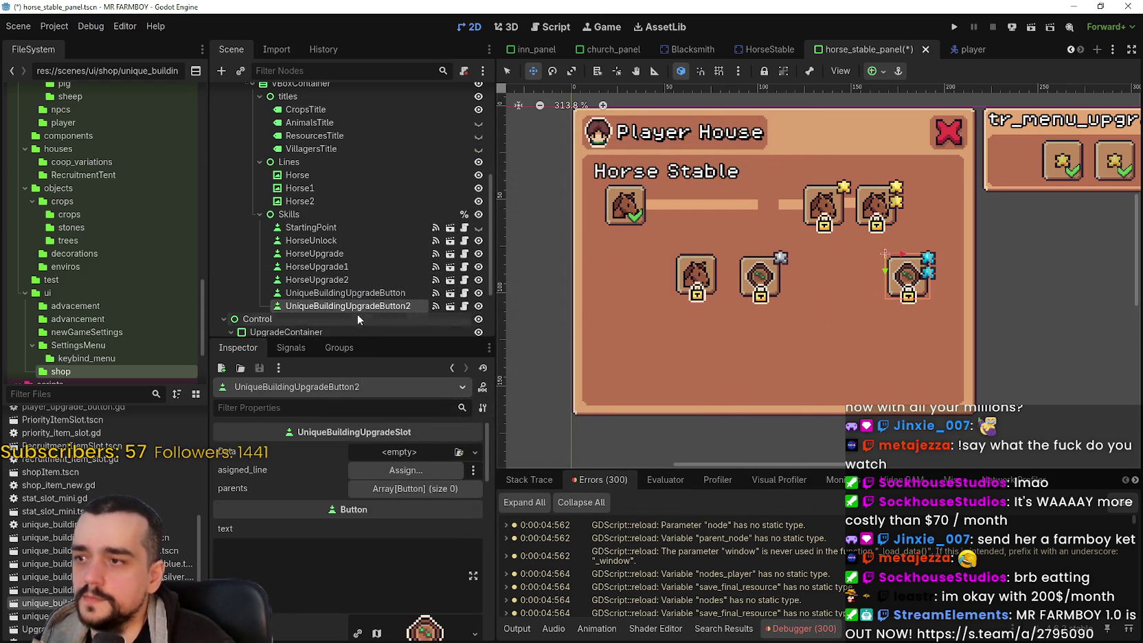
Step: Add a silver and a second blue upgrade button under Skills and position them on the panel
right_click(323, 214)
click(407, 241)
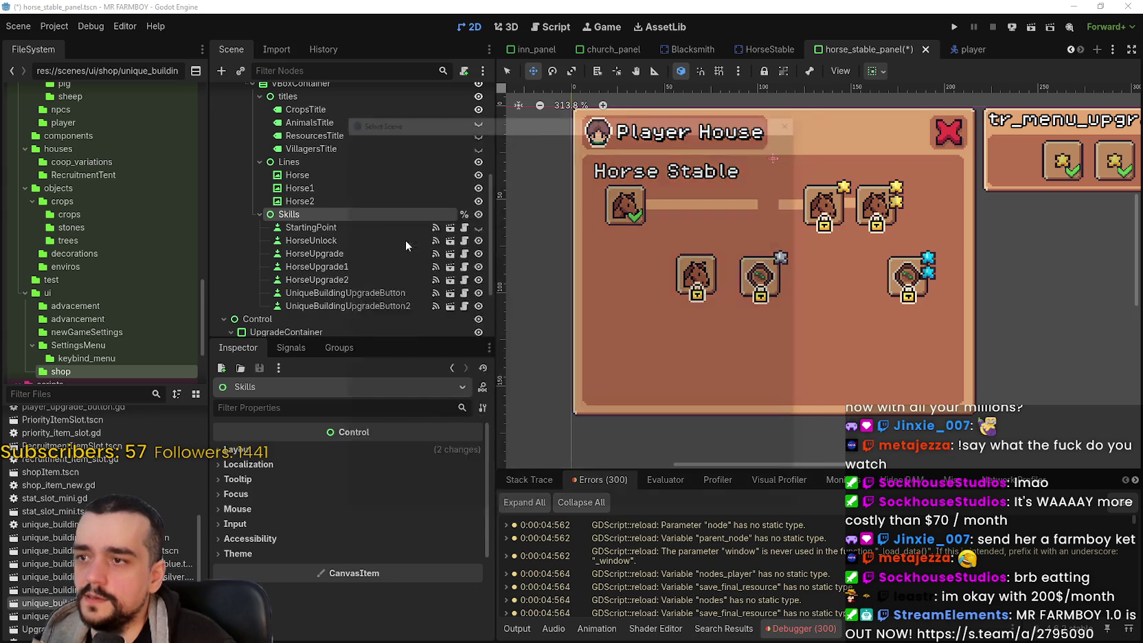
text(silver)
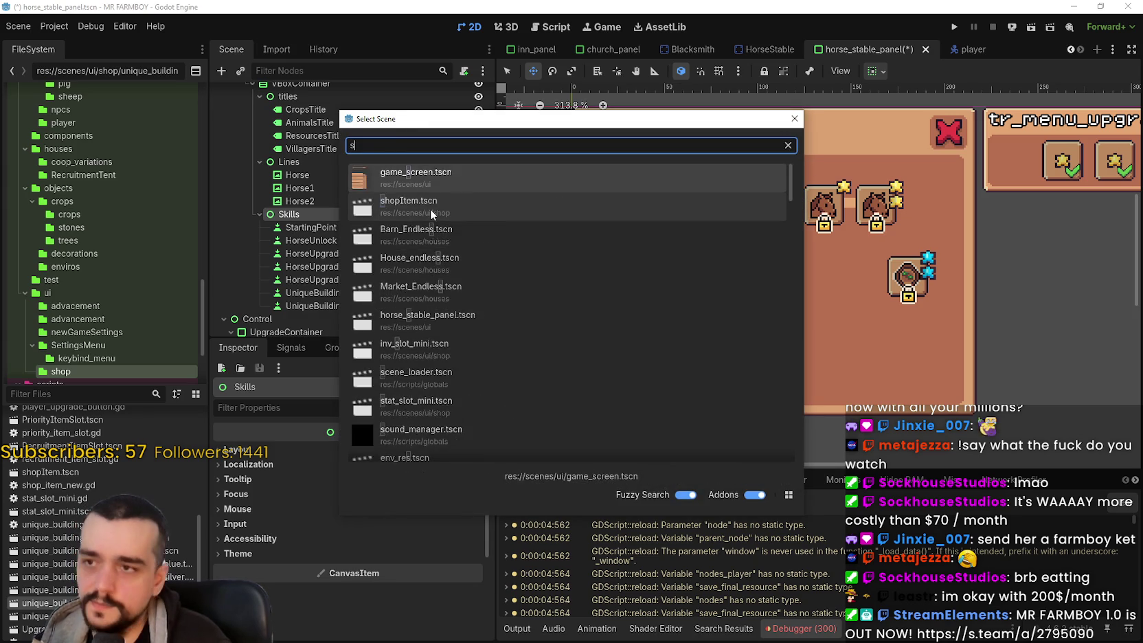
double_click(525, 217)
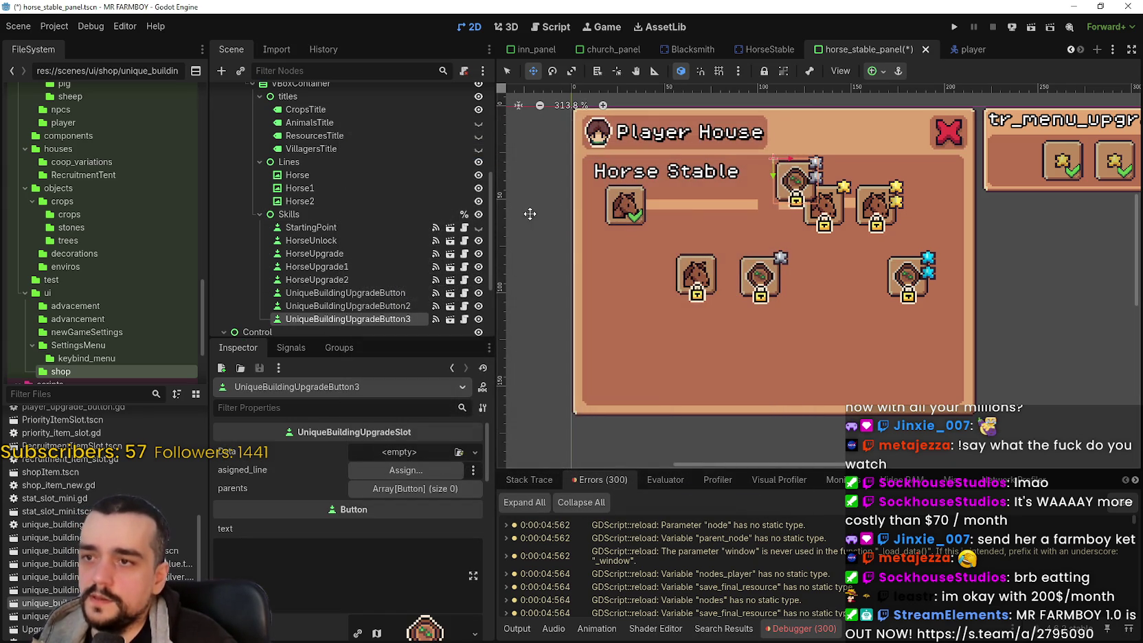
drag(781, 174, 818, 306)
right_click(336, 216)
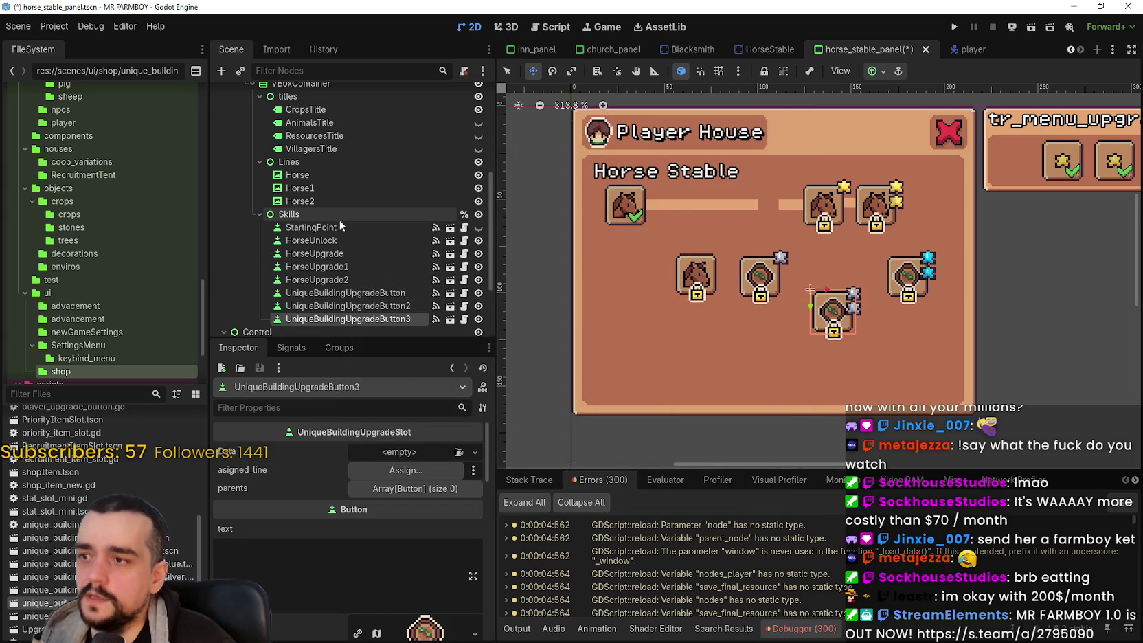
click(443, 241)
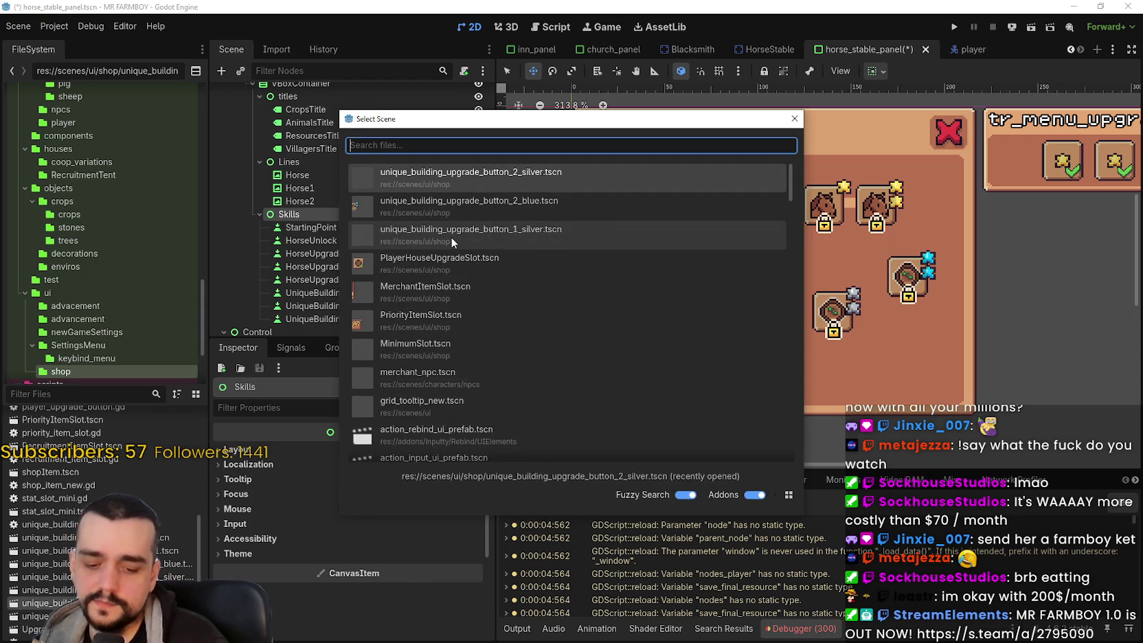
text(blue)
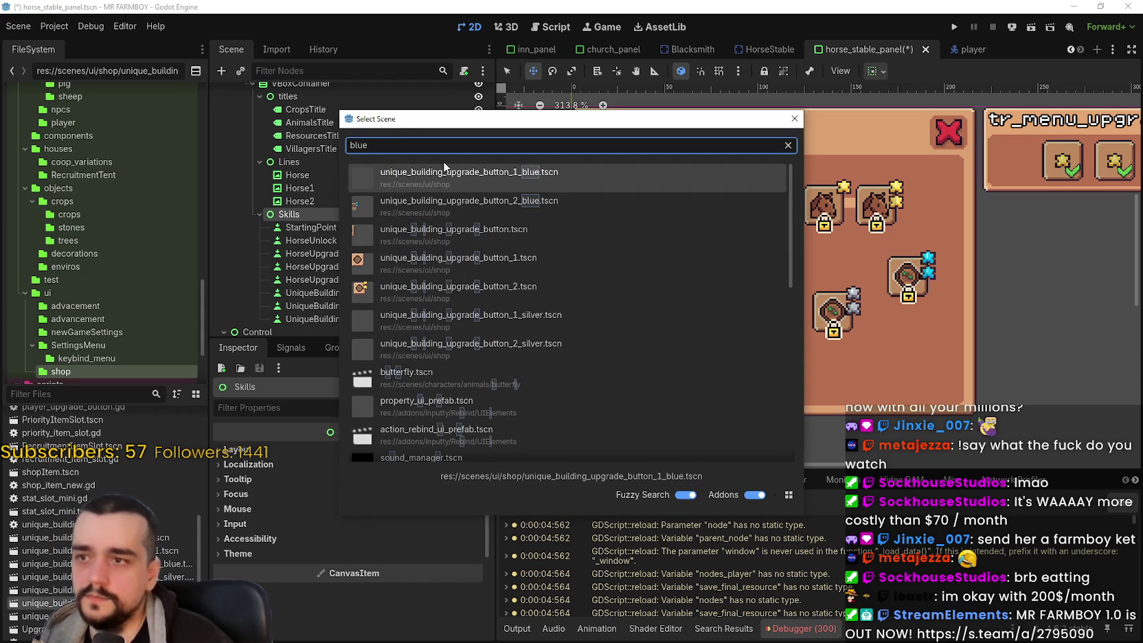
double_click(470, 178)
drag(777, 241, 853, 308)
scroll(852, 309, right, 2)
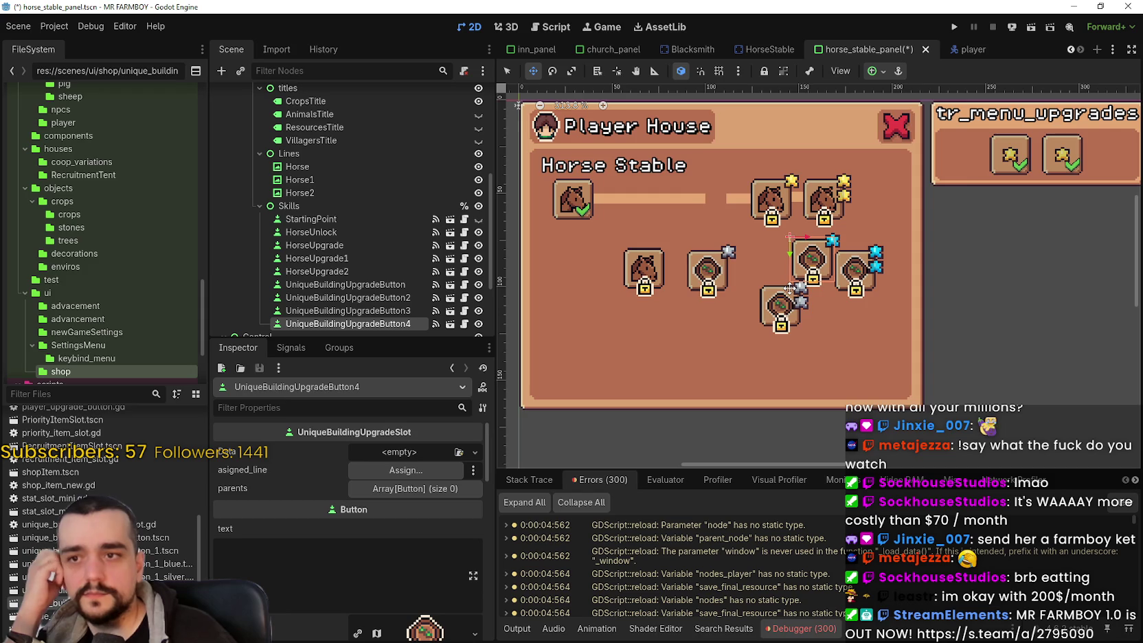
scroll(656, 289, up, 1)
scroll(656, 289, up, 1)
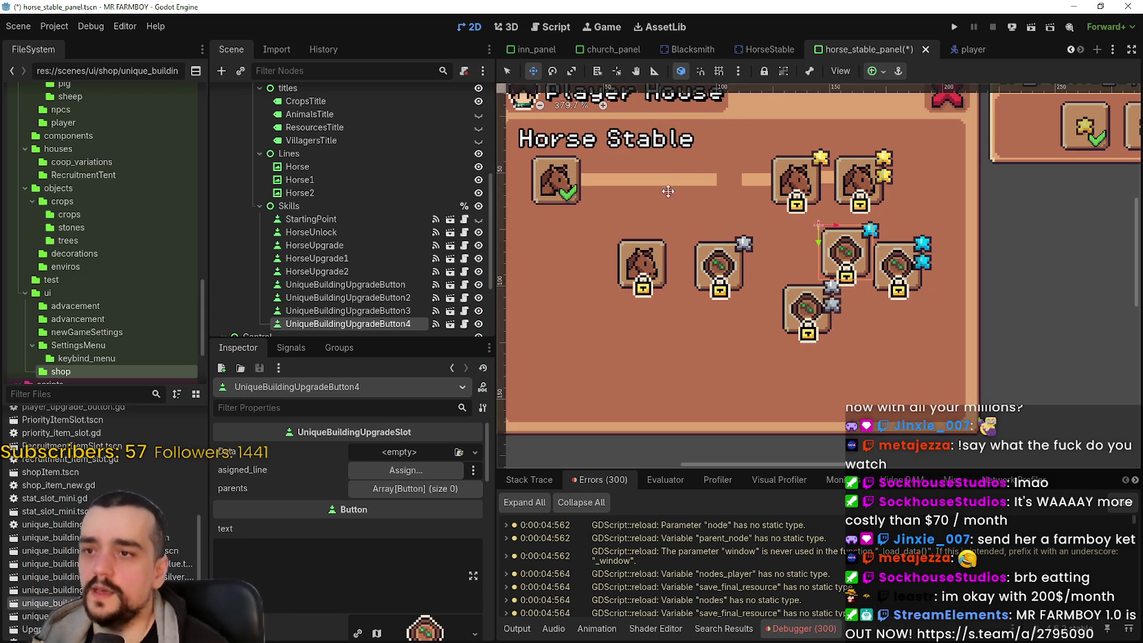
Step: Move the first horse slot and the unique upgrade buttons into one horizontal row
click(507, 70)
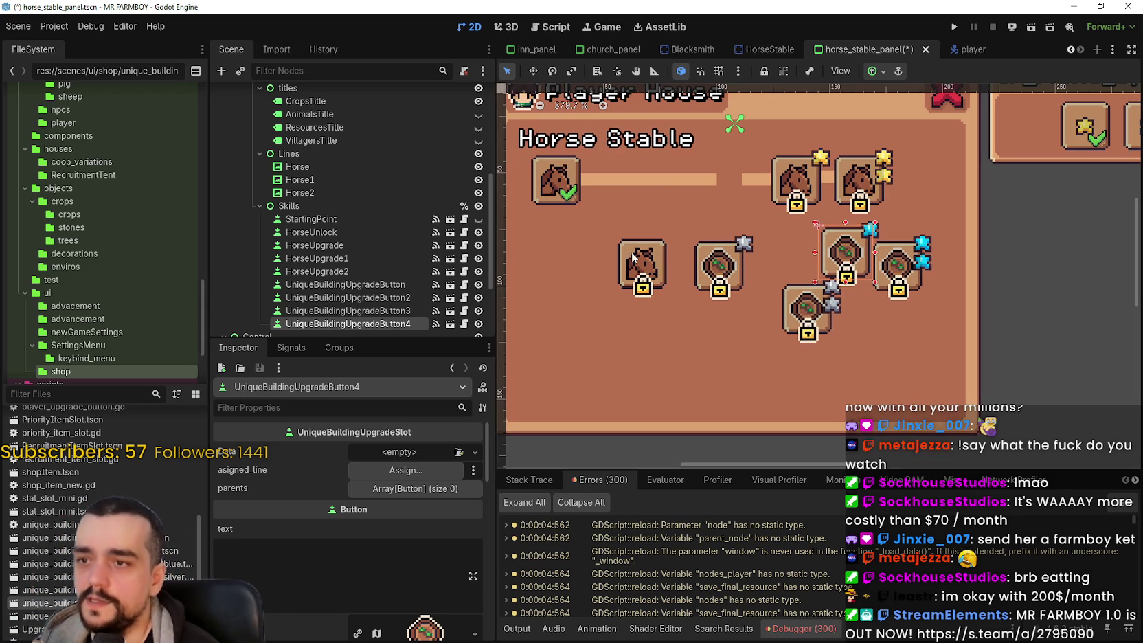
drag(640, 268, 590, 282)
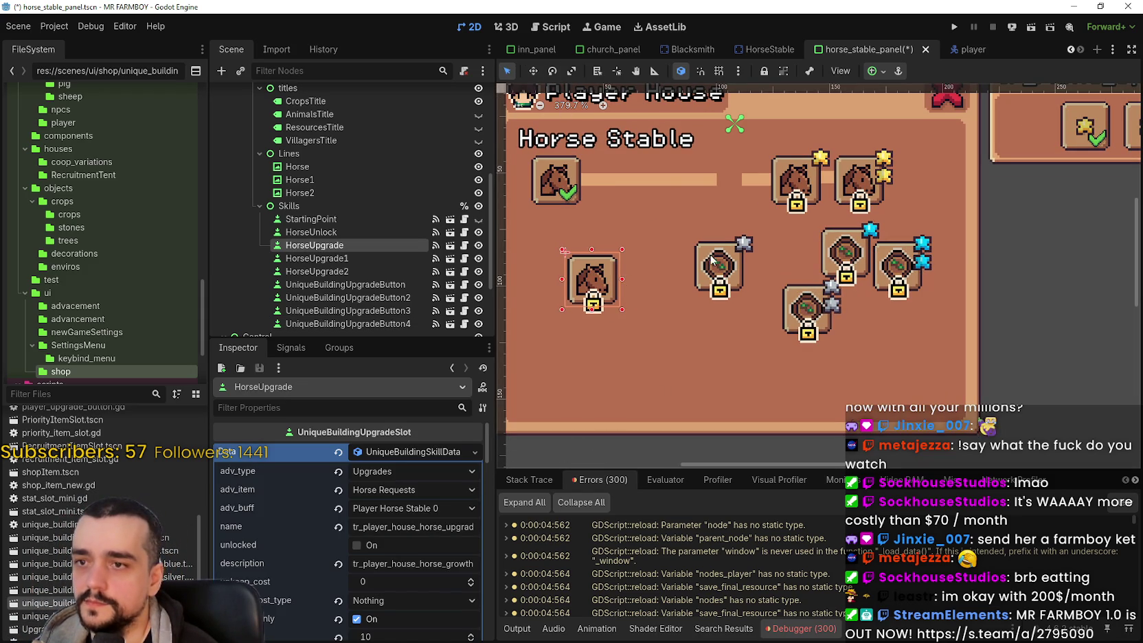
click(716, 276)
drag(716, 276, 657, 281)
drag(801, 309, 726, 279)
click(832, 256)
mouse_move(832, 255)
mouse_down()
mouse_move(897, 269)
mouse_move(856, 274)
mouse_move(918, 268)
mouse_up()
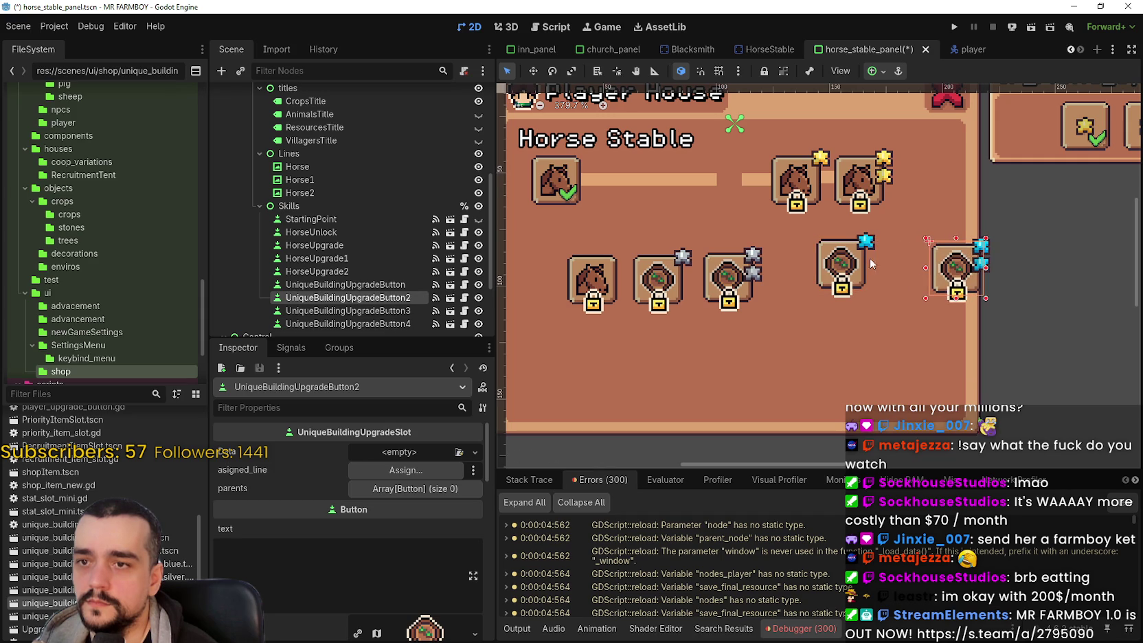
drag(827, 259, 873, 265)
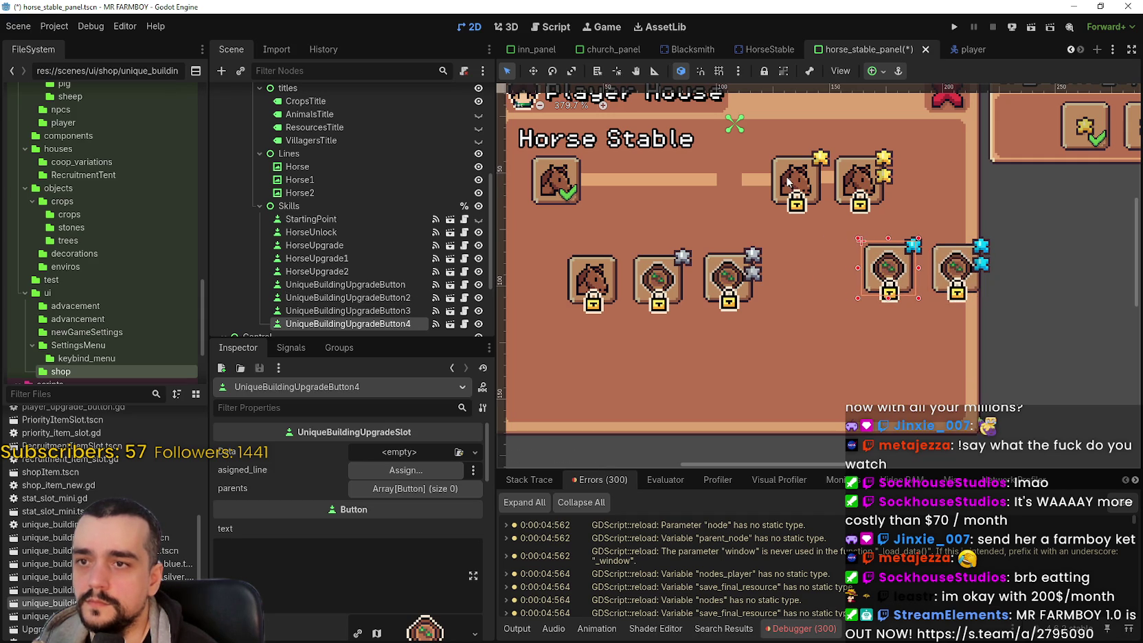
Step: Bring HorseUpgrade1 and HorseUpgrade2 down into the row, shifting the right-hand buttons to make room
drag(789, 180, 791, 277)
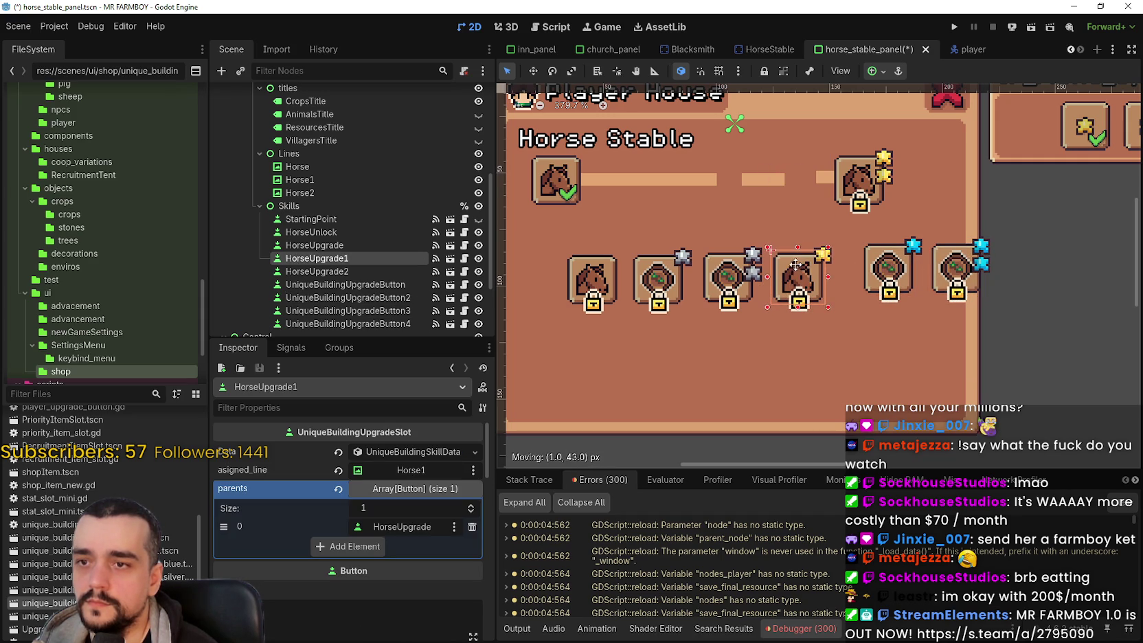
drag(955, 268, 1023, 271)
click(885, 267)
drag(884, 267, 955, 269)
drag(858, 180, 864, 255)
scroll(864, 255, up, 2)
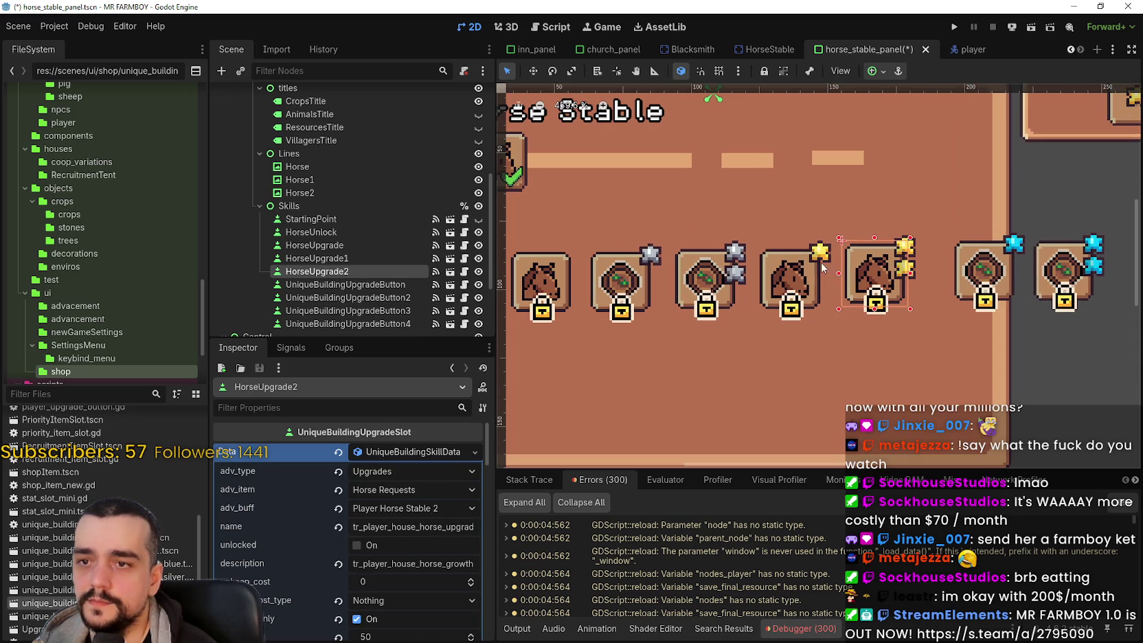
click(802, 268)
scroll(802, 272, down, 3)
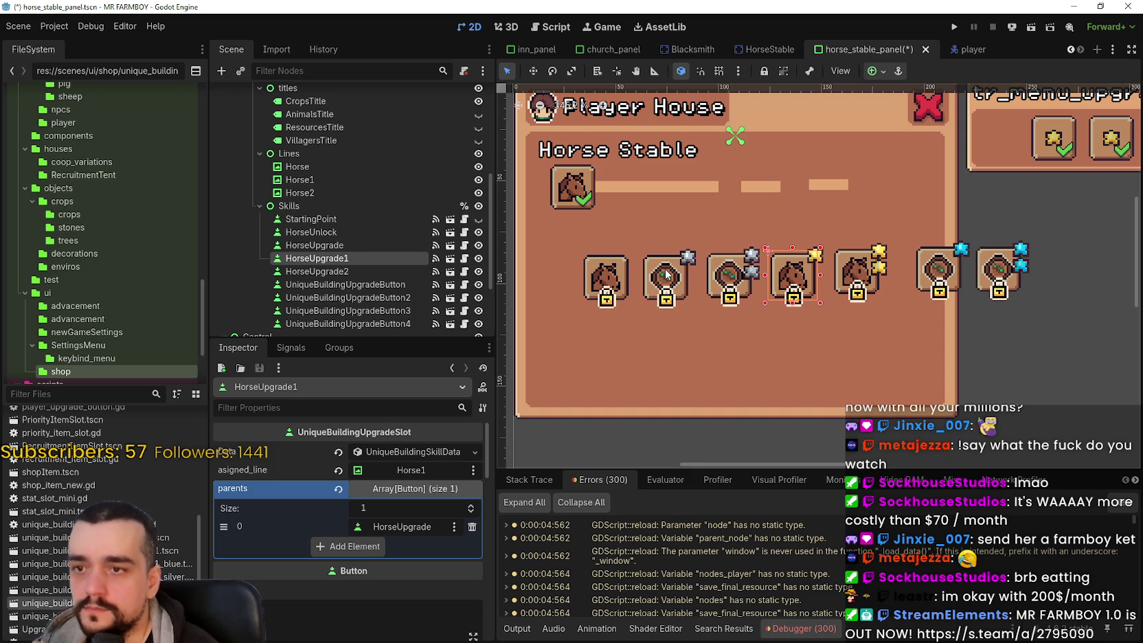
click(598, 274)
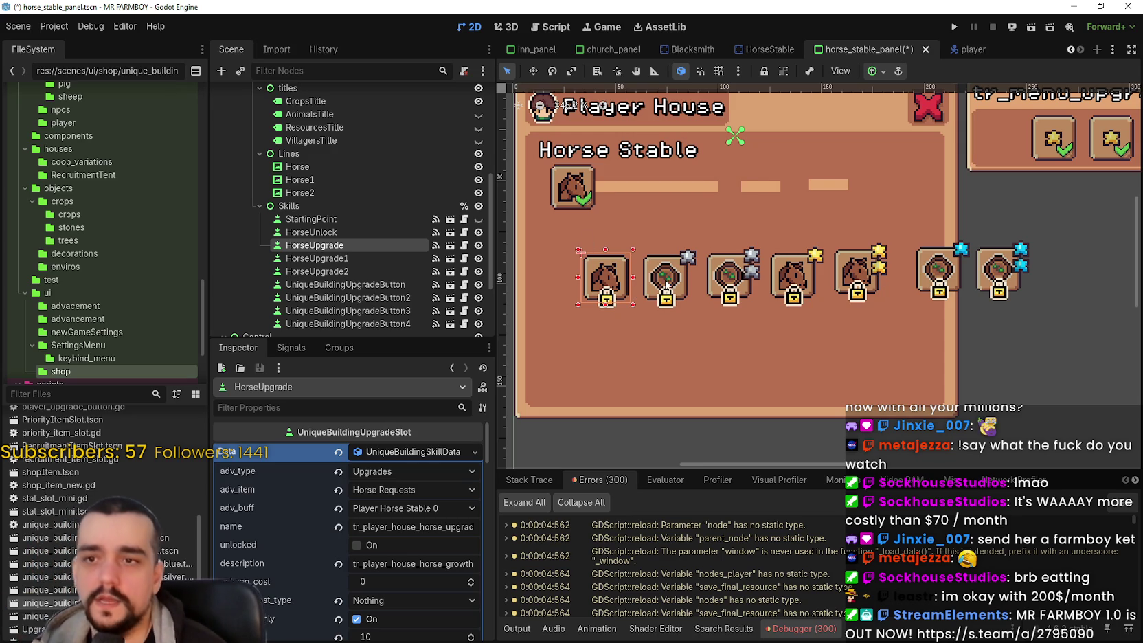
scroll(615, 285, up, 1)
scroll(1036, 252, down, 1)
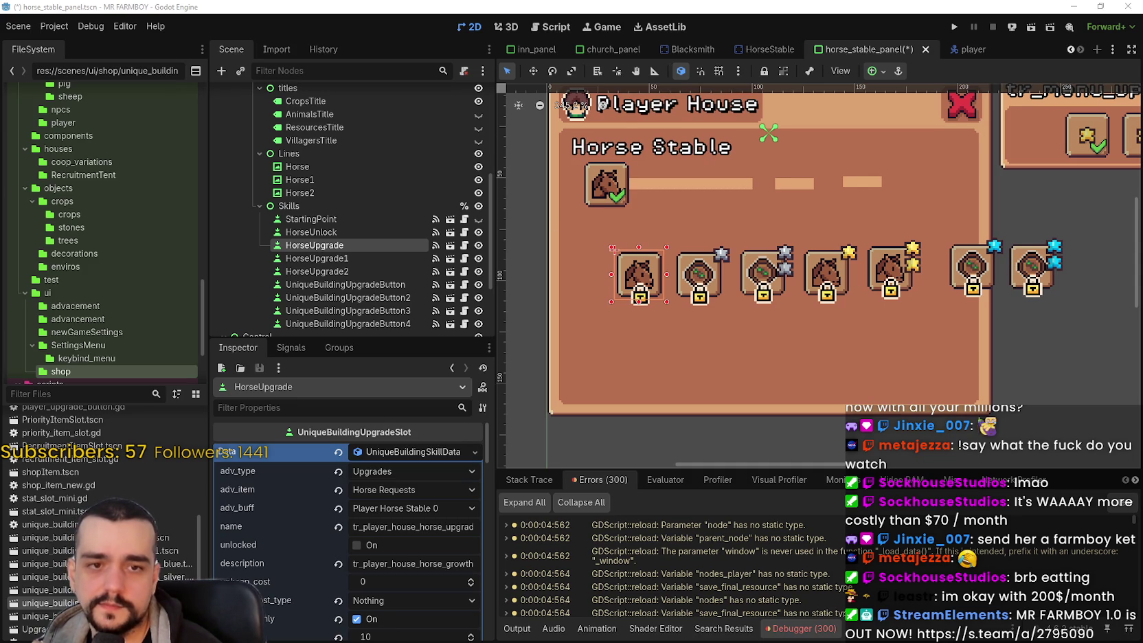
Step: Calculate 200 ÷ 6 and 200 ÷ 7 (28.5714) in Calculator, then close it
text(20)
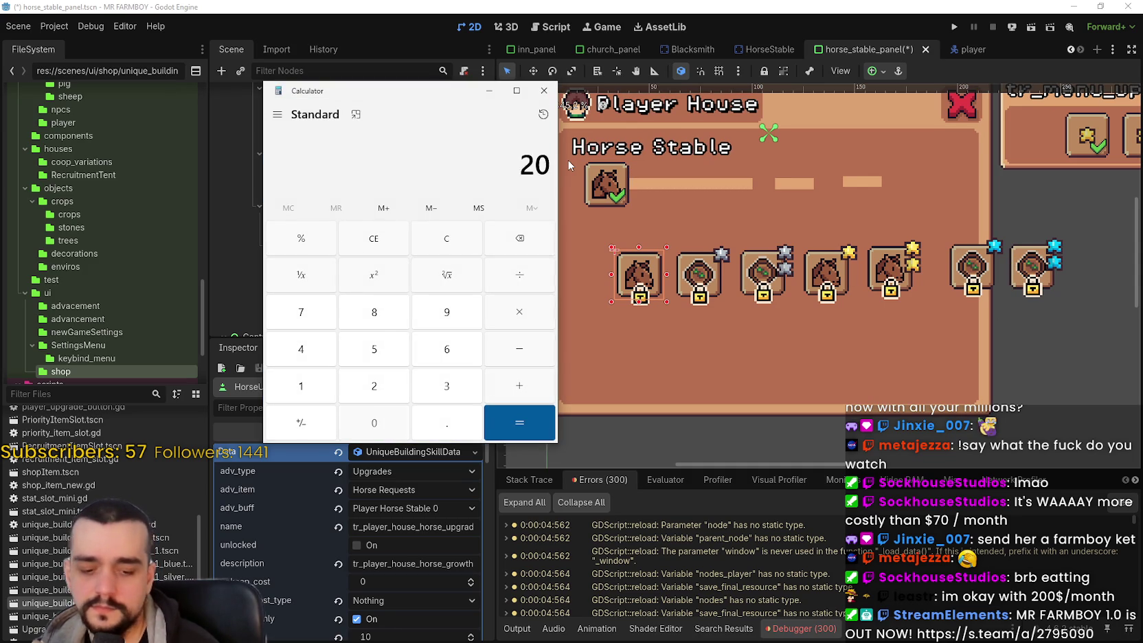
text(0/6)
key(Return)
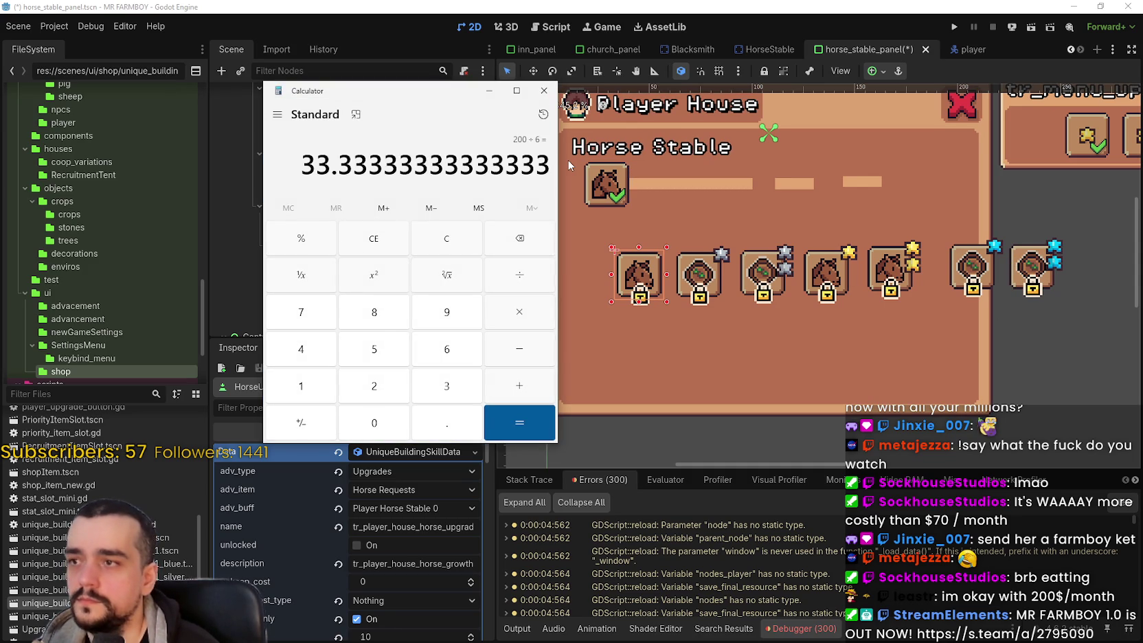
click(399, 240)
text(200)
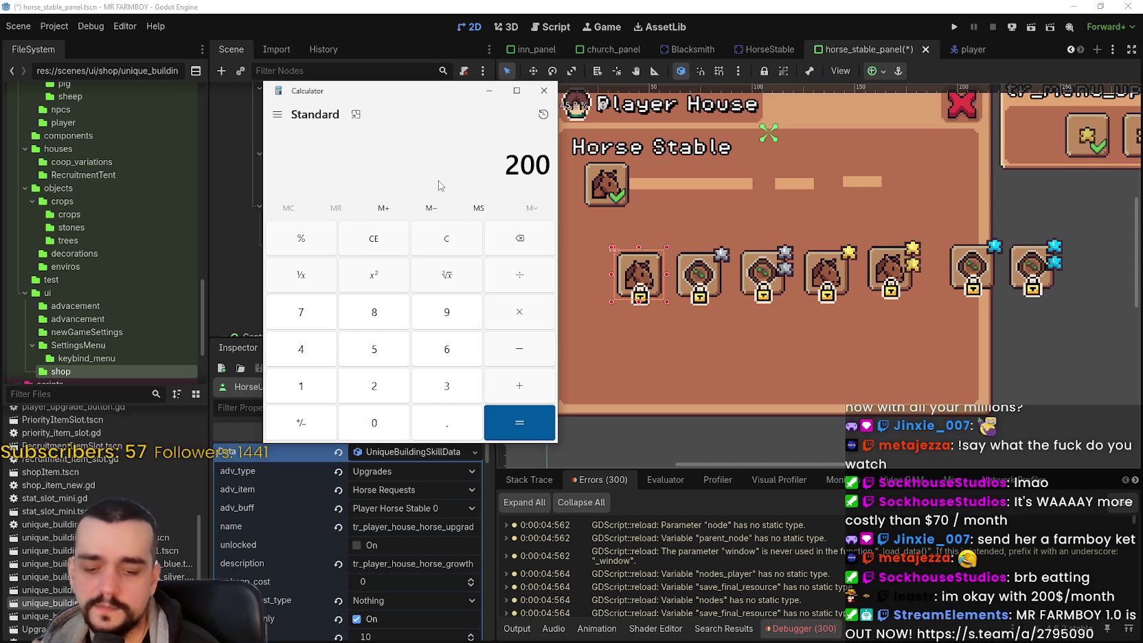
text( ÷ 7)
key(Return)
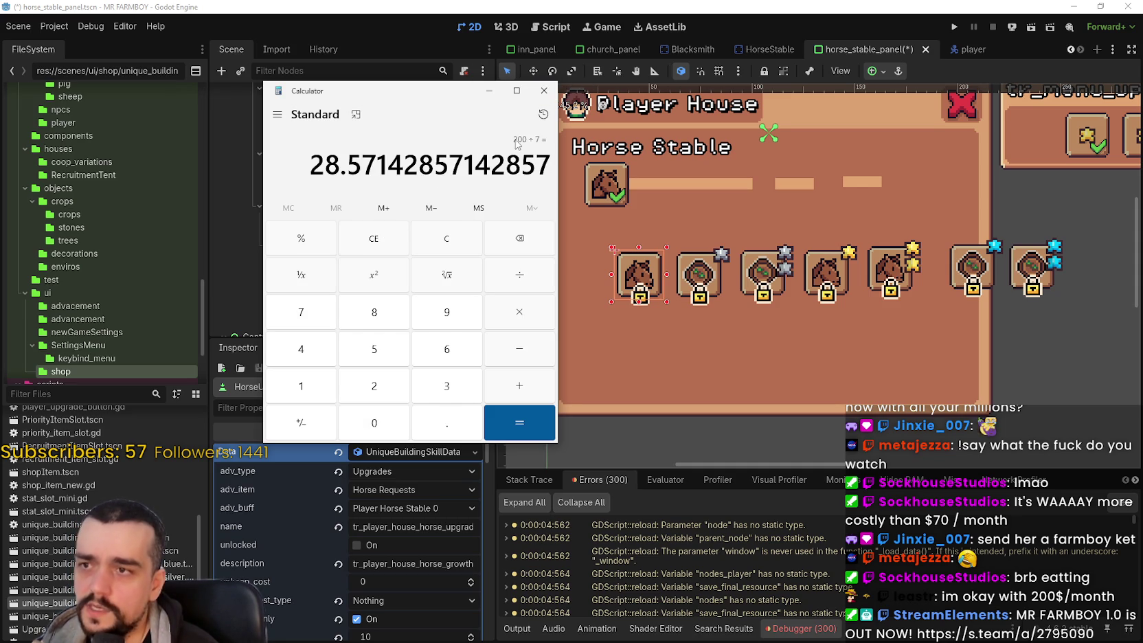
click(544, 90)
scroll(767, 312, up, 1)
scroll(768, 311, down, 2)
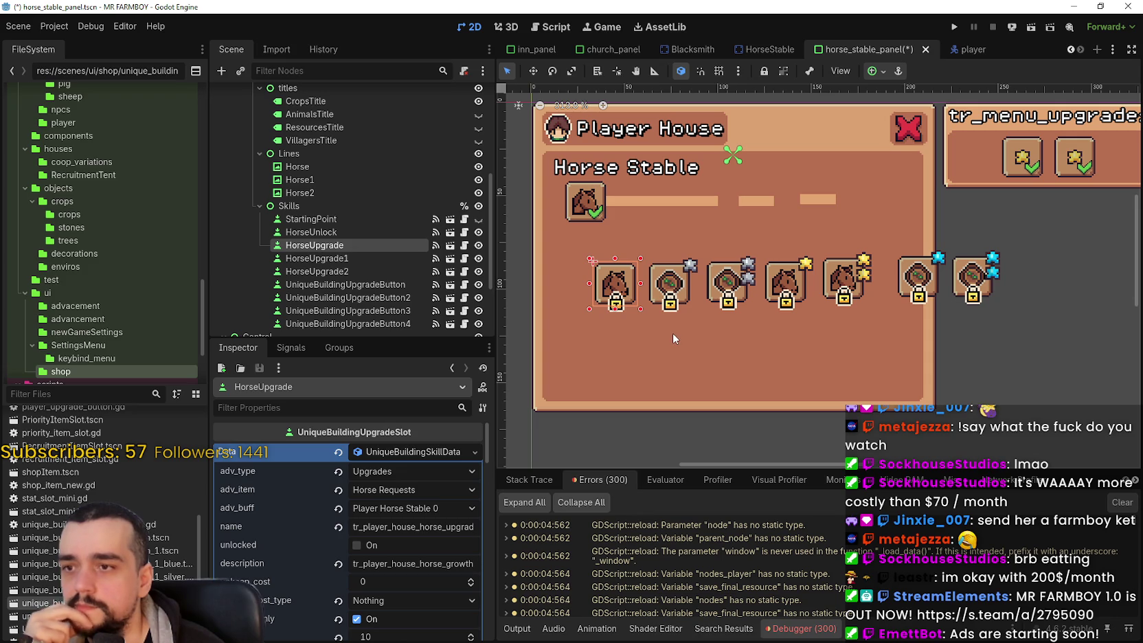
Step: Copy the value of HorseUpgrade's skill Data property
scroll(673, 333, up, 1)
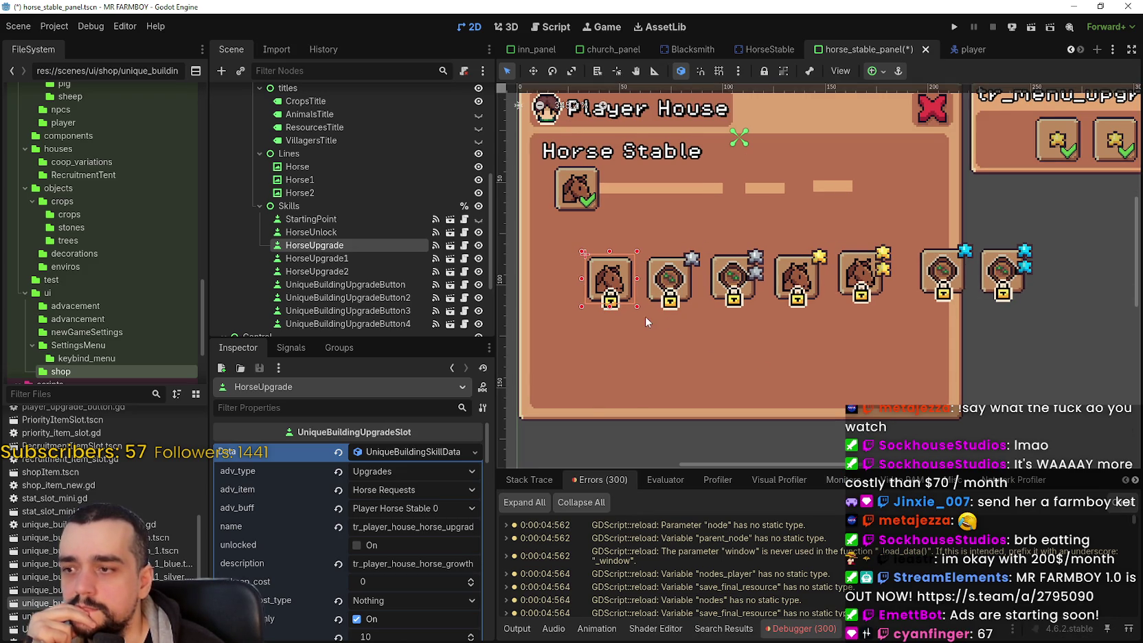
click(394, 455)
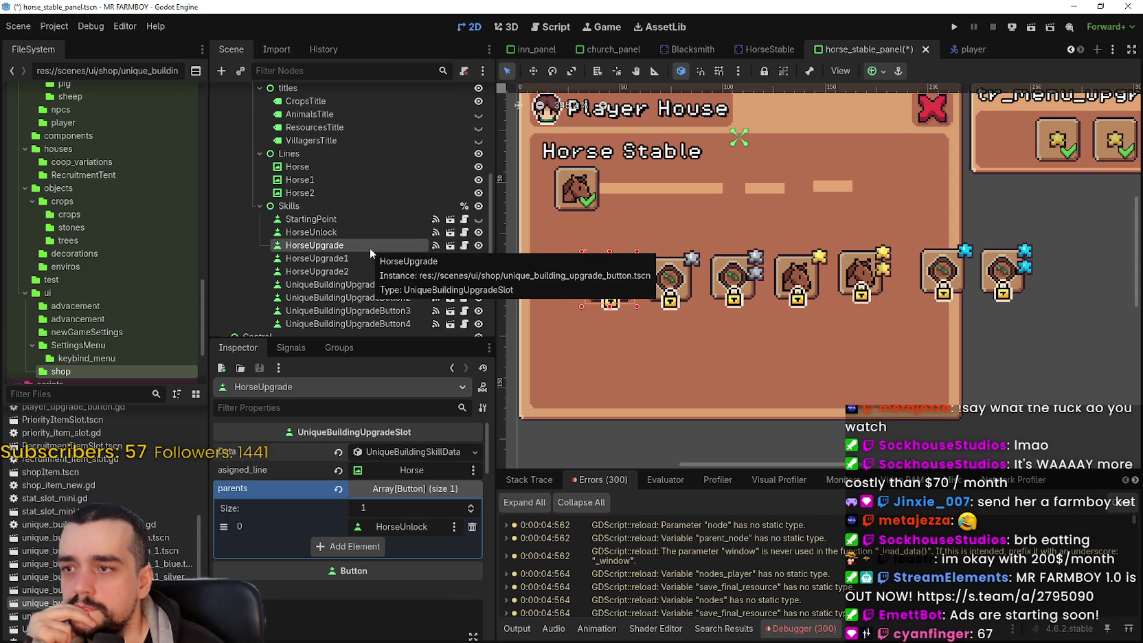
right_click(298, 452)
click(310, 466)
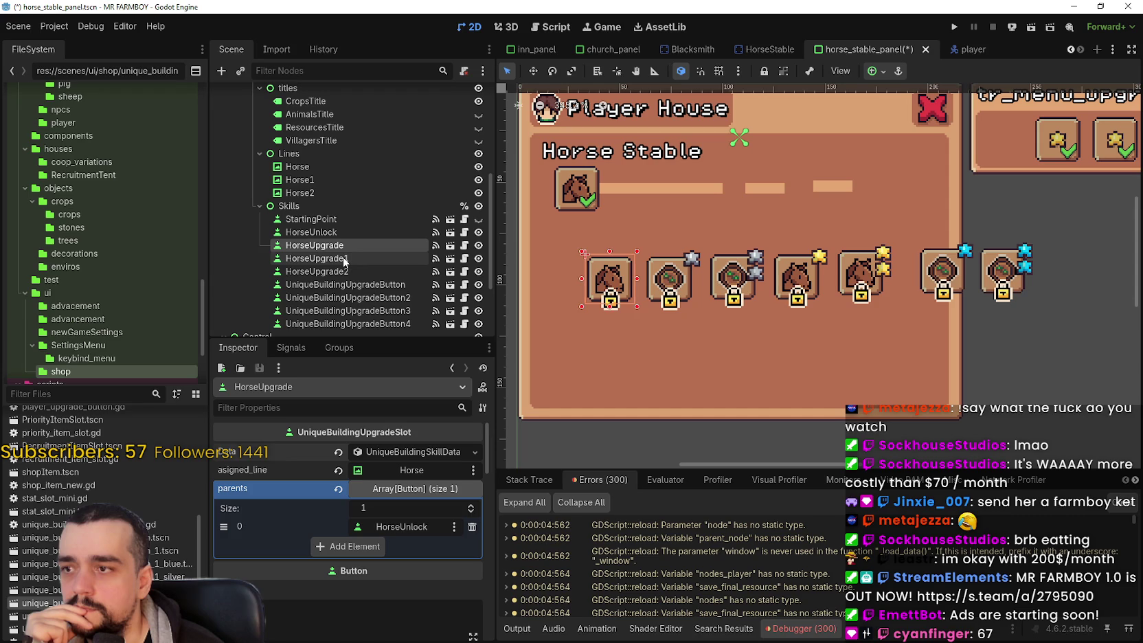
Step: Paste the copied Horse Requests skill data into UniqueBuildingUpgradeButton's empty Data property
click(344, 262)
scroll(351, 265, down, 1)
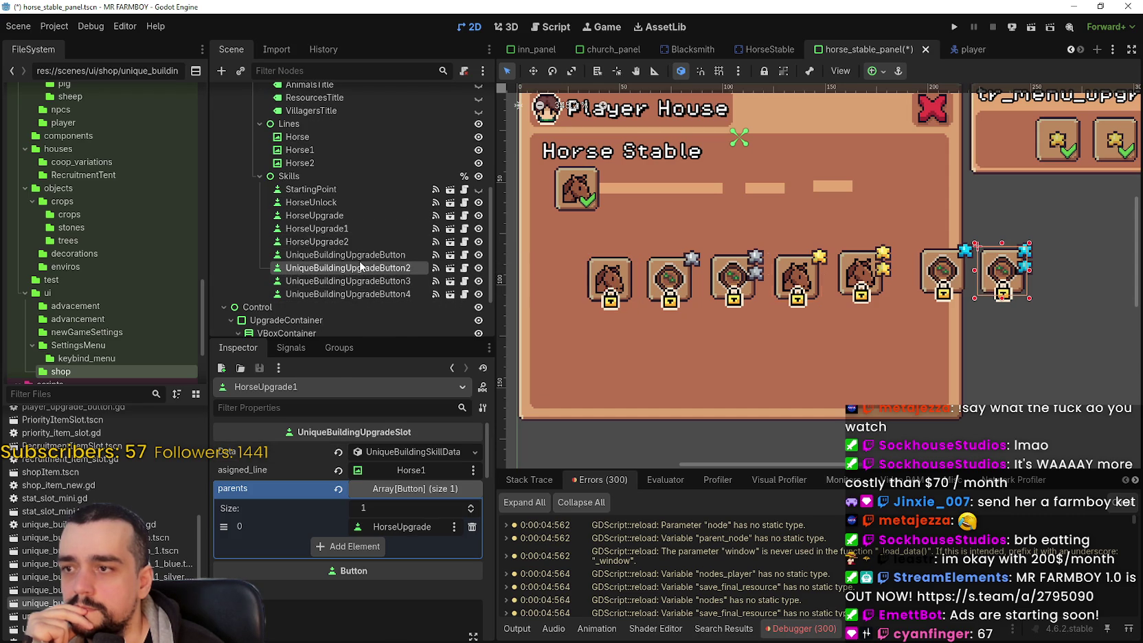
click(351, 281)
click(352, 295)
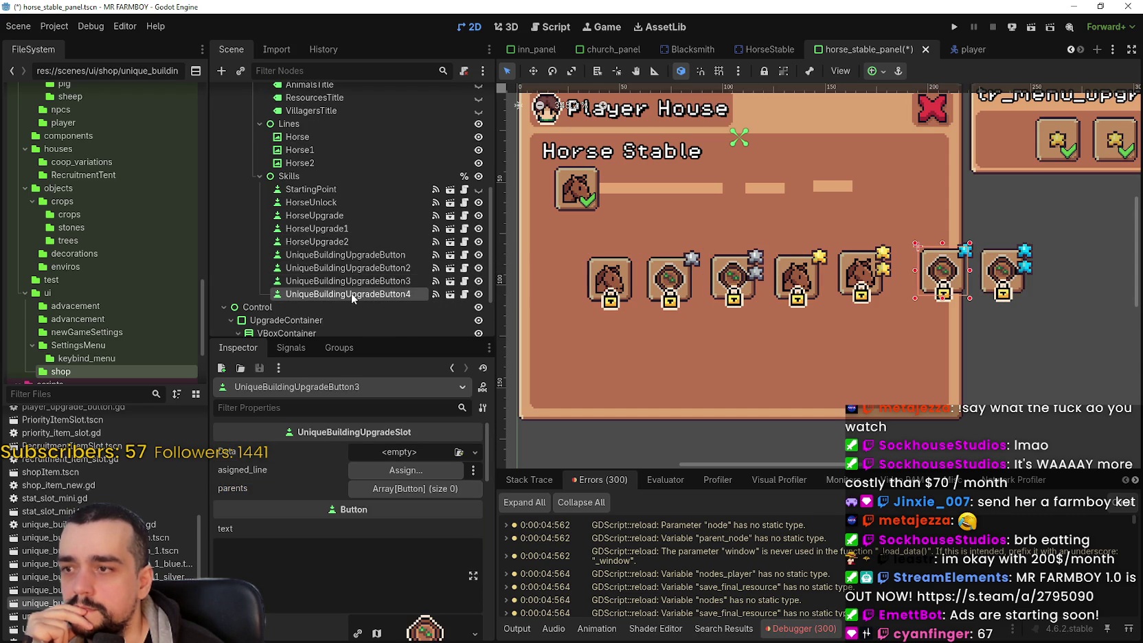
click(354, 254)
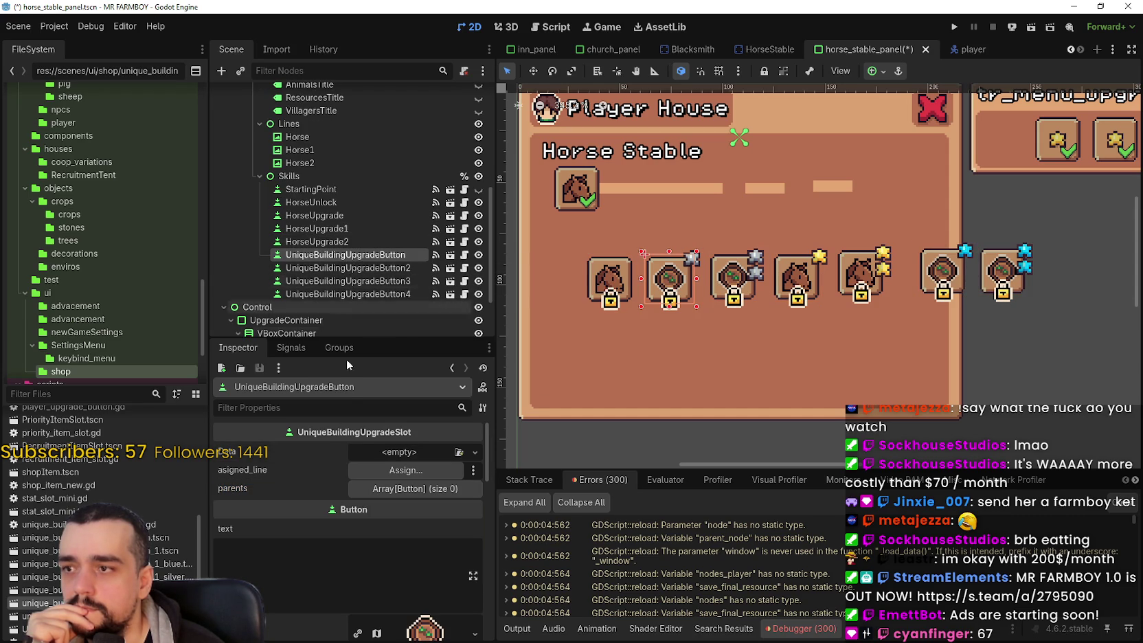
right_click(297, 453)
click(355, 479)
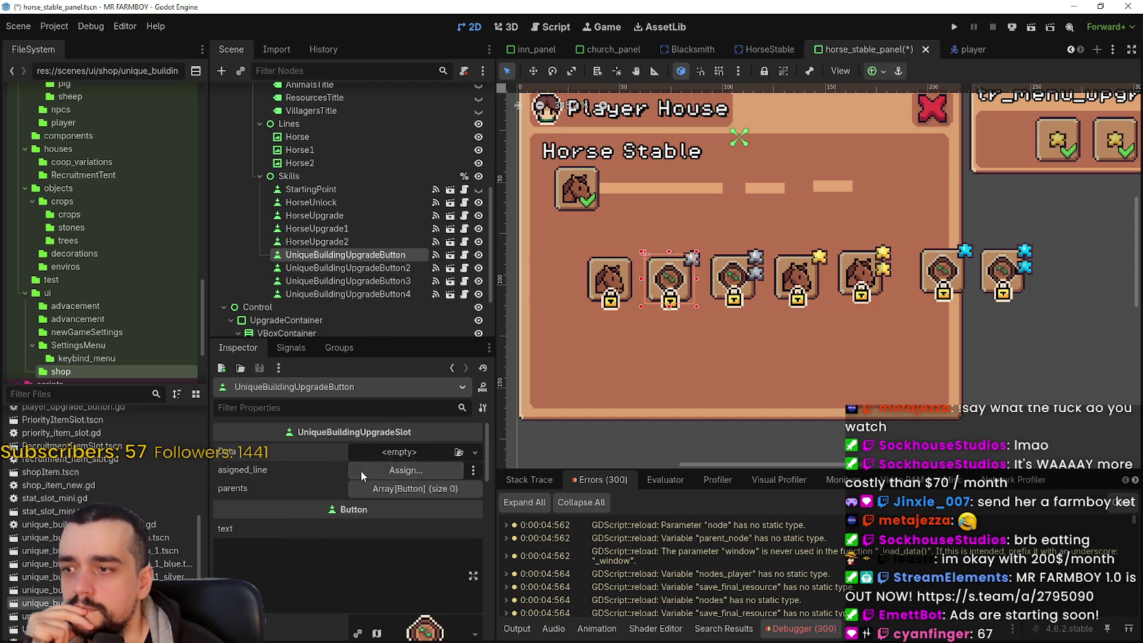
click(382, 456)
scroll(391, 560, down, 2)
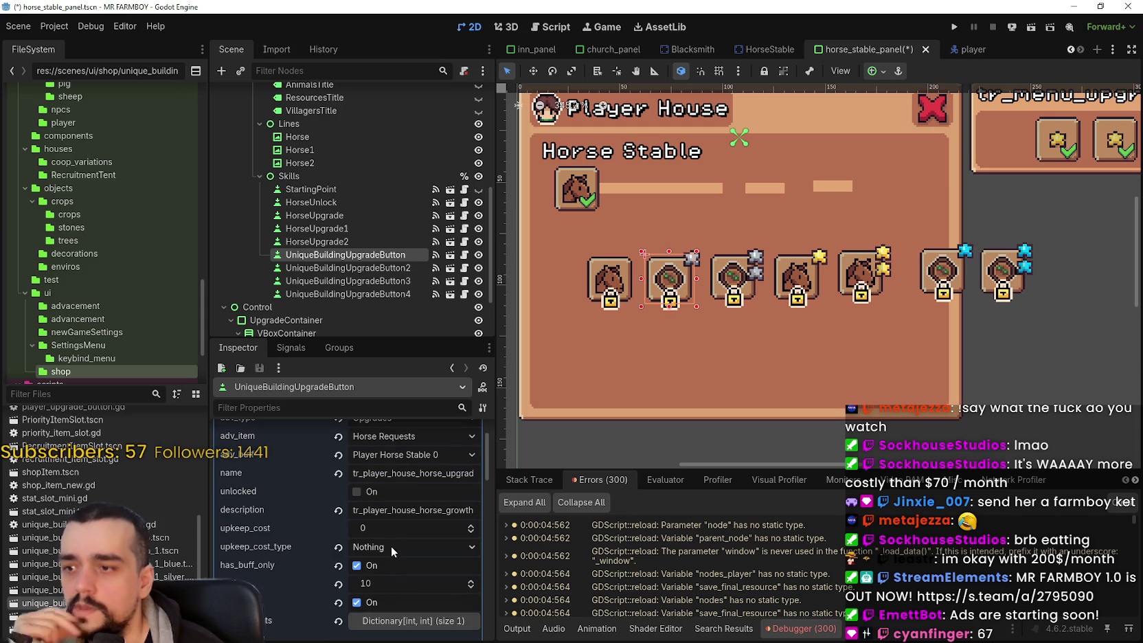
click(608, 269)
Step: Set HorseUpgrade's skill data buff to 10 and save the scene
click(411, 454)
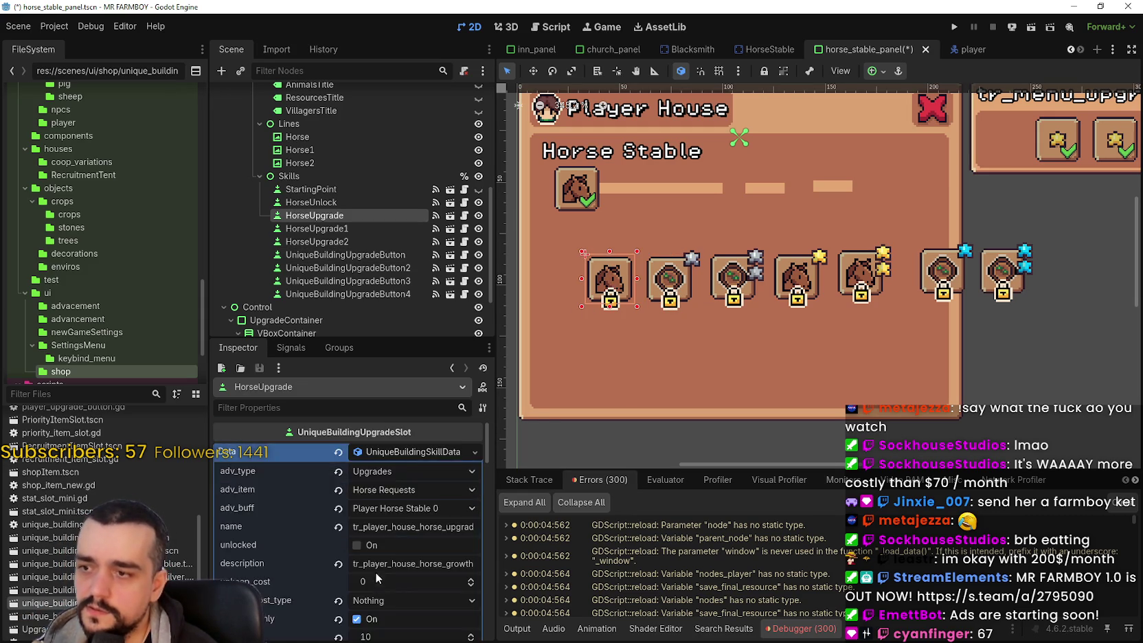
scroll(374, 574, down, 2)
click(391, 556)
text(20)
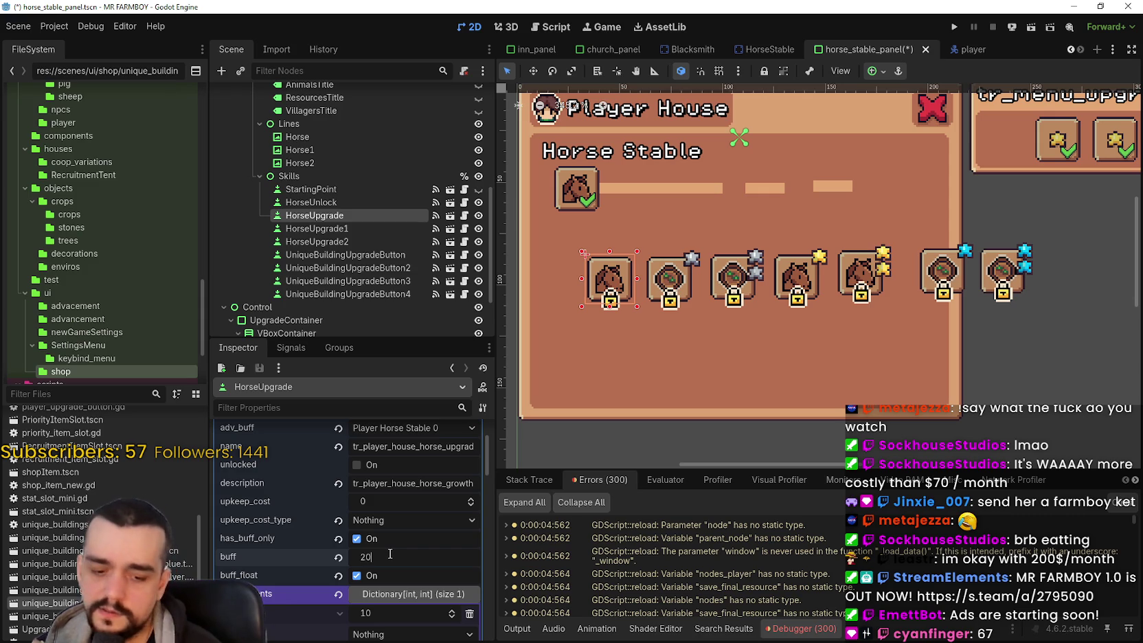
key(Return)
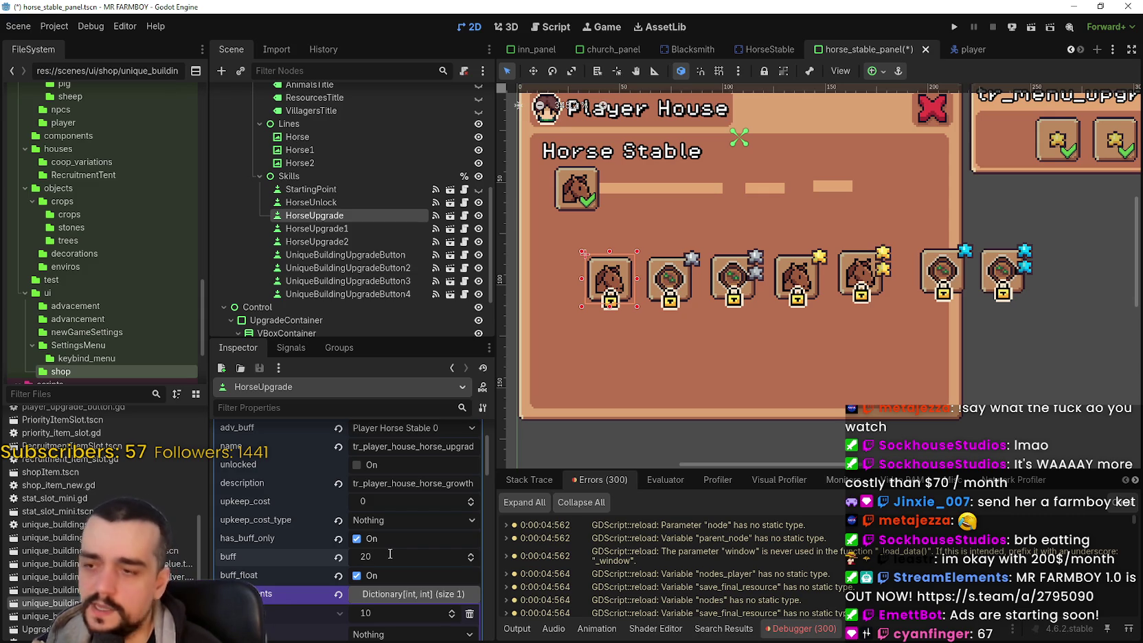
key(ctrl+s)
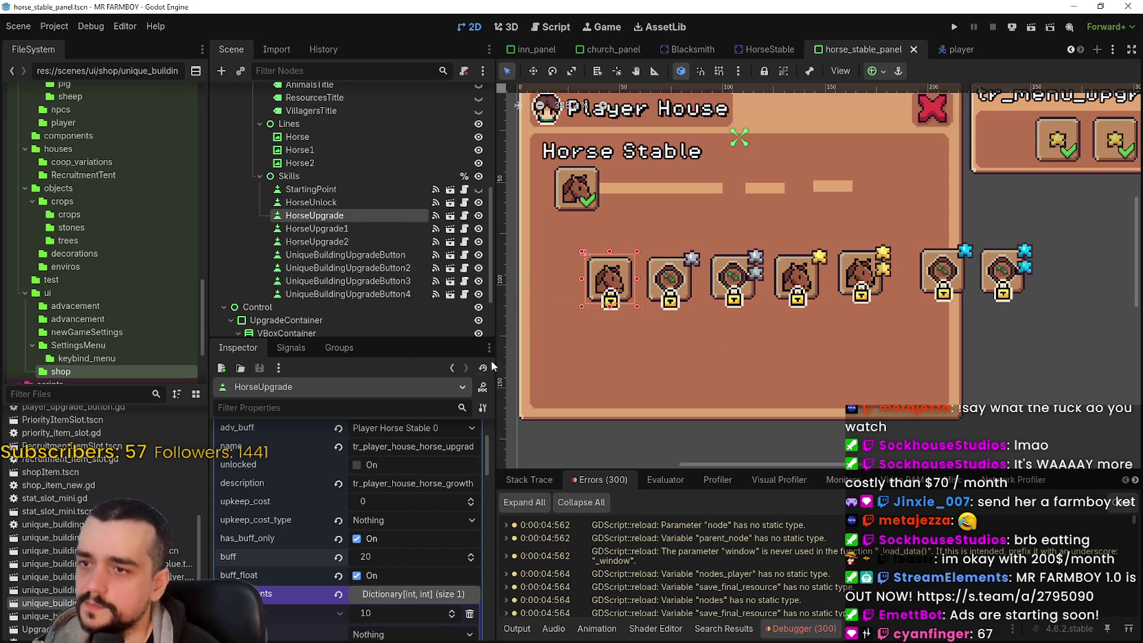
scroll(595, 282, up, 1)
scroll(593, 280, down, 2)
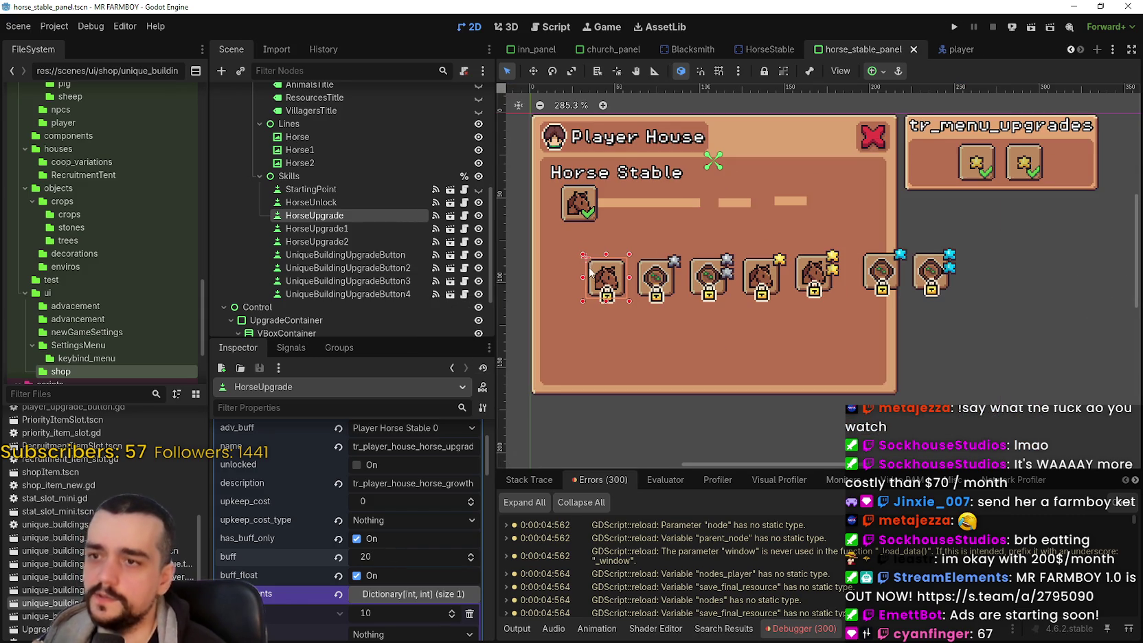
scroll(595, 278, up, 1)
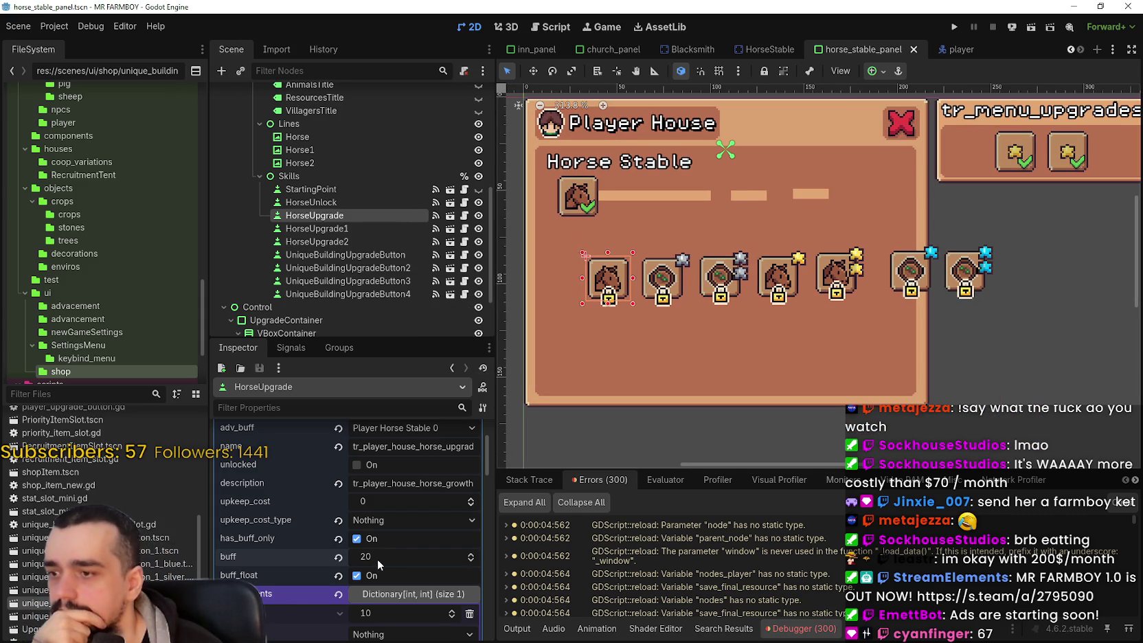
click(381, 557)
text(10)
key(Return)
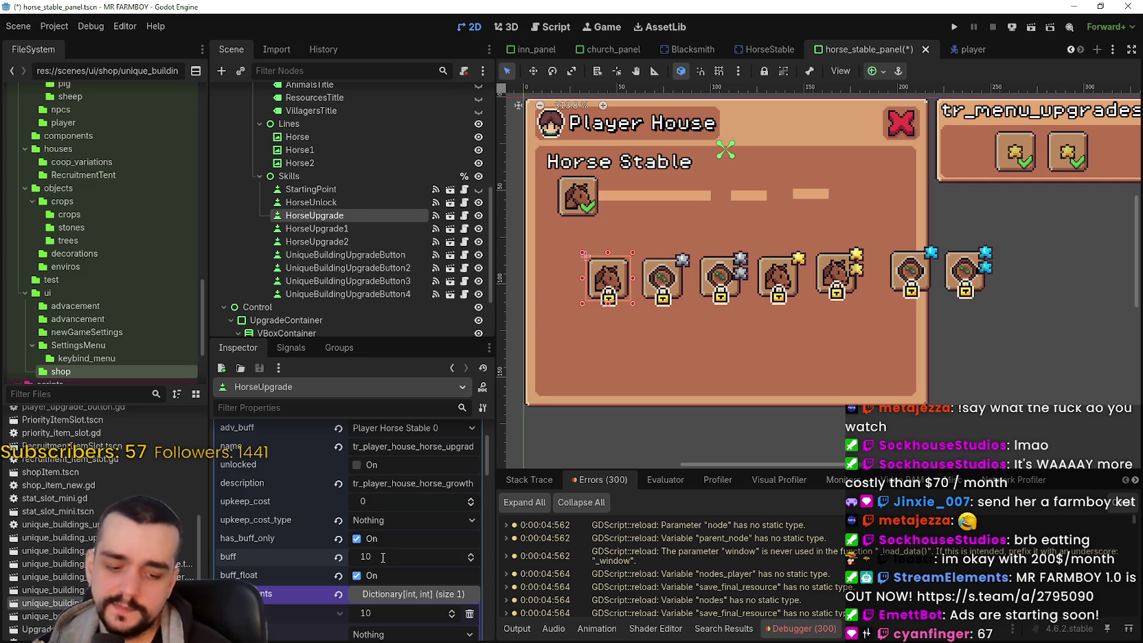
scroll(643, 294, up, 1)
key(ctrl+s)
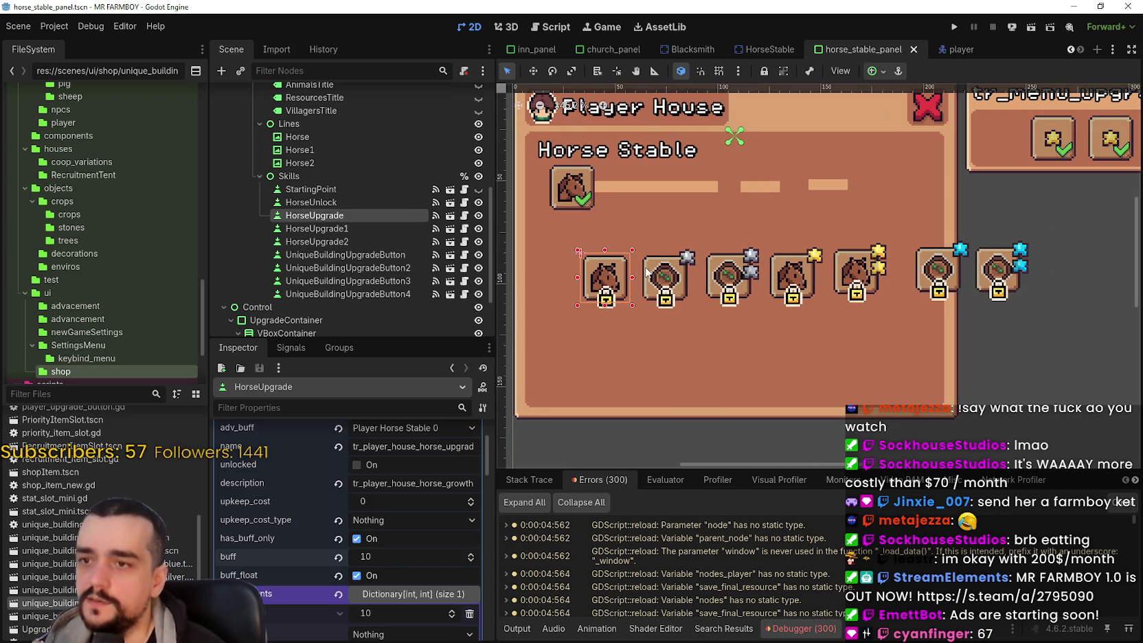
Step: Set the second upgrade button's buff to 20 and save
click(650, 270)
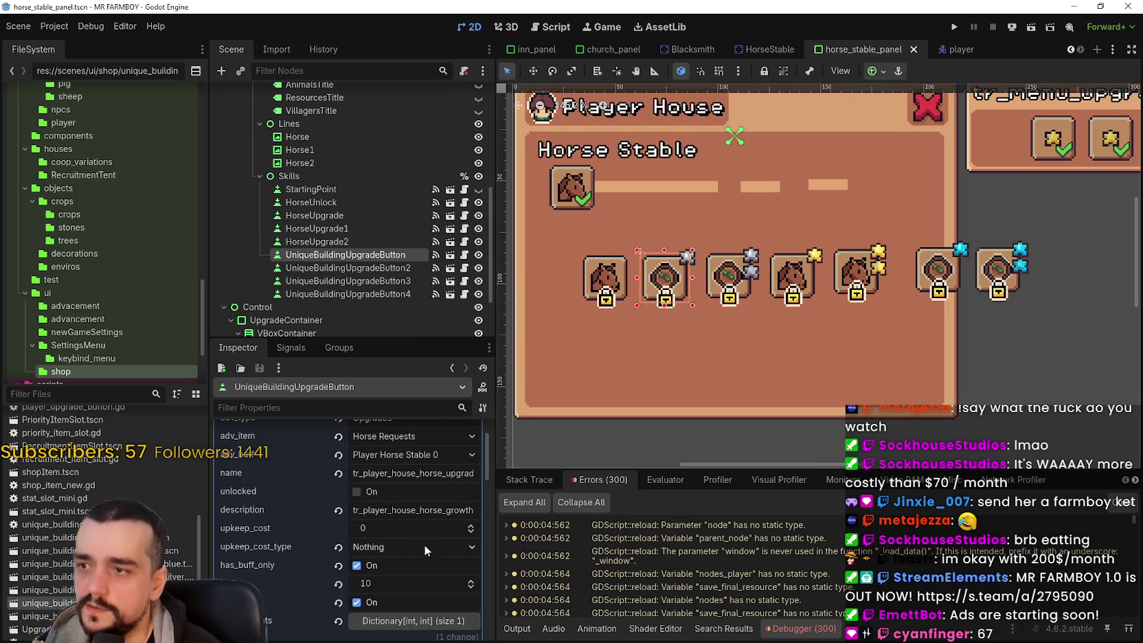
scroll(418, 544, down, 2)
scroll(396, 525, up, 3)
scroll(396, 525, down, 2)
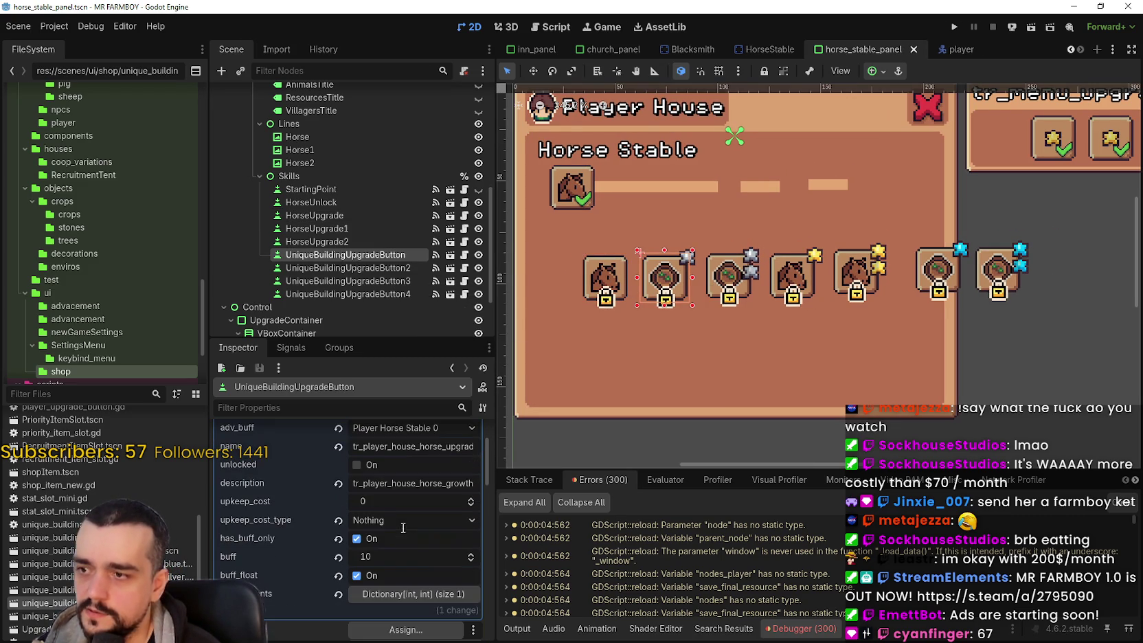
click(402, 557)
text(20)
key(Return)
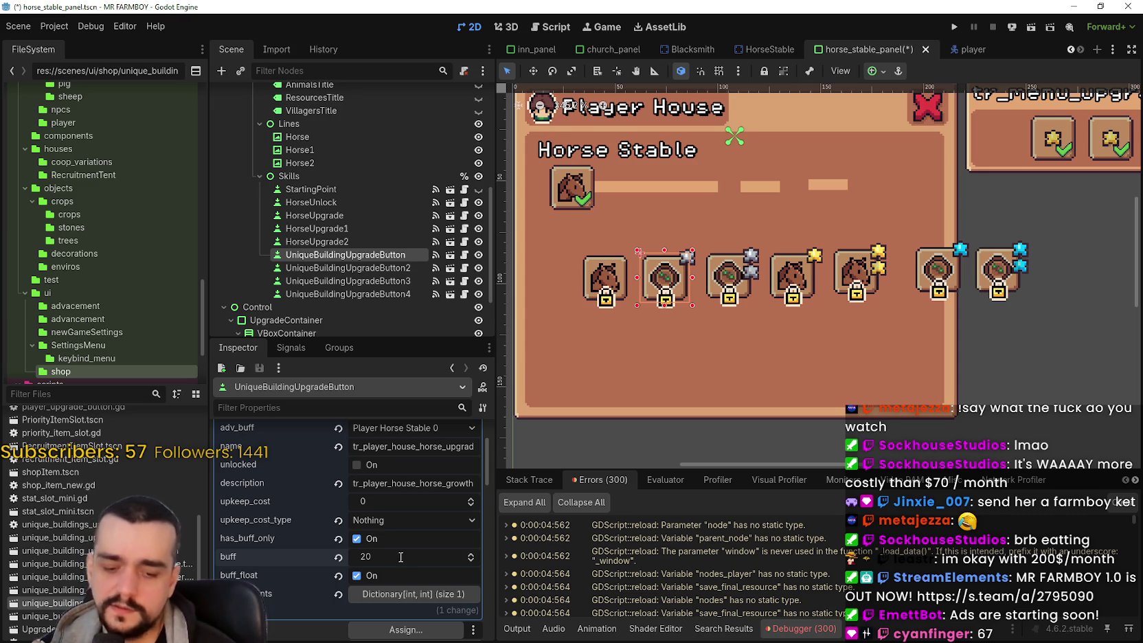
key(ctrl+s)
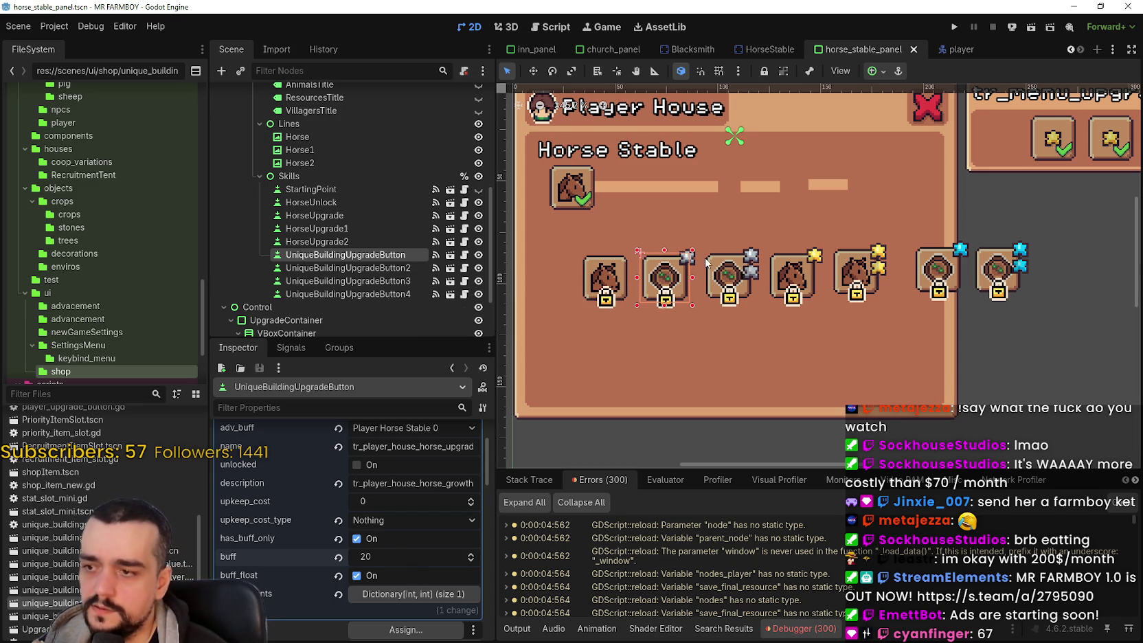
Step: Paste the skill data into UniqueBuildingUpgradeButton3, set its buff to 30, and save
click(720, 273)
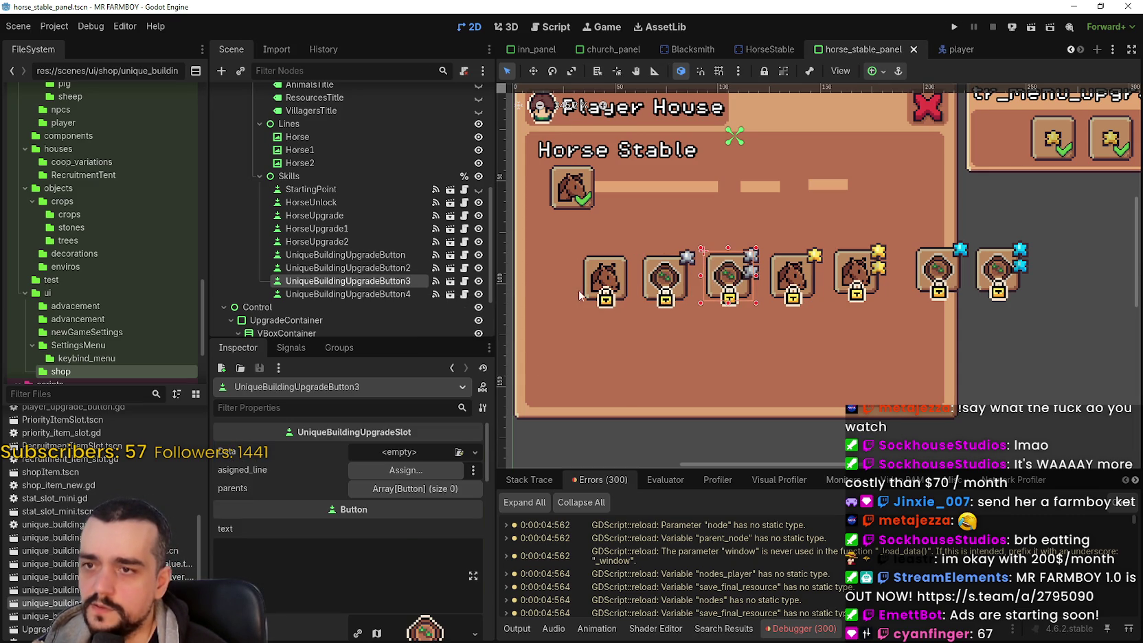
scroll(382, 564, down, 5)
scroll(367, 511, up, 3)
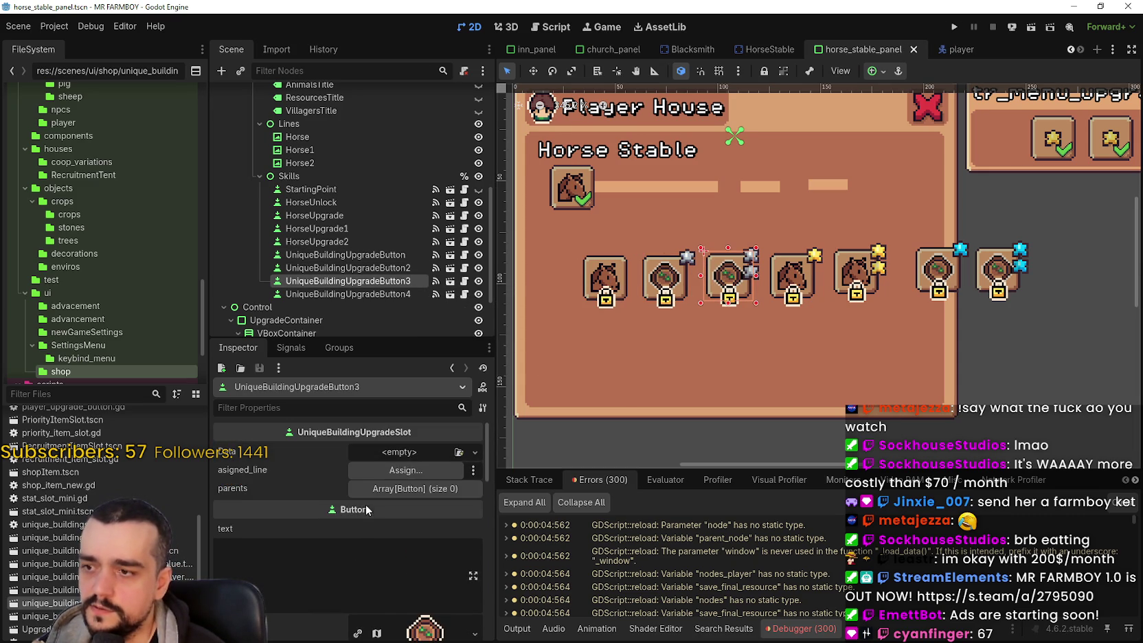
right_click(319, 450)
click(356, 477)
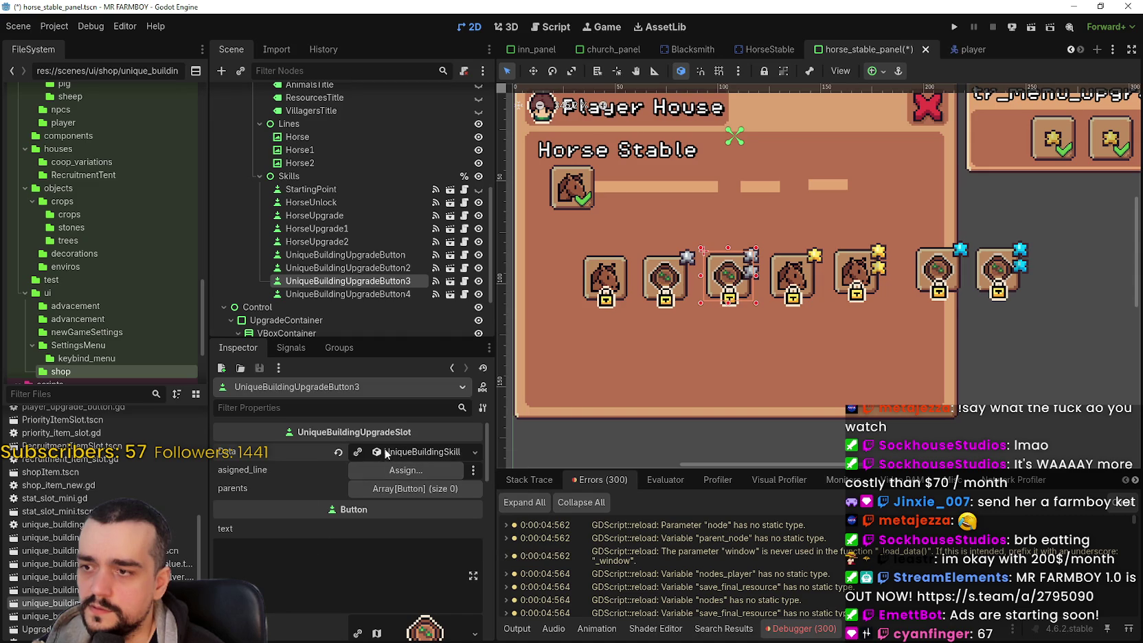
click(361, 450)
scroll(384, 535, down, 3)
click(393, 527)
text(30)
key(Return)
key(ctrl+s)
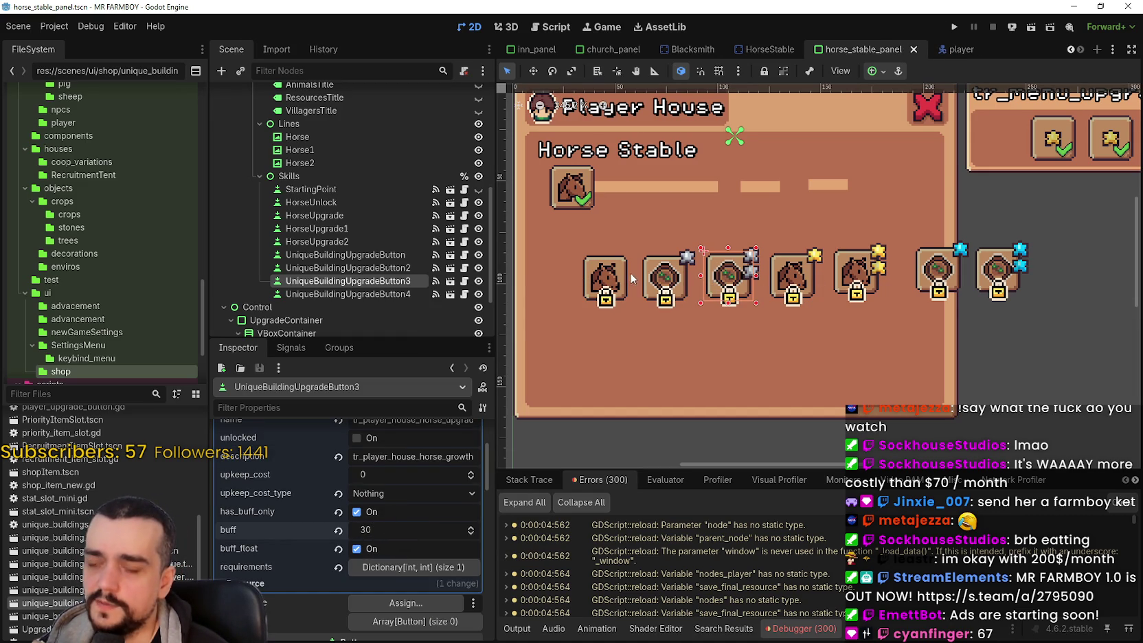
drag(773, 273, 736, 293)
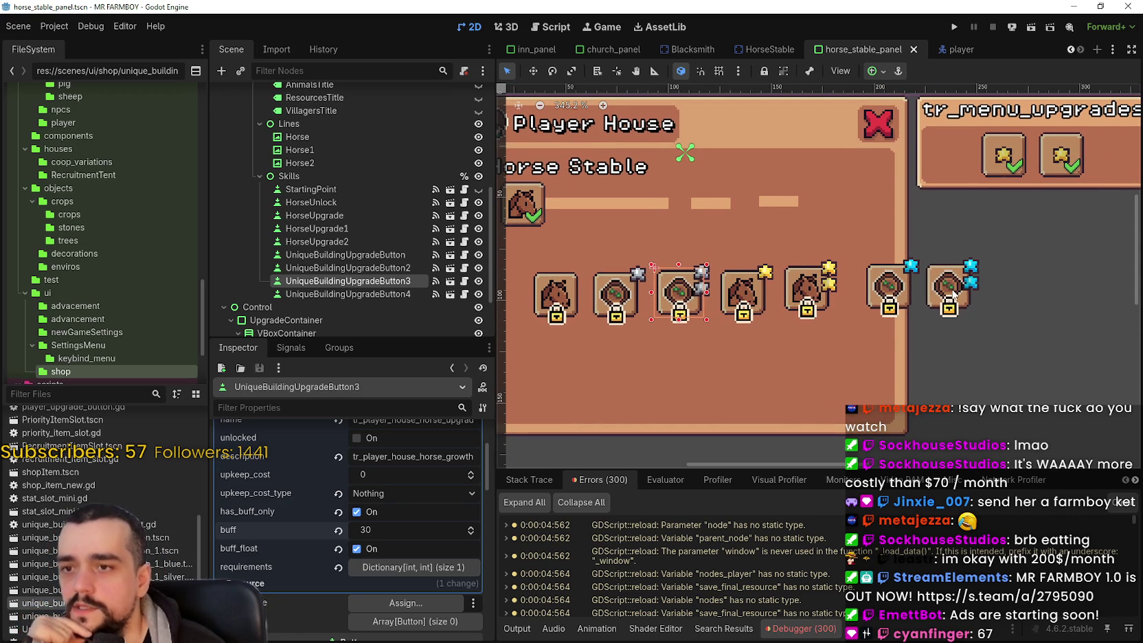
drag(602, 351, 630, 327)
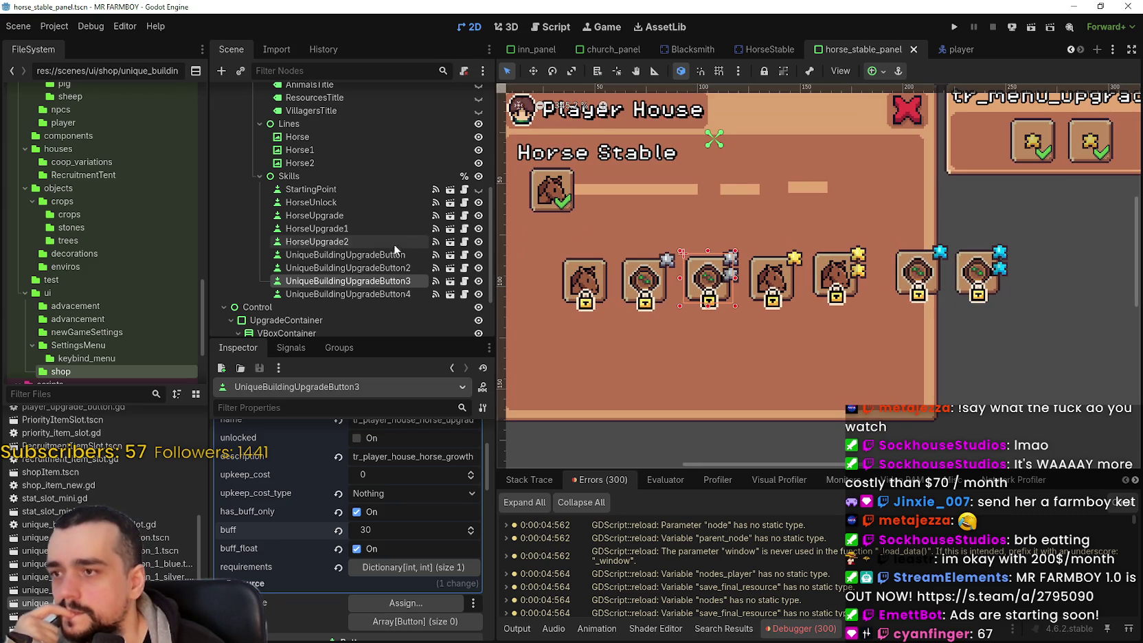
Step: Copy the horse icon texture from HorseUnlock's icon property
click(371, 254)
click(347, 229)
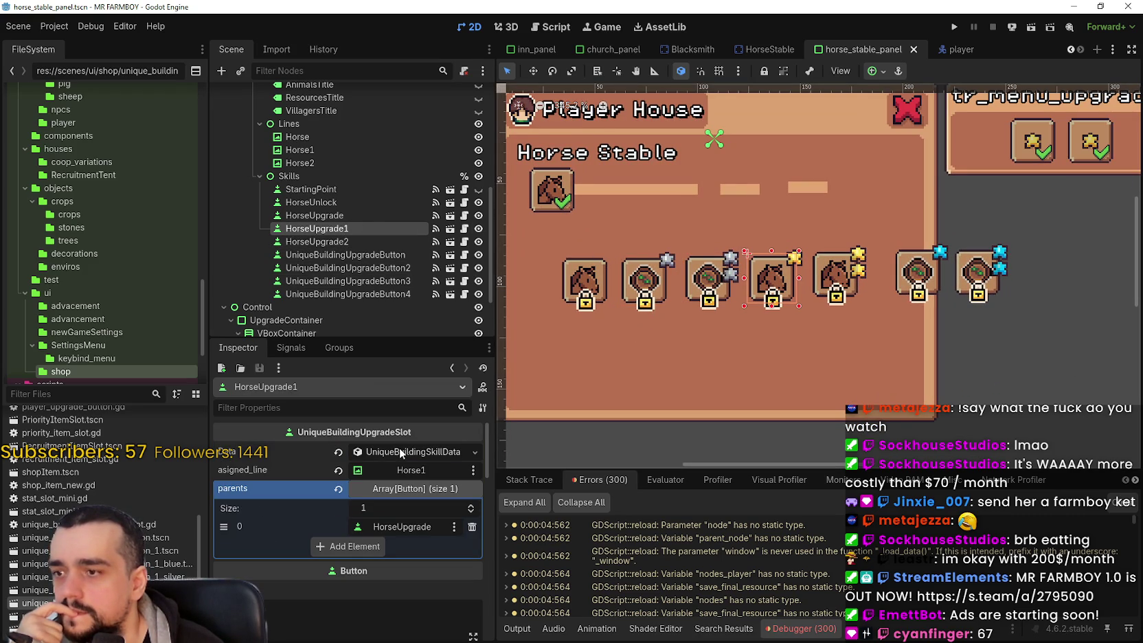
click(362, 204)
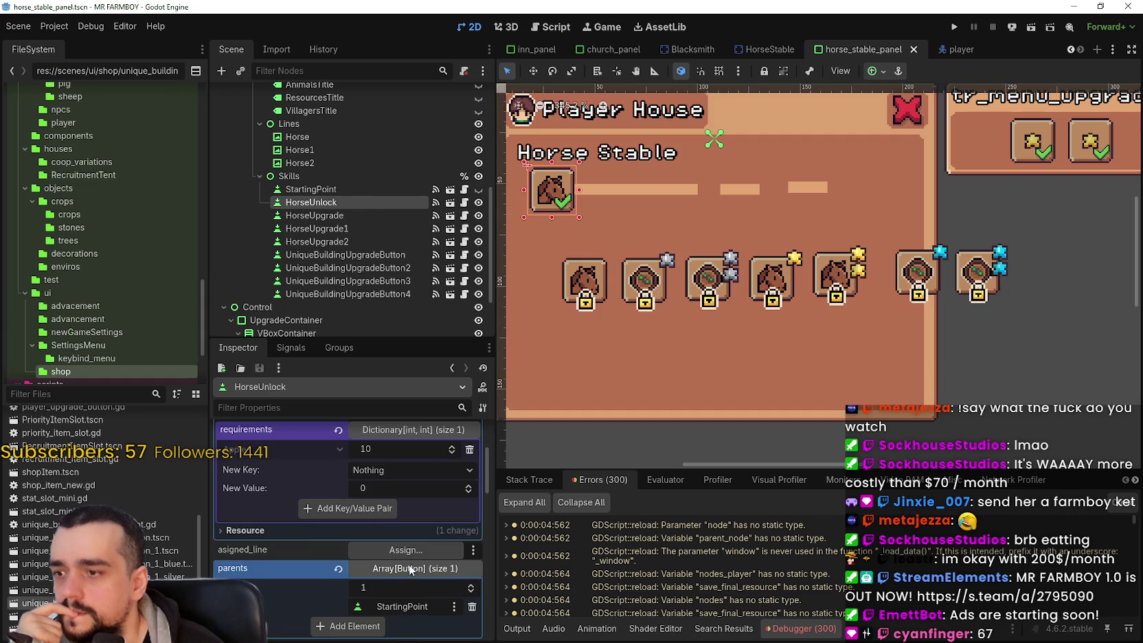
scroll(401, 553, down, 5)
scroll(404, 556, down, 4)
right_click(397, 534)
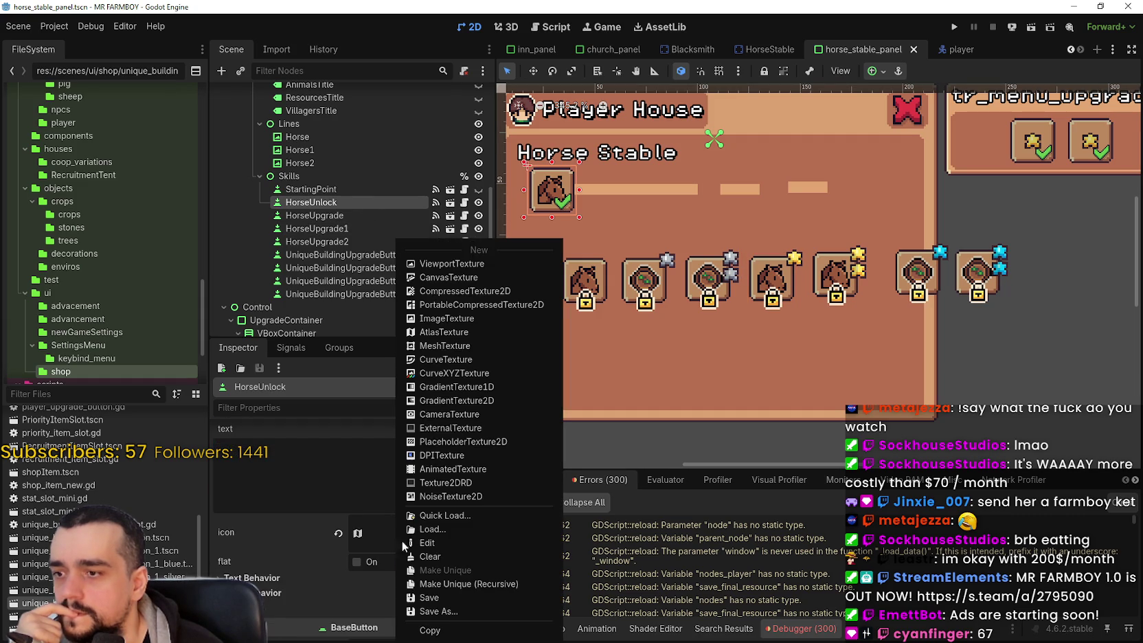
click(634, 349)
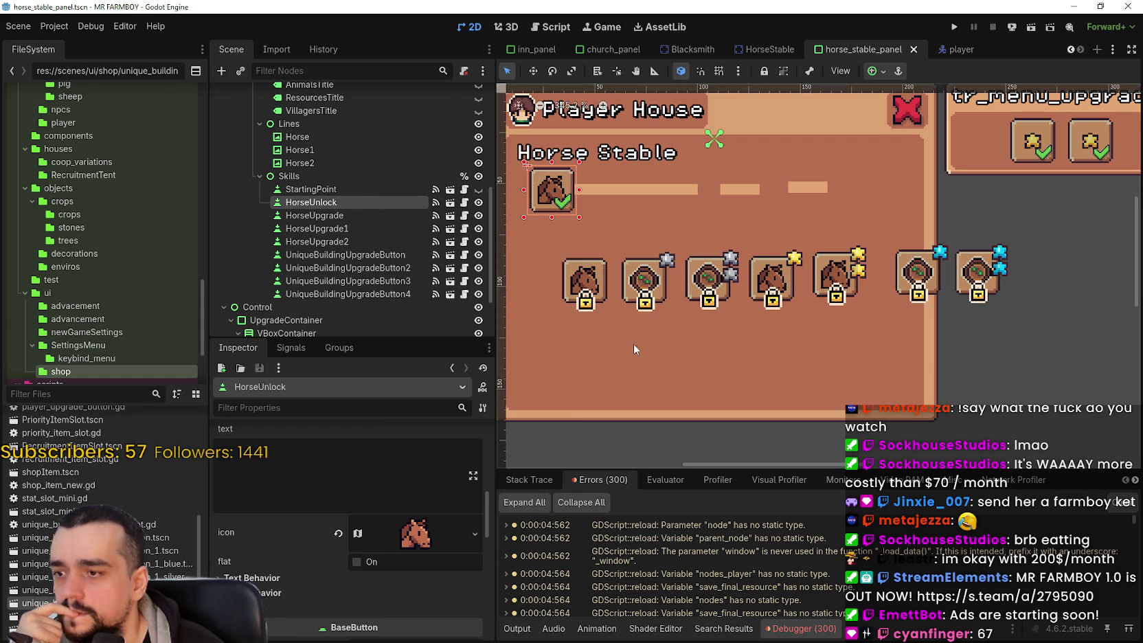
Step: Paste the horse icon into the second and the rightmost upgrade buttons' icon property
click(635, 289)
scroll(333, 571, down, 2)
scroll(333, 570, down, 3)
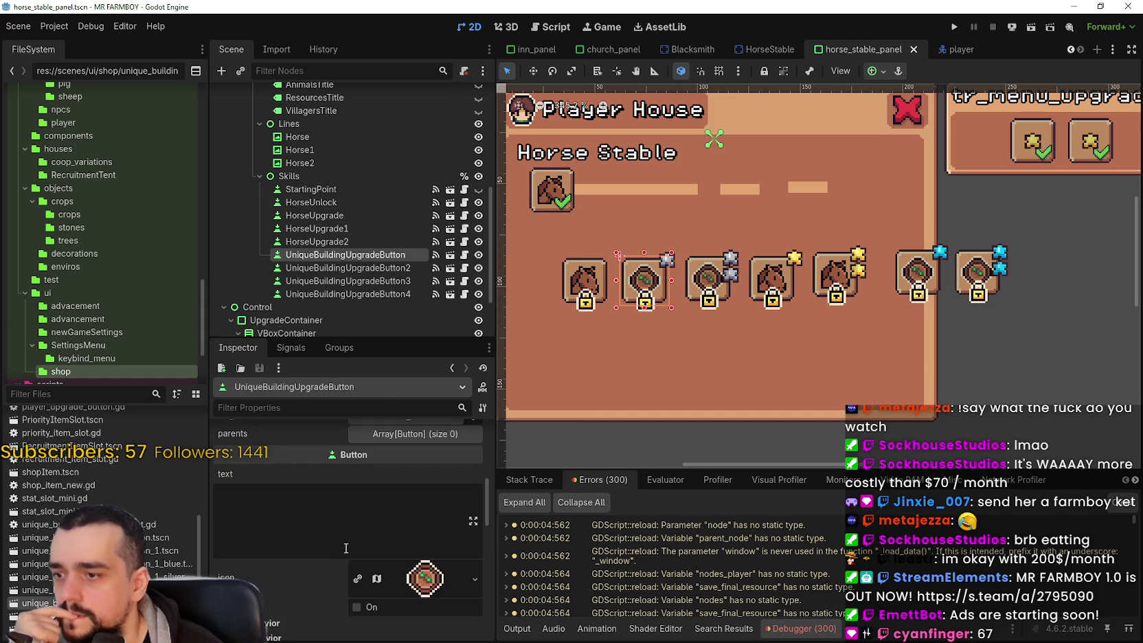
click(396, 584)
click(438, 618)
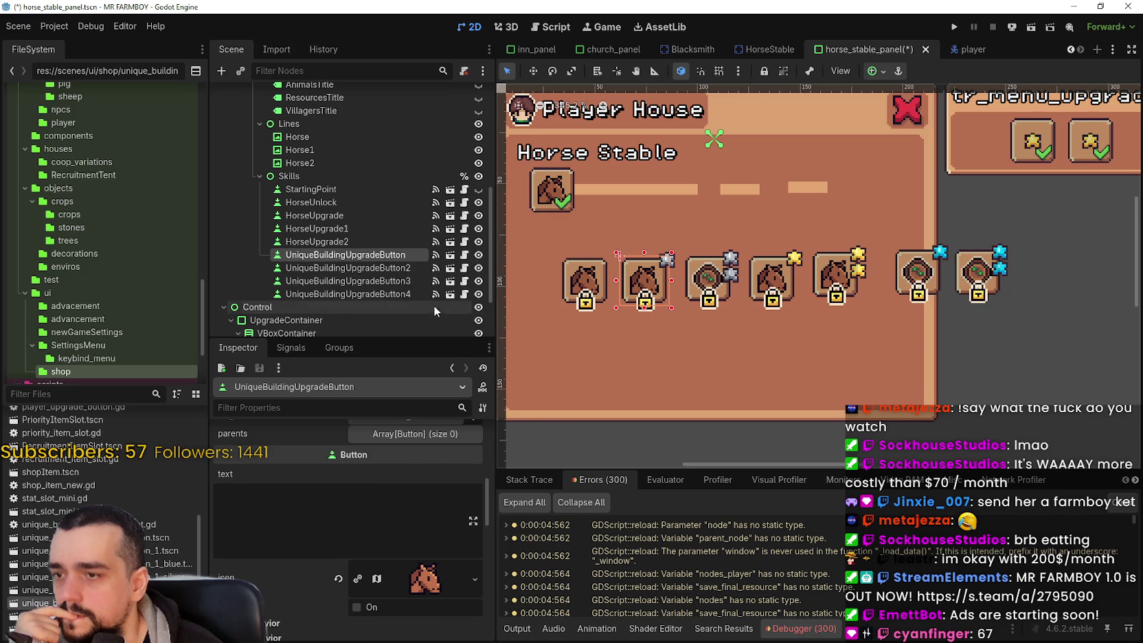
scroll(404, 573, down, 3)
click(405, 473)
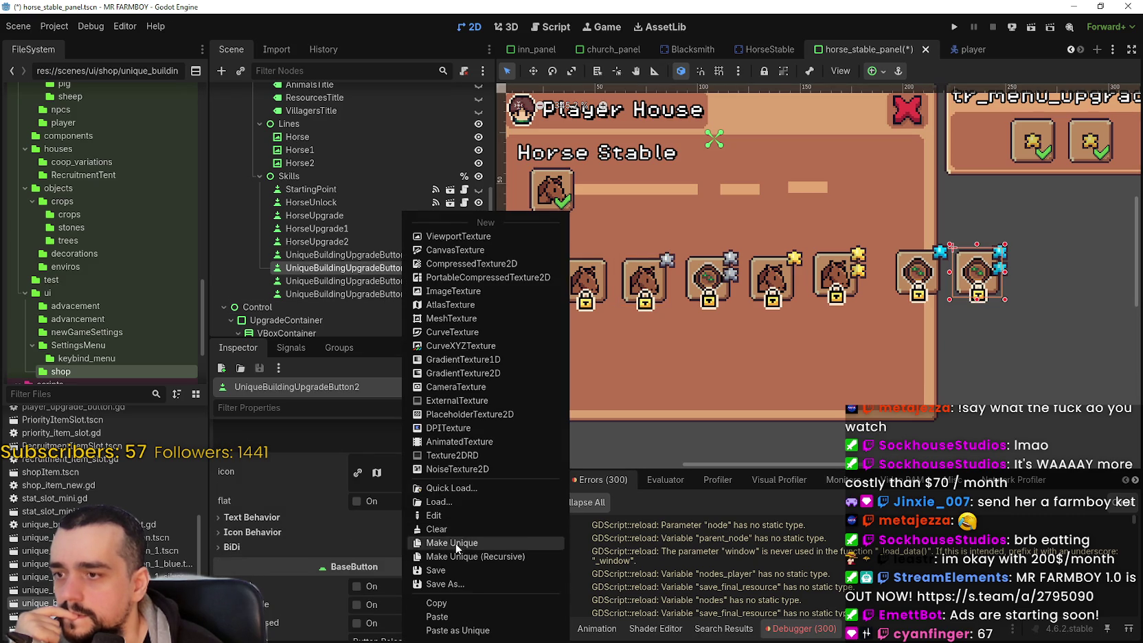
click(440, 617)
Step: Paste the horse icon onto the third button and UniqueBuildingUpgradeButton4
click(389, 281)
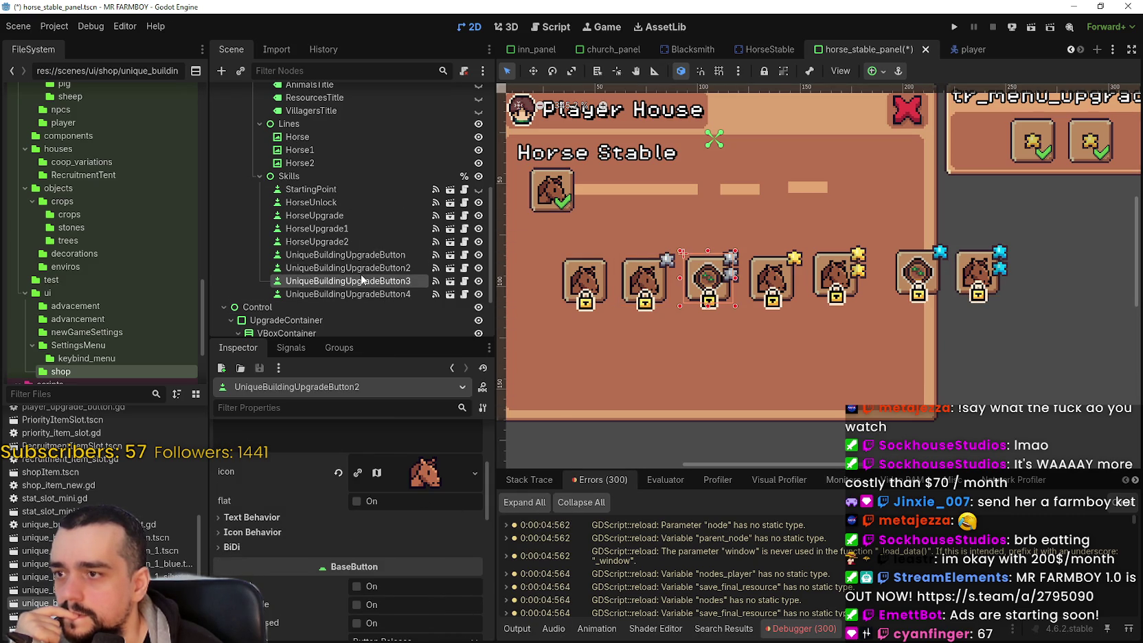
scroll(419, 481, up, 5)
scroll(415, 525, down, 3)
click(424, 526)
click(450, 618)
scroll(357, 241, down, 2)
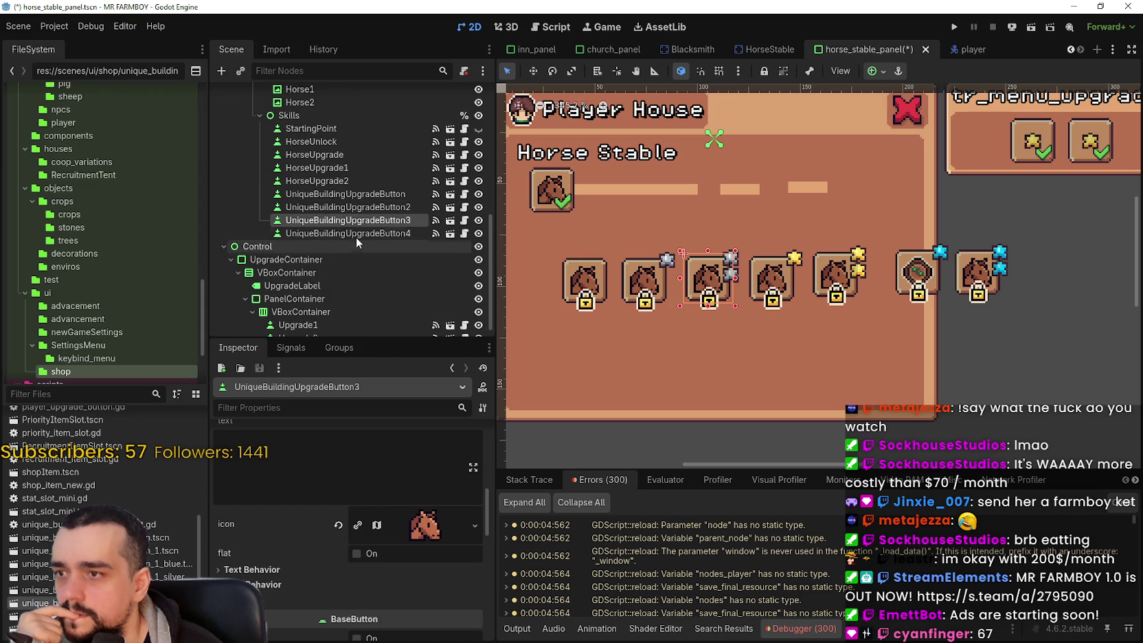
click(358, 233)
click(425, 525)
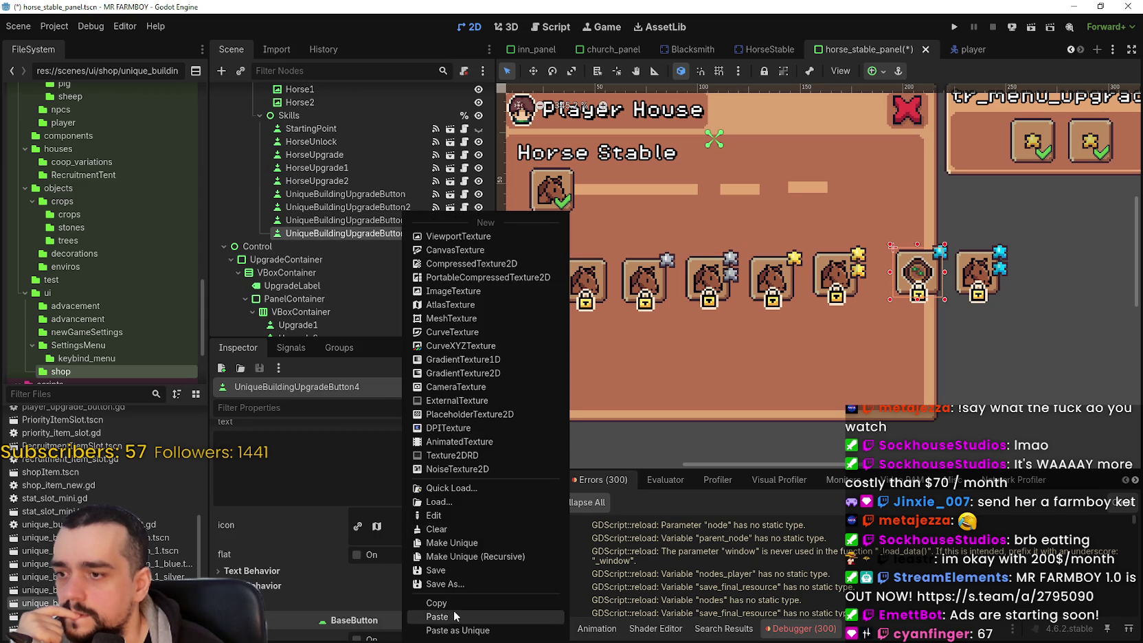
click(454, 617)
Step: Save the horse stable panel scene, then select the first horse upgrade button
scroll(774, 233, up, 1)
scroll(775, 234, down, 2)
key(ctrl+s)
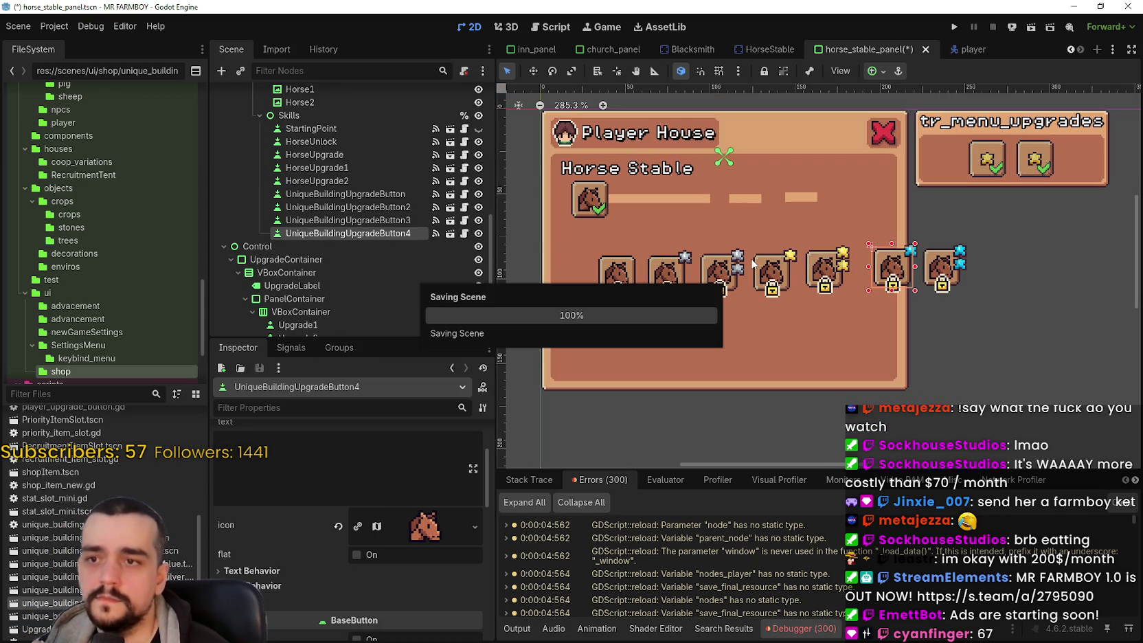
scroll(732, 264, up, 1)
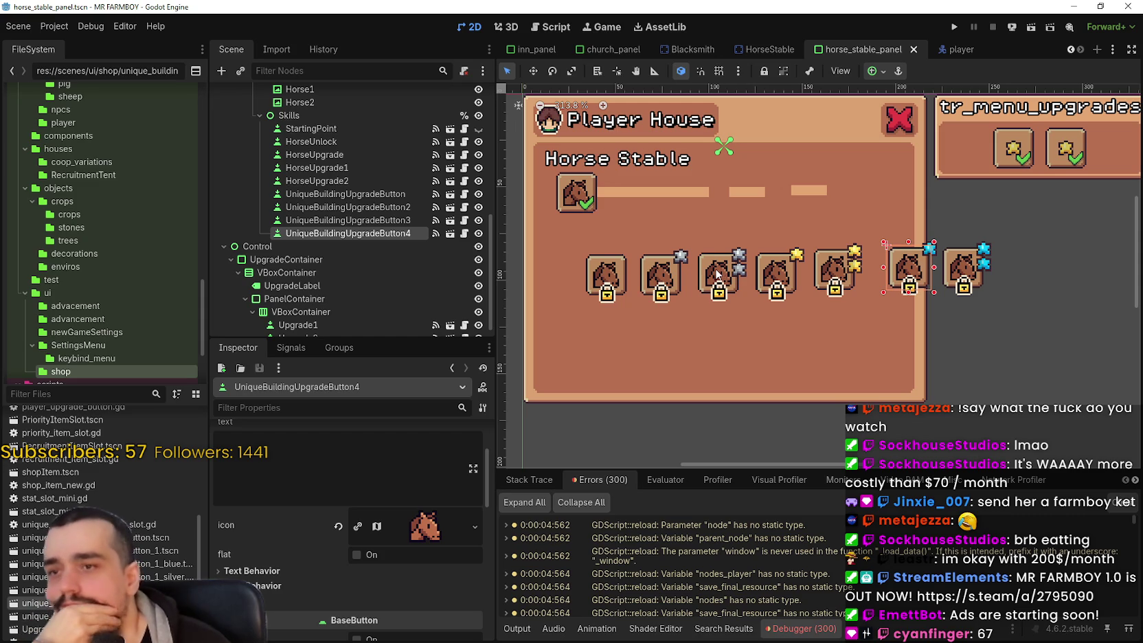
click(622, 273)
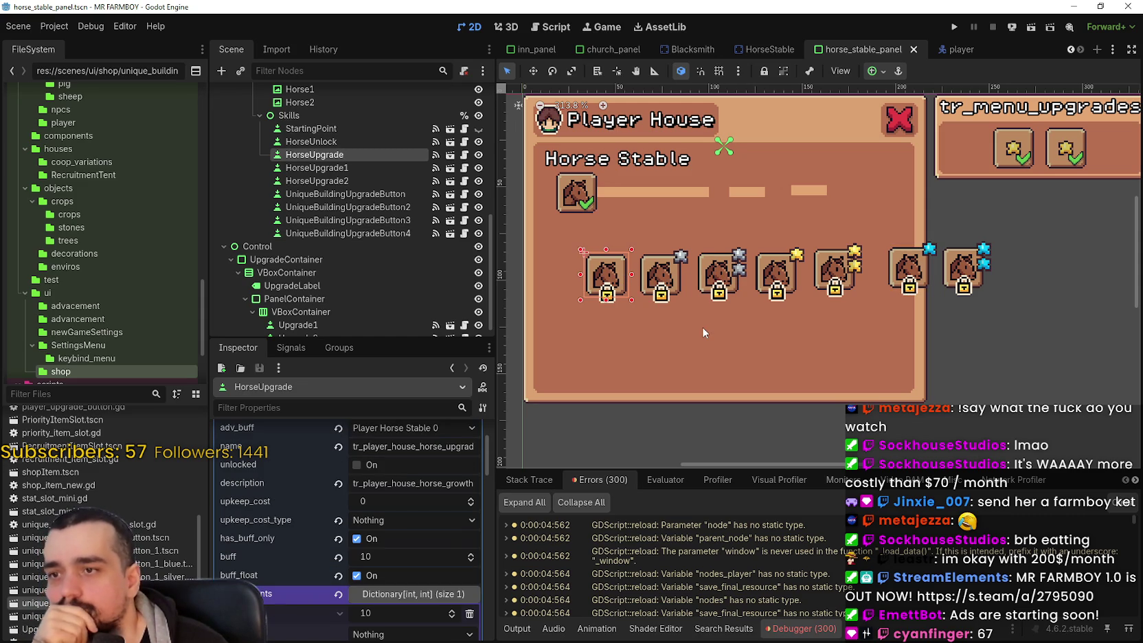
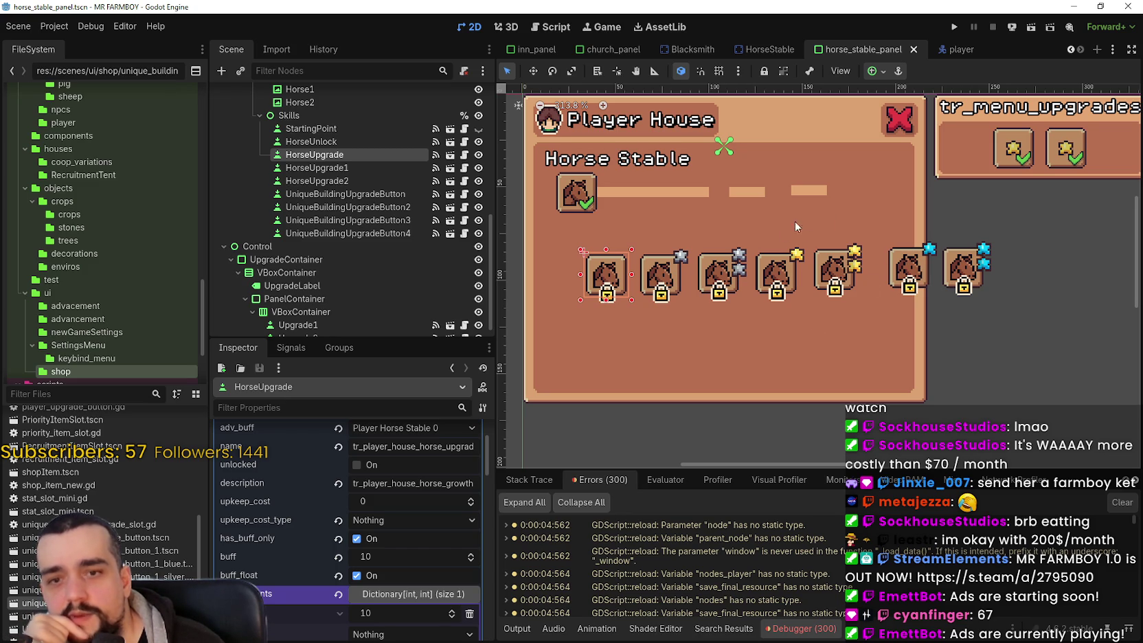
Step: On HorseUpgrade2, enter 150 as the buff, then correct it to 100
click(832, 265)
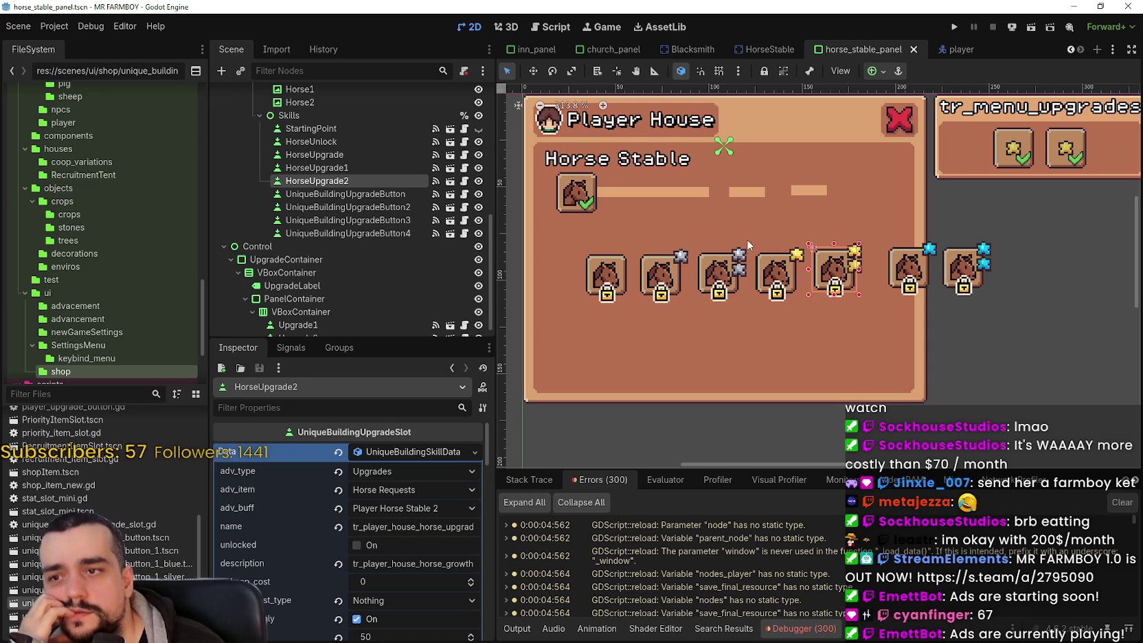
scroll(746, 239, up, 1)
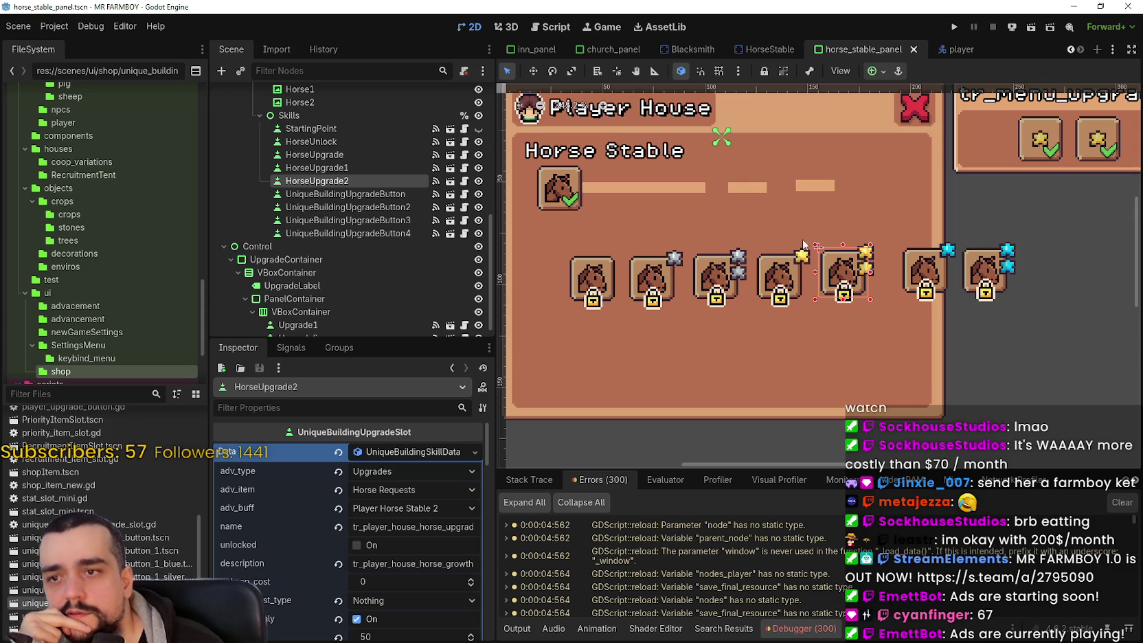
scroll(420, 574, down, 3)
scroll(419, 574, down, 2)
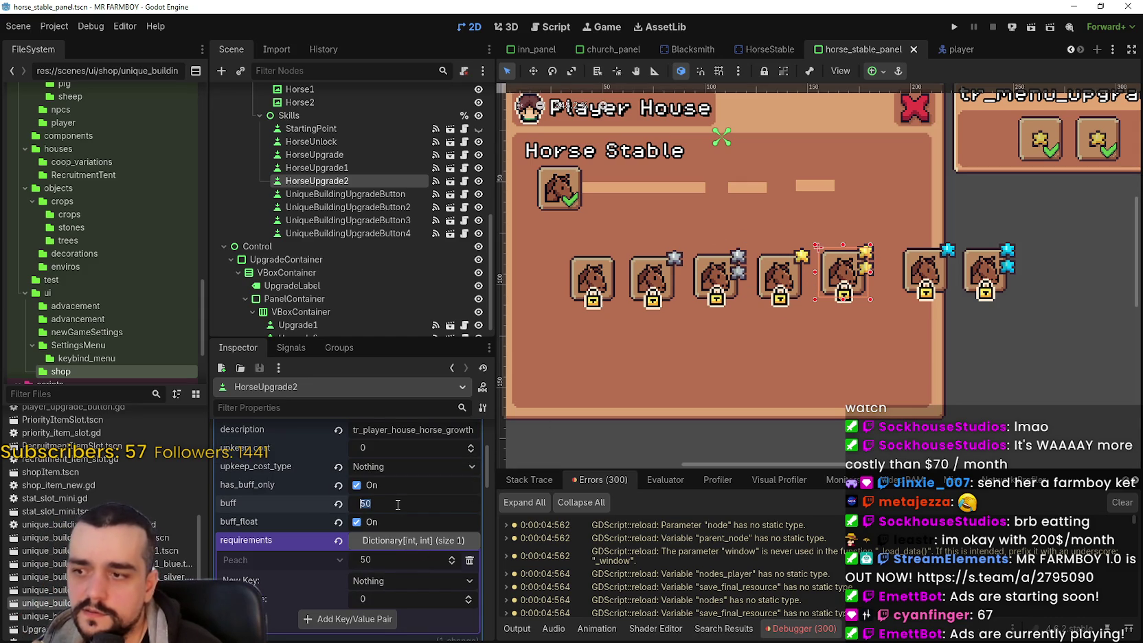
text(150)
key(Return)
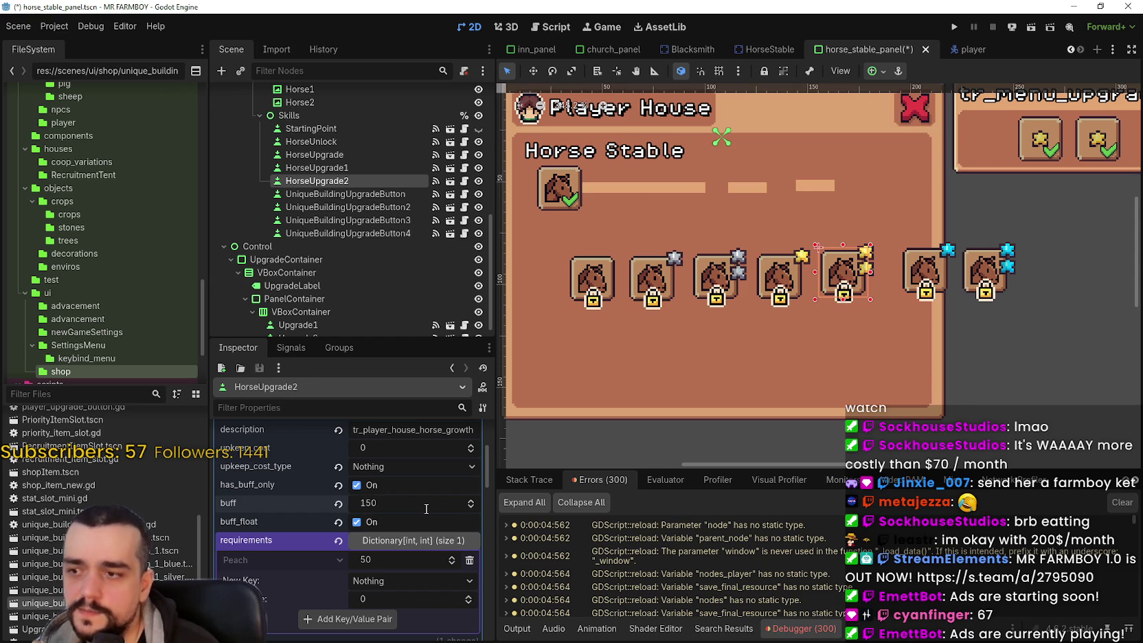
click(426, 509)
text(100)
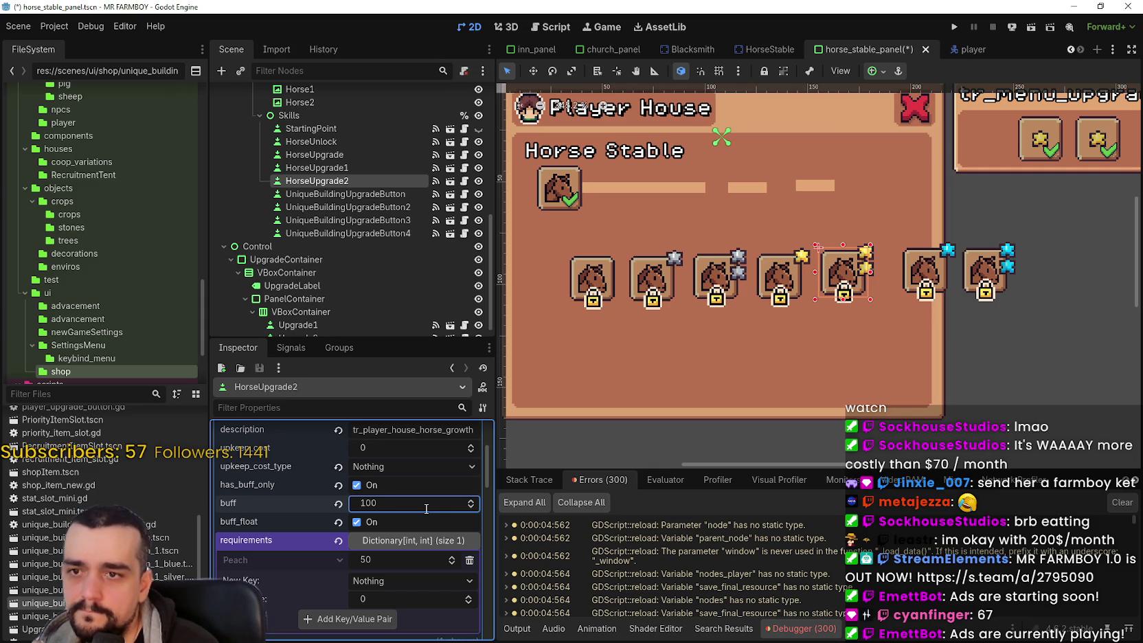
click(980, 265)
Step: Paste the copied skill data into UniqueBuildingUpgradeButton2's empty Data property and expand it
scroll(429, 558, up, 5)
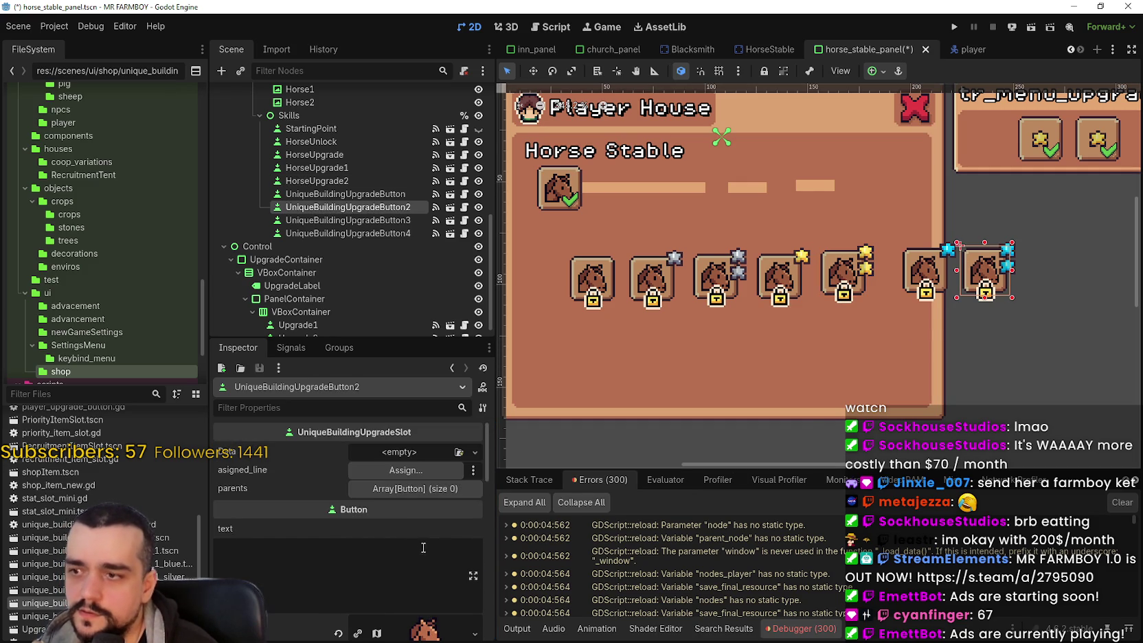
click(379, 448)
right_click(310, 448)
click(361, 479)
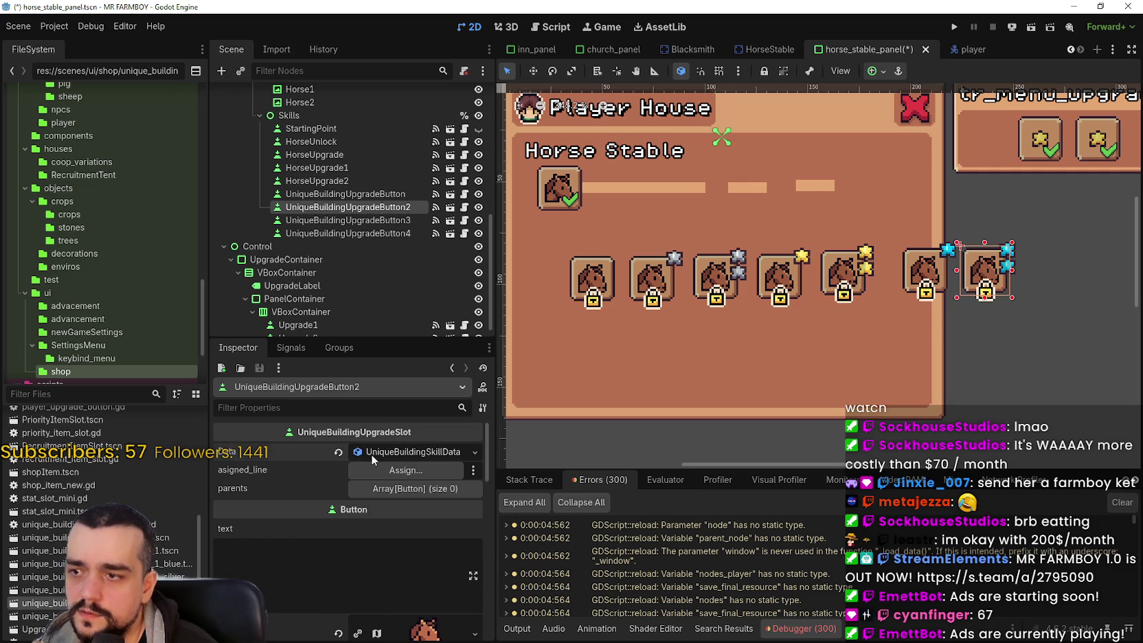
click(371, 454)
Step: Set the pasted skill data's buff to 200
scroll(385, 502, down, 3)
click(402, 502)
text(200)
key(Return)
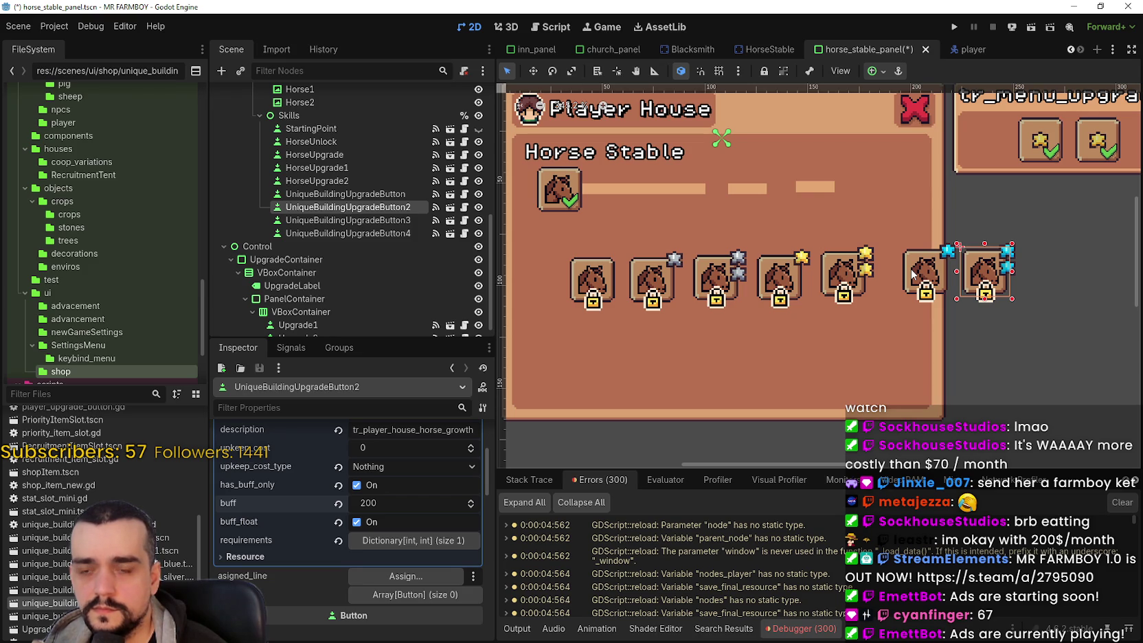
Step: Paste the copied skill data into UniqueBuildingUpgradeButton4's Data property and expand it
click(913, 275)
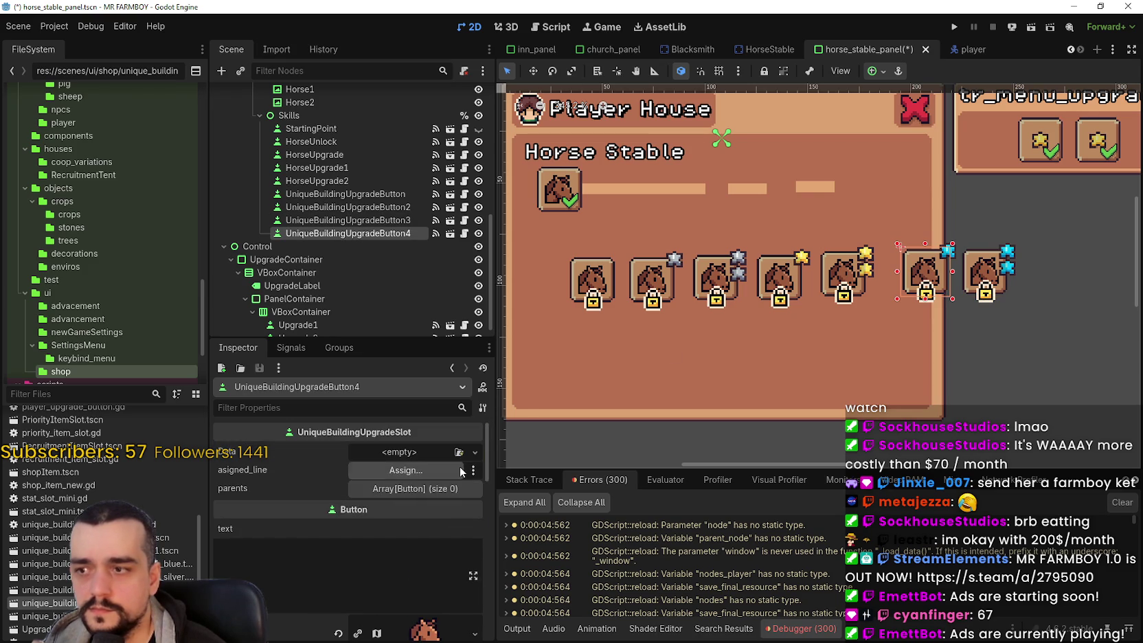
click(414, 456)
right_click(351, 452)
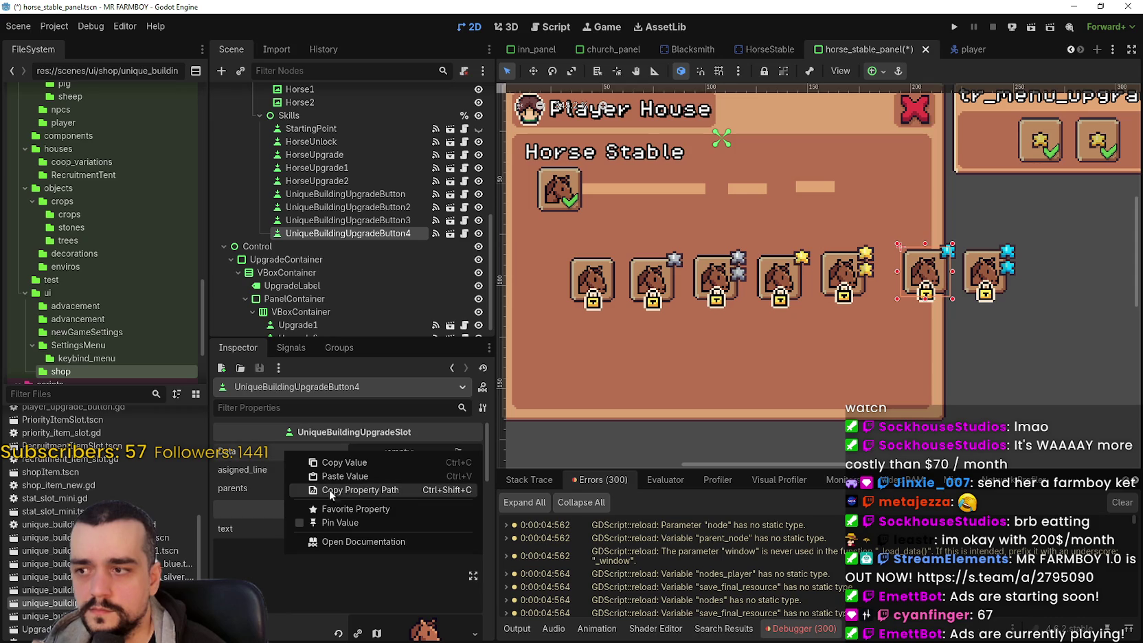
click(340, 474)
click(366, 456)
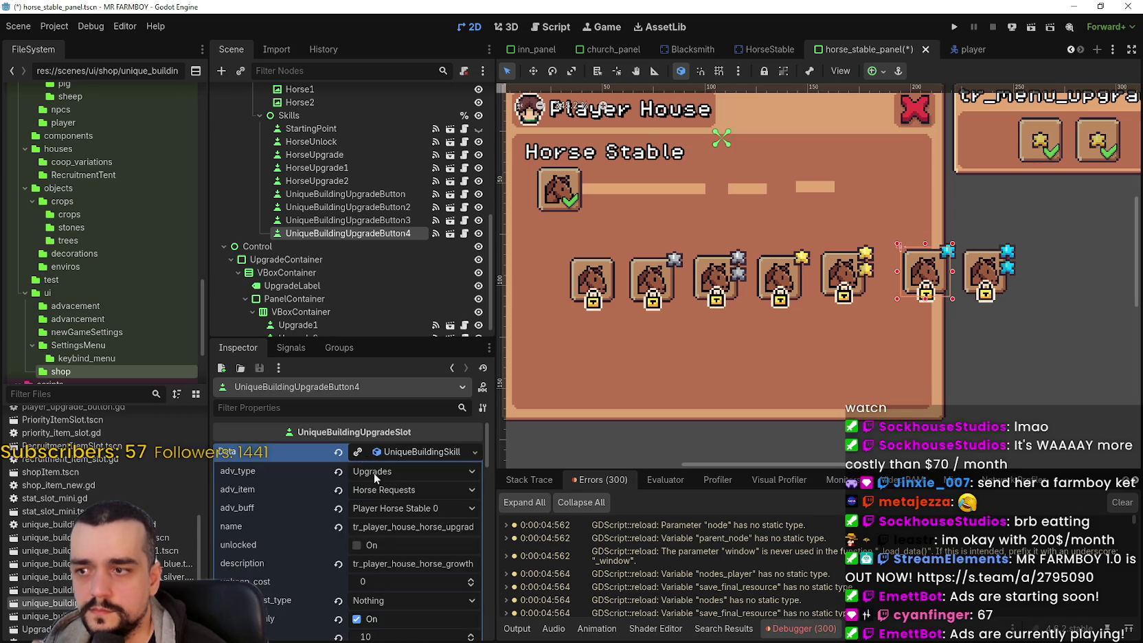
Step: Change that slot's buff from 10 to 150
scroll(422, 559, down, 3)
click(404, 504)
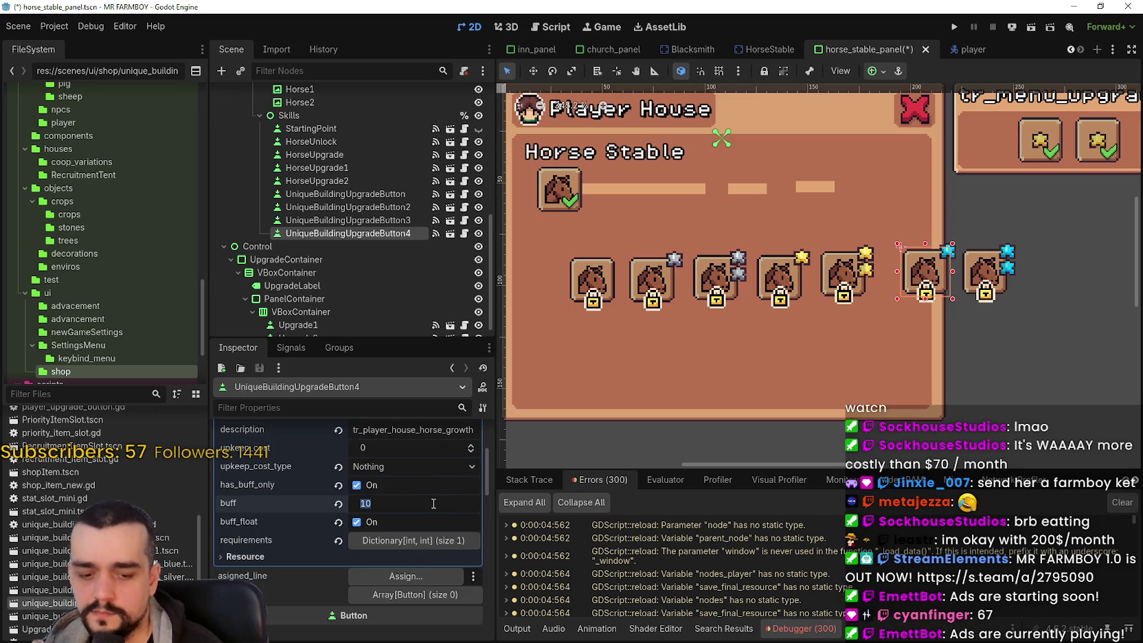
text(150)
key(Return)
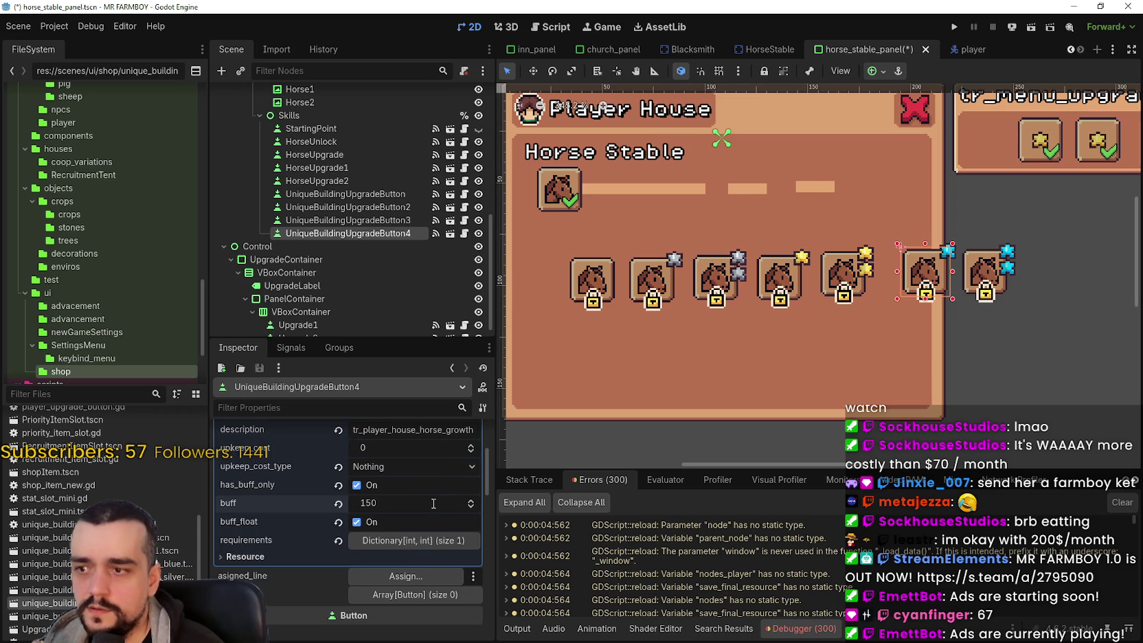
click(837, 272)
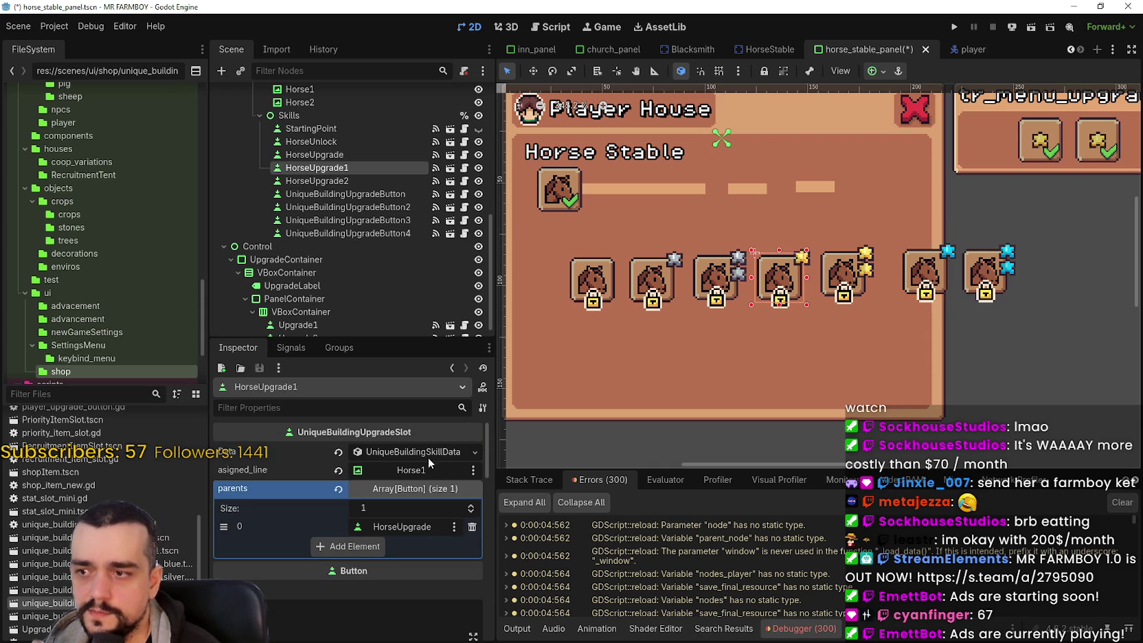
Step: Raise HorseUpgrade1's buff value from 40 to 70
click(754, 253)
scroll(422, 607, down, 3)
click(388, 556)
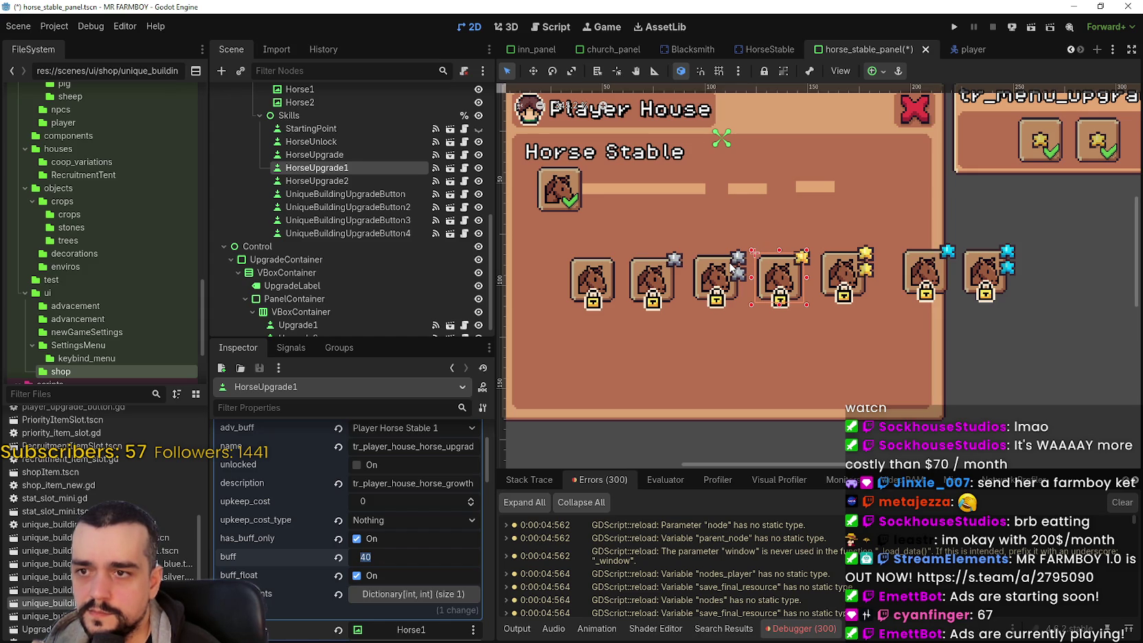
text(70)
key(Return)
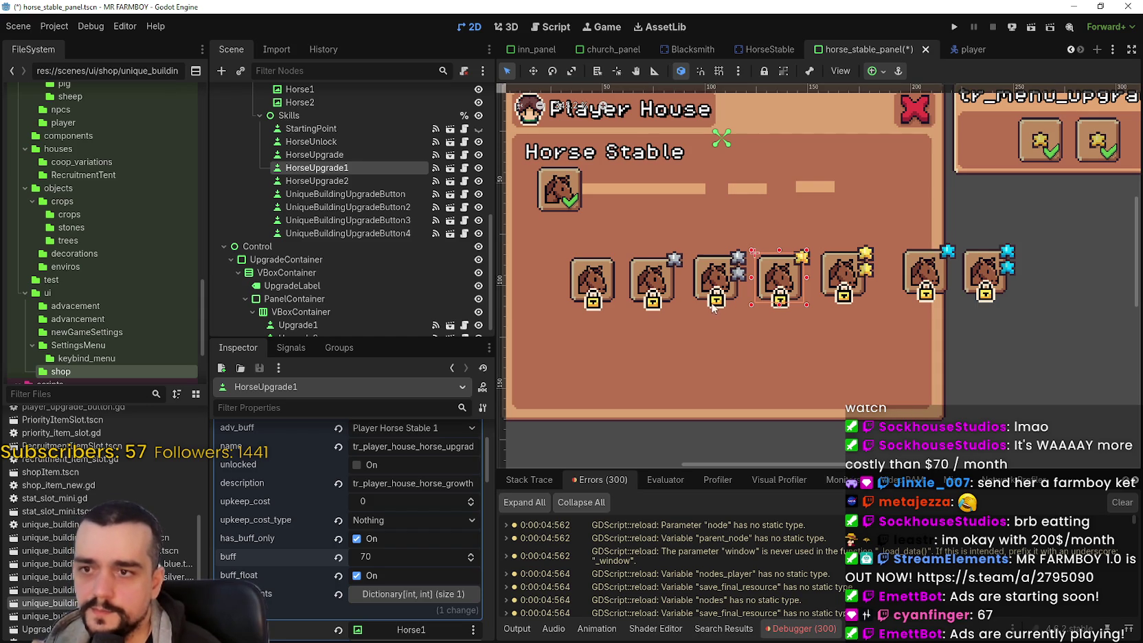
scroll(713, 307, down, 1)
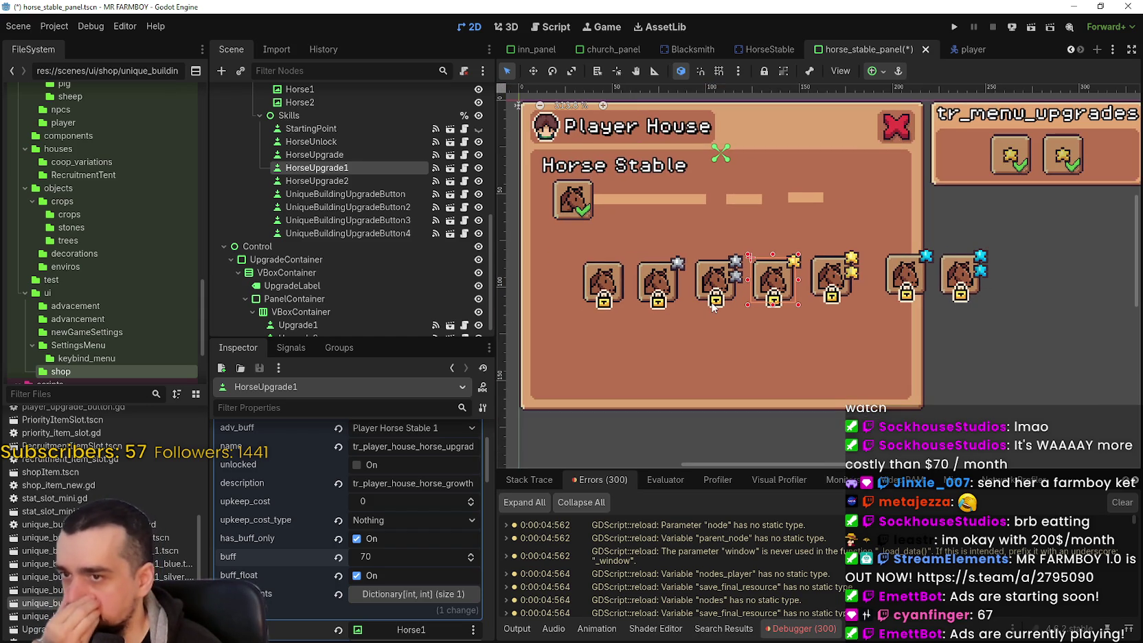
scroll(713, 307, up, 2)
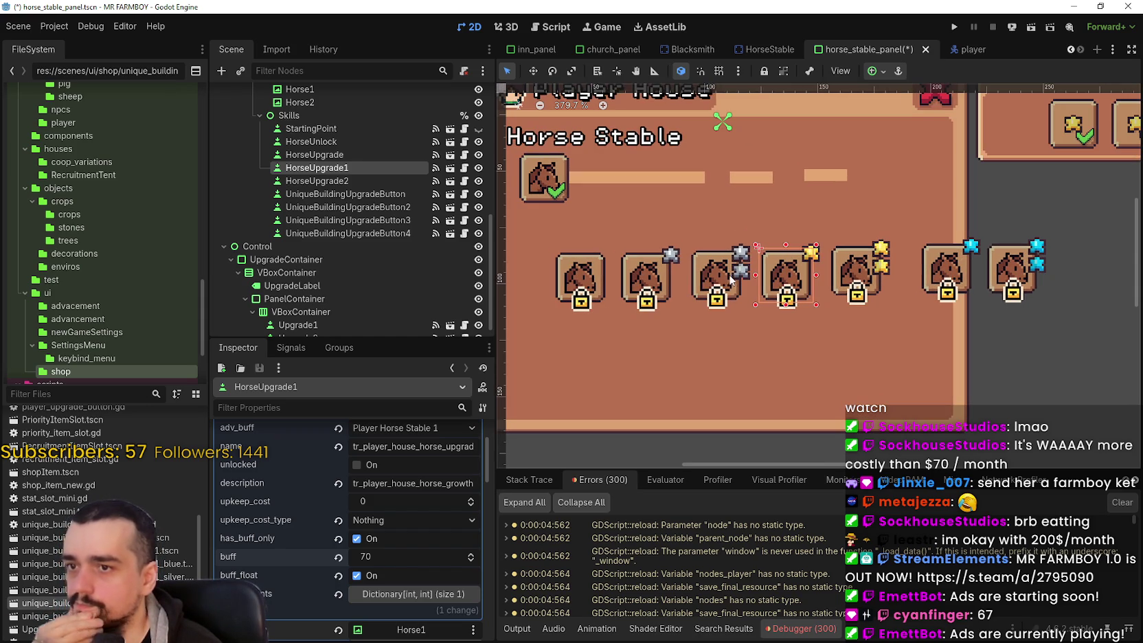
click(726, 278)
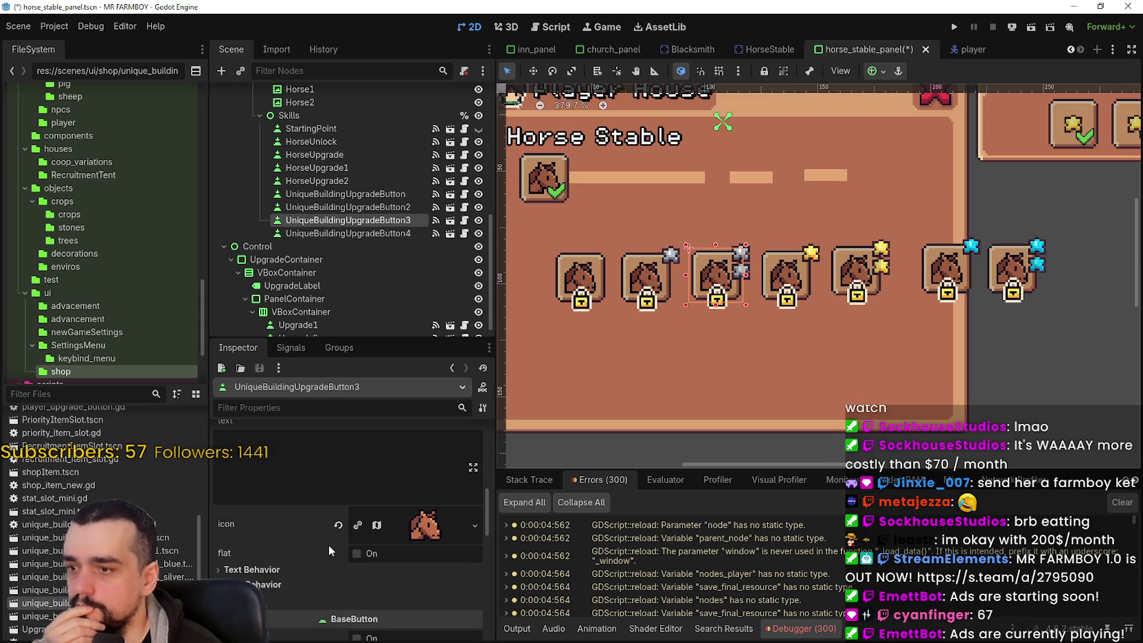
Step: Set UniqueBuildingUpgradeButton3's buff value from 30 to 50
scroll(324, 550, down, 1)
click(390, 526)
text(5)
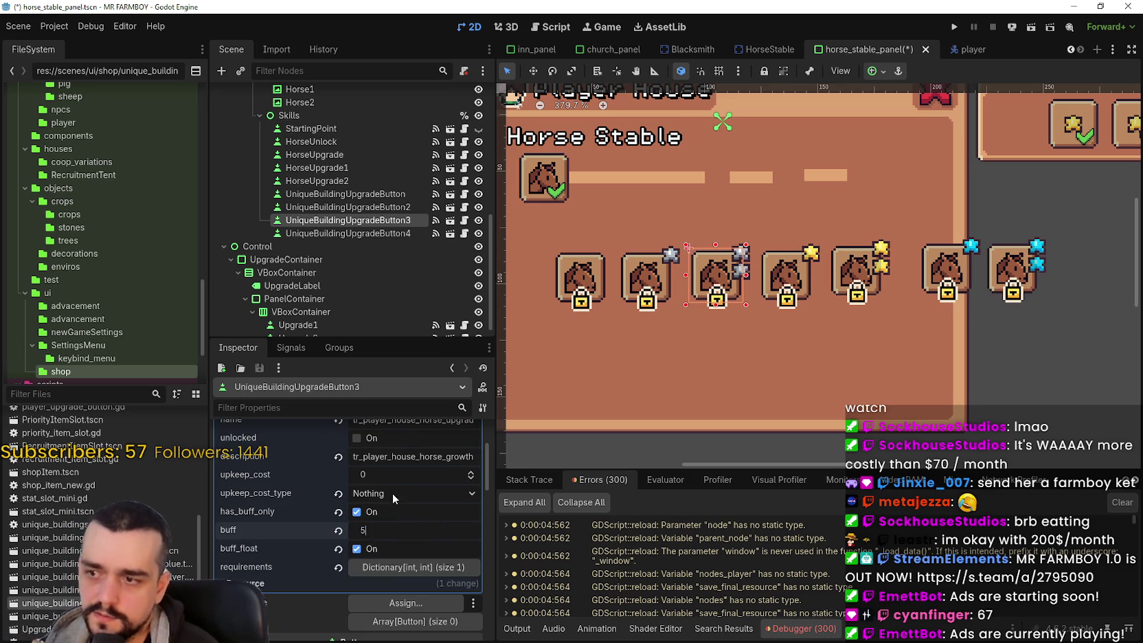
text(0)
key(Return)
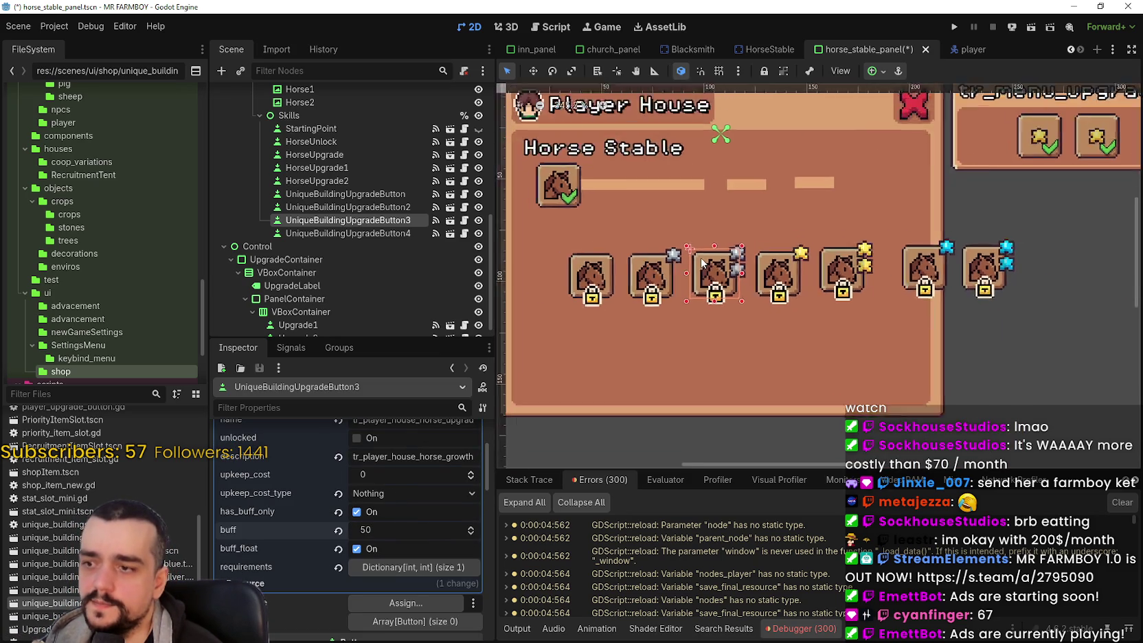
scroll(663, 269, down, 2)
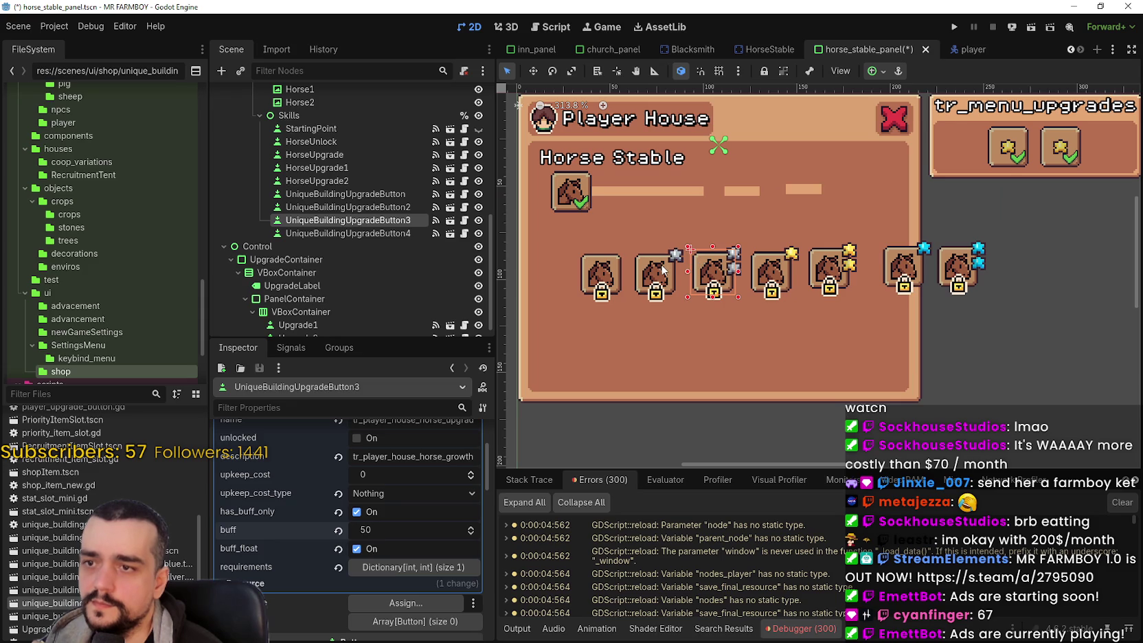
click(662, 270)
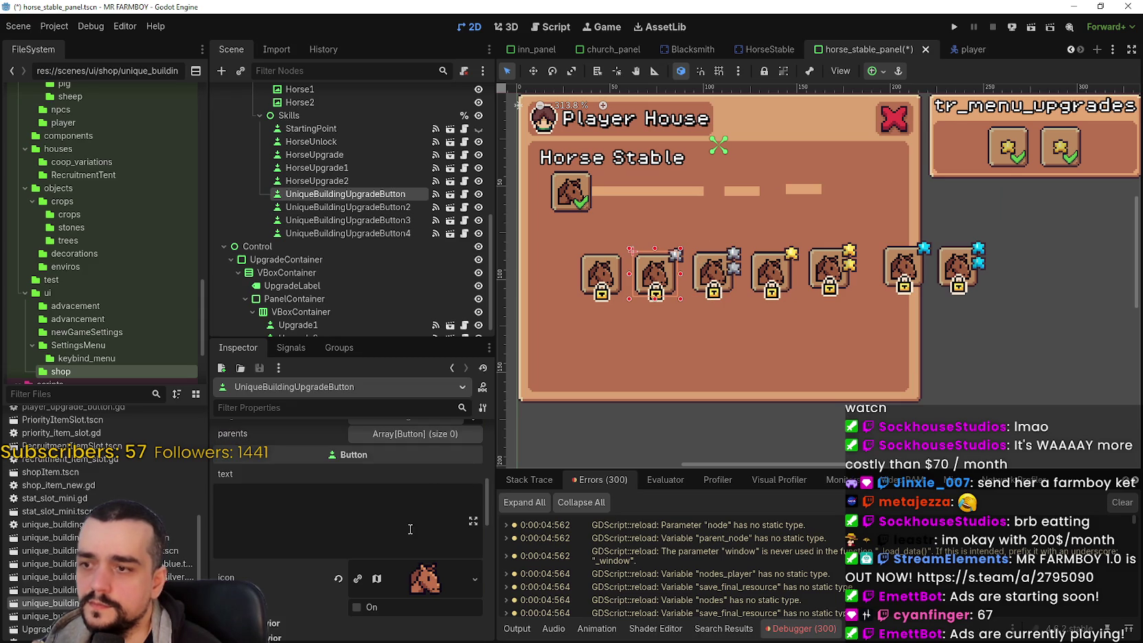
scroll(409, 529, down, 2)
scroll(395, 471, up, 4)
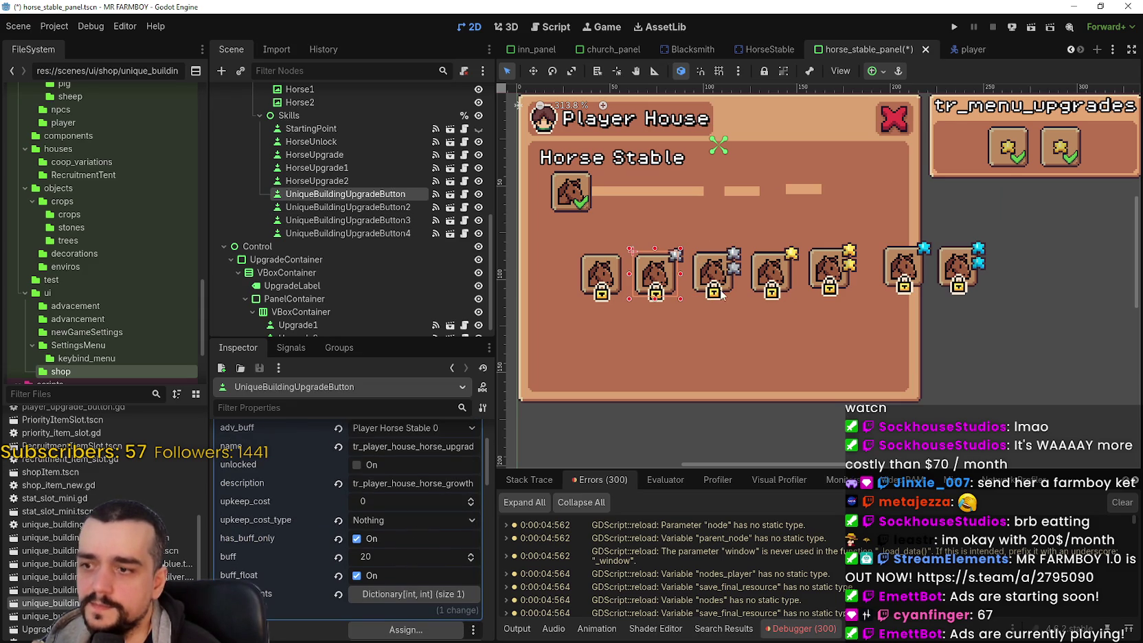
click(784, 275)
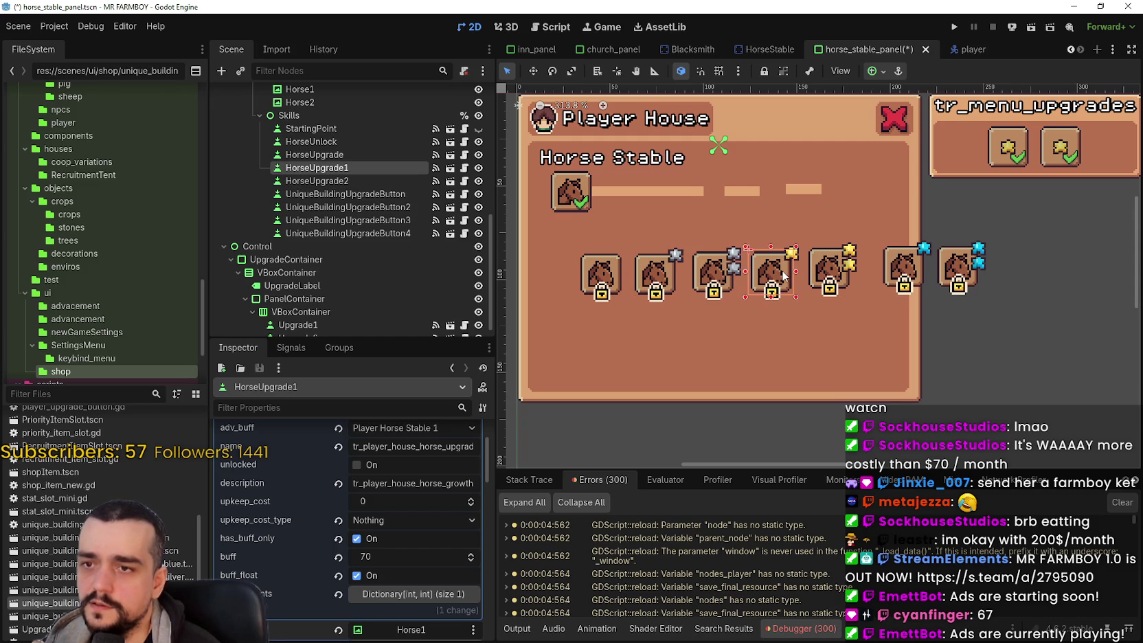
click(816, 272)
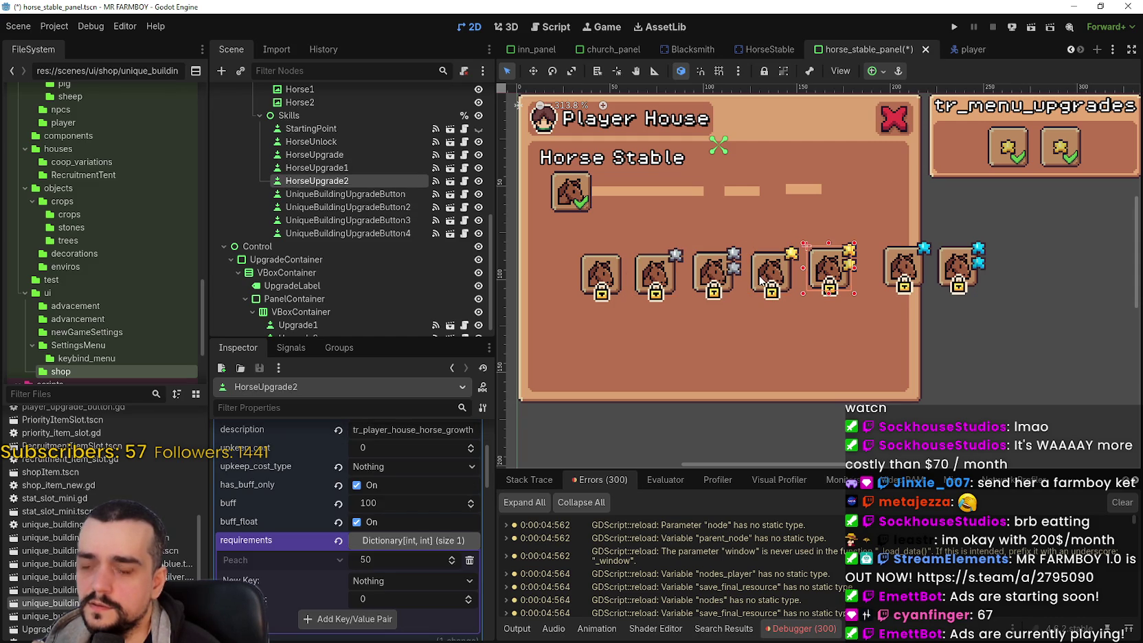
click(764, 276)
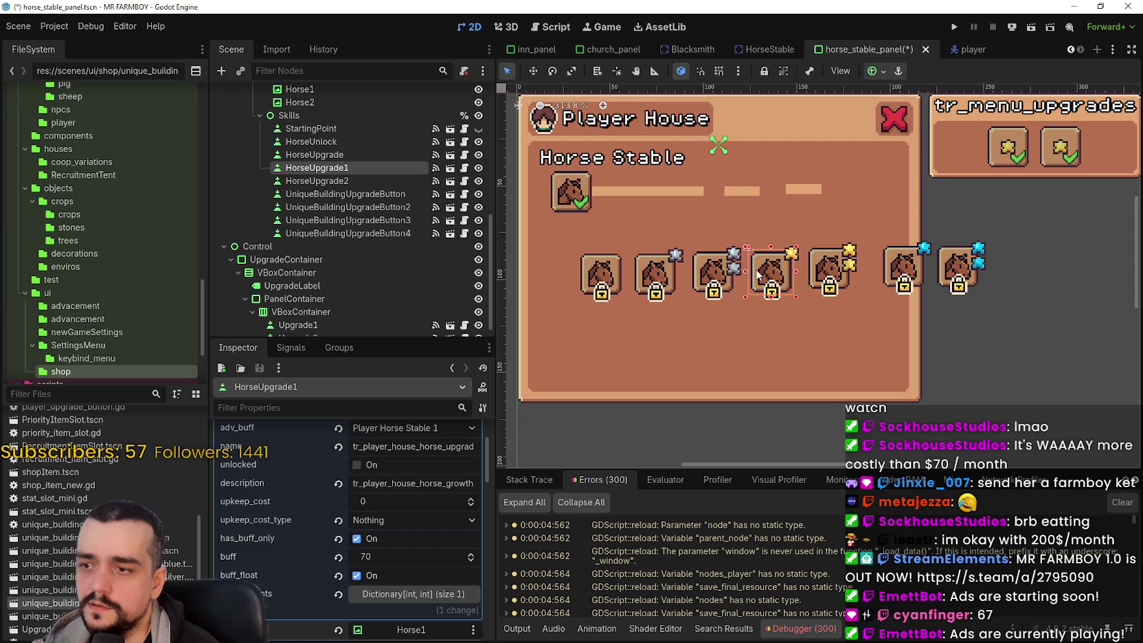
click(828, 277)
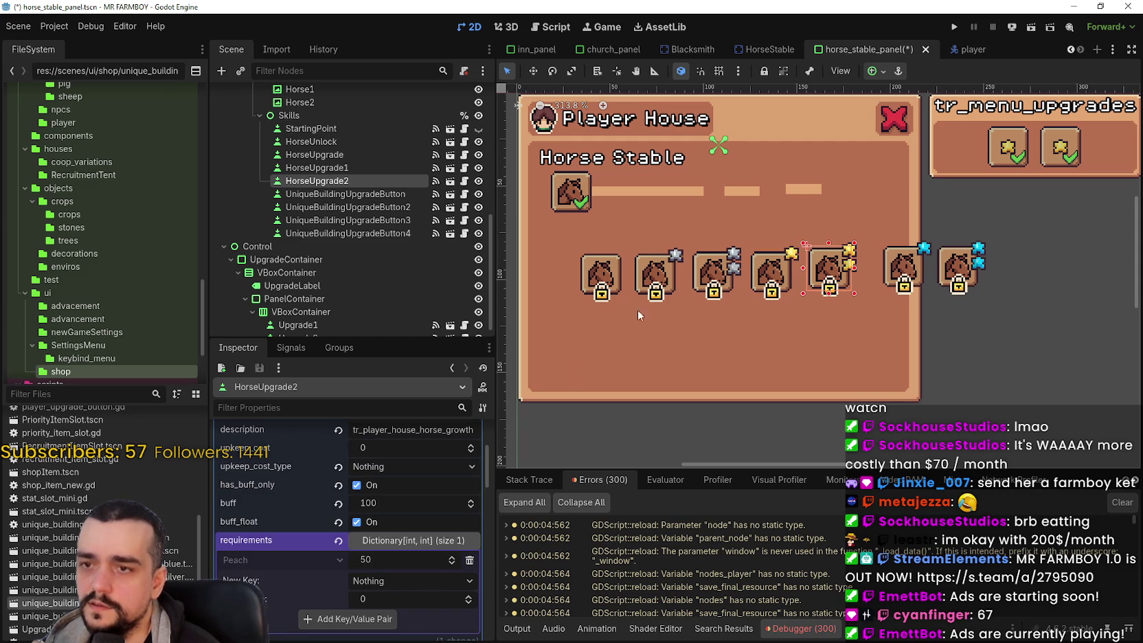
click(782, 278)
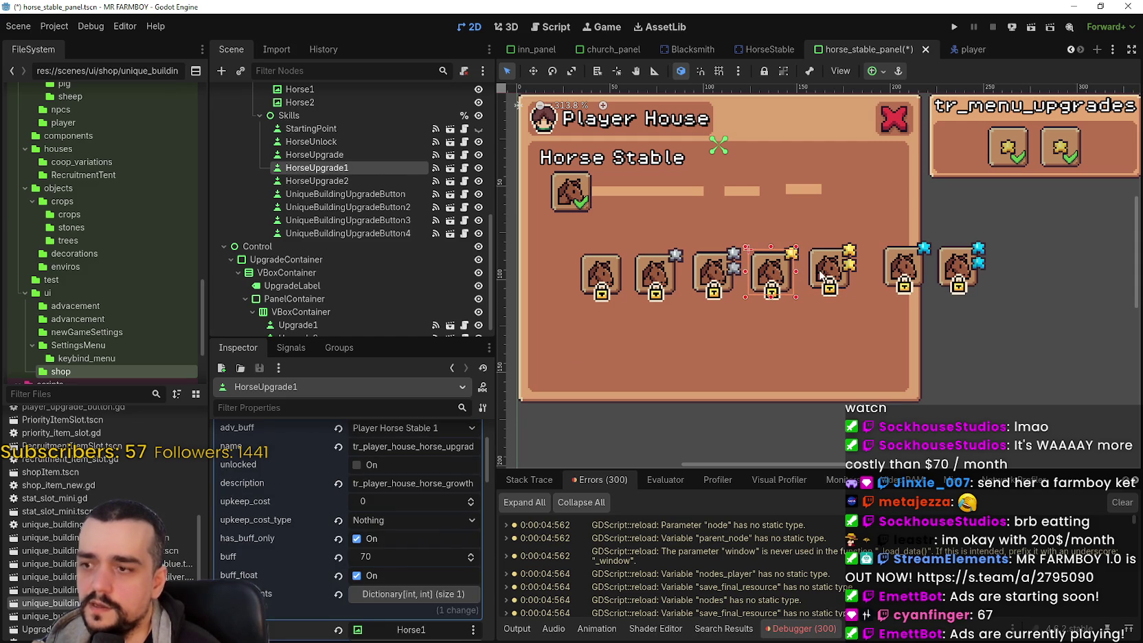
click(821, 276)
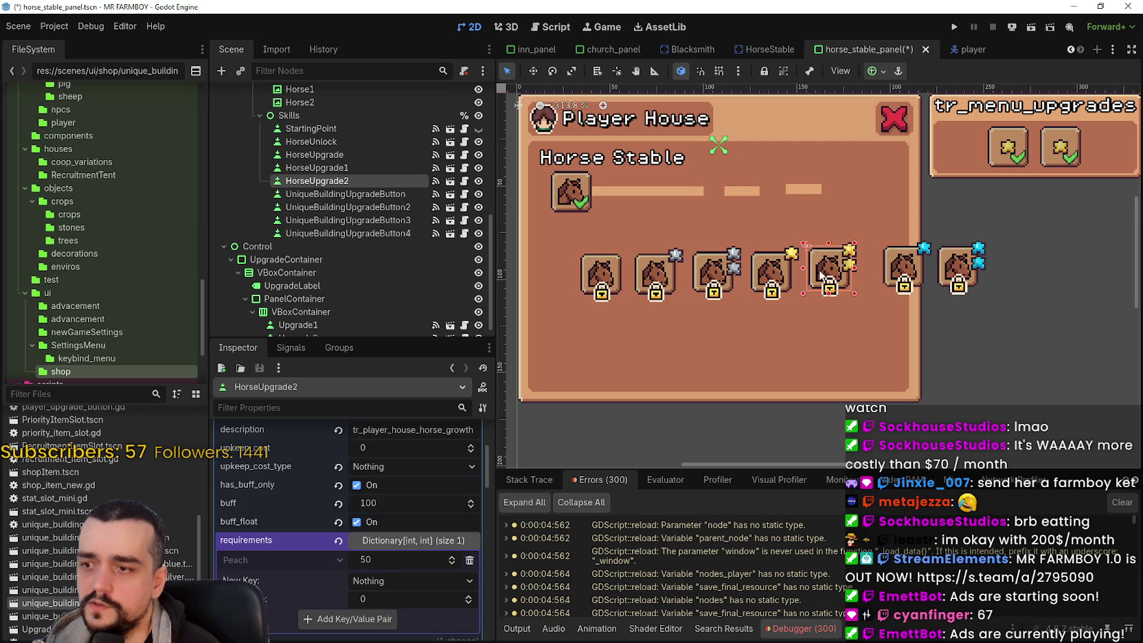
click(895, 272)
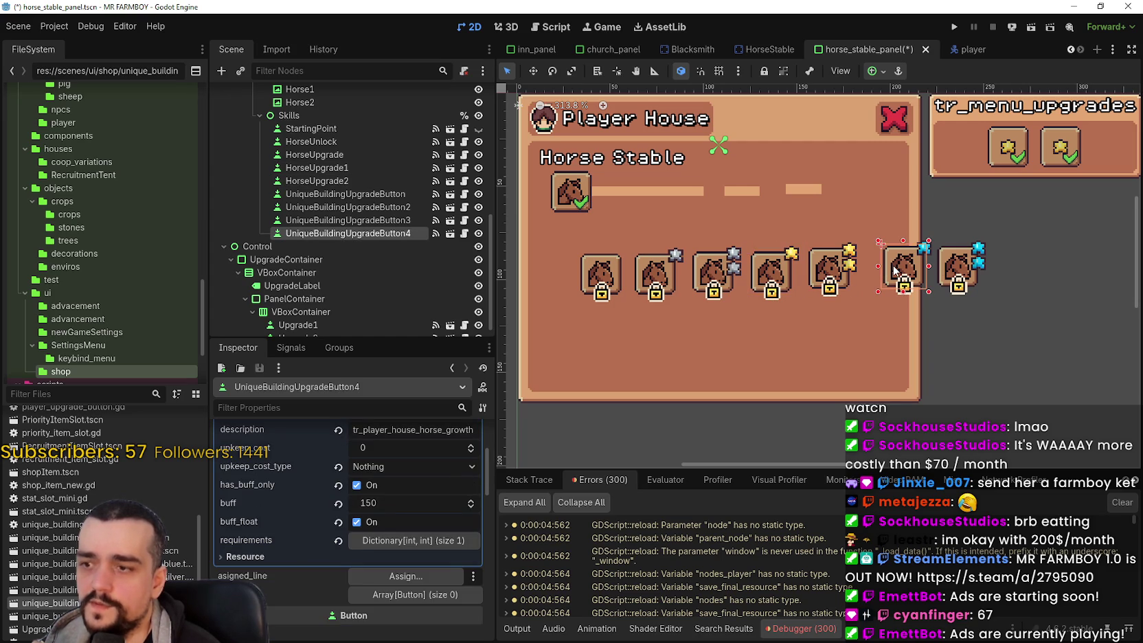
click(948, 270)
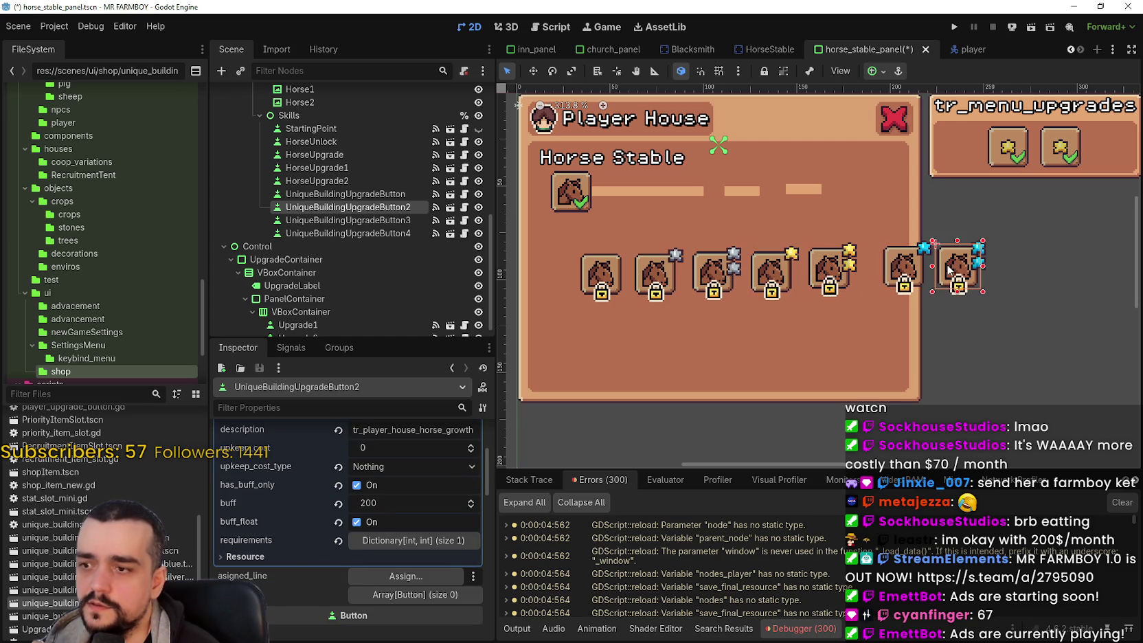
scroll(619, 274, down, 1)
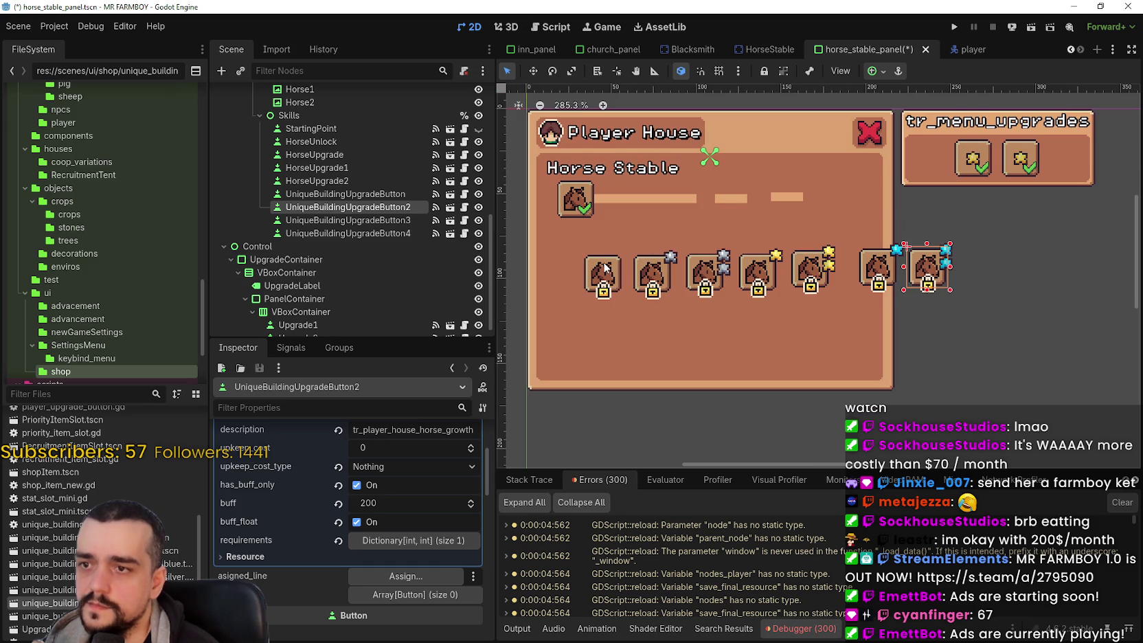
click(606, 269)
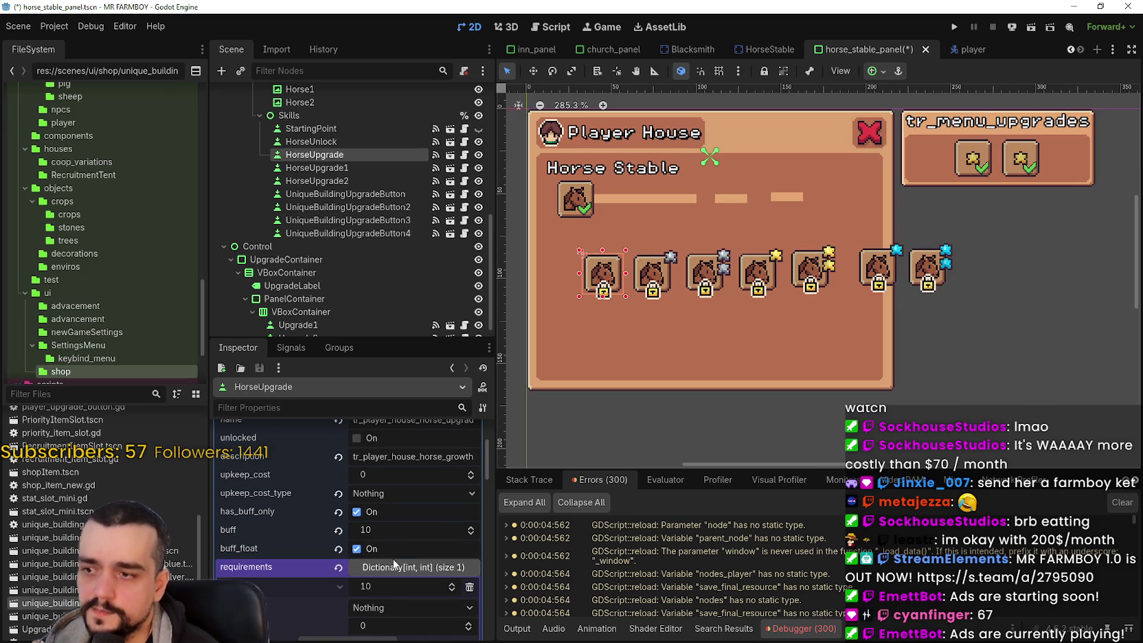
scroll(590, 273, up, 2)
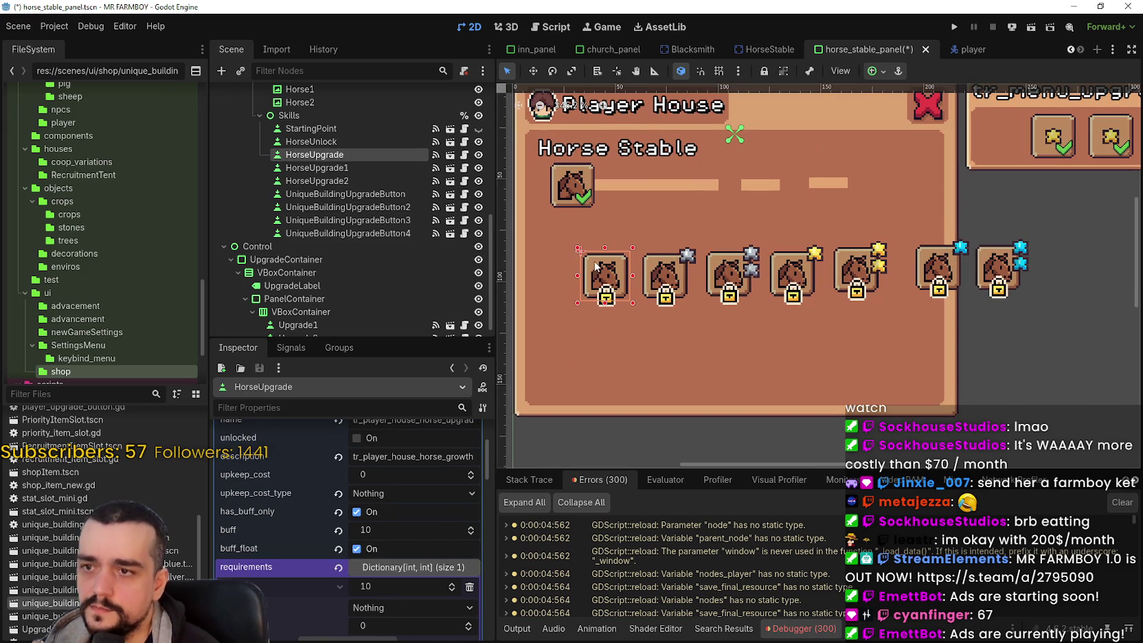
scroll(581, 302, down, 1)
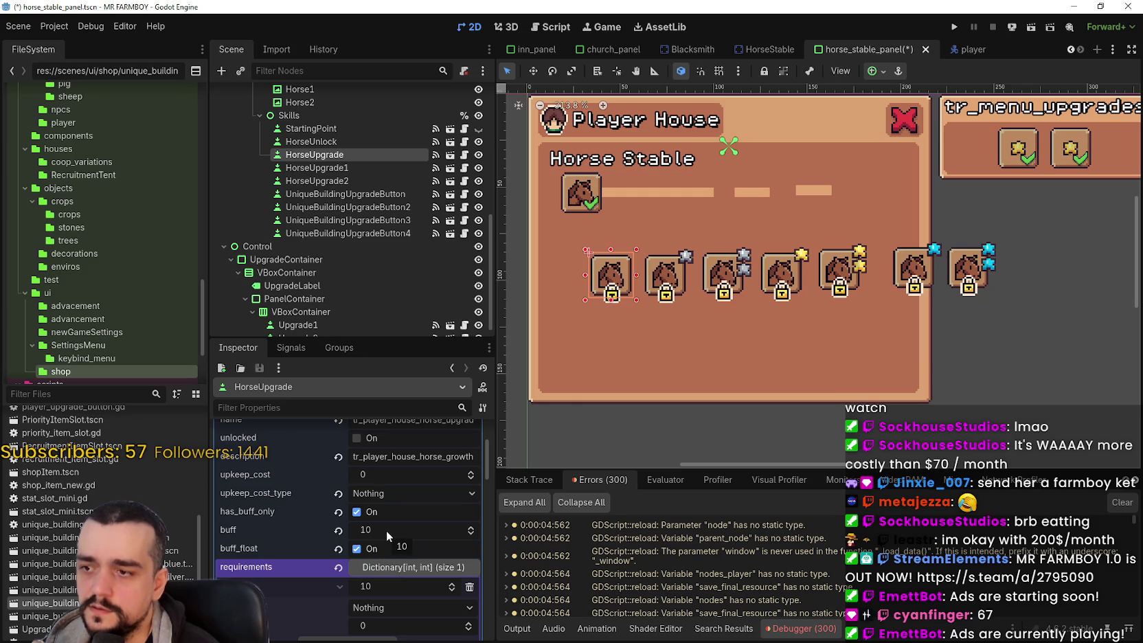
click(656, 289)
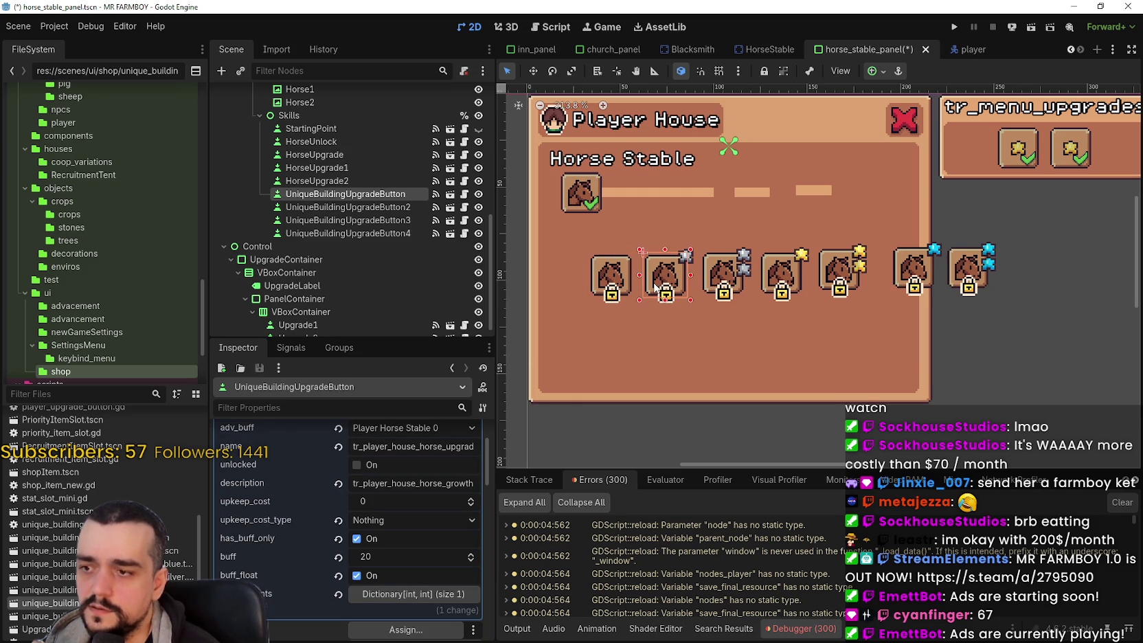
click(726, 274)
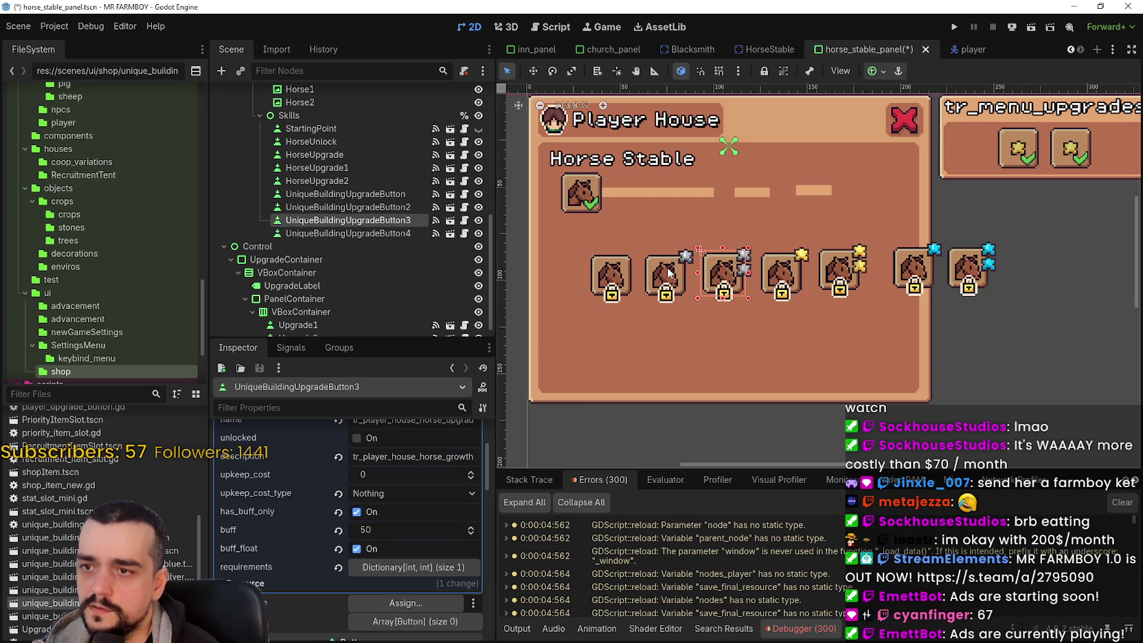
click(595, 273)
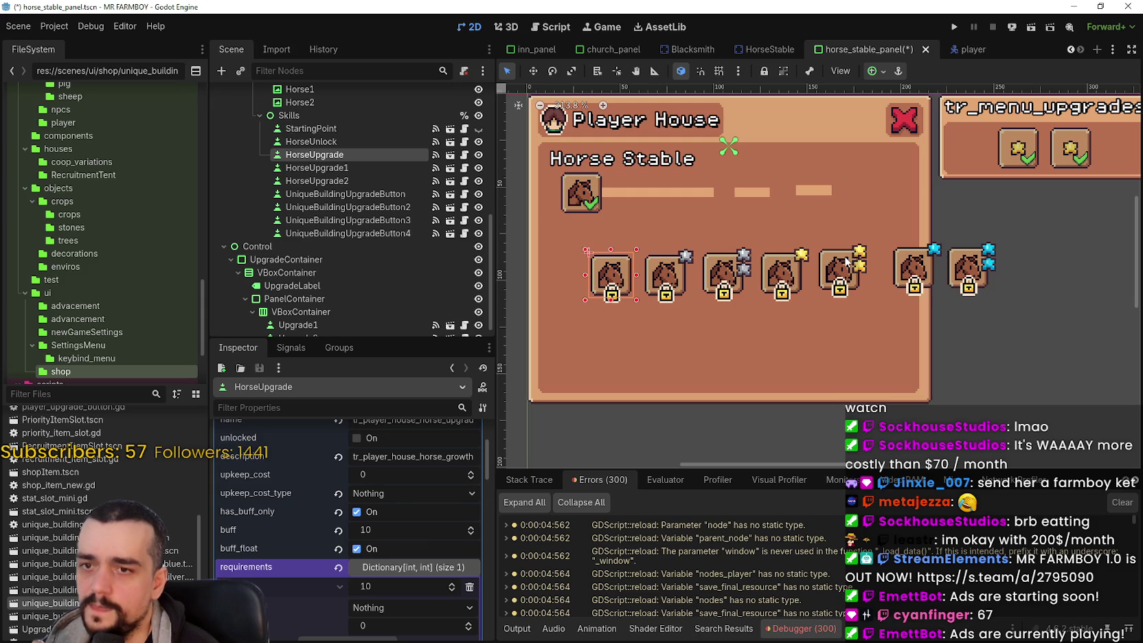
click(916, 267)
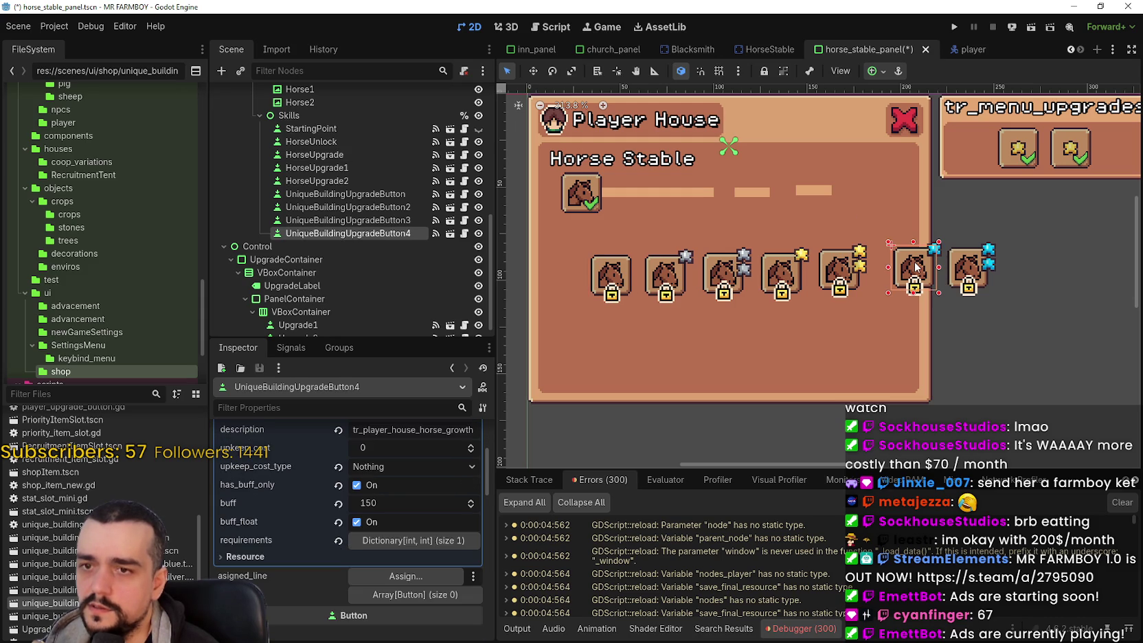
click(960, 275)
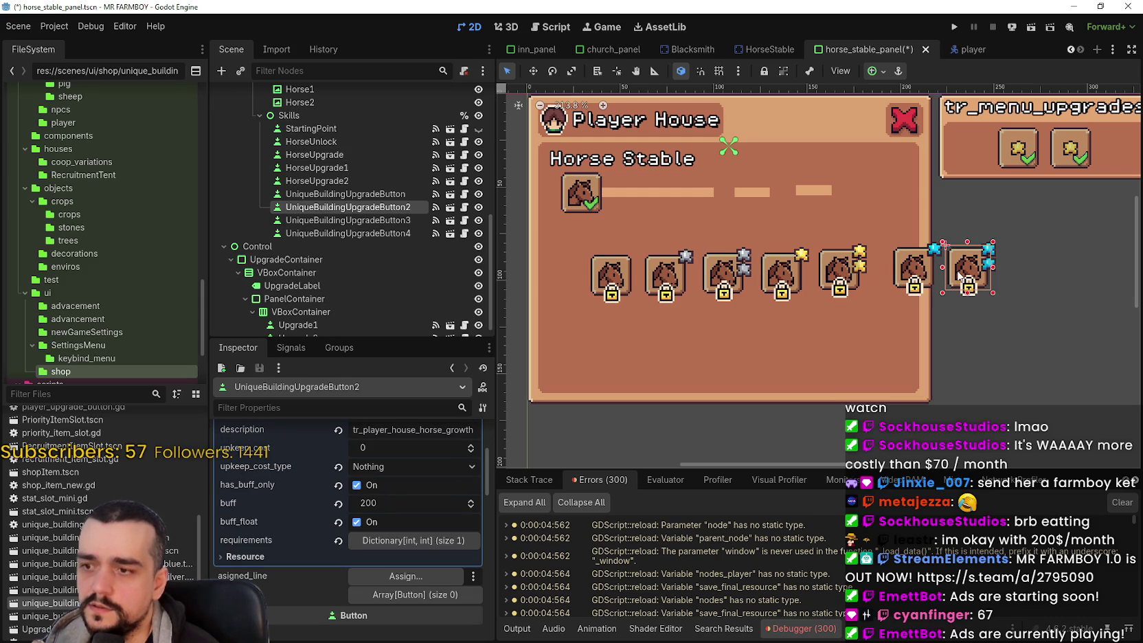
click(827, 270)
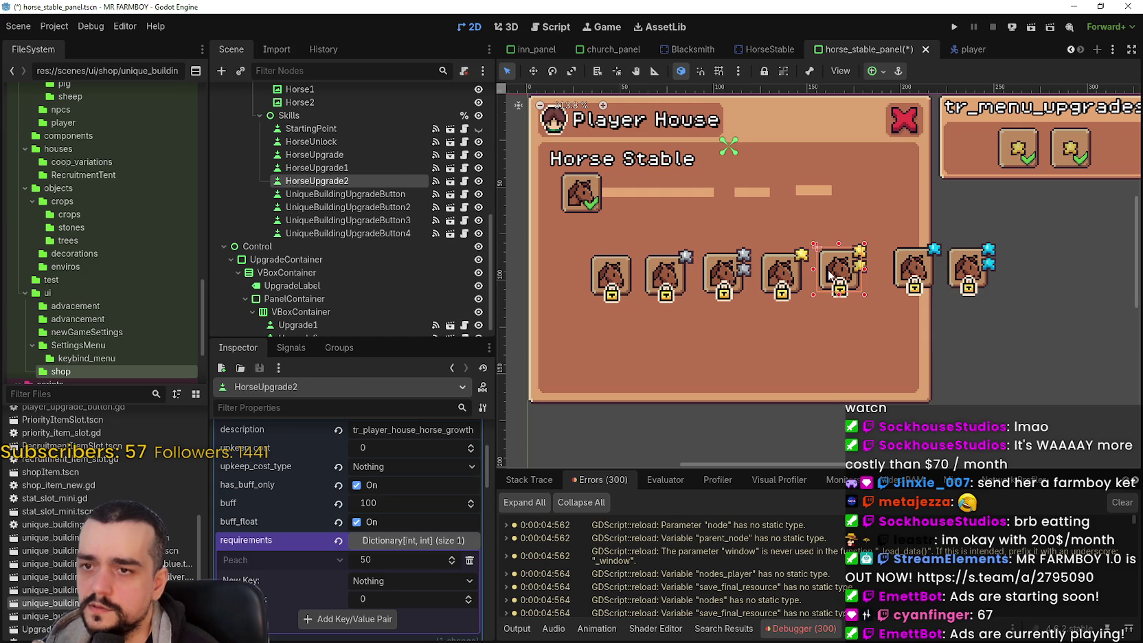
click(787, 276)
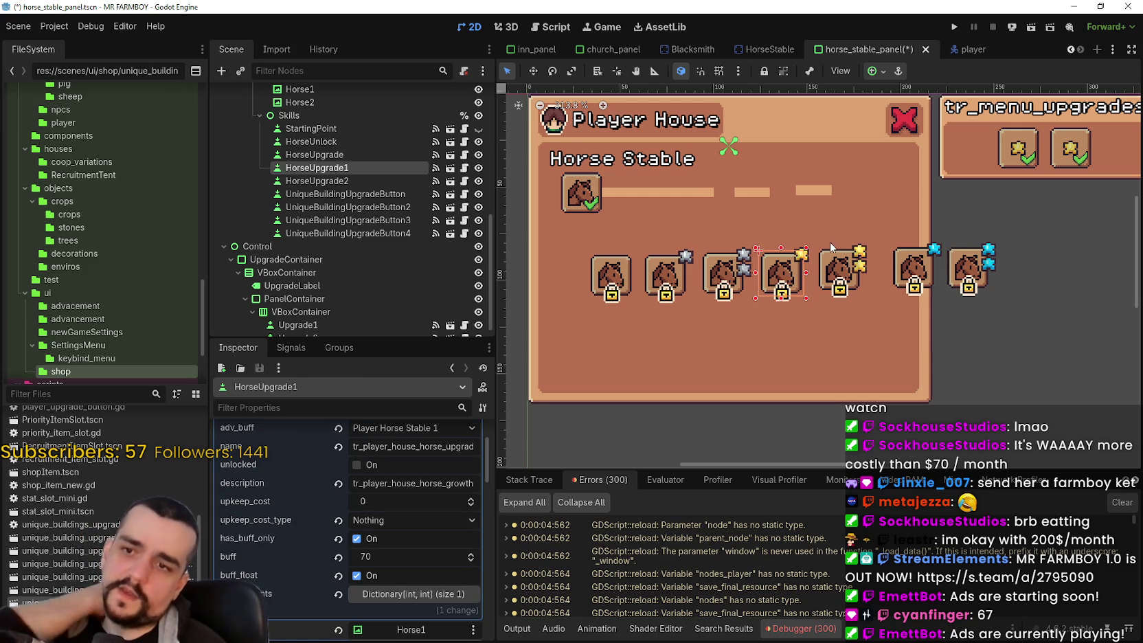
click(833, 271)
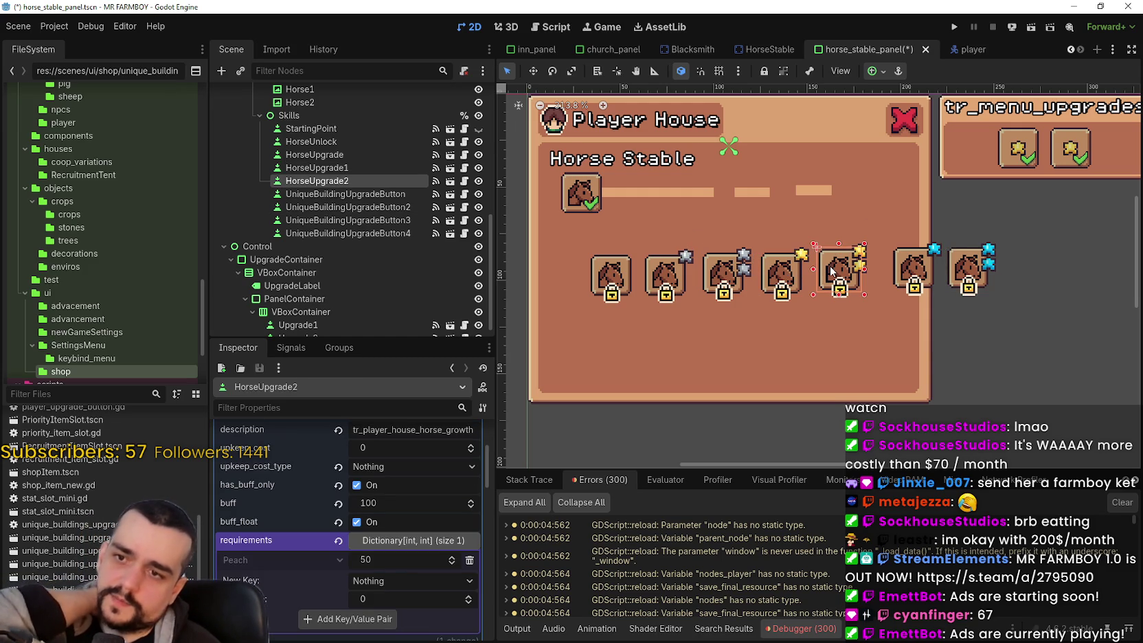
click(788, 269)
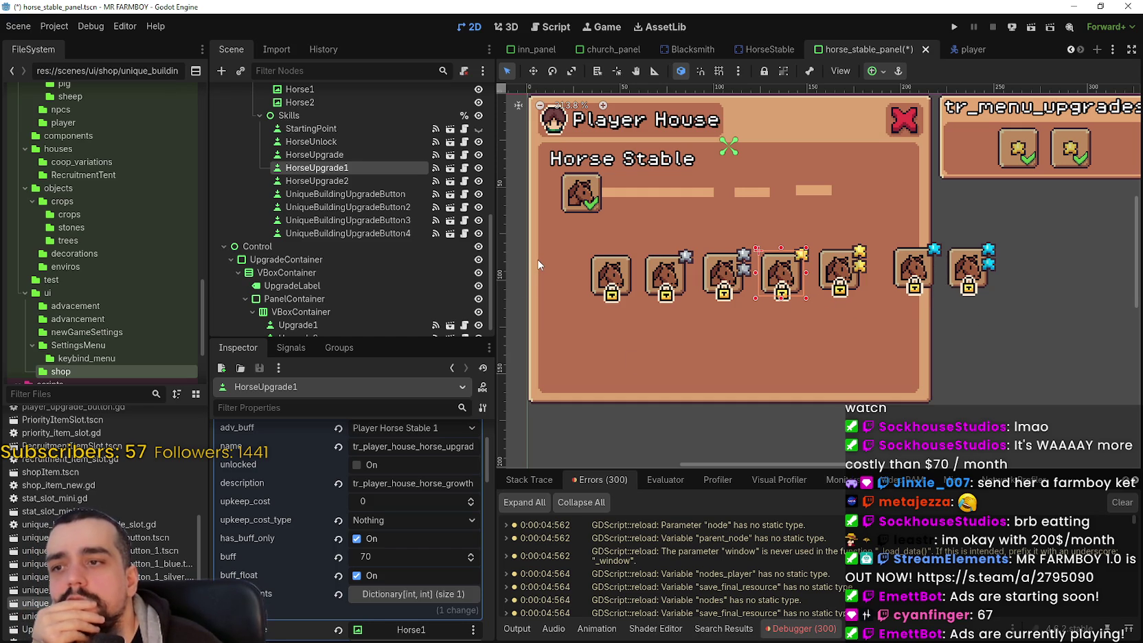
scroll(415, 520, down, 3)
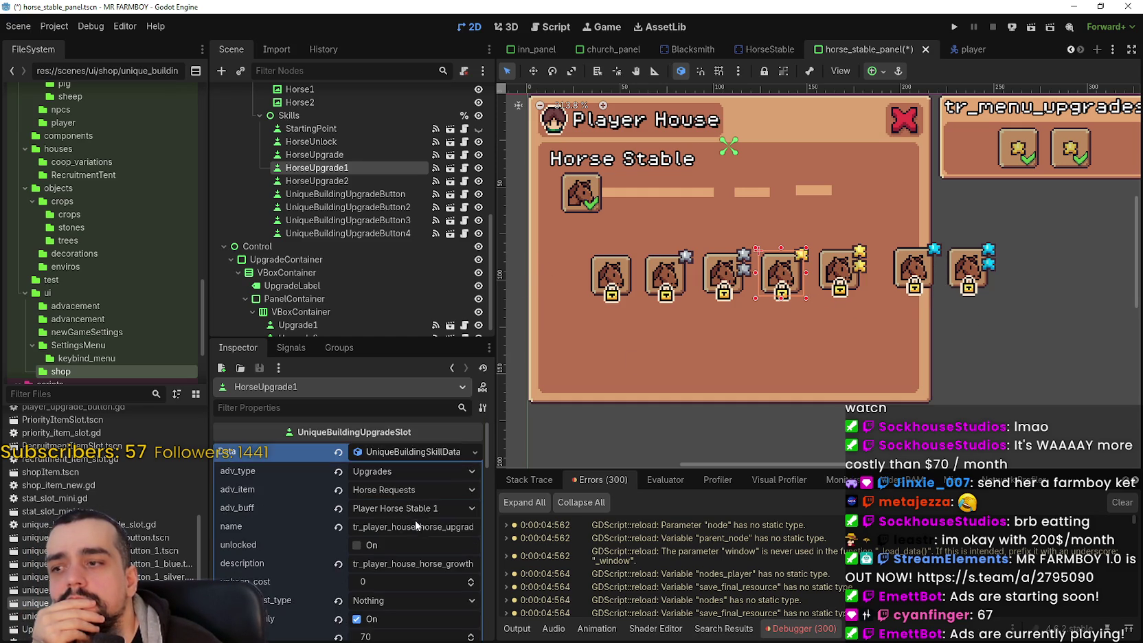
scroll(418, 504, up, 4)
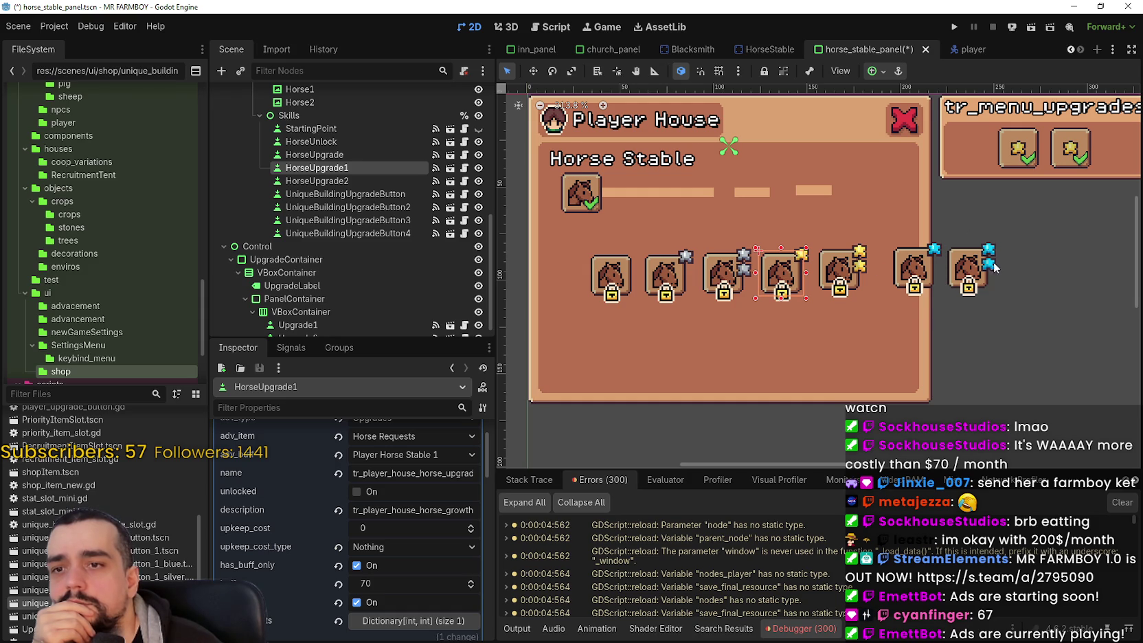
scroll(970, 295, down, 2)
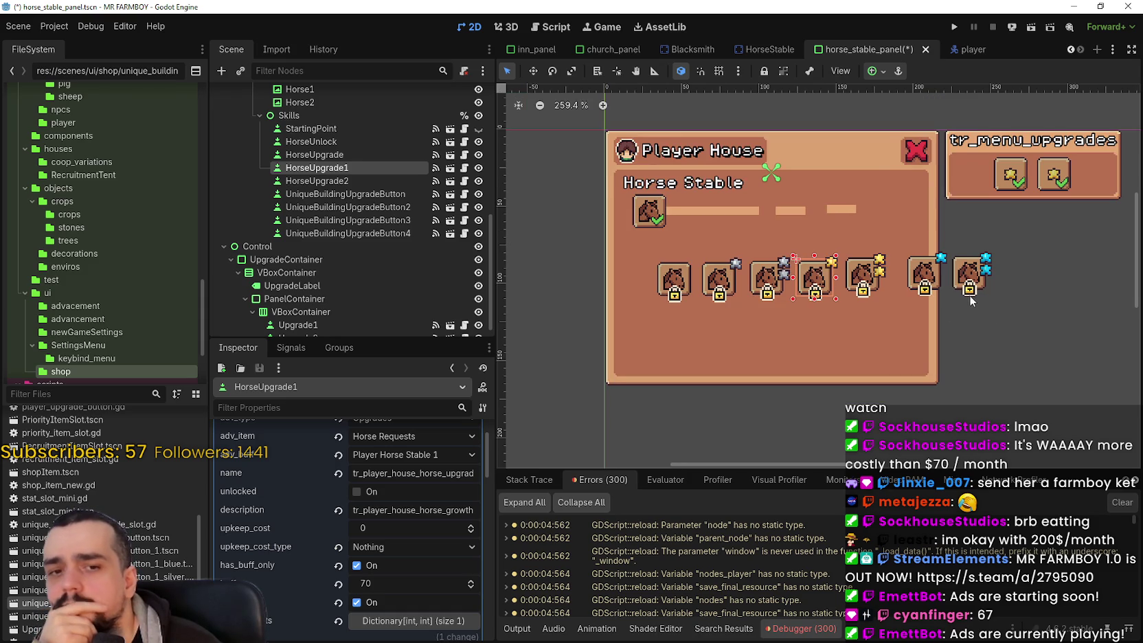
Step: On UniqueBuildingUpgradeButton2, replace the Cherry requirement with 100 Peach
click(965, 271)
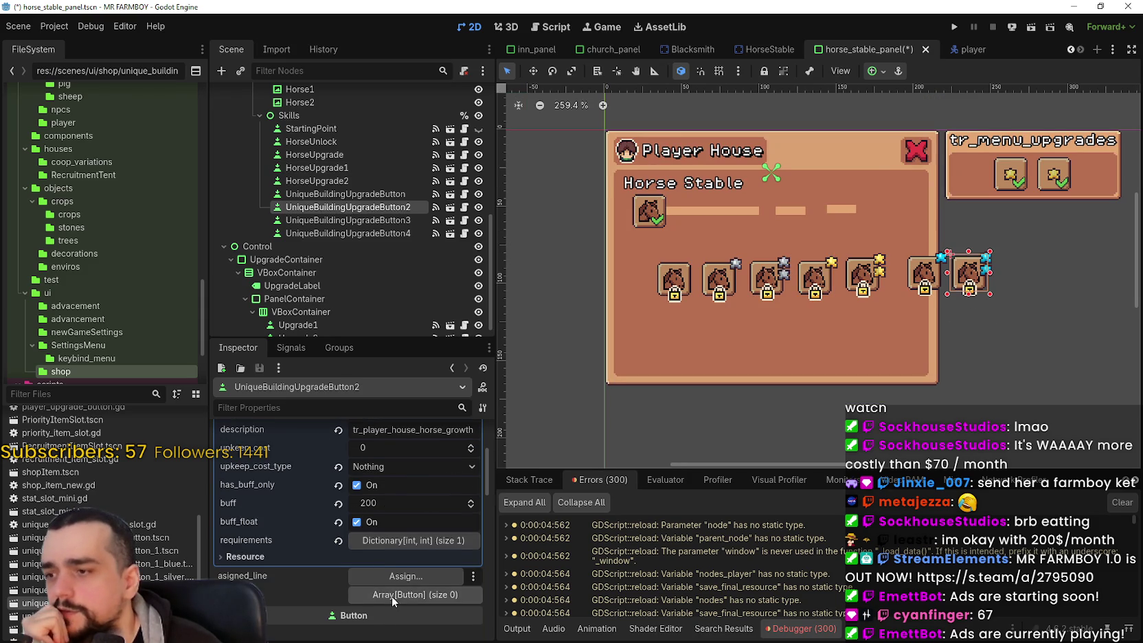
scroll(391, 596, down, 2)
scroll(420, 544, down, 2)
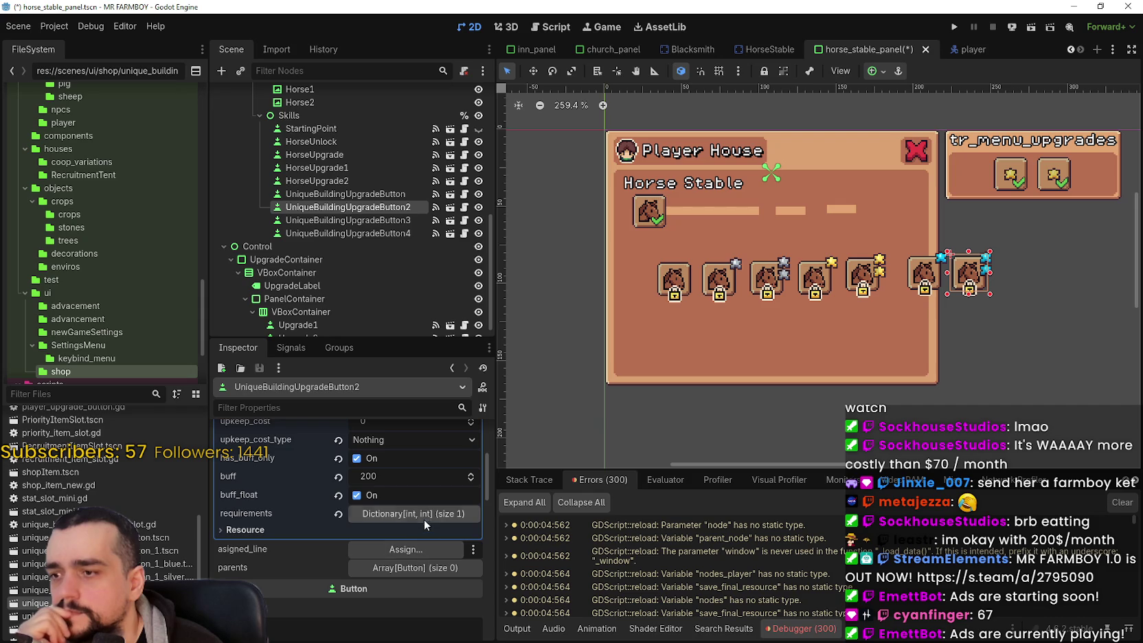
click(423, 515)
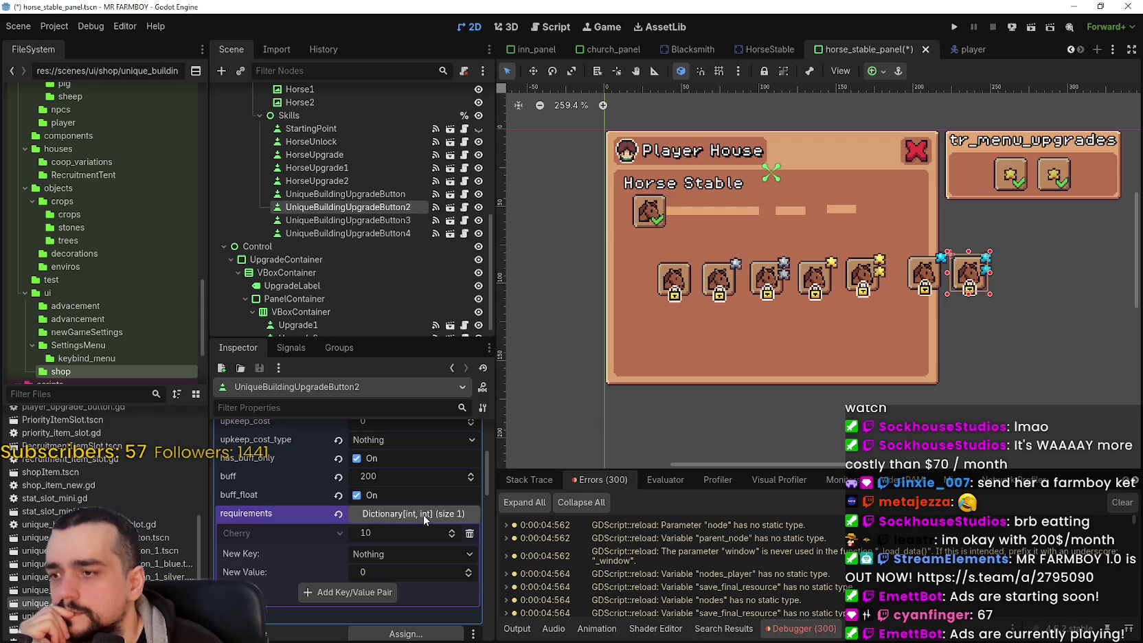
click(470, 533)
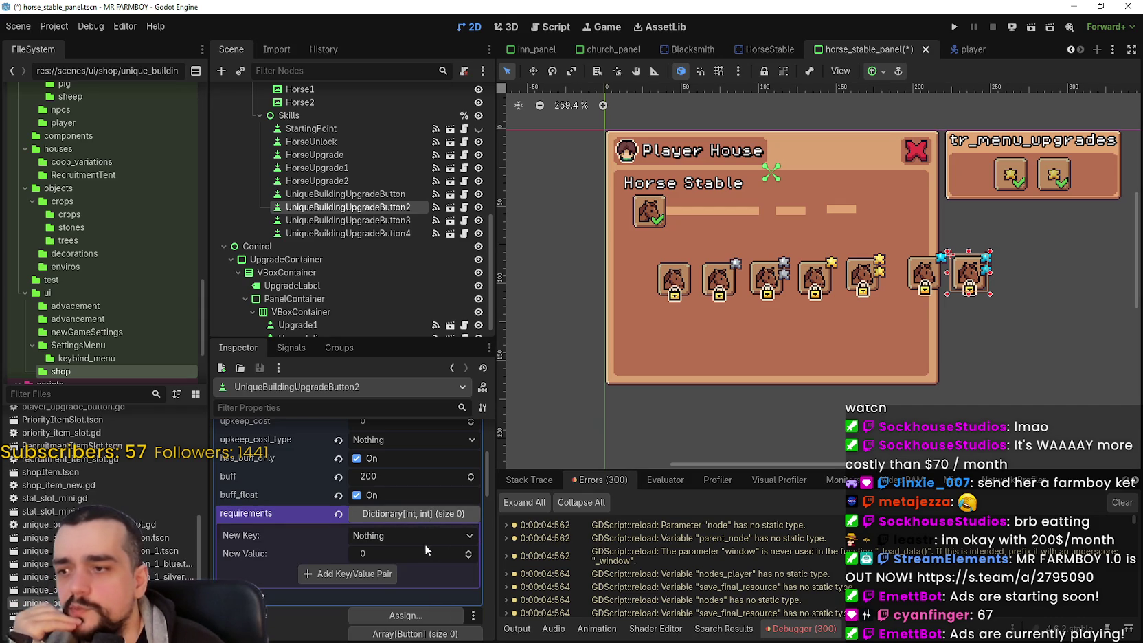
click(421, 541)
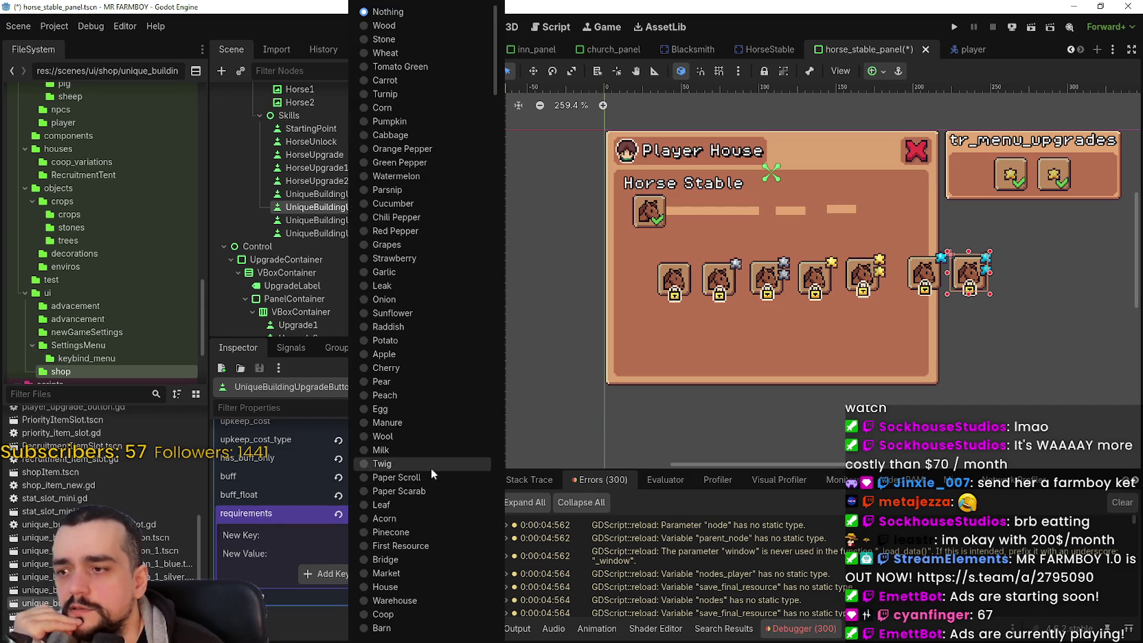
click(407, 395)
click(381, 552)
text(5)
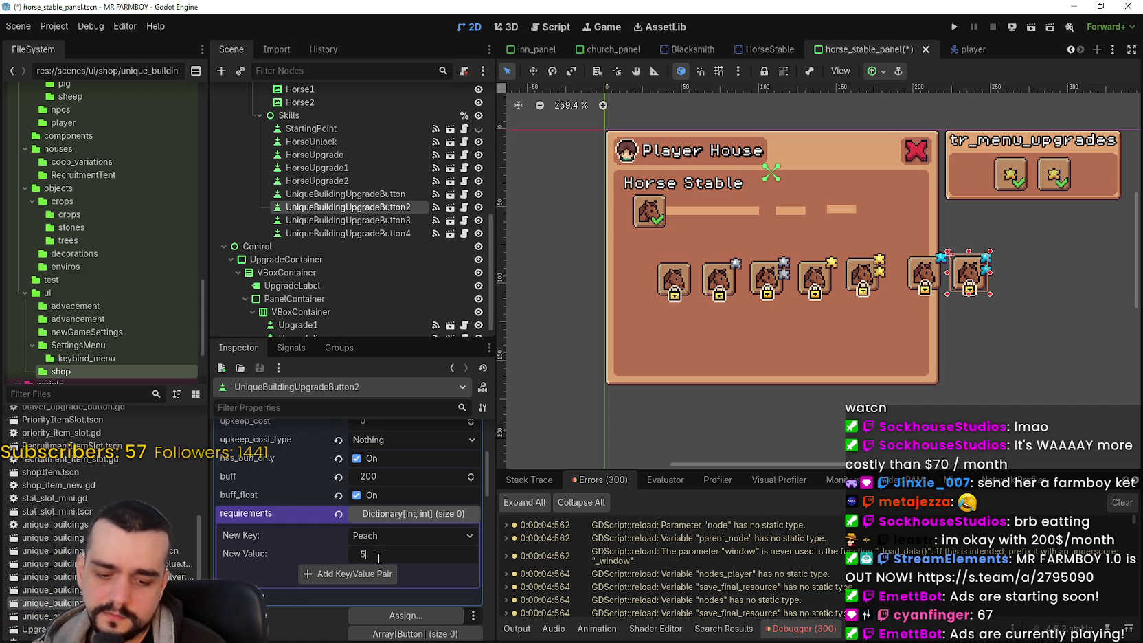
key(BackSpace)
text(100)
key(Return)
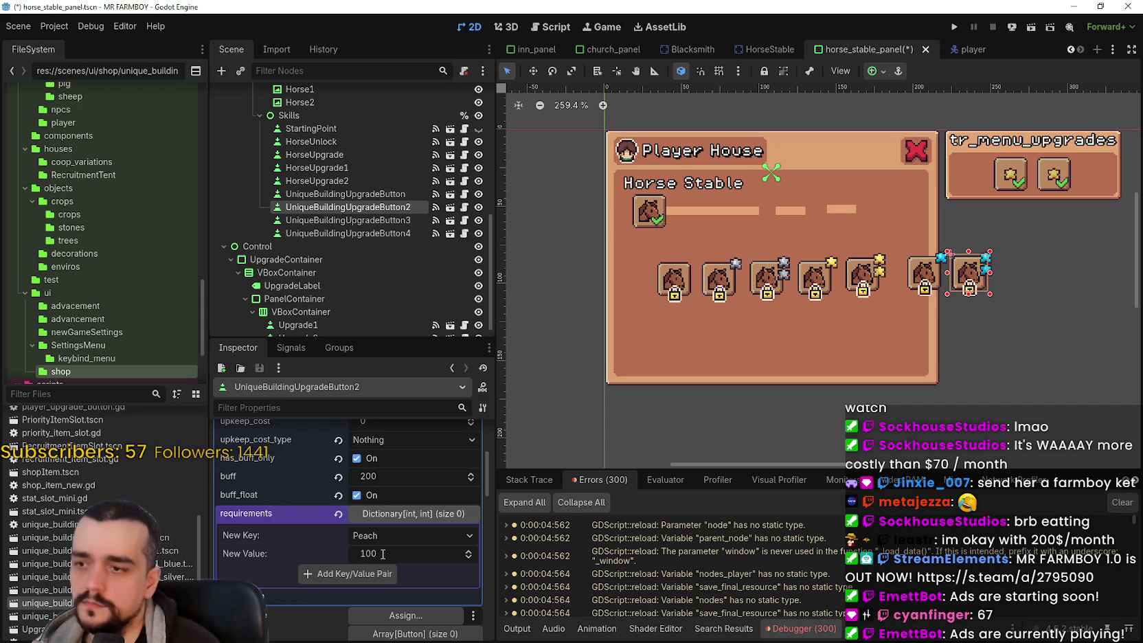
click(383, 572)
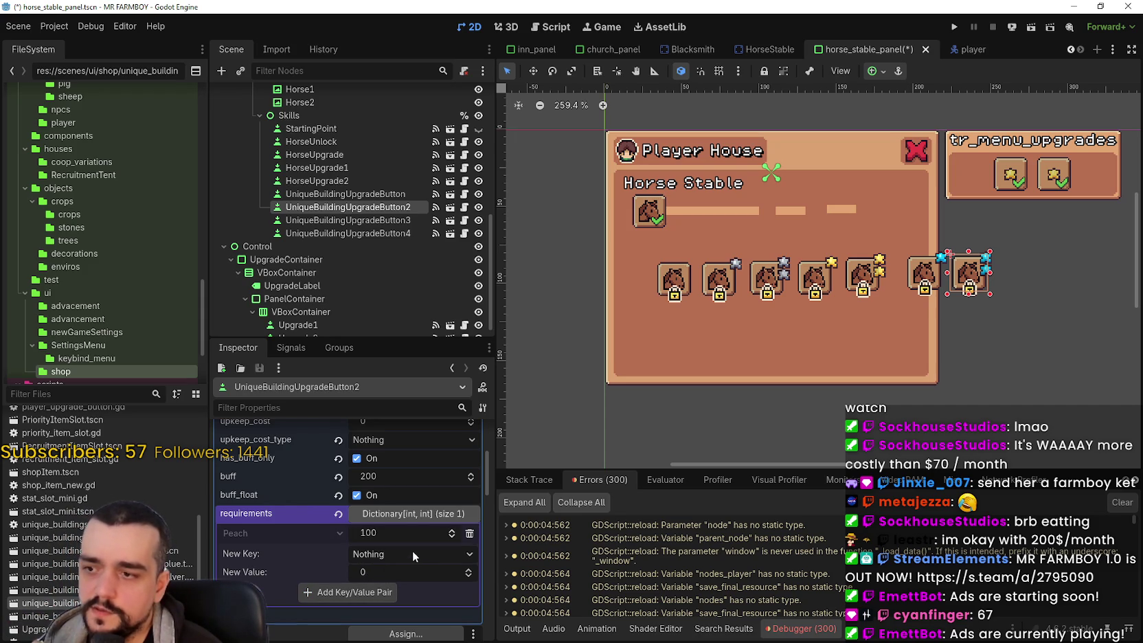
Step: On UniqueBuildingUpgradeButton4, replace the 10 Cherry requirement with 50 Pear
click(924, 278)
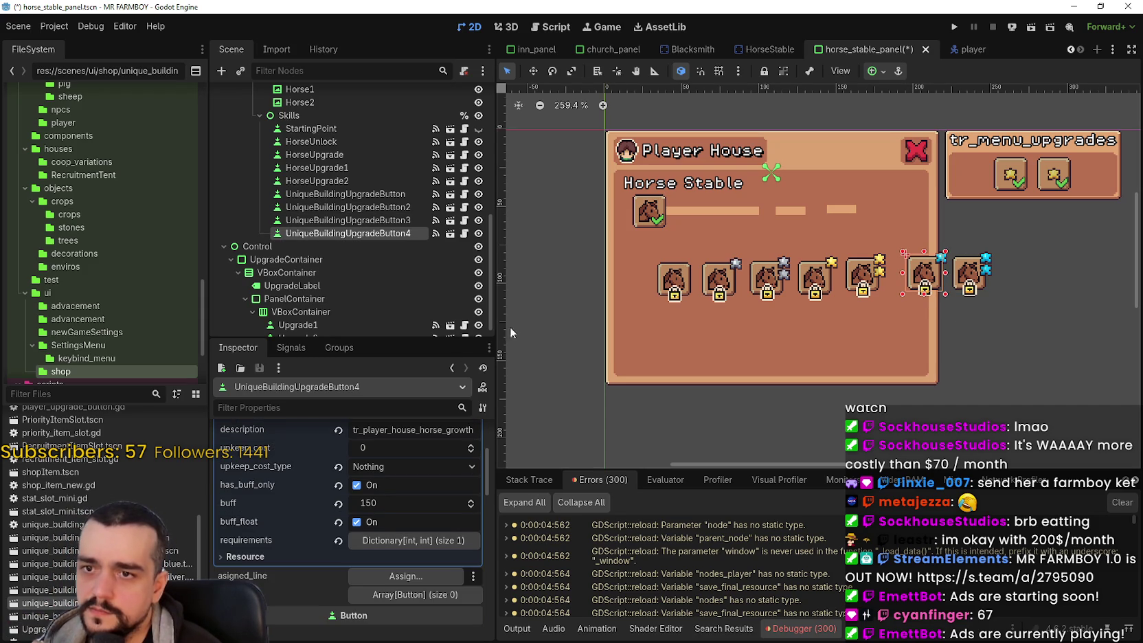
click(407, 541)
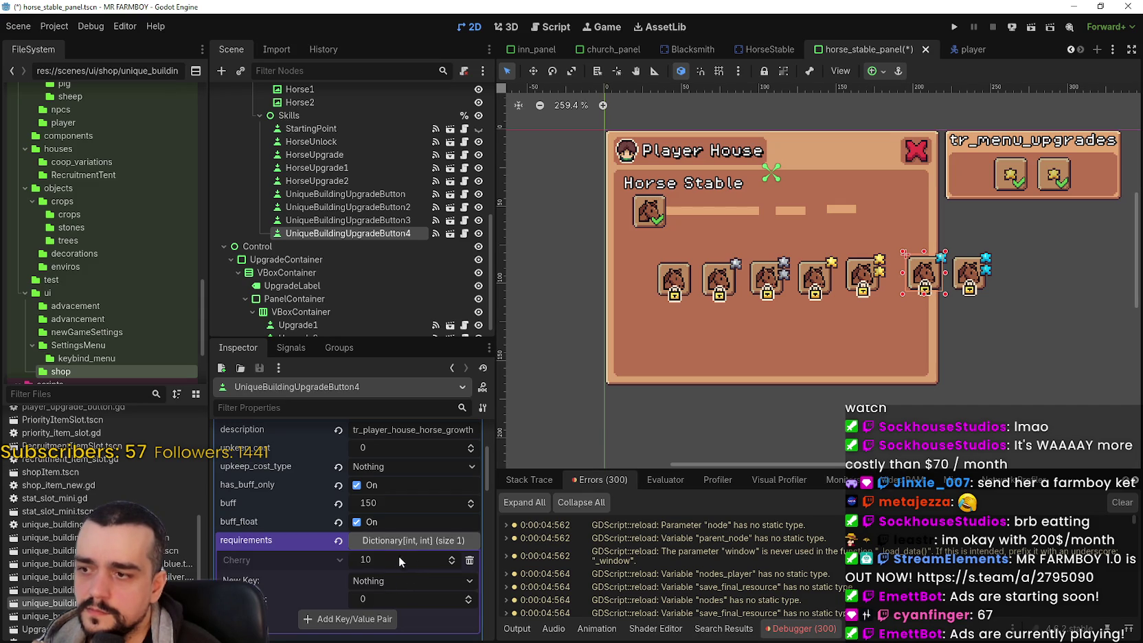
click(467, 560)
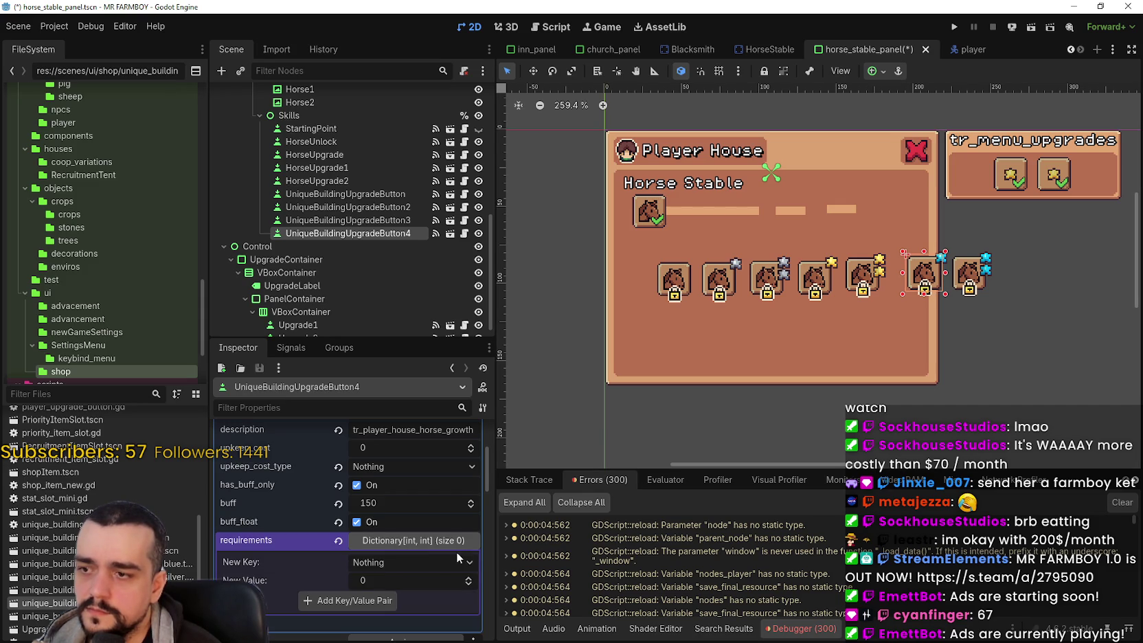
click(372, 599)
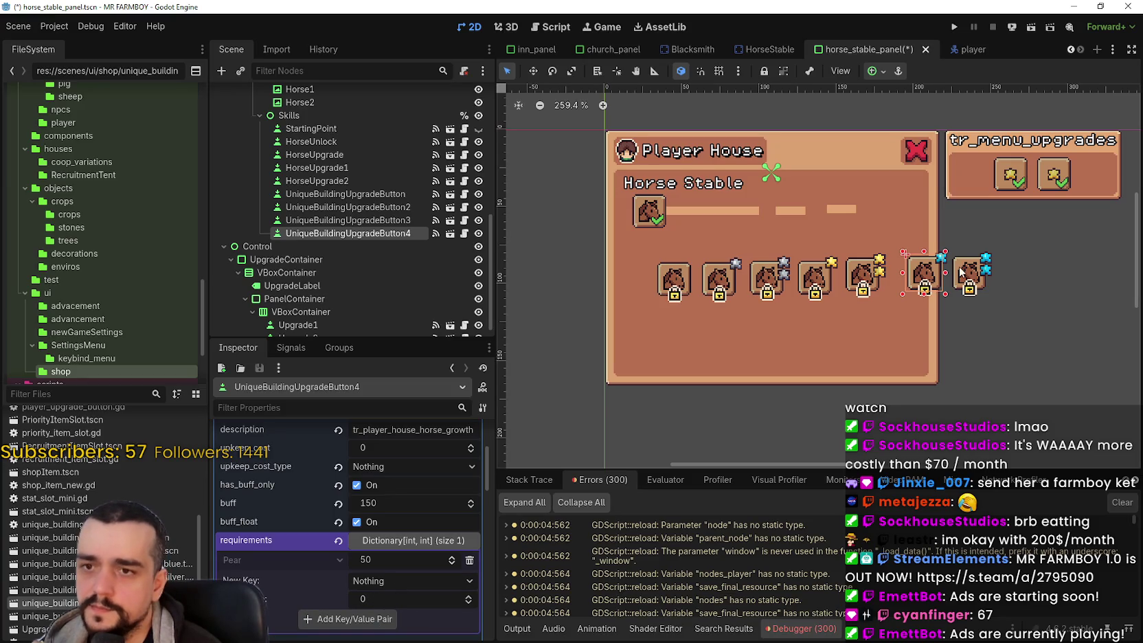
click(872, 279)
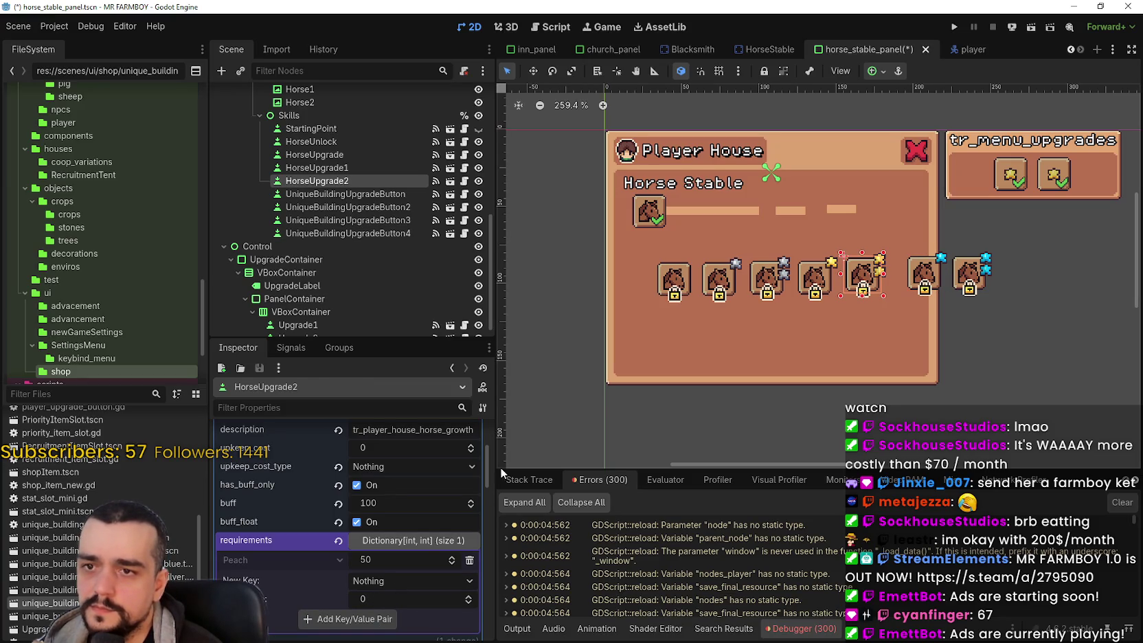
Step: On HorseUpgrade2, replace the 50 Peach requirement with 100 Pear
click(469, 562)
click(424, 558)
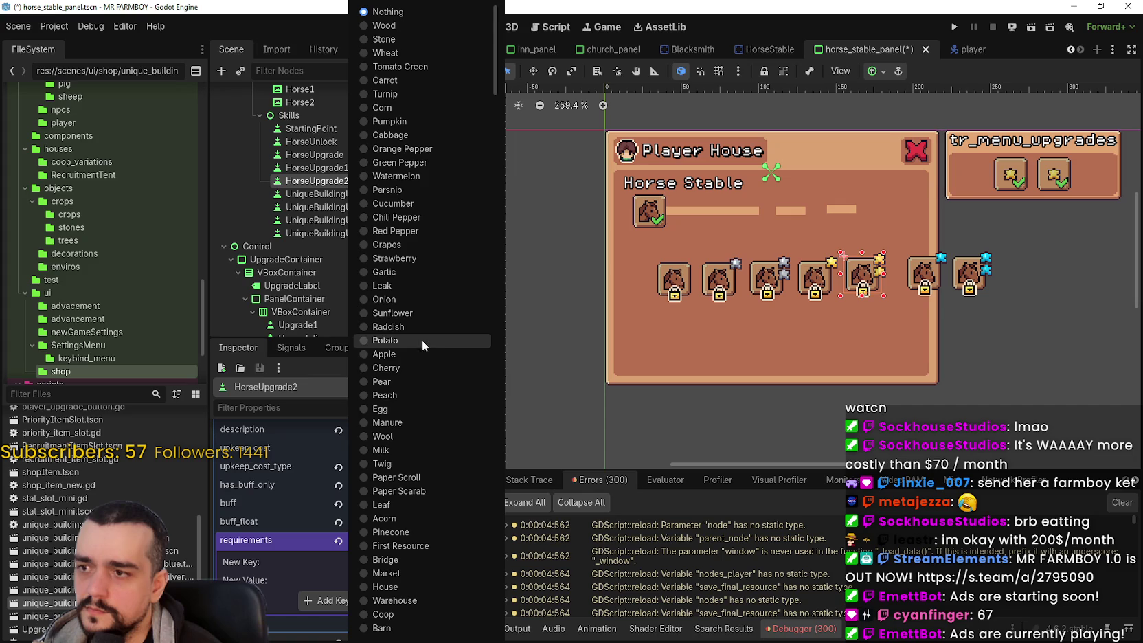
click(402, 391)
text(100)
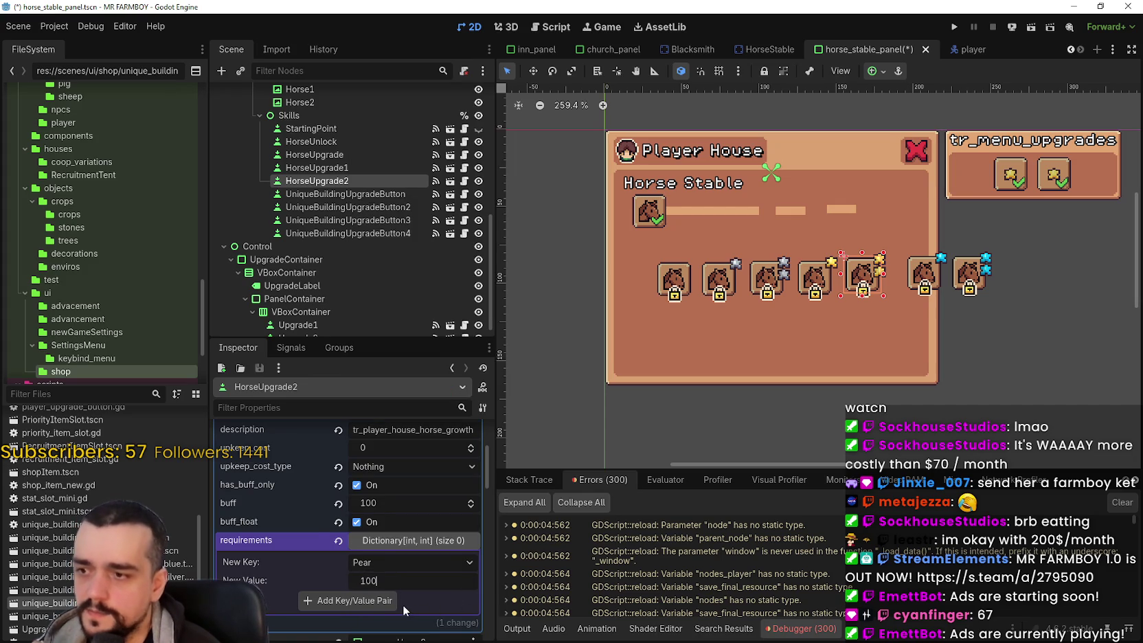
click(392, 604)
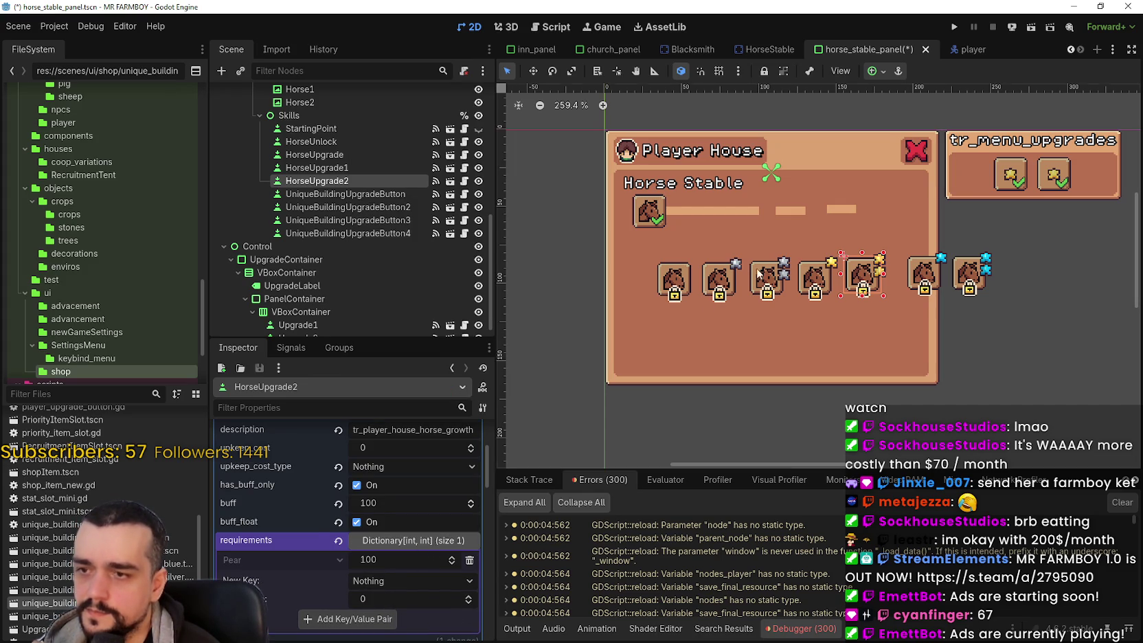
Step: Review HorseUpgrade1's 50 Pear requirement, then select UniqueBuildingUpgradeButton3
click(808, 276)
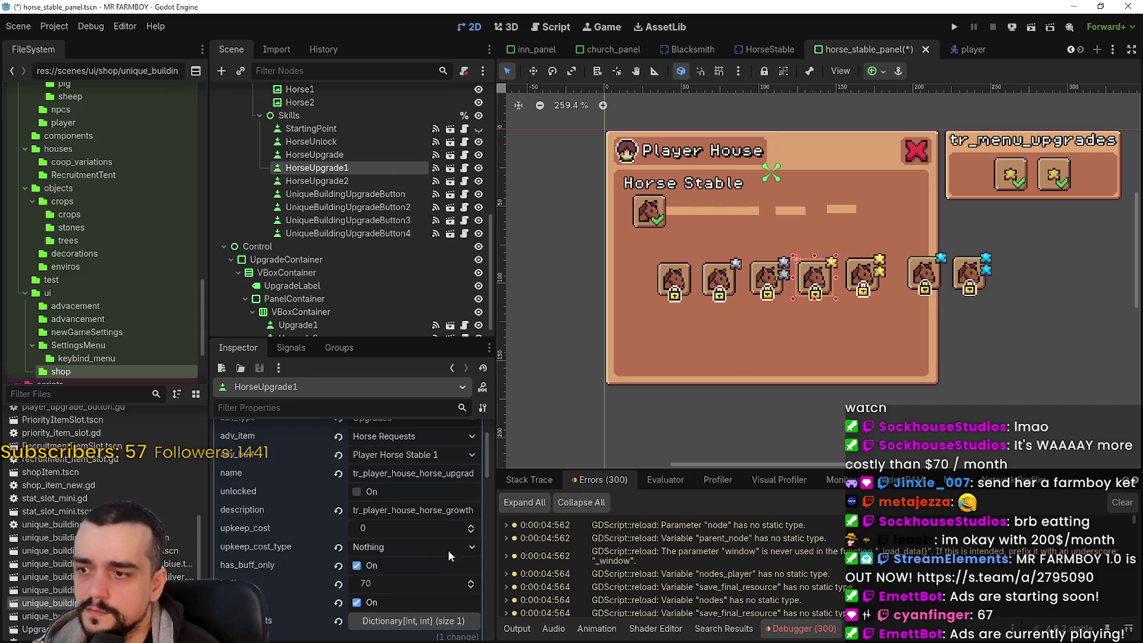
scroll(412, 549, down, 2)
click(419, 567)
scroll(419, 544, down, 3)
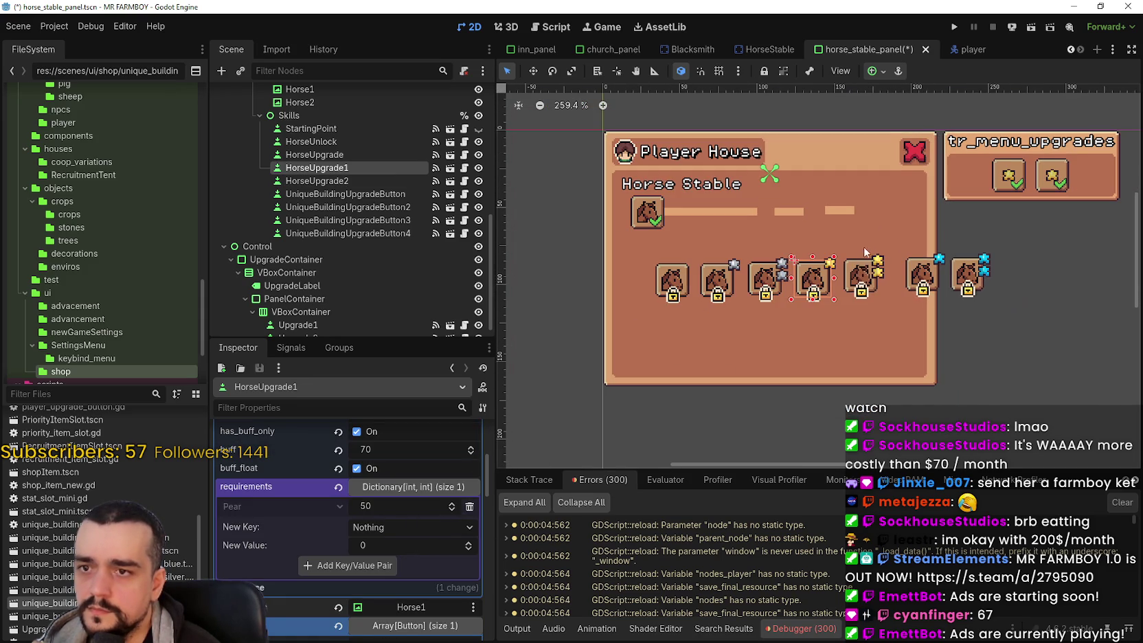
scroll(863, 282, up, 1)
scroll(863, 282, down, 1)
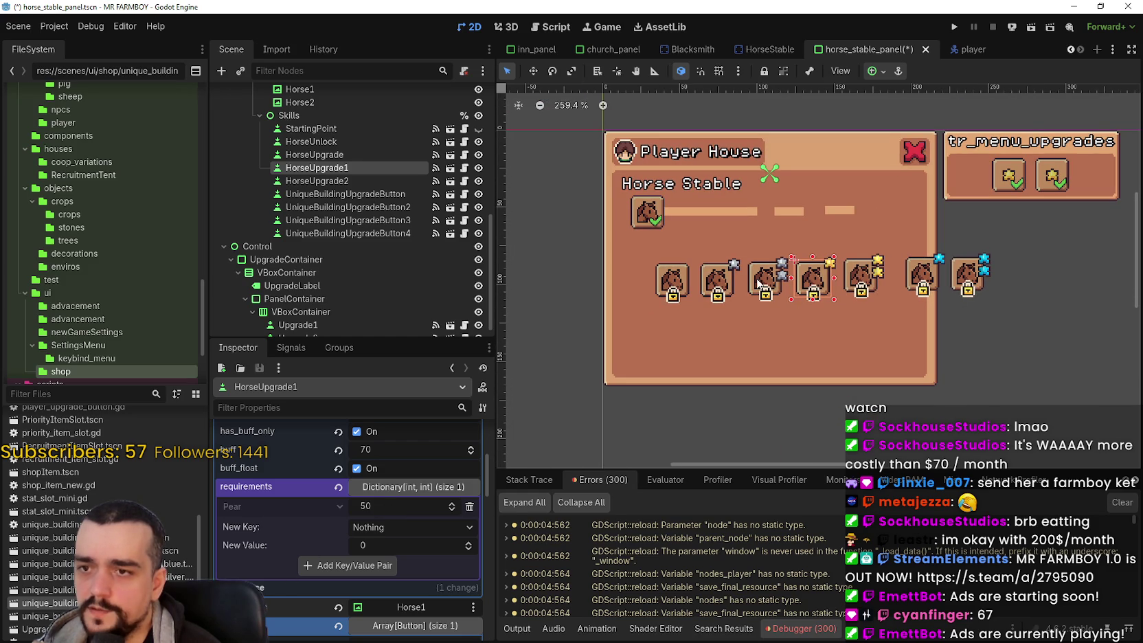
click(760, 280)
scroll(420, 496, down, 4)
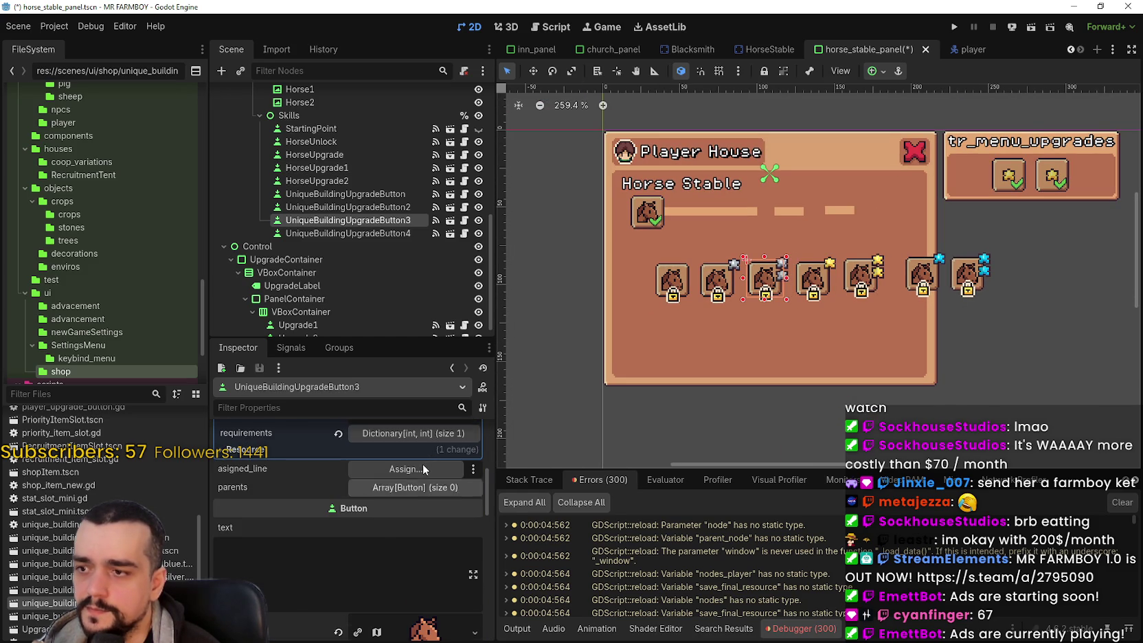
Step: Expand UniqueBuildingUpgradeButton3's requirements and change its Cherry amount from 10 to 100
click(421, 465)
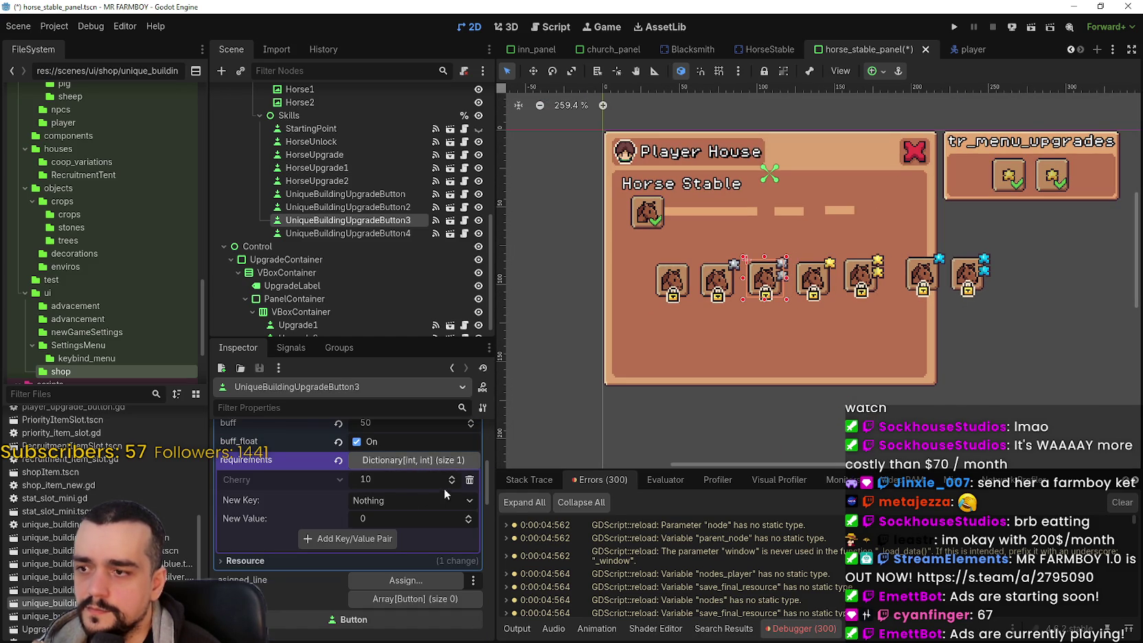
click(417, 481)
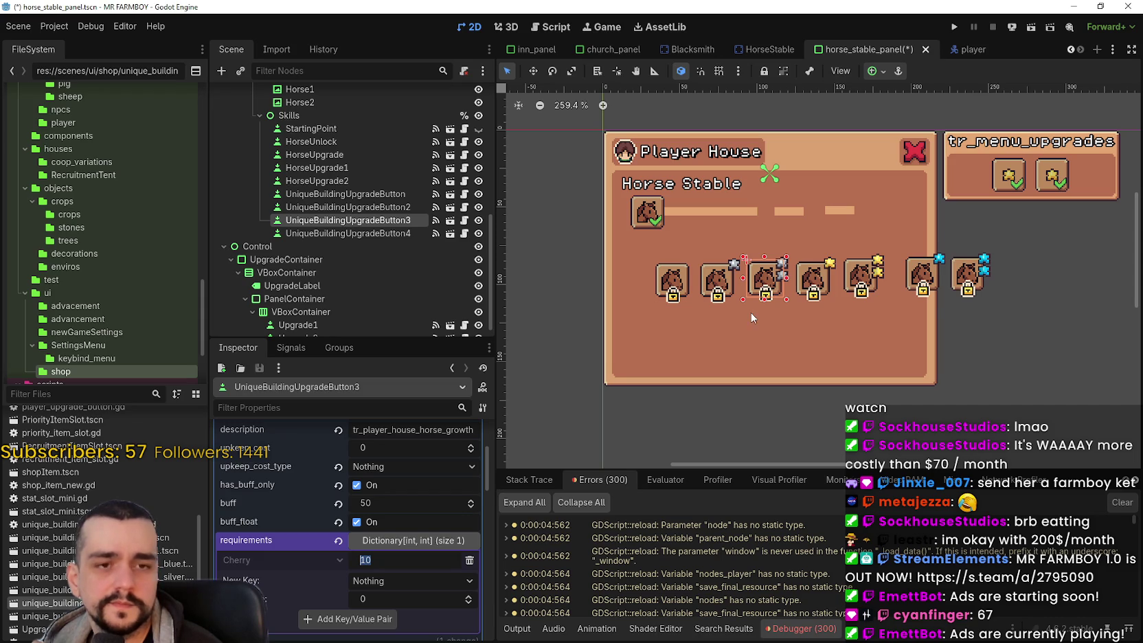
scroll(790, 251, up, 2)
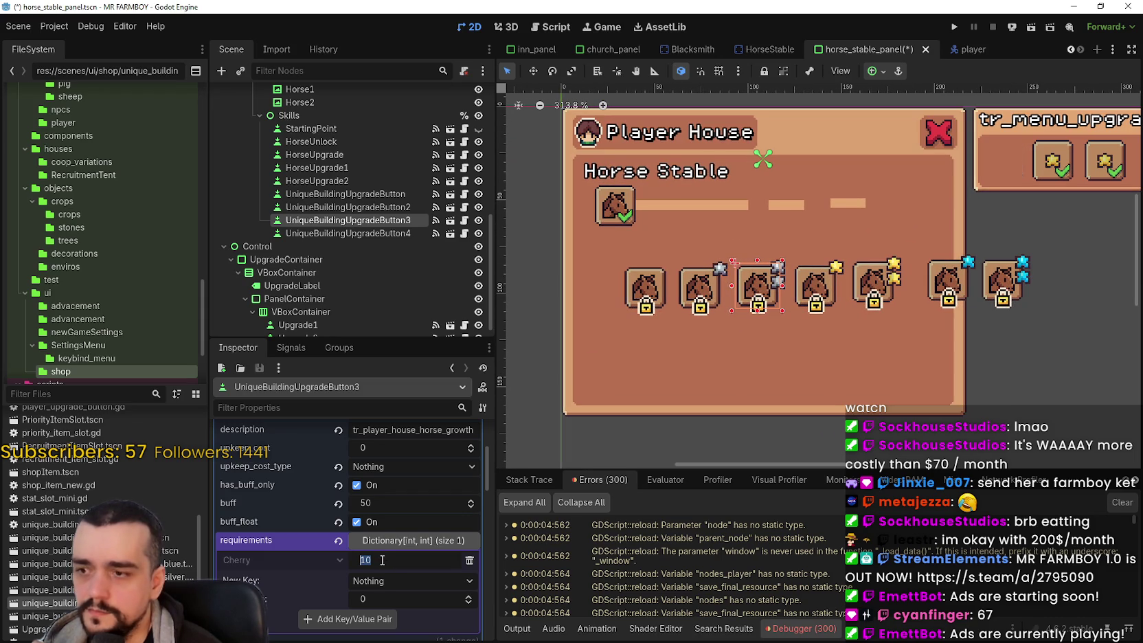
click(385, 562)
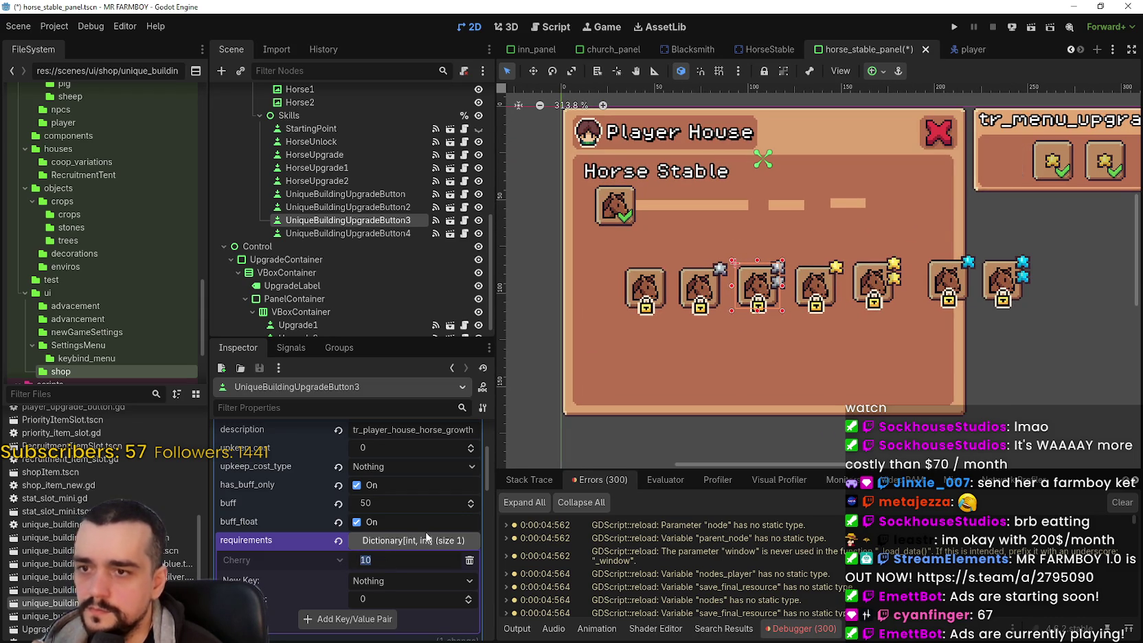
text(0)
scroll(694, 279, up, 1)
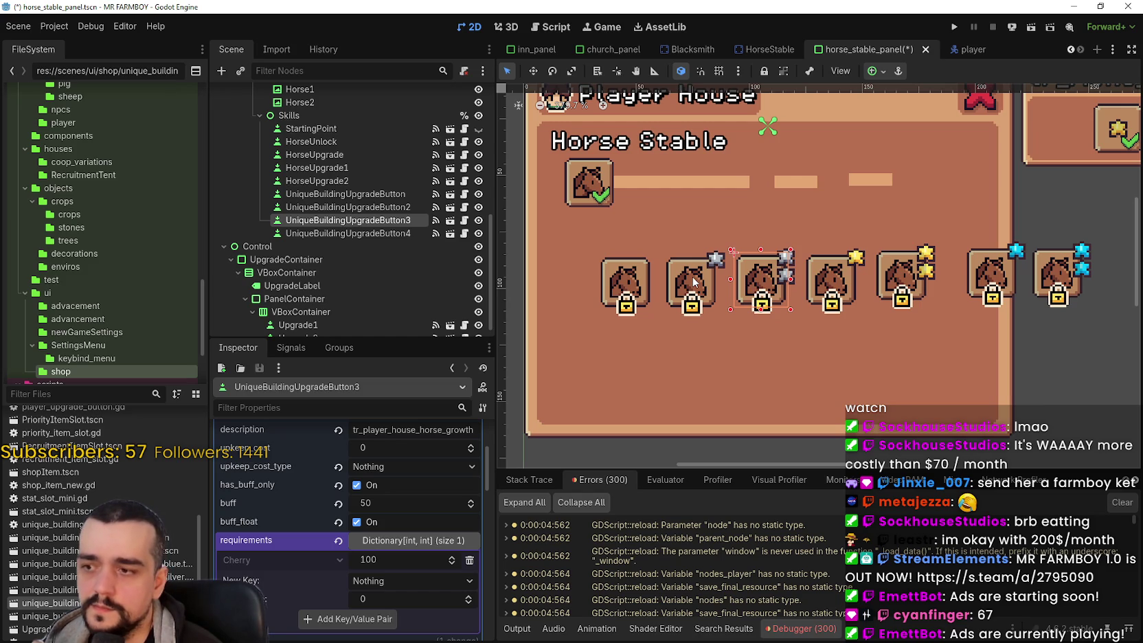
scroll(773, 280, down, 1)
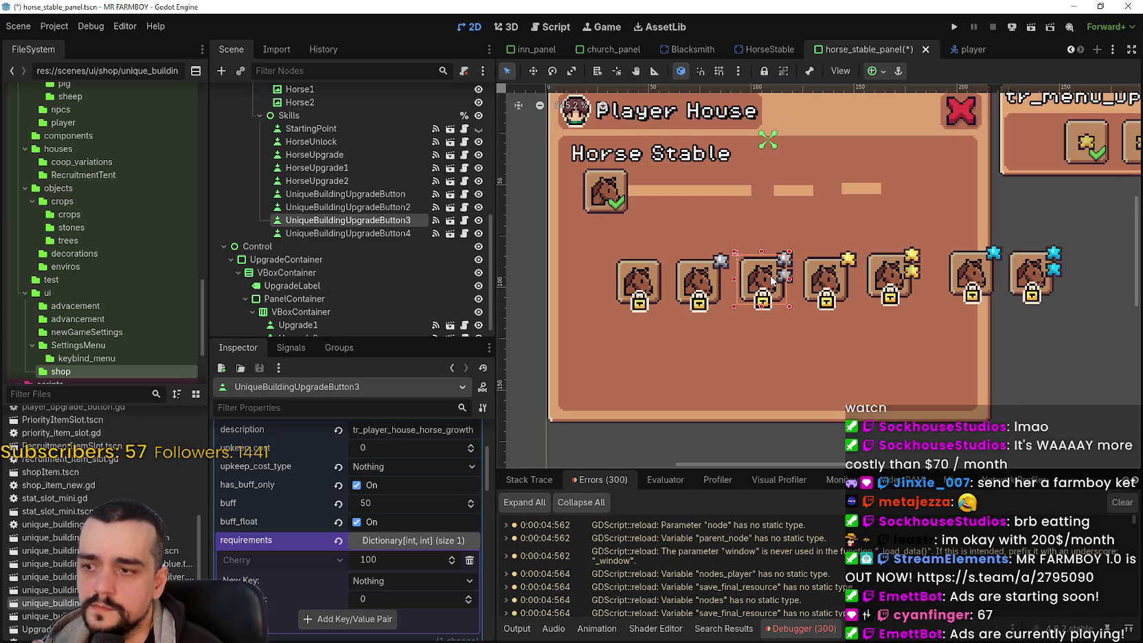
scroll(773, 280, up, 2)
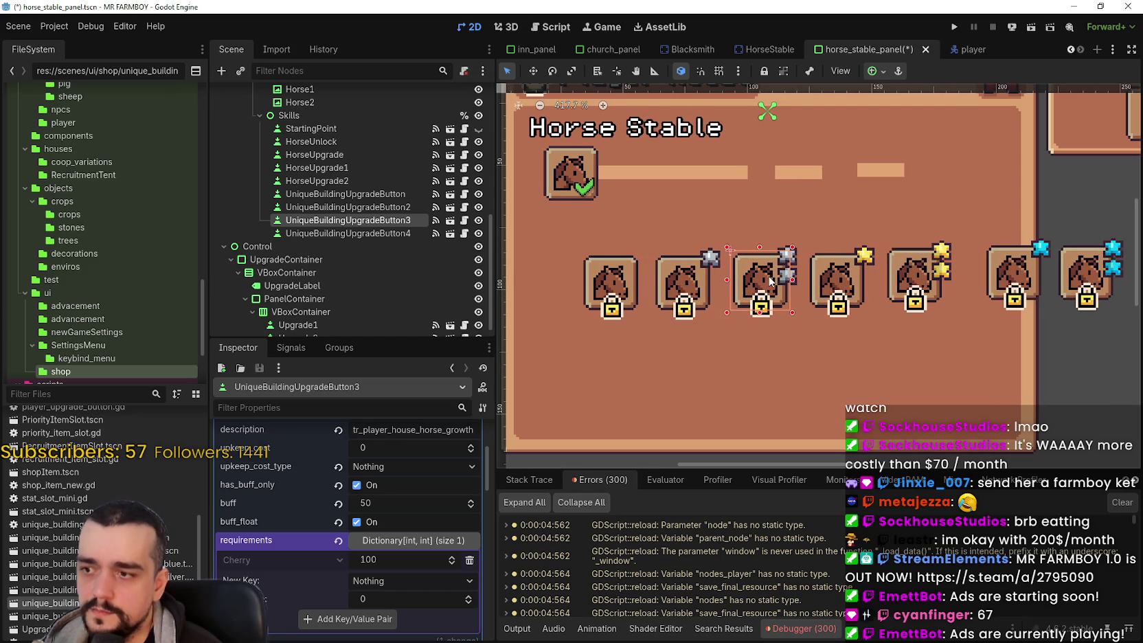
click(609, 286)
Step: On HorseUpgrade, replace the 10 Cherry requirement with 20 Apple
scroll(398, 591, down, 2)
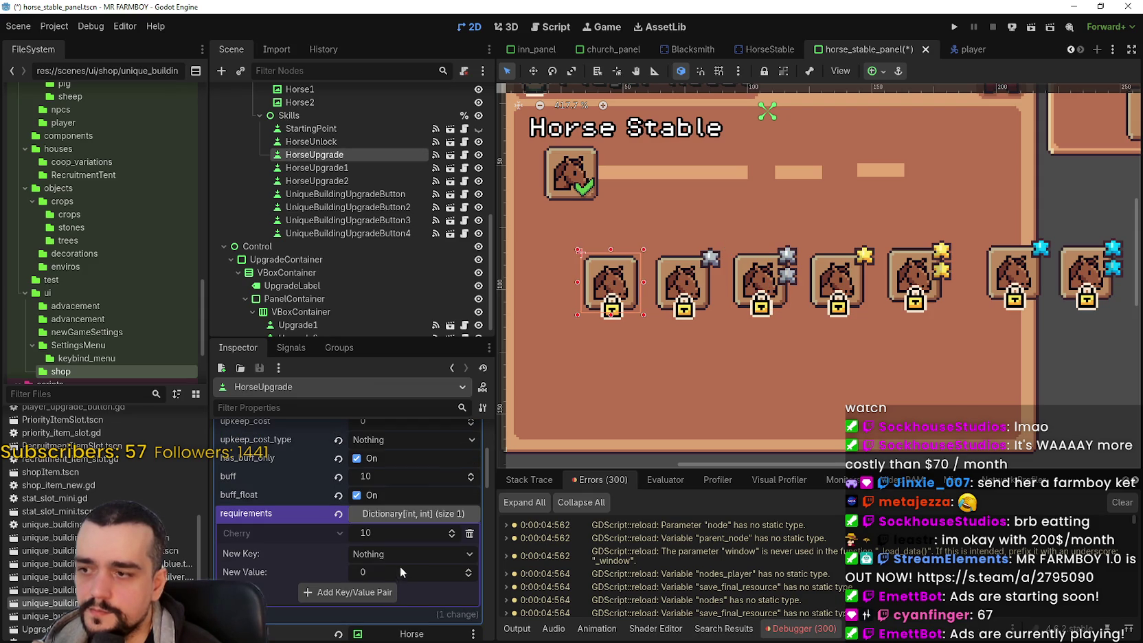
scroll(604, 351, down, 3)
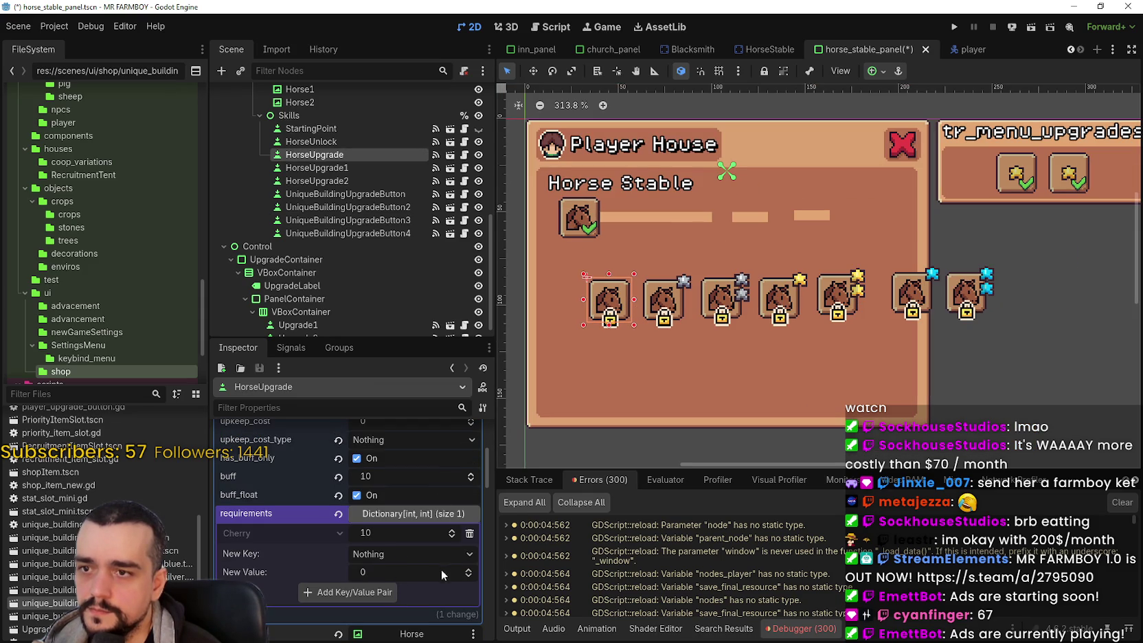
click(468, 535)
click(420, 534)
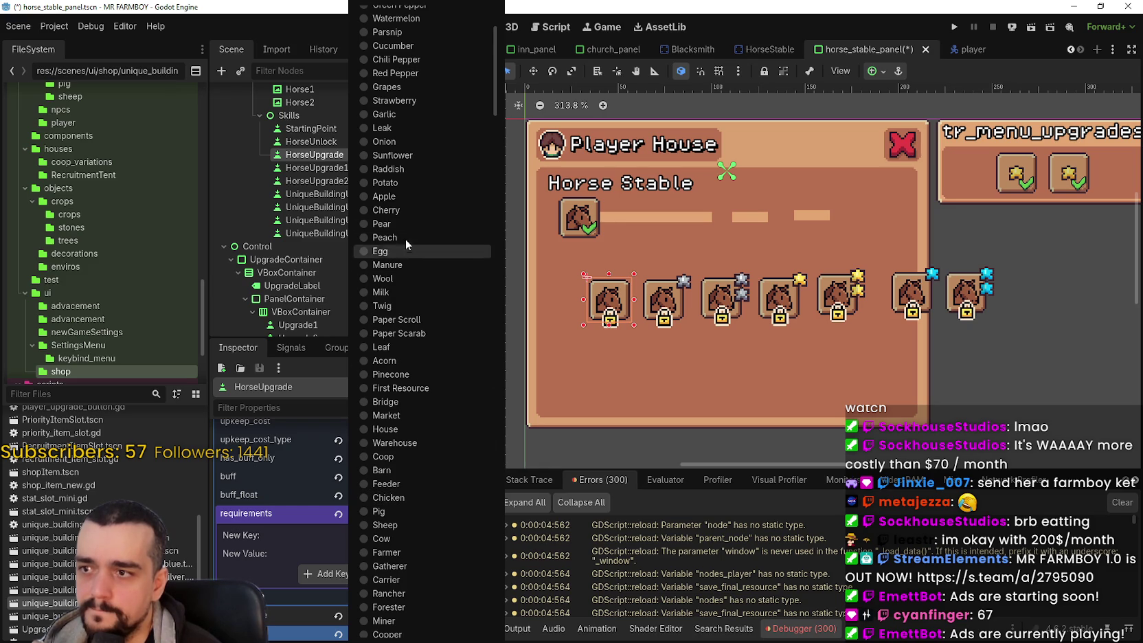
click(389, 197)
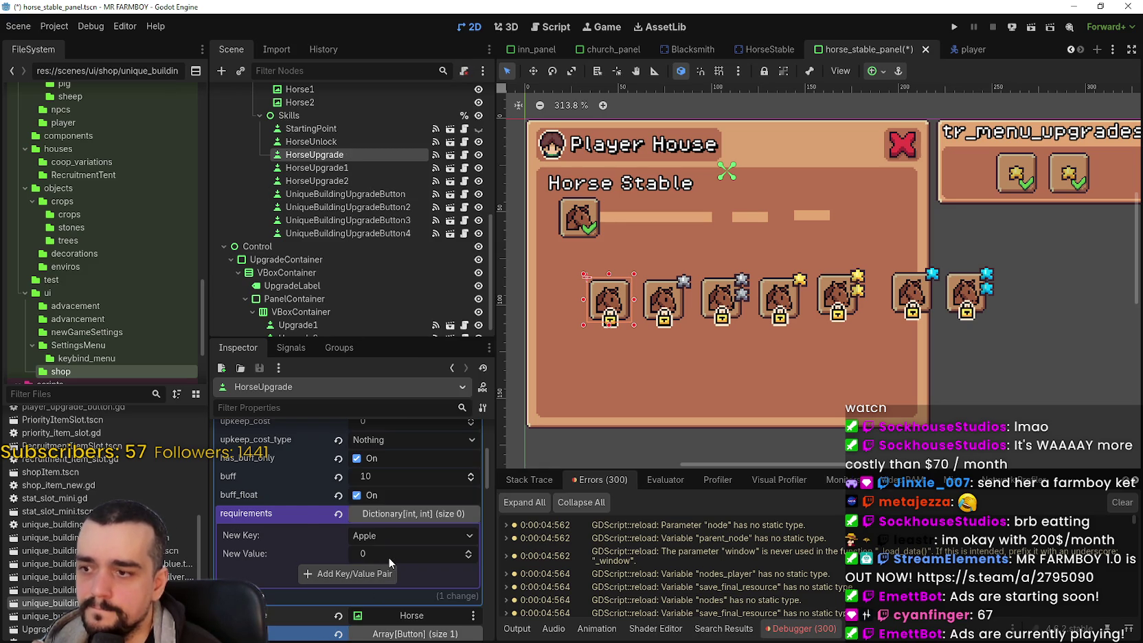
text(0)
click(390, 575)
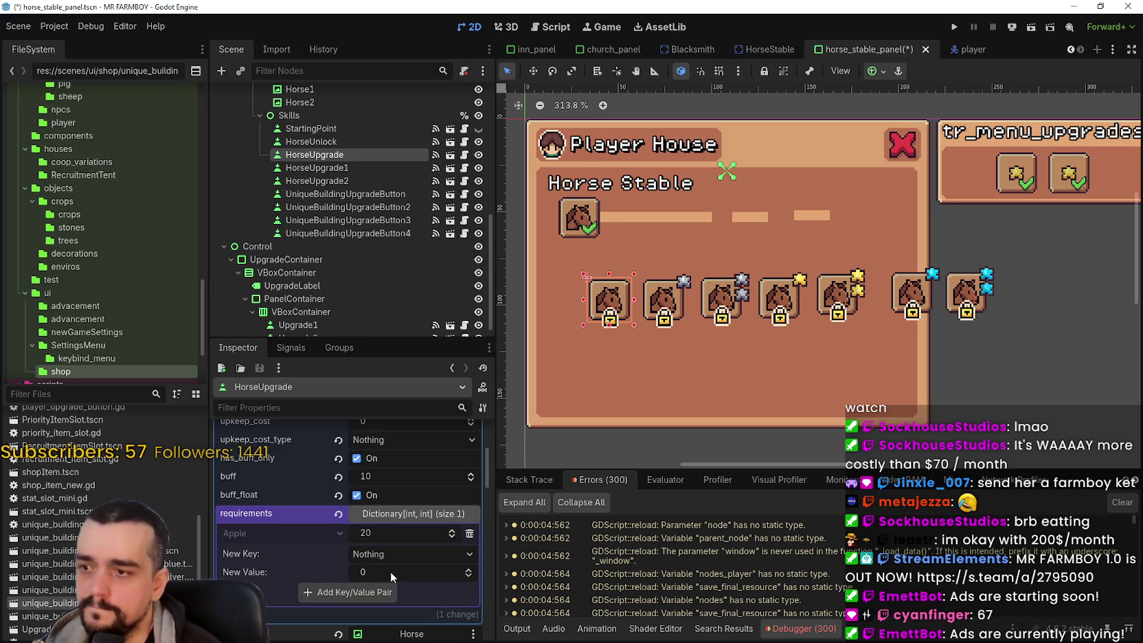
Step: Review the HorseUnlock and first horse slots, then select the second horse slot
click(572, 230)
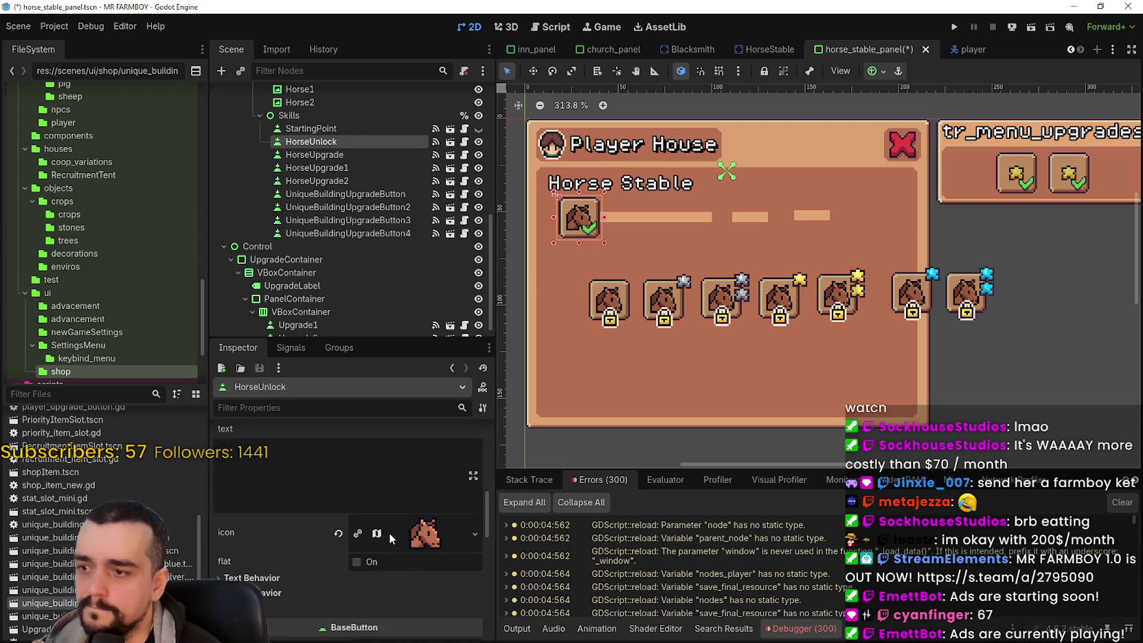
scroll(388, 533, up, 5)
scroll(411, 497, up, 2)
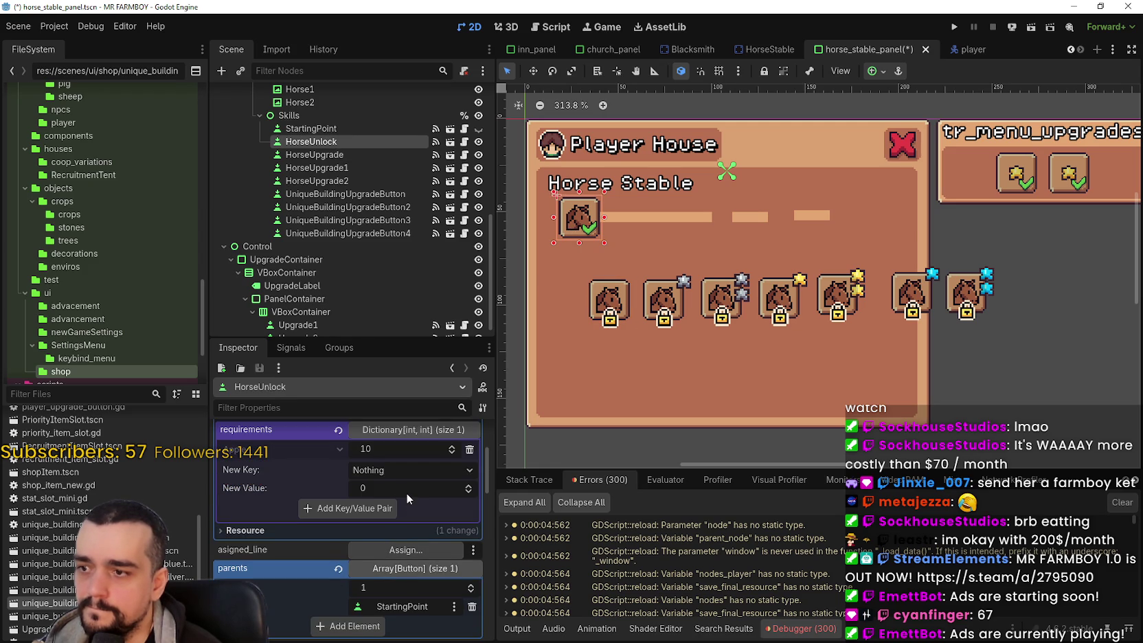
click(610, 300)
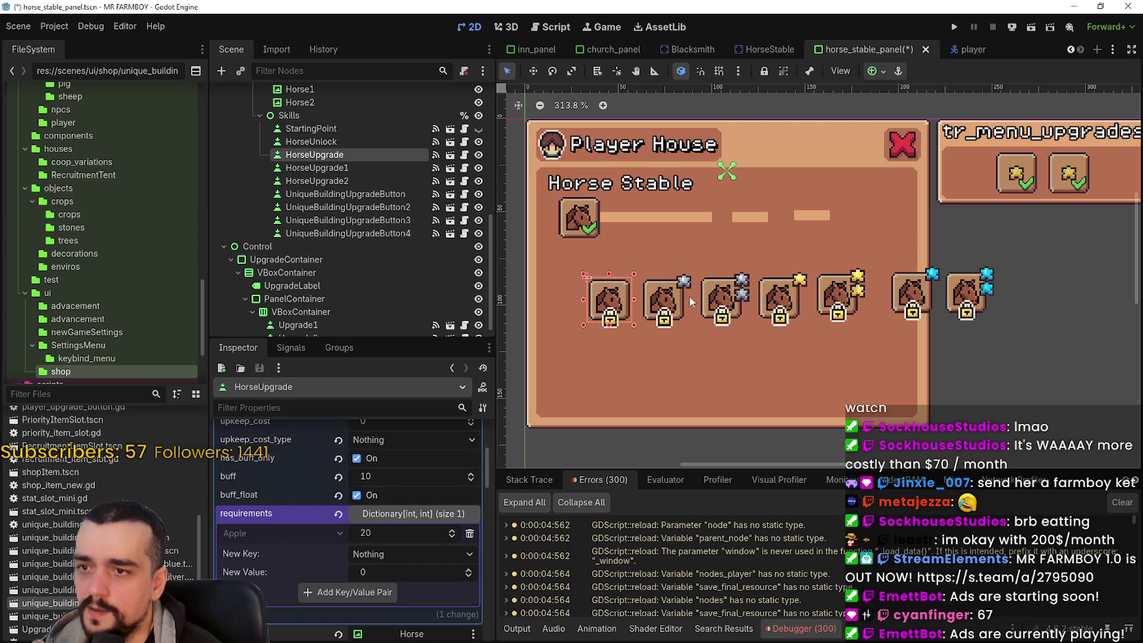
click(661, 301)
scroll(352, 574, down, 1)
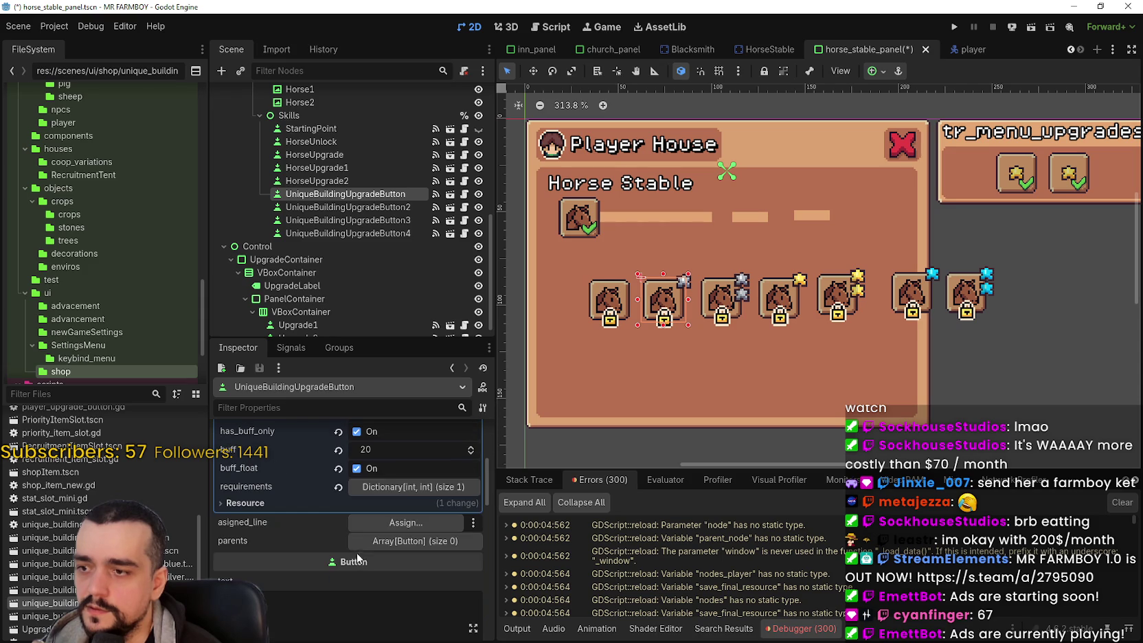
Step: On the second horse slot, replace the 10 Cherry requirement with 30 Apple
click(407, 487)
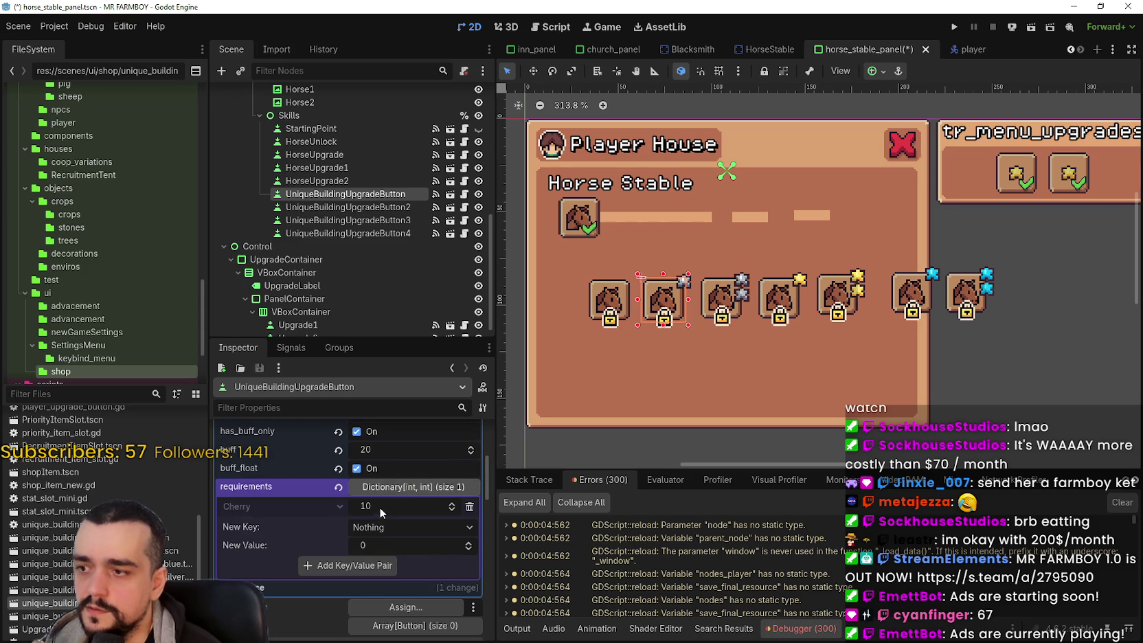
click(469, 509)
click(415, 507)
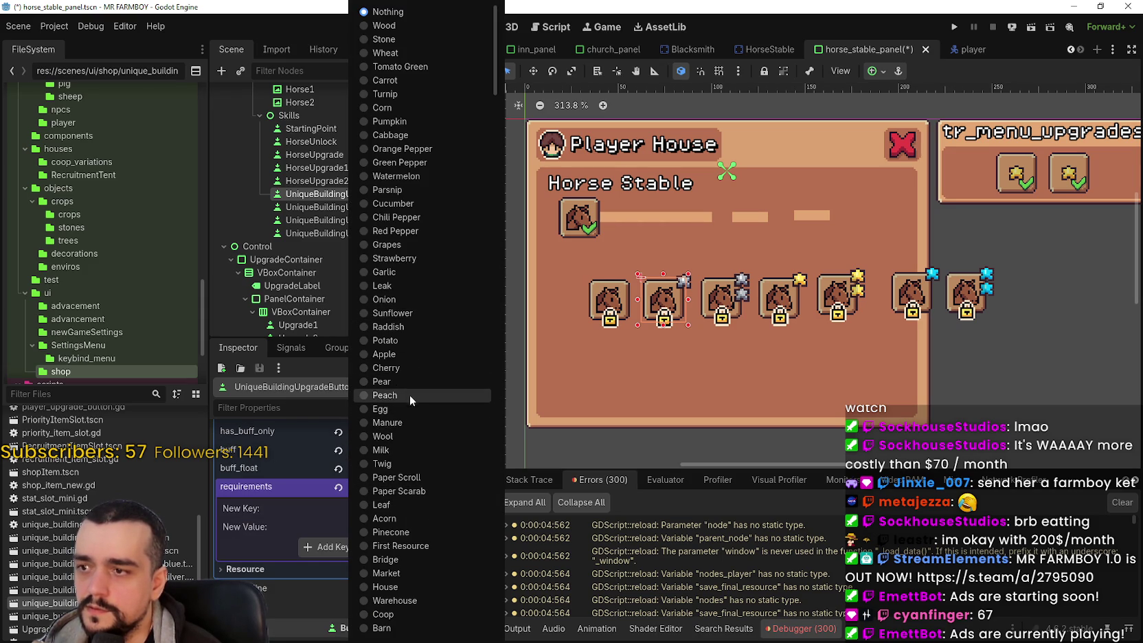
click(399, 354)
click(388, 528)
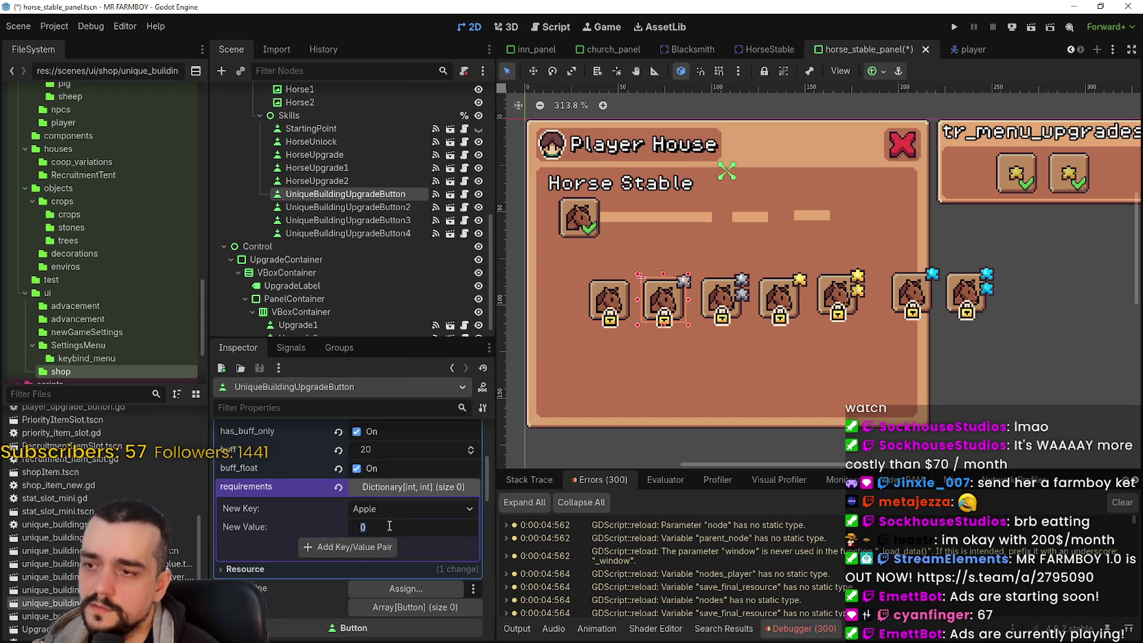
click(606, 304)
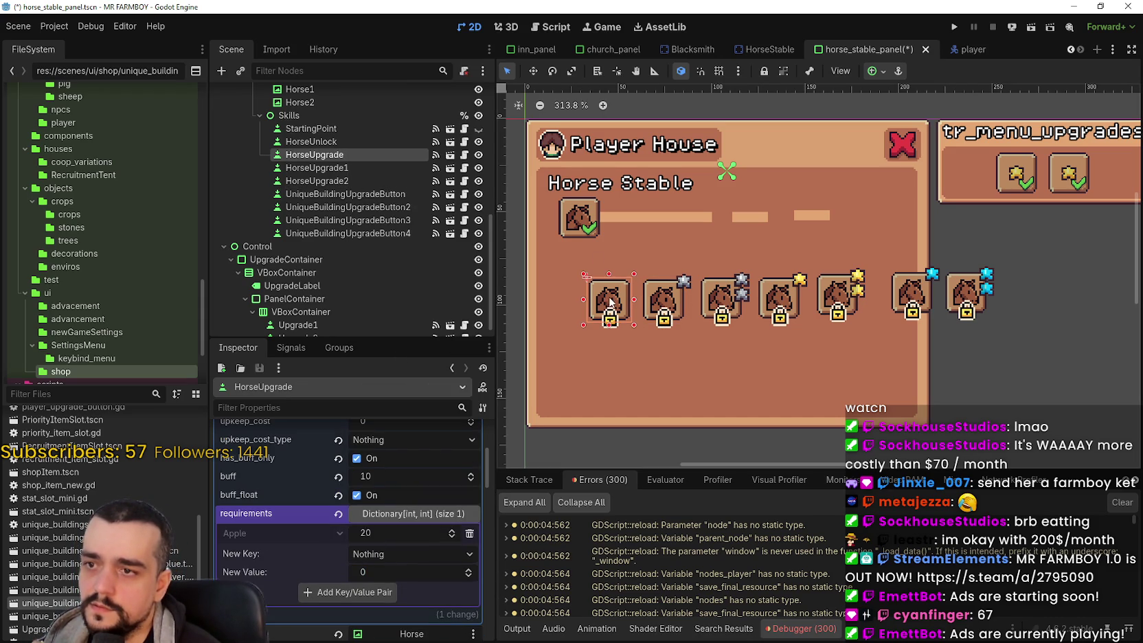
click(656, 297)
click(404, 508)
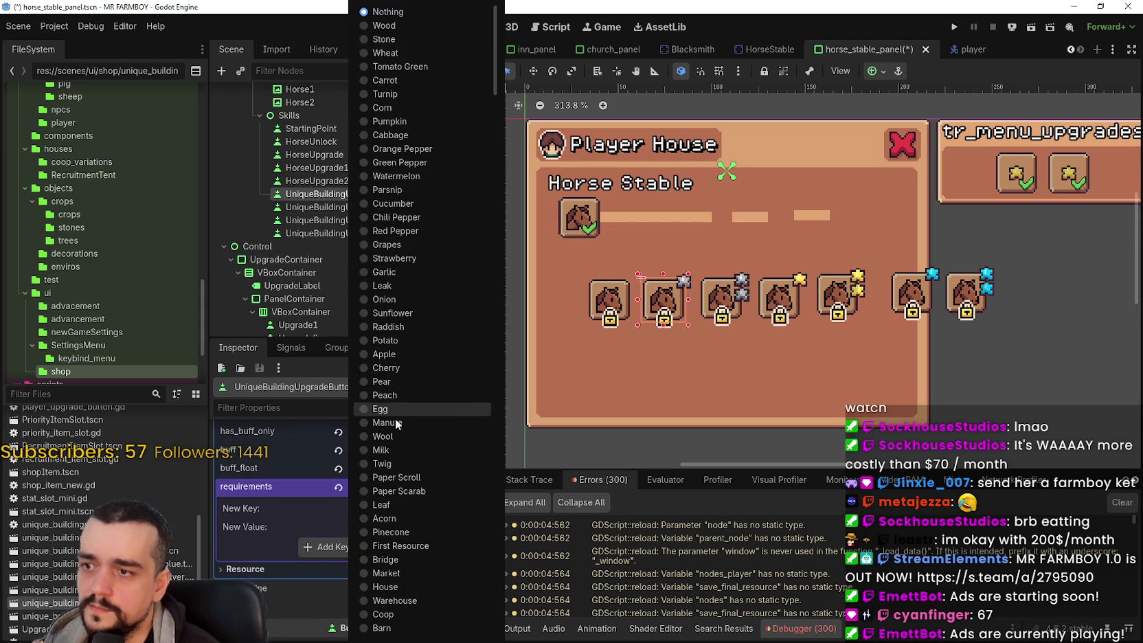
click(397, 355)
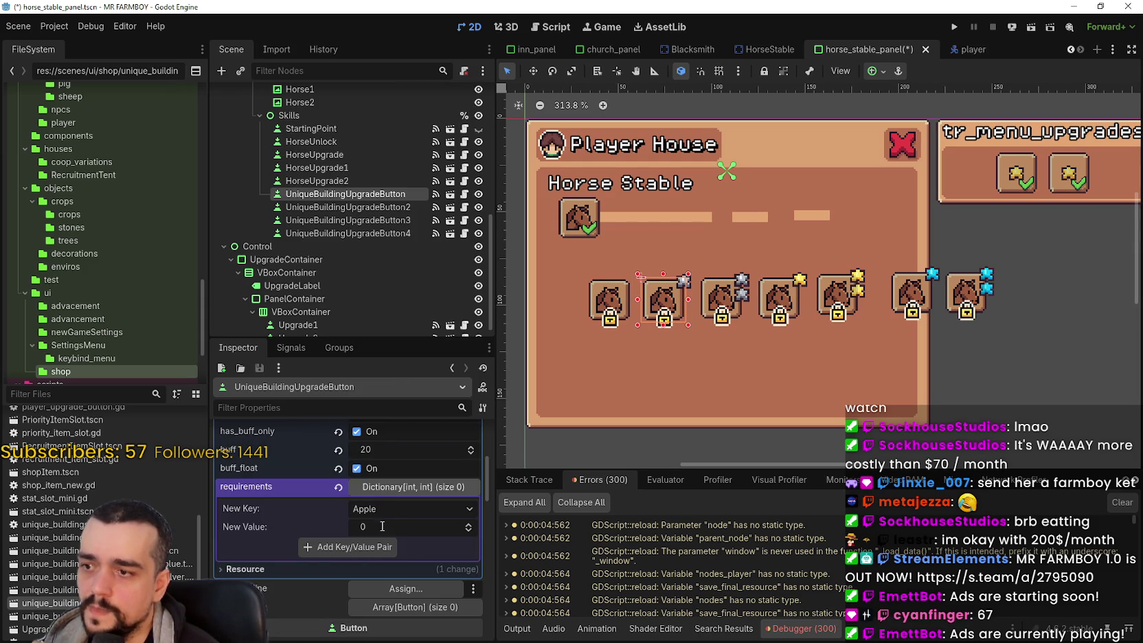
text(0)
click(359, 548)
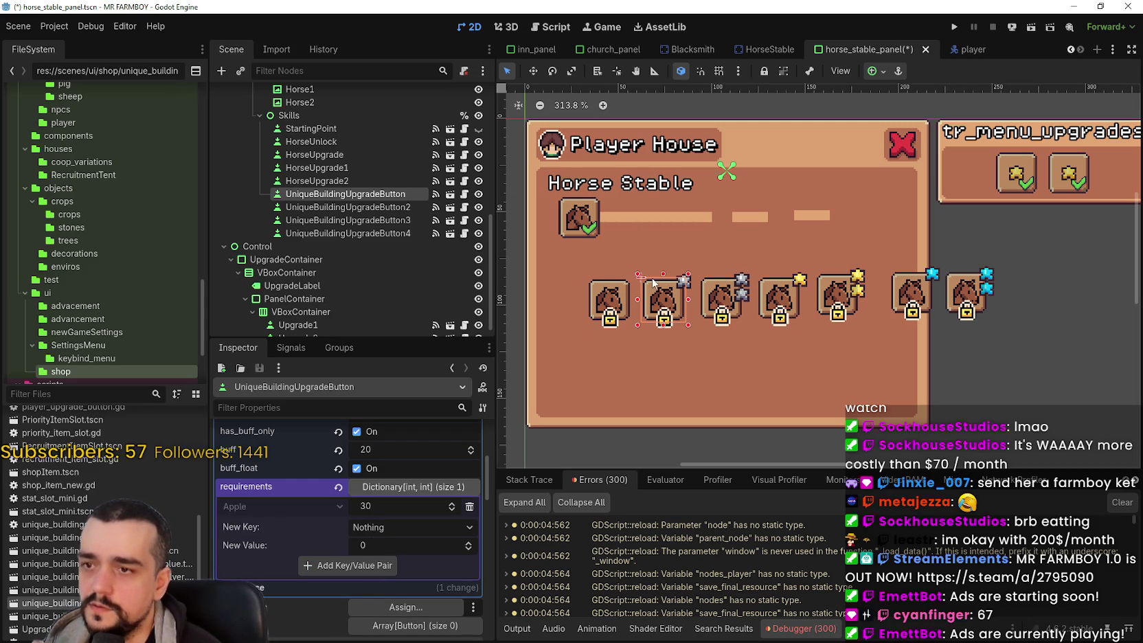
Step: On the third slot, replace the 100 Cherry requirement with 50 Apple, then recheck the first two slots
click(707, 295)
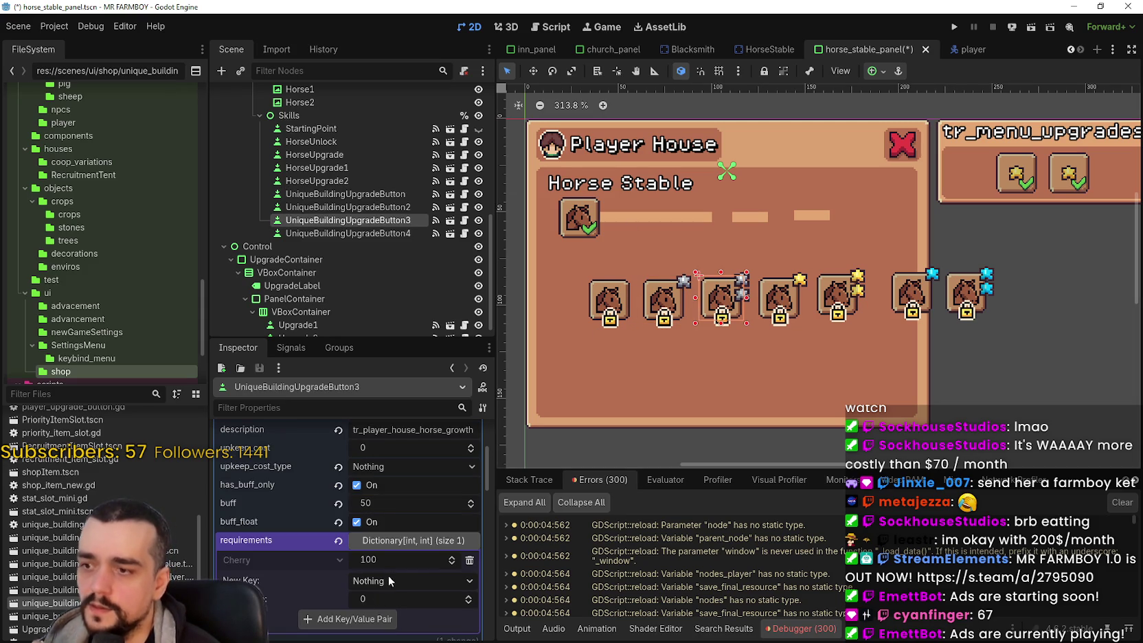
click(469, 559)
click(419, 562)
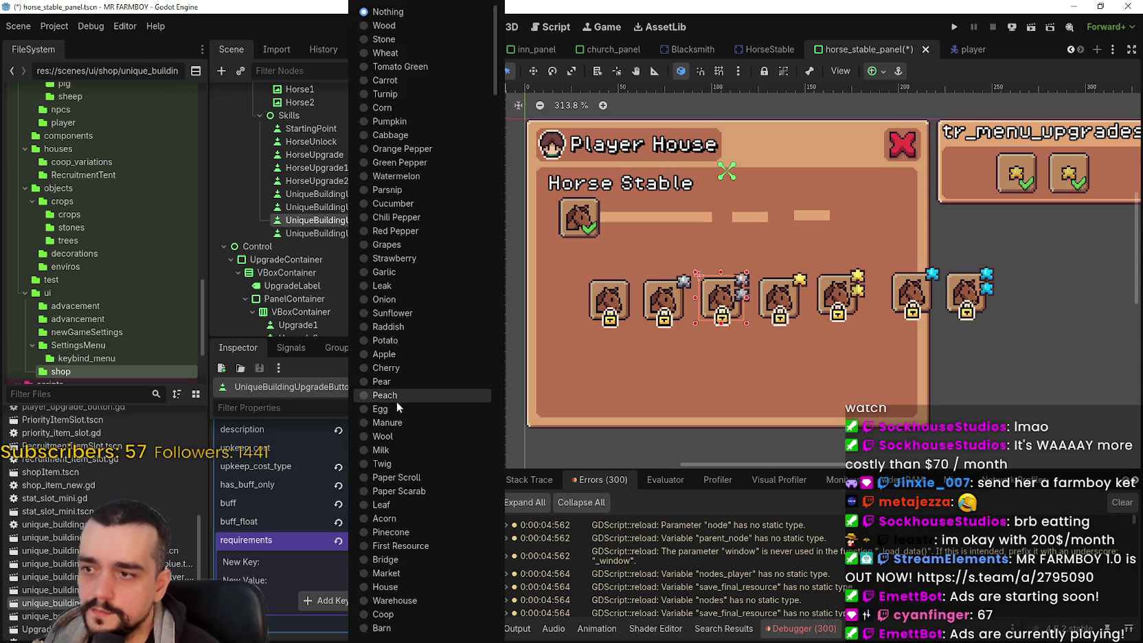
click(398, 354)
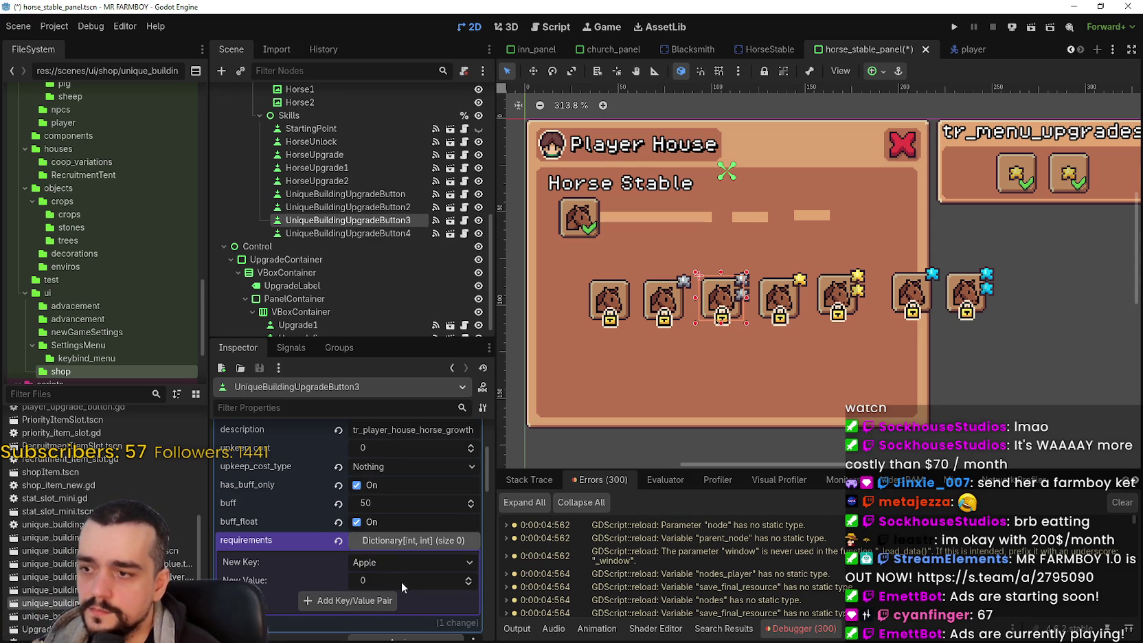
text(0)
click(374, 598)
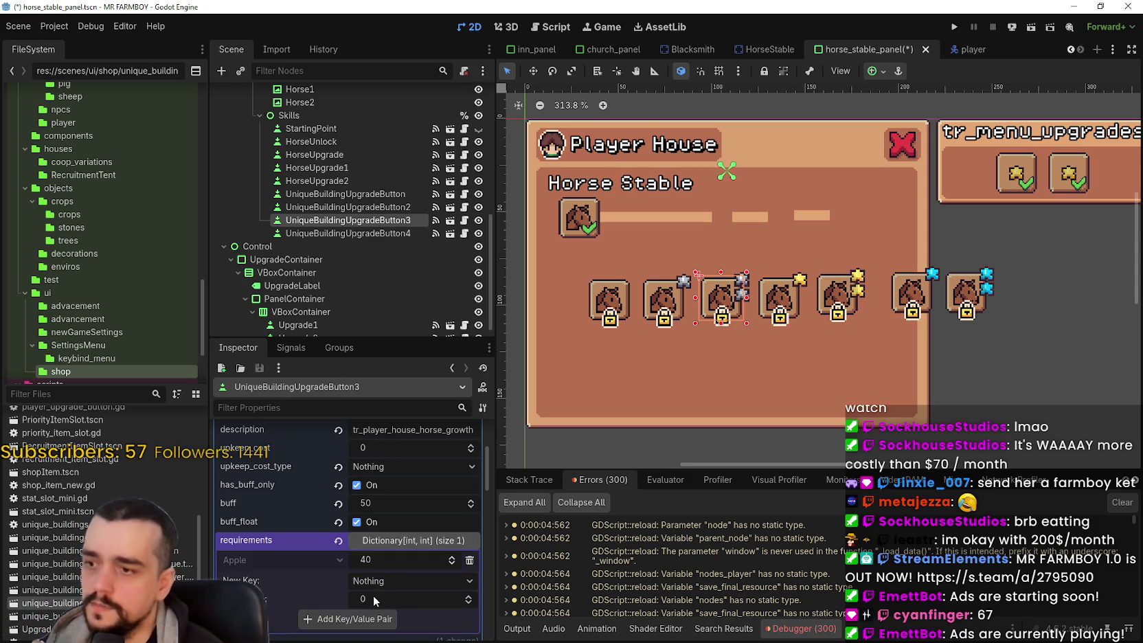
text(50)
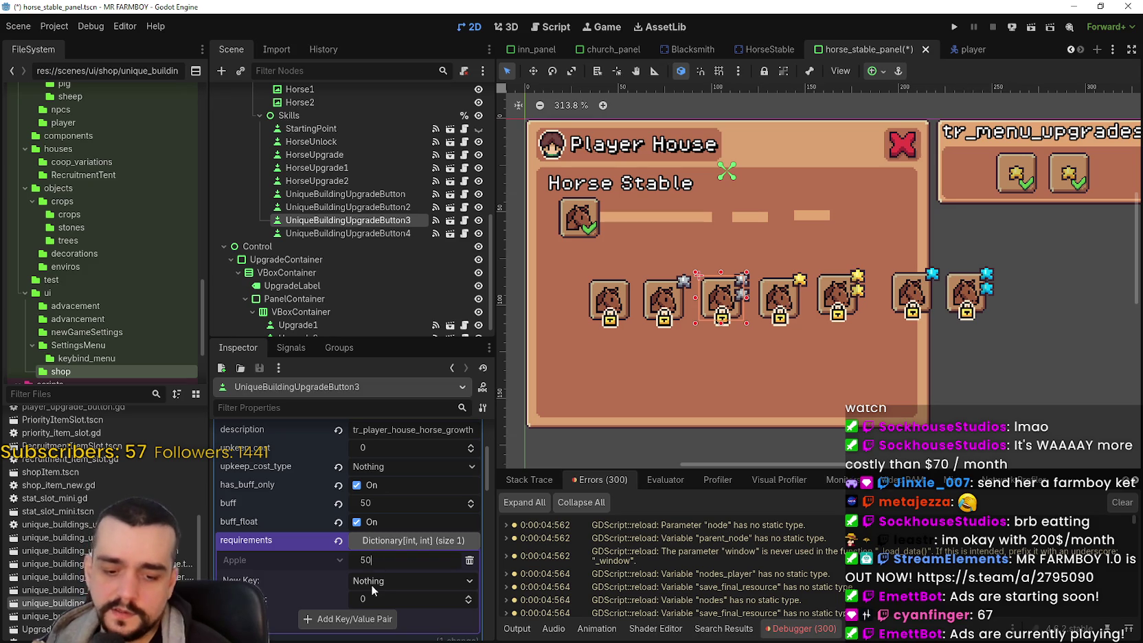
click(375, 601)
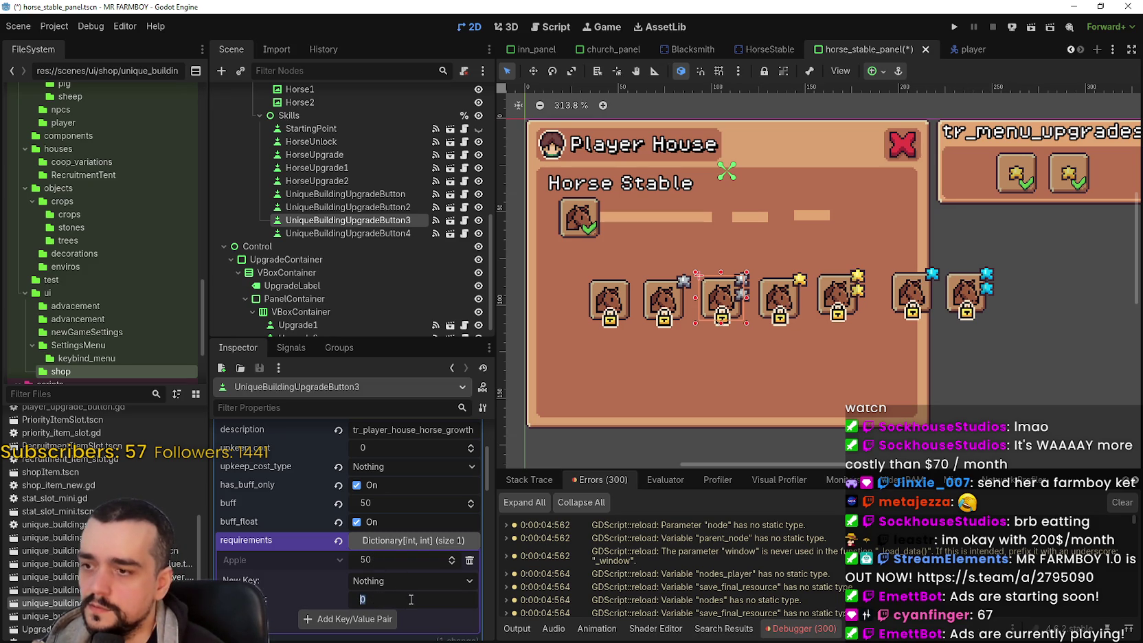
click(669, 297)
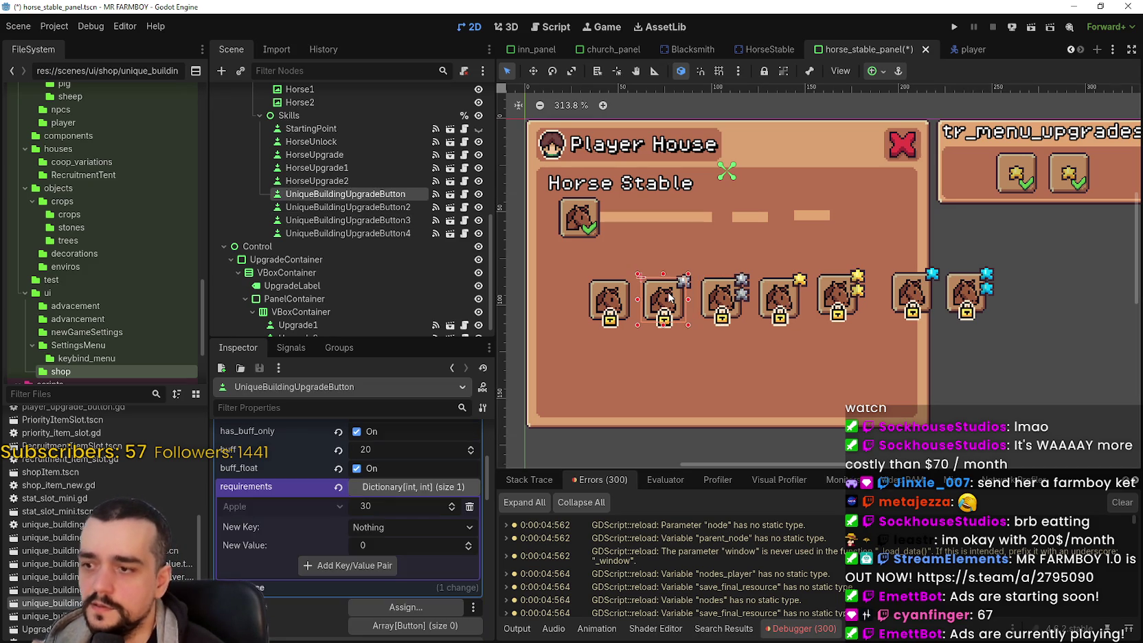
click(615, 298)
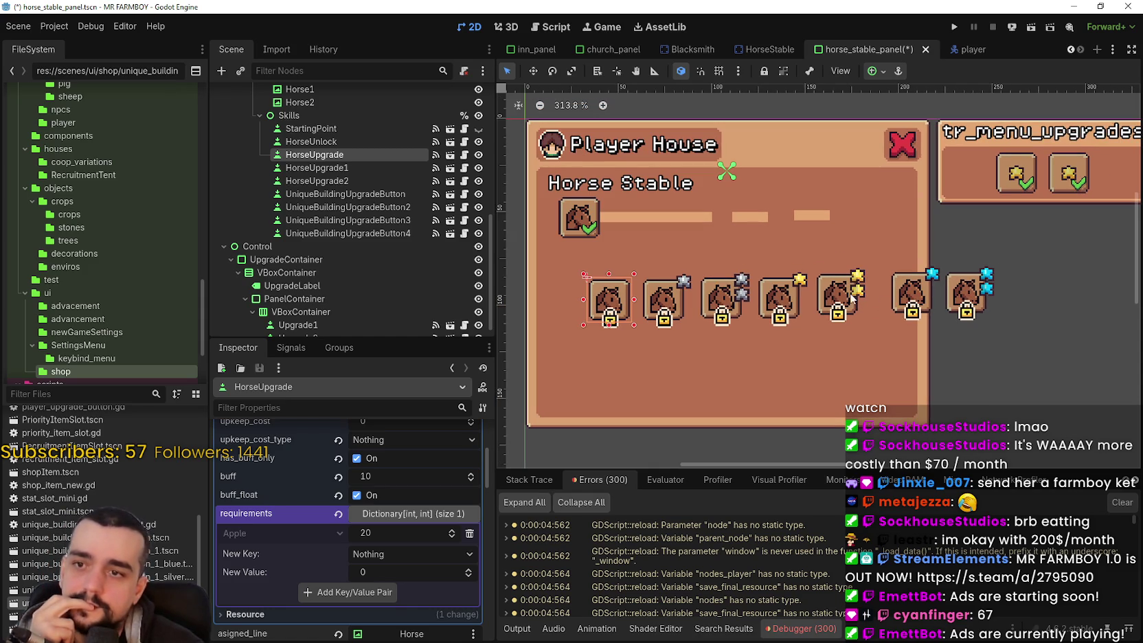
click(783, 301)
scroll(782, 301, up, 2)
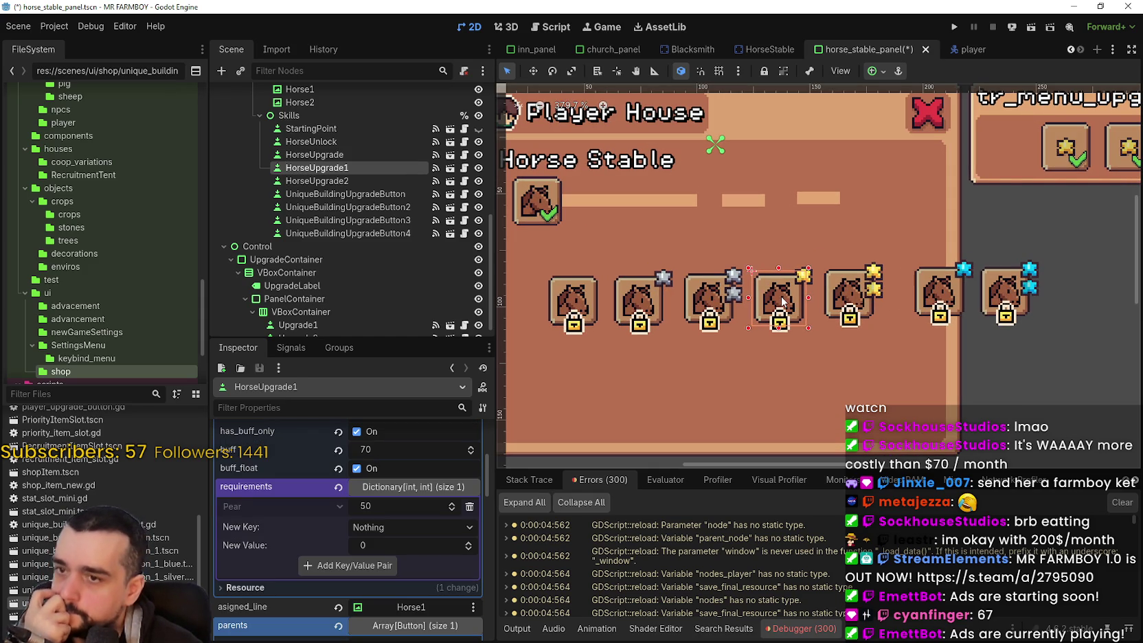
click(852, 294)
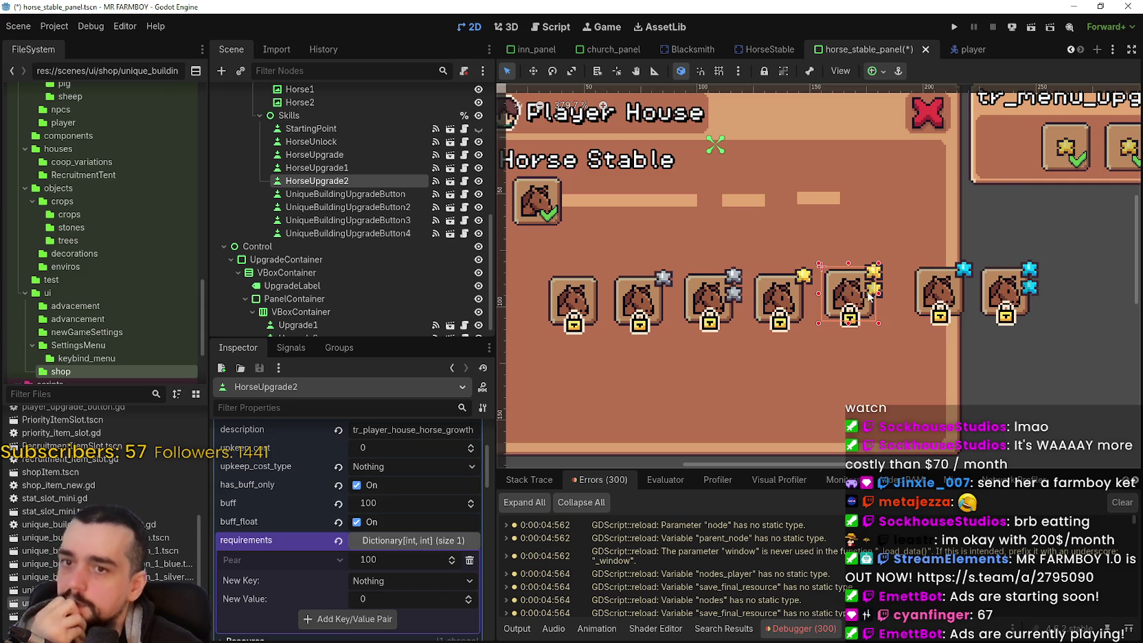
click(939, 301)
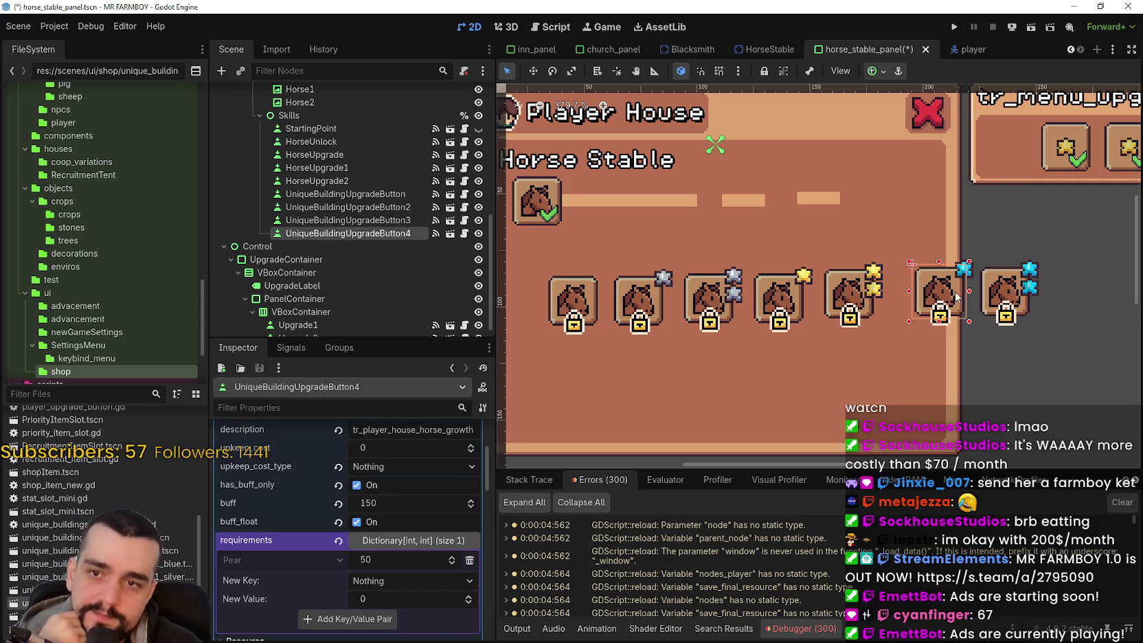
click(997, 292)
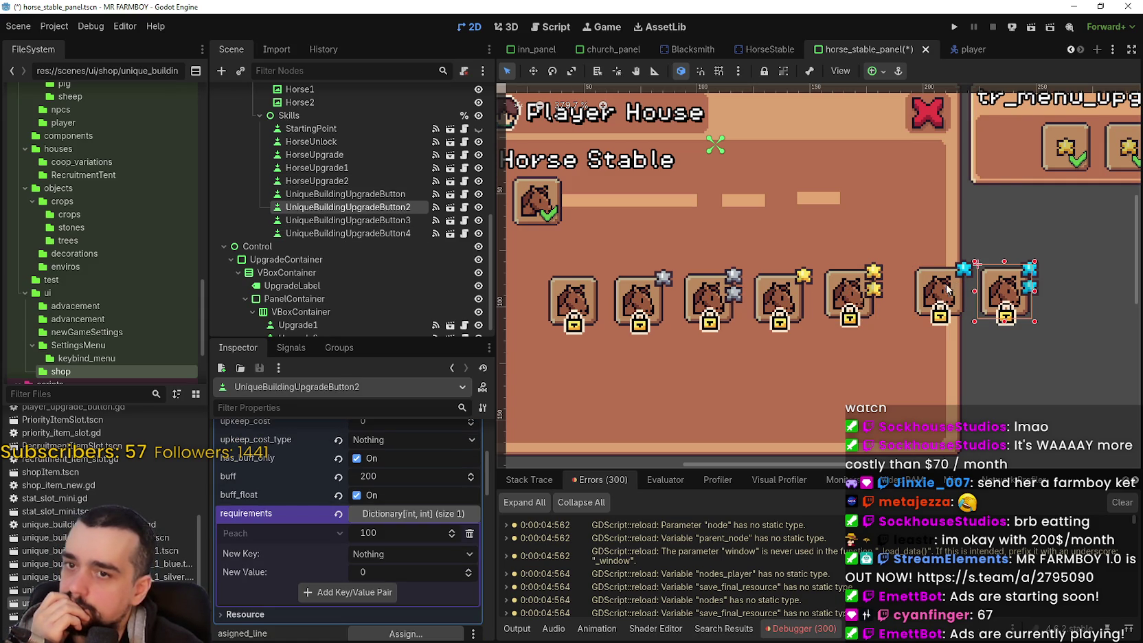
click(941, 296)
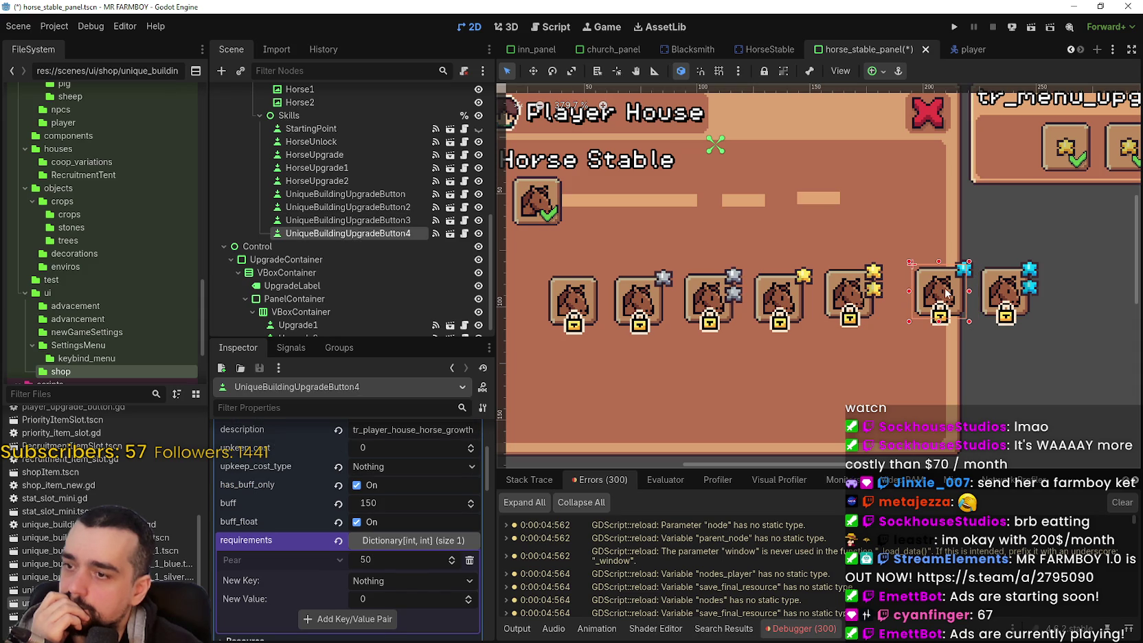
Step: Swap UniqueBuildingUpgradeButton4's 50 Pear requirement for 50 Peach and save horse_stable_panel.tscn
click(469, 560)
click(418, 562)
click(443, 395)
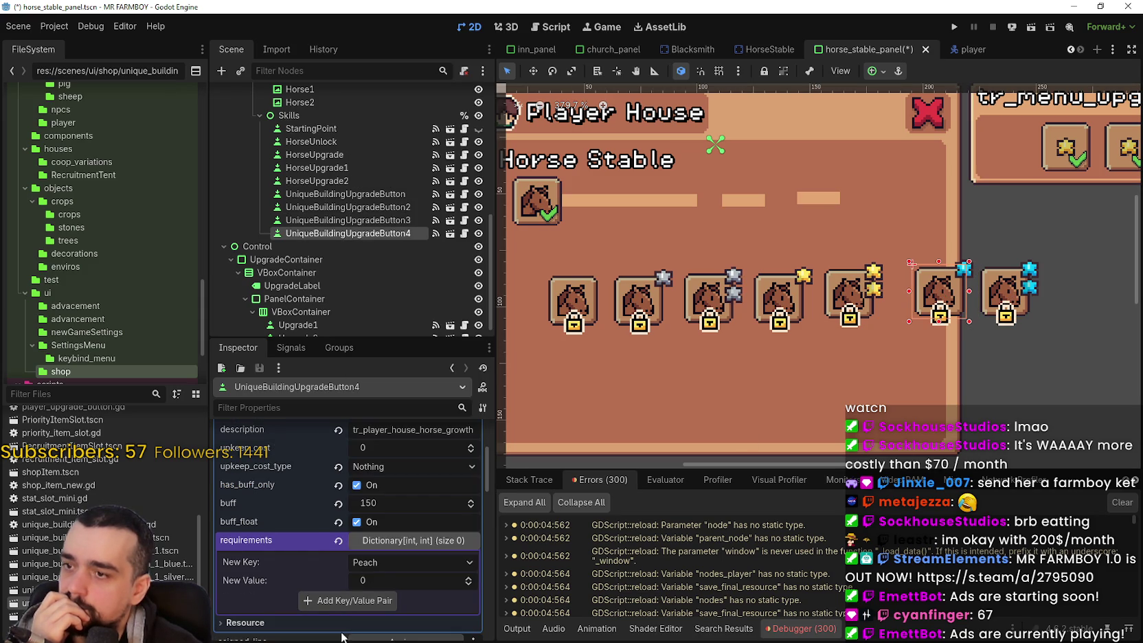
text(50)
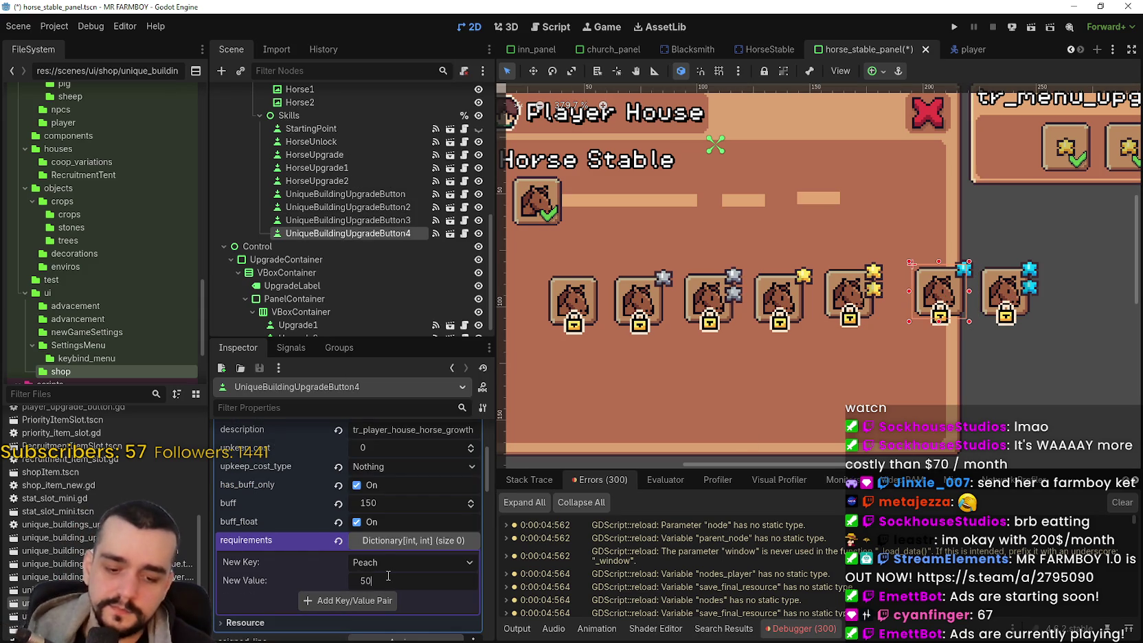
click(364, 599)
key(ctrl+s)
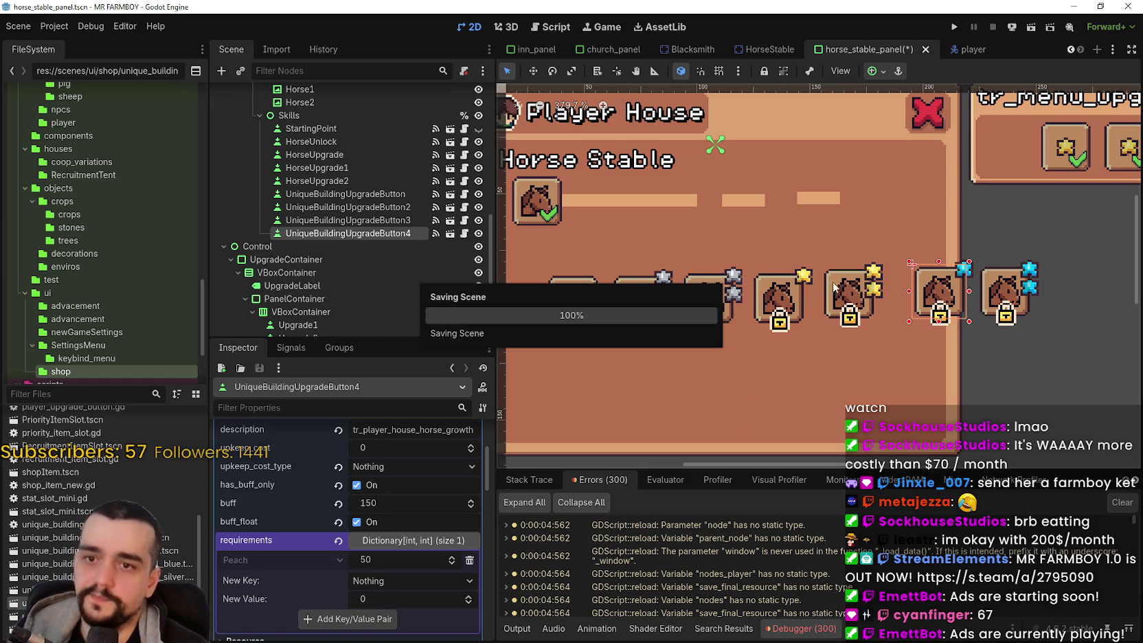
click(838, 294)
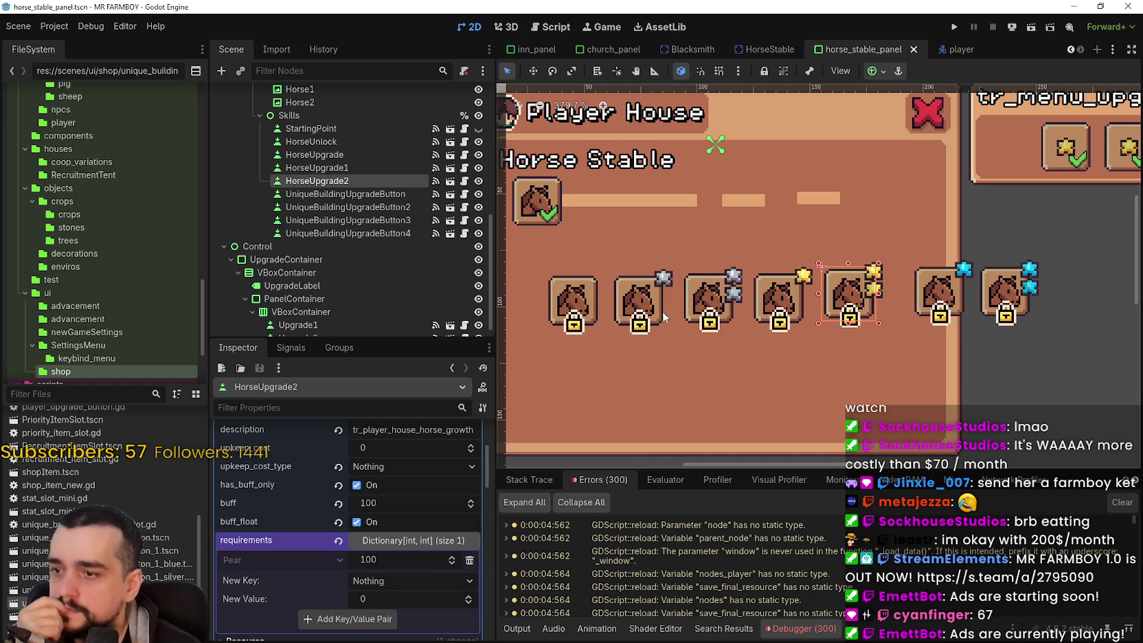
Step: Nudge the fourth horse slot up two steps
click(780, 293)
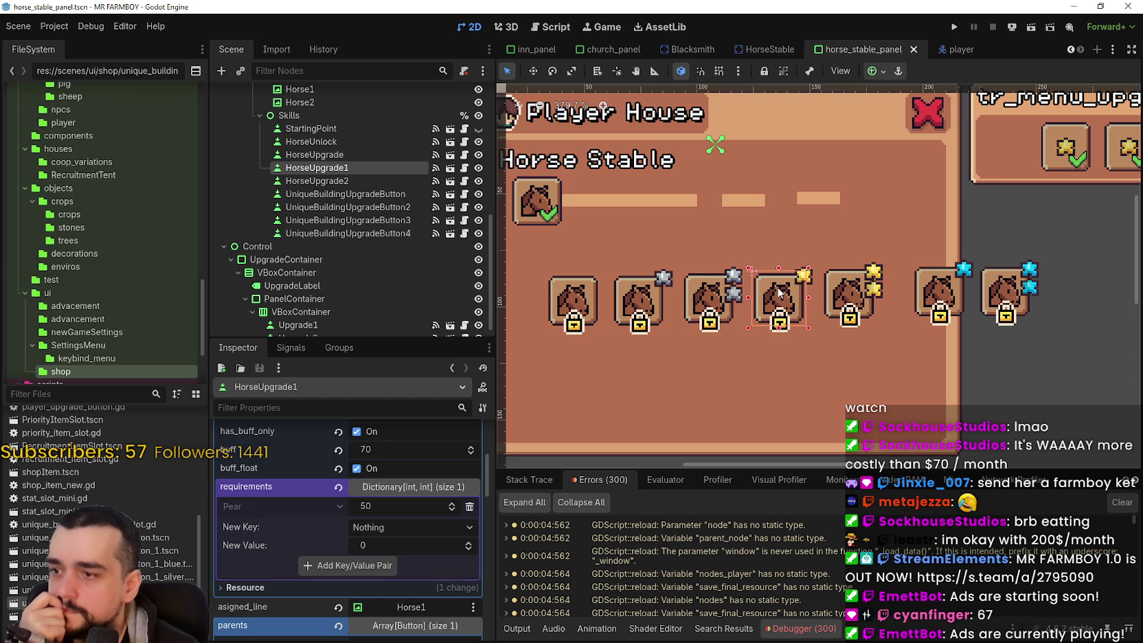
scroll(780, 293, up, 3)
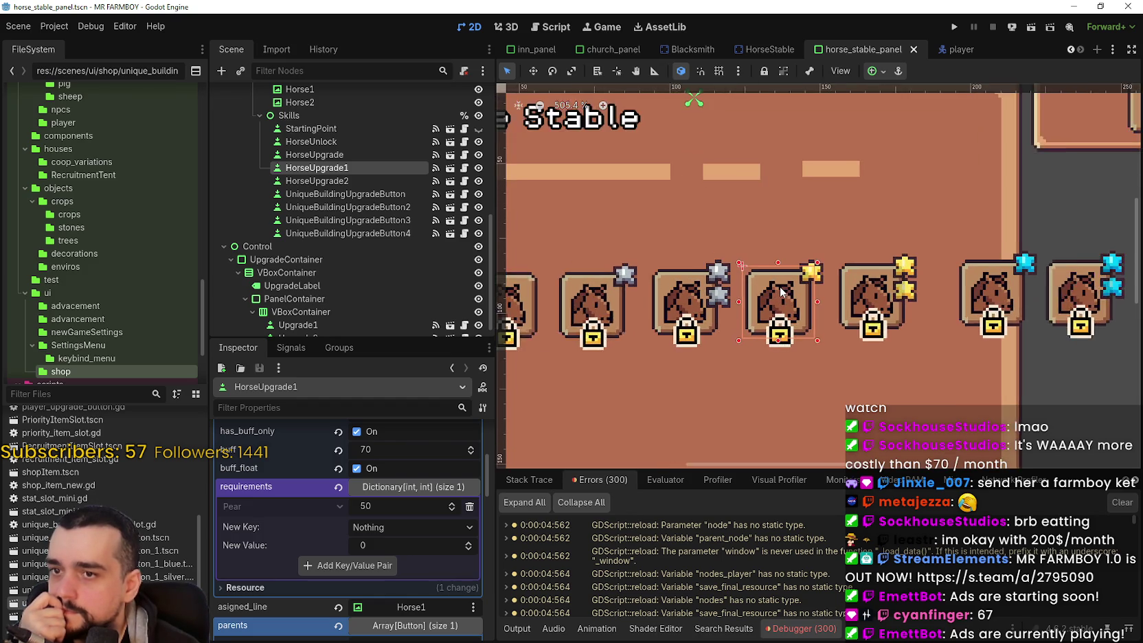
key(Up)
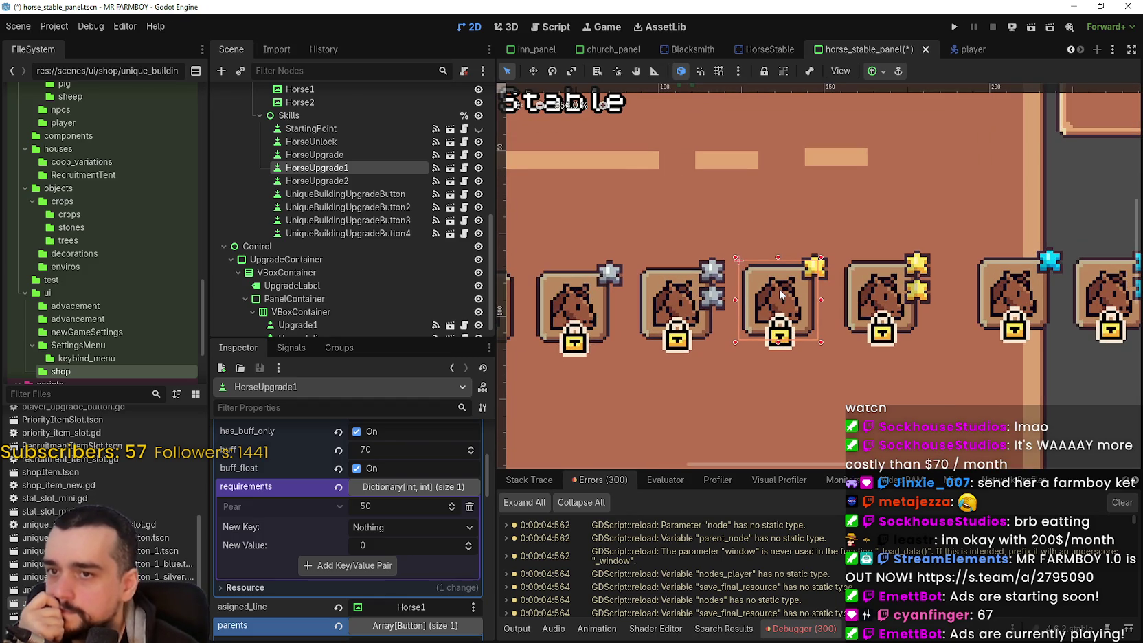
key(Up)
scroll(783, 291, down, 3)
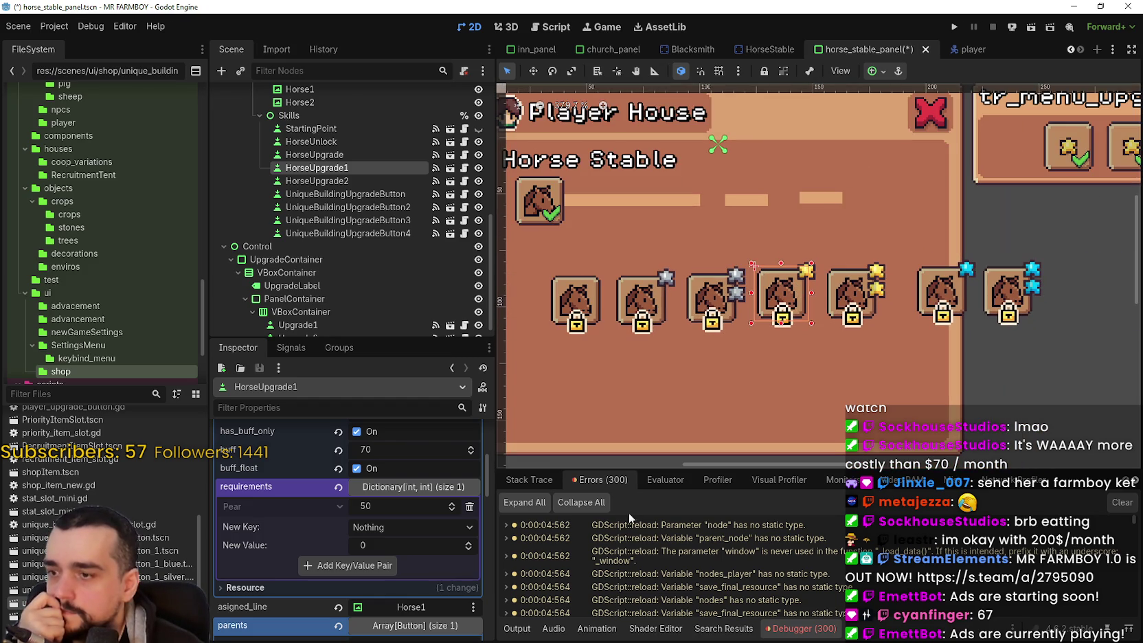
Step: Check the slots along the row and nudge the third horse slot up about 10 px
click(865, 294)
click(950, 292)
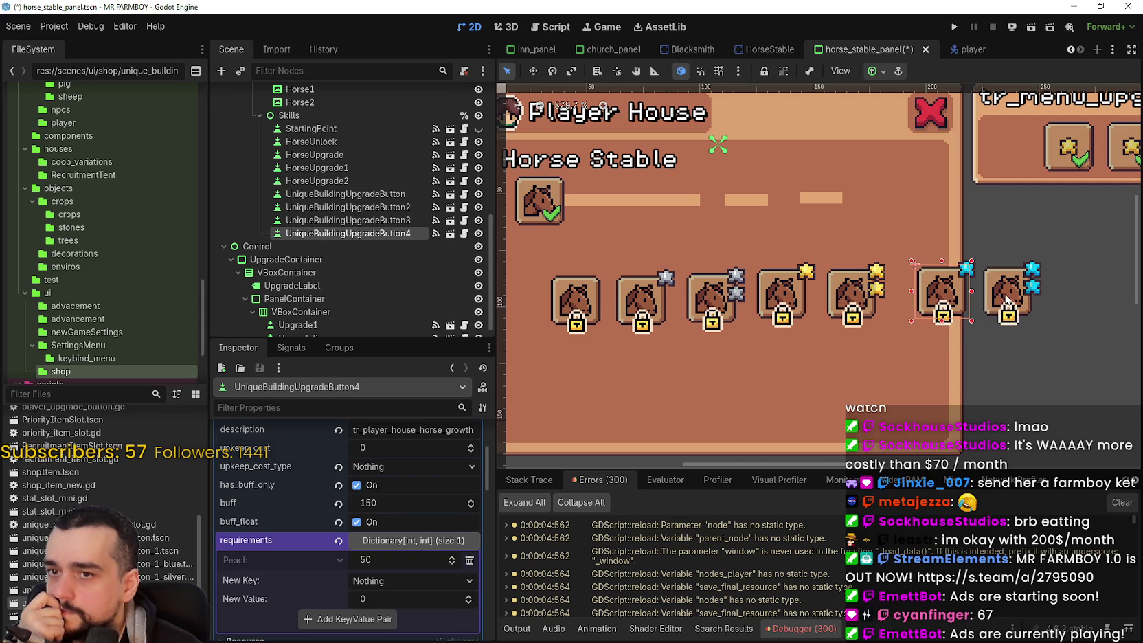
click(1007, 295)
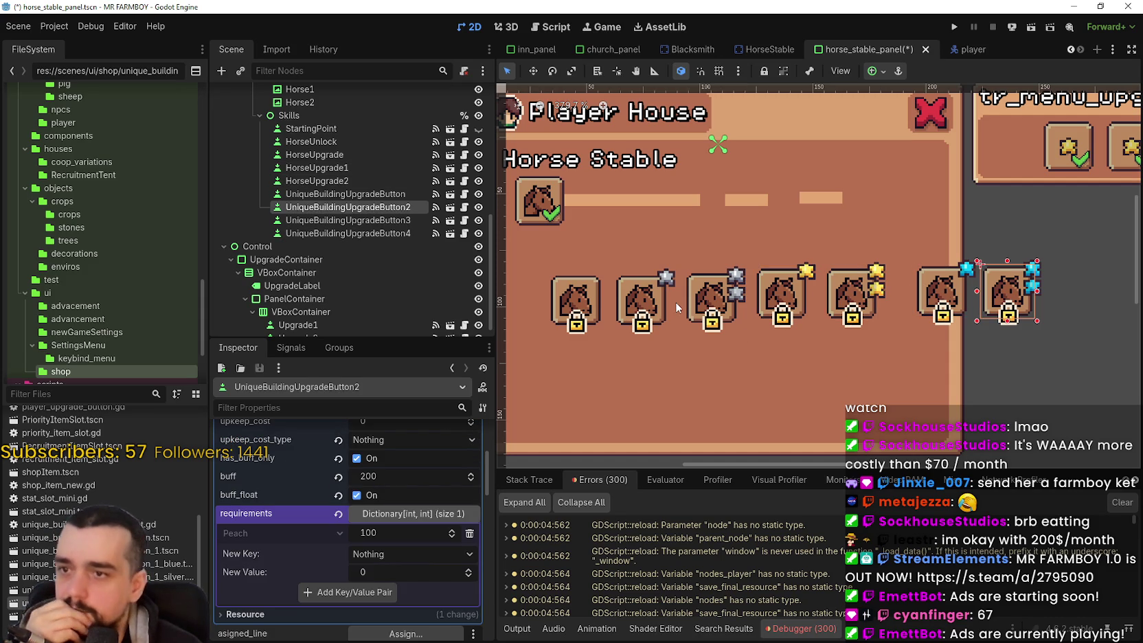
click(696, 294)
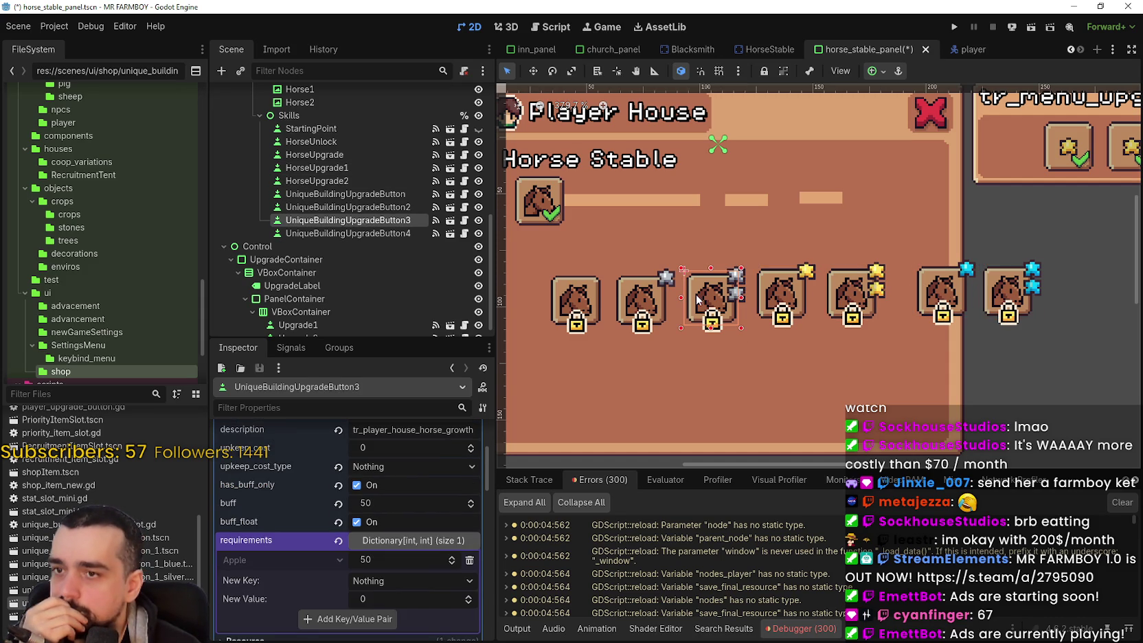
click(629, 295)
scroll(630, 297, up, 1)
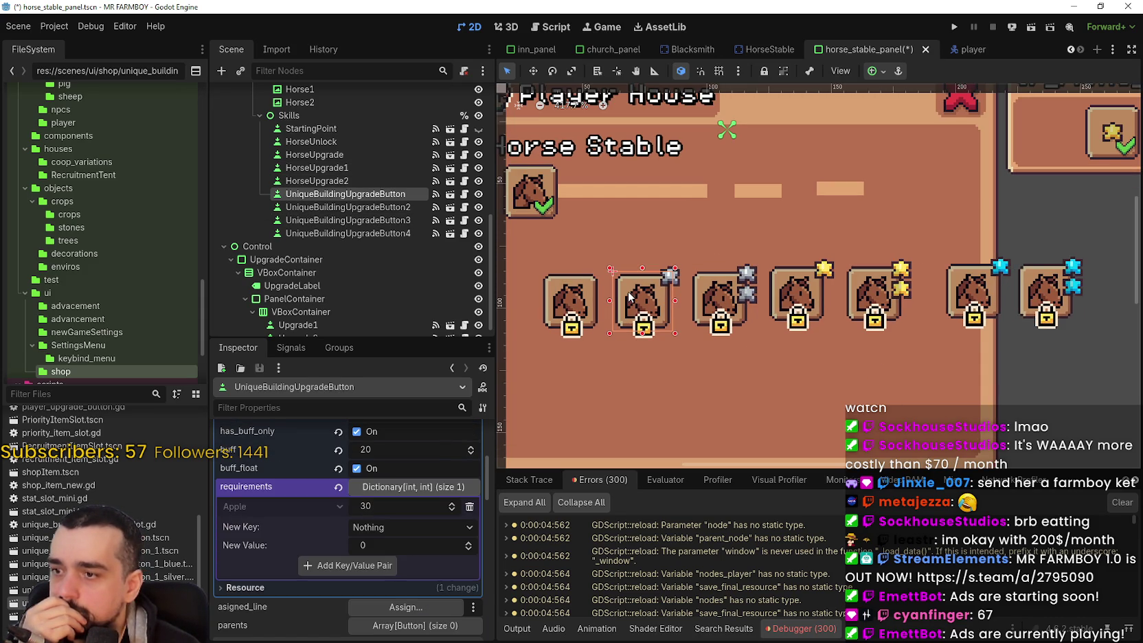
click(720, 295)
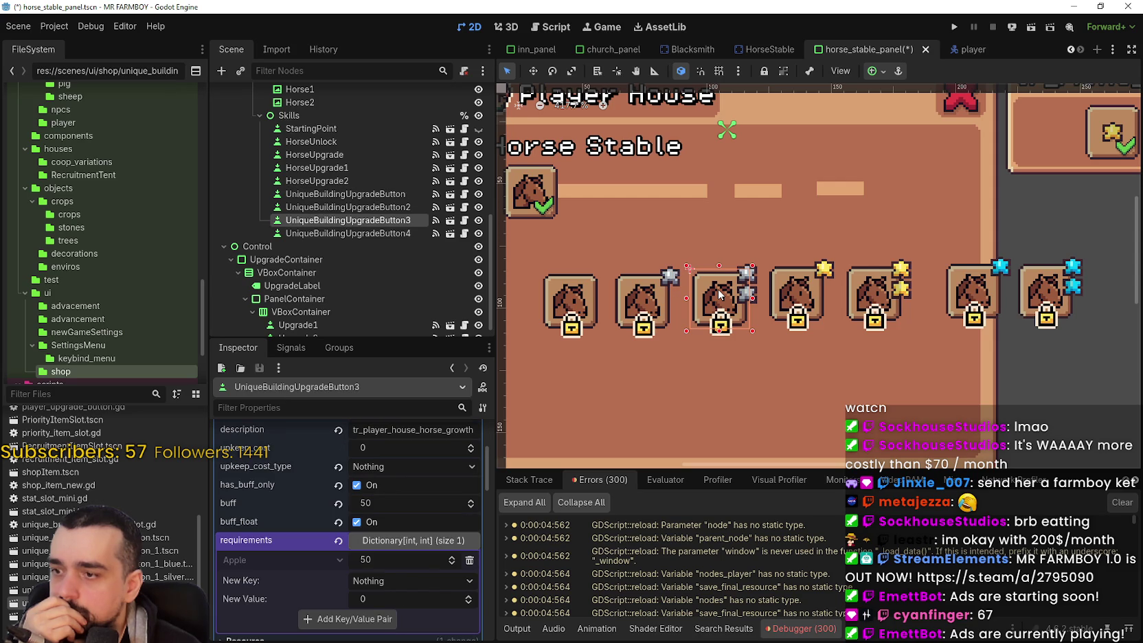
scroll(720, 294, up, 4)
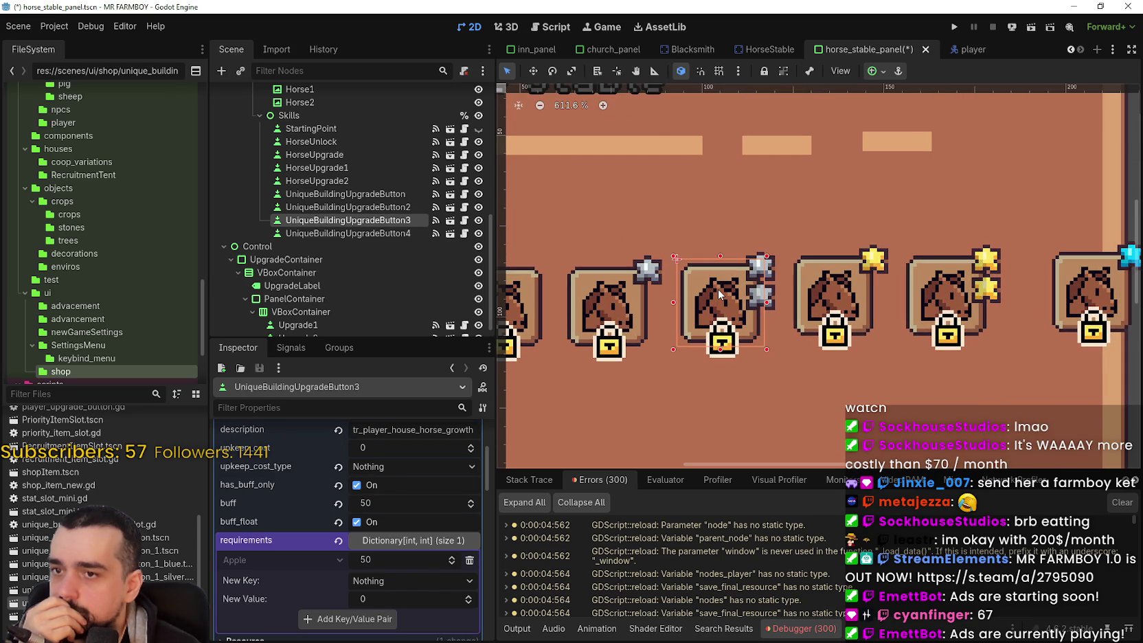
key(Up)
key(Up)
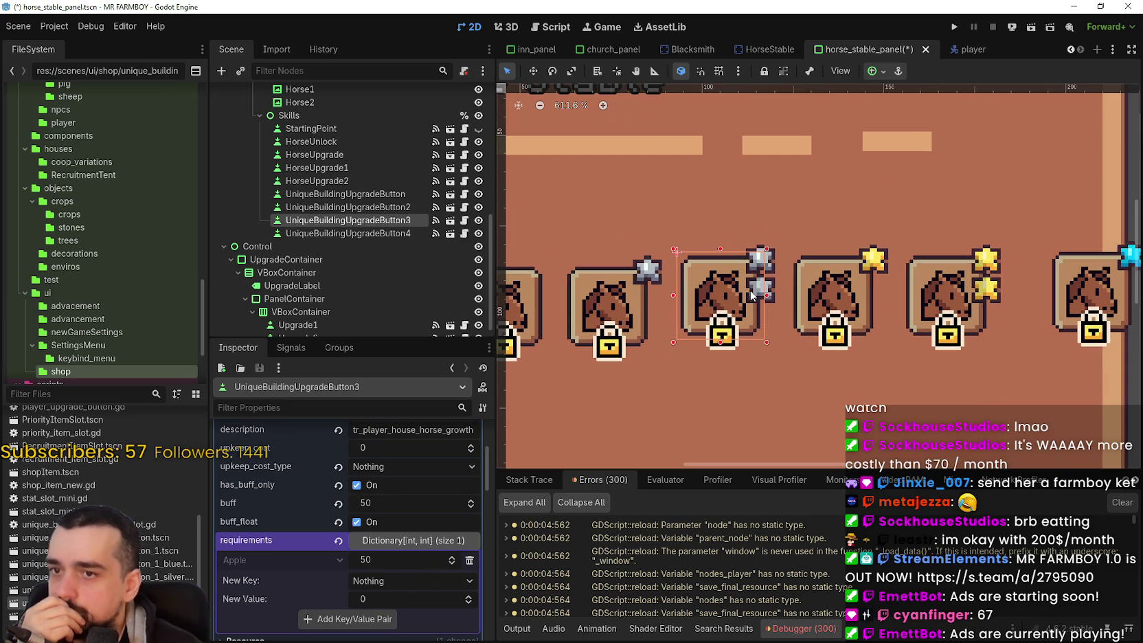
scroll(752, 295, down, 4)
Step: Nudge the second and first horse slots up about 10 px each
click(672, 290)
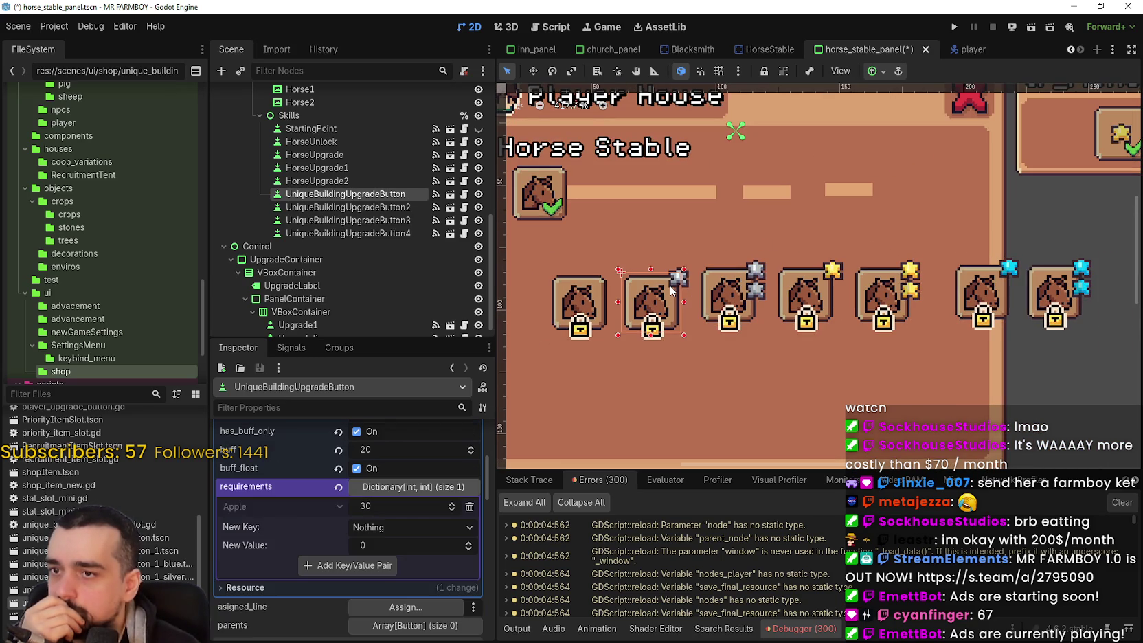
key(Up)
key(Up)
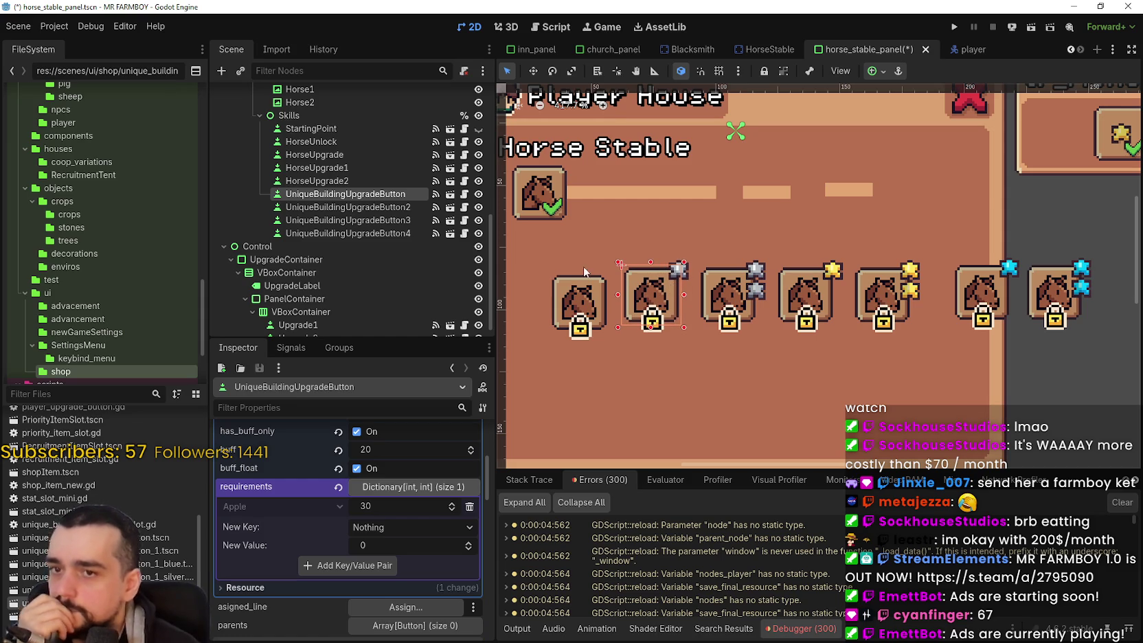
click(584, 296)
key(Up)
key(Up)
key(Up)
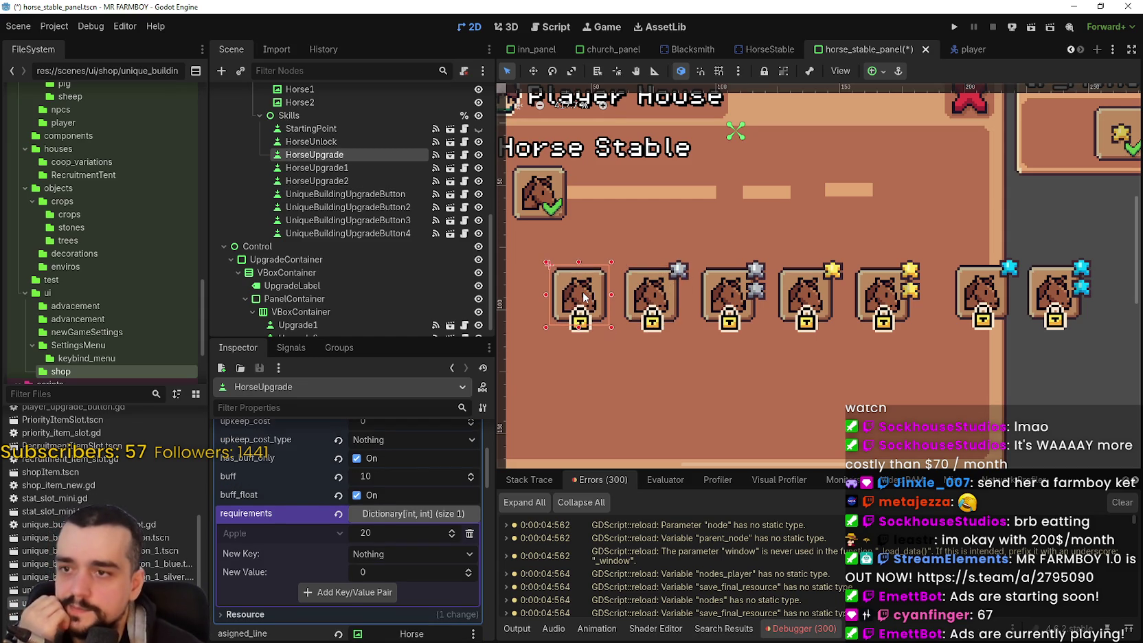
Step: Compare the first slot's position with the unlocked horse icon above
scroll(584, 297, up, 2)
scroll(614, 288, down, 2)
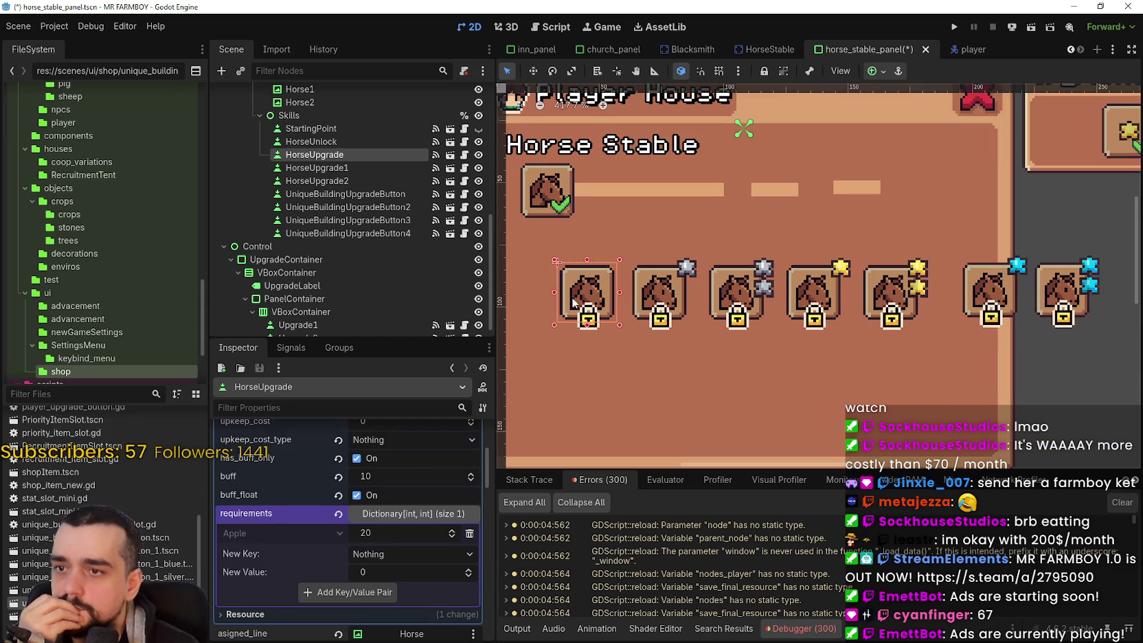
click(540, 183)
click(592, 290)
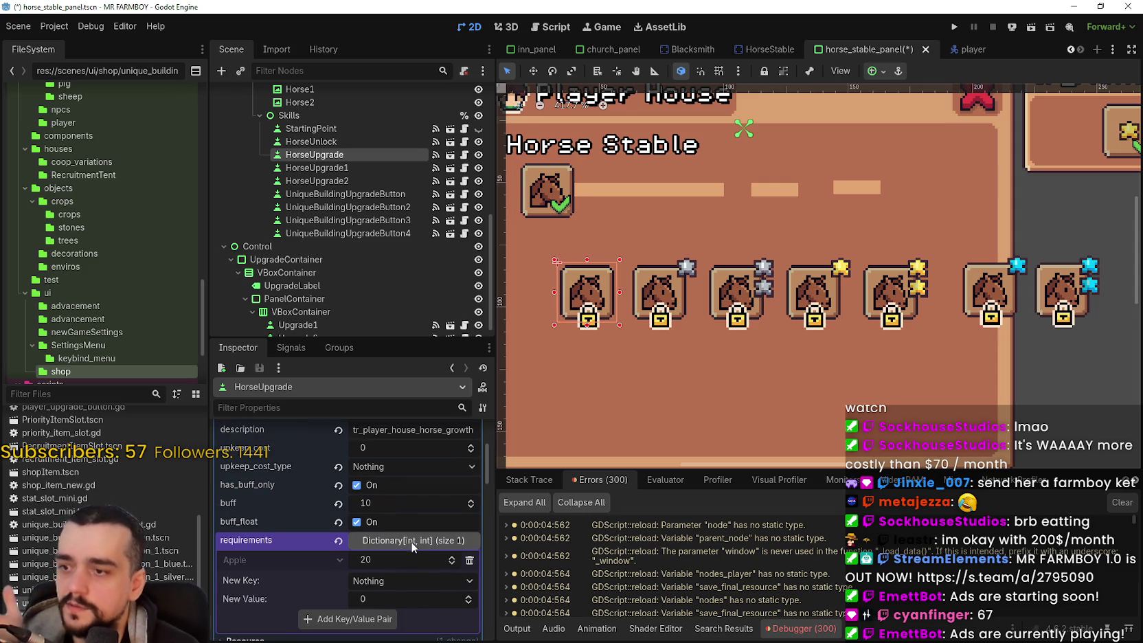
click(668, 298)
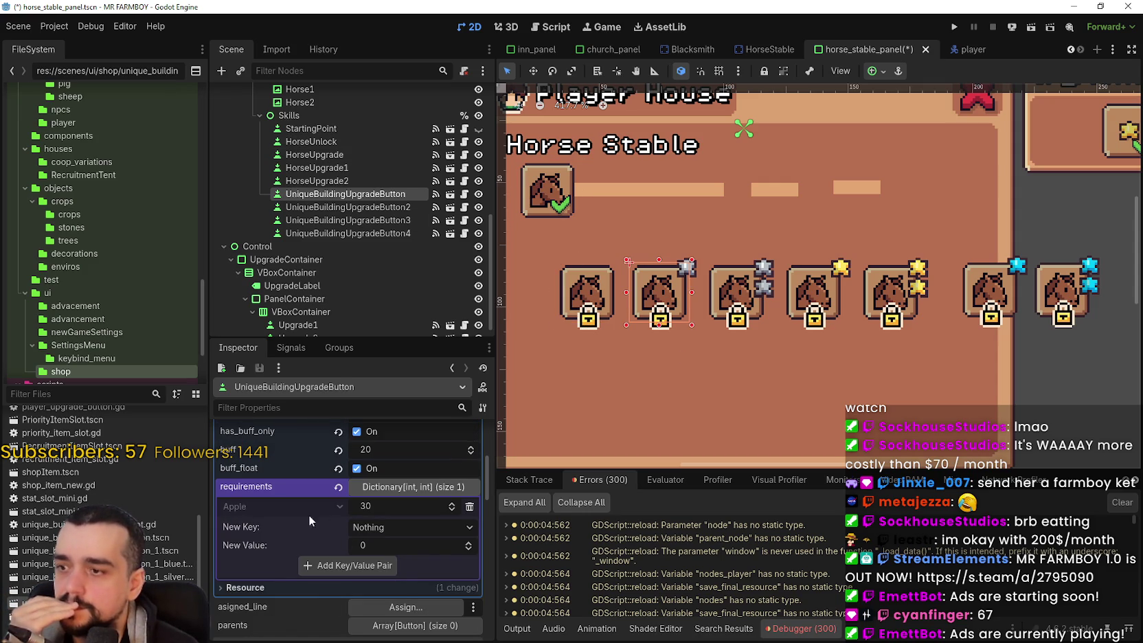
Step: Replace the second horse slot's Apple requirement with 20 Cherry
click(470, 506)
click(420, 507)
scroll(419, 542, down, 5)
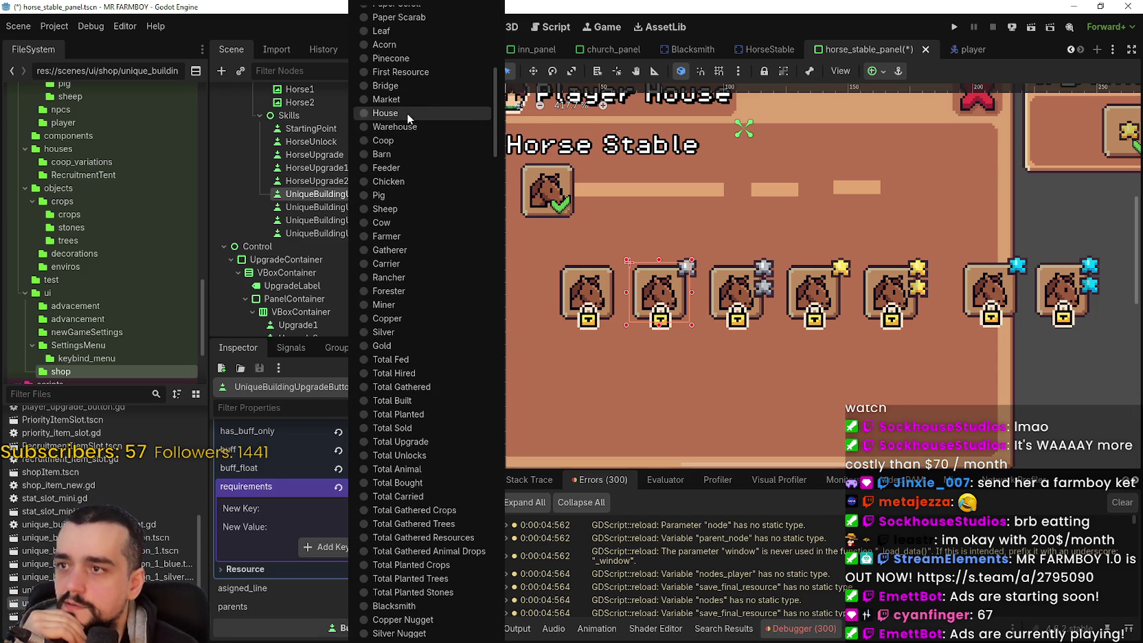
scroll(408, 137, up, 4)
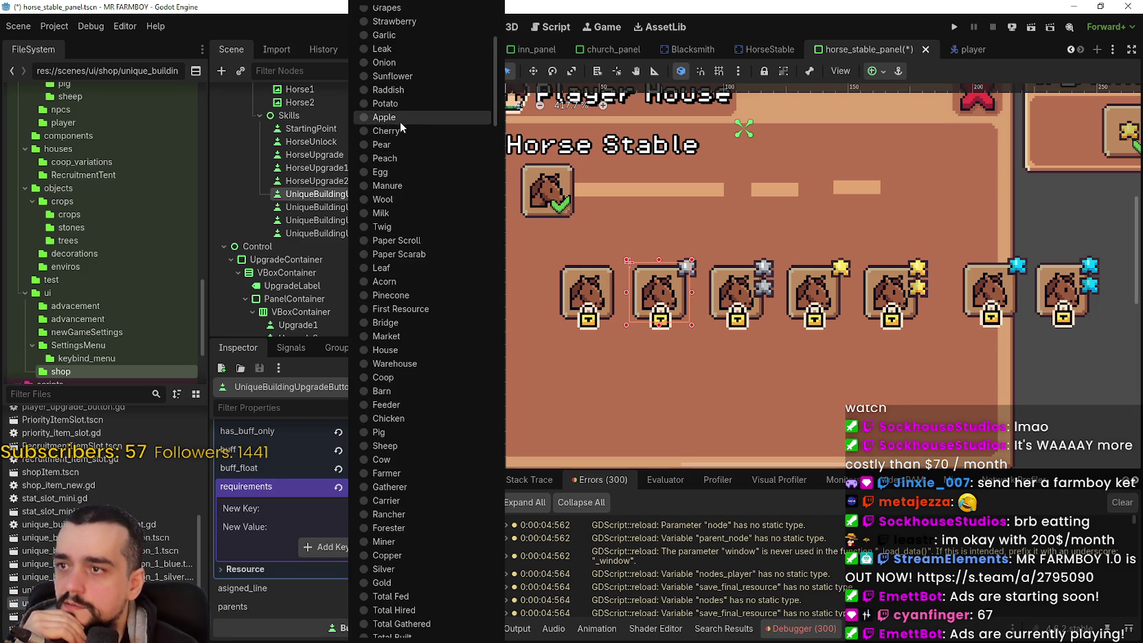
click(399, 129)
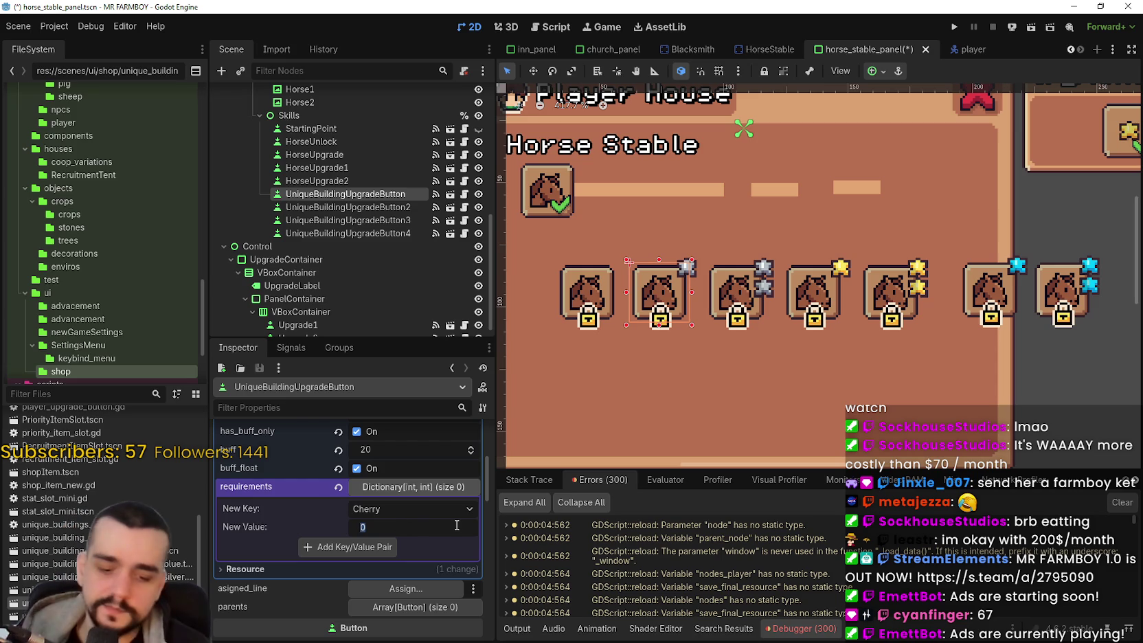
text(20)
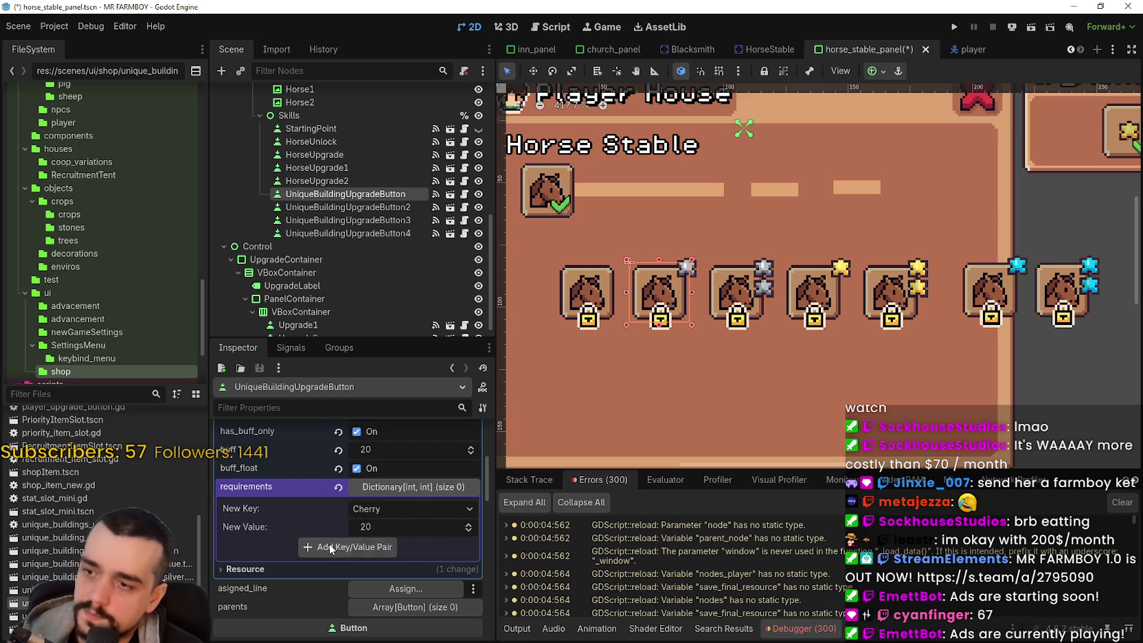
click(342, 546)
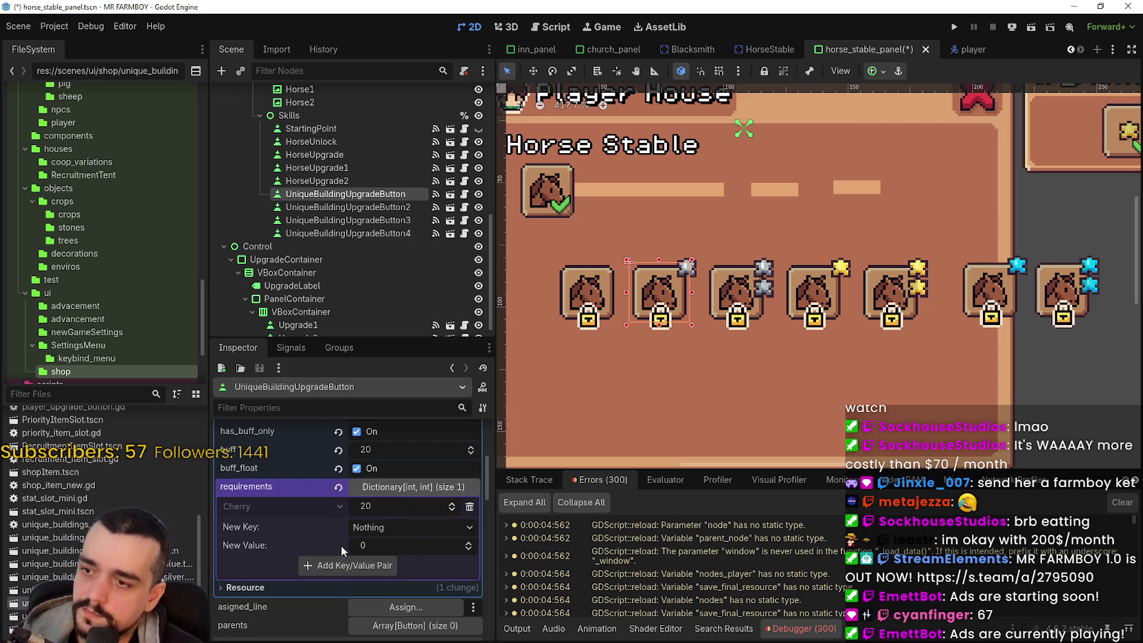
Step: Change the third horse slot's requirement from 50 Apple to 50 Cherry
click(724, 293)
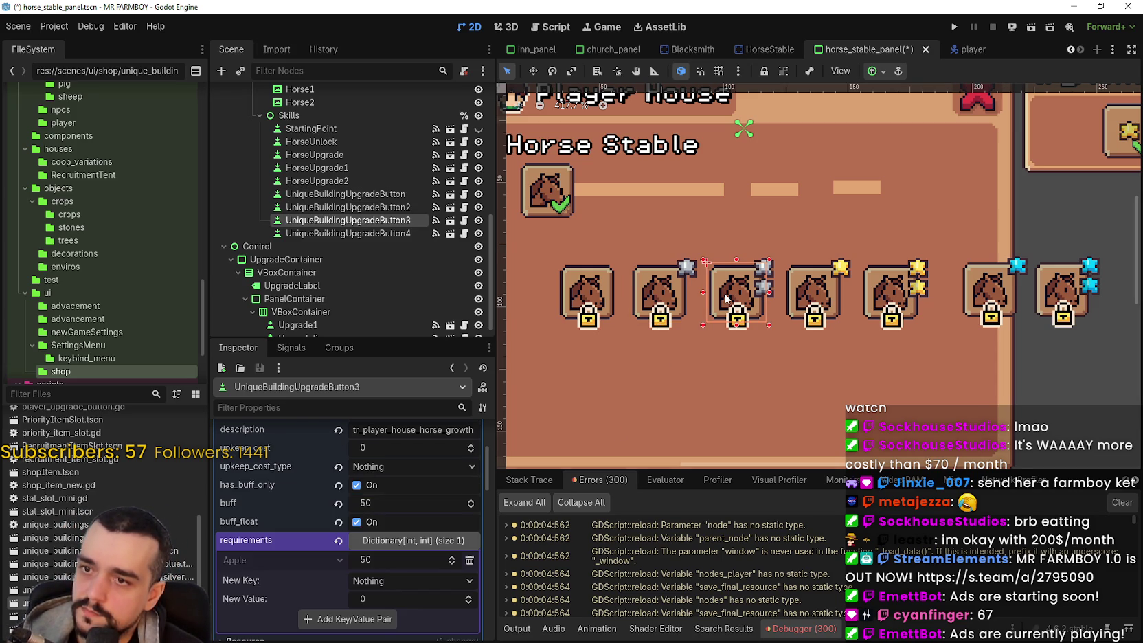
click(469, 561)
click(418, 564)
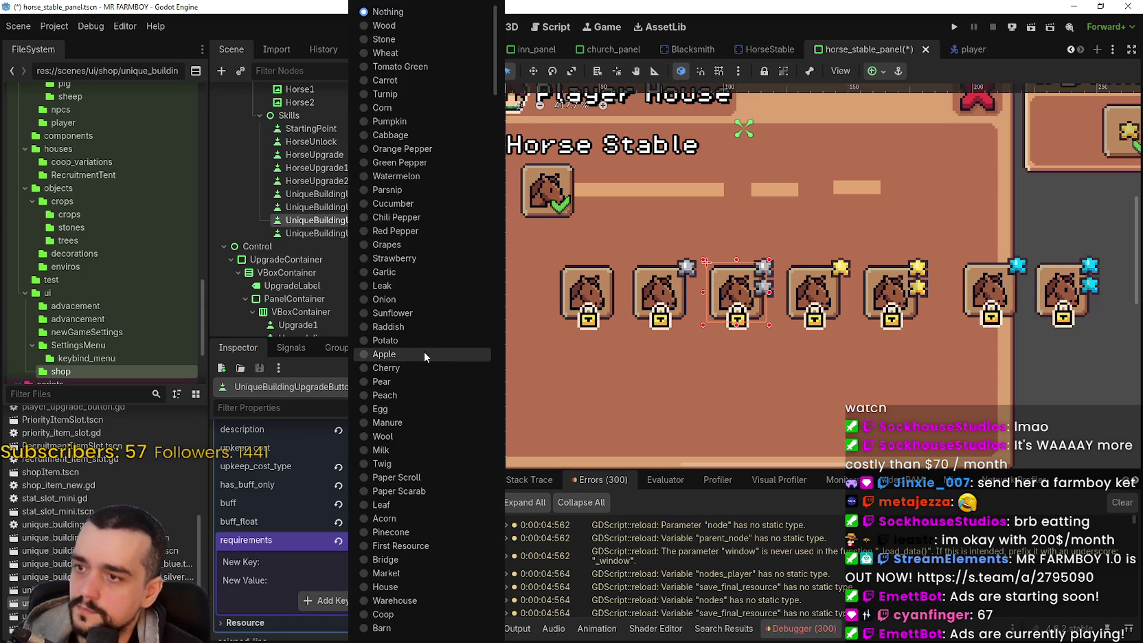
click(407, 370)
click(398, 581)
text(50)
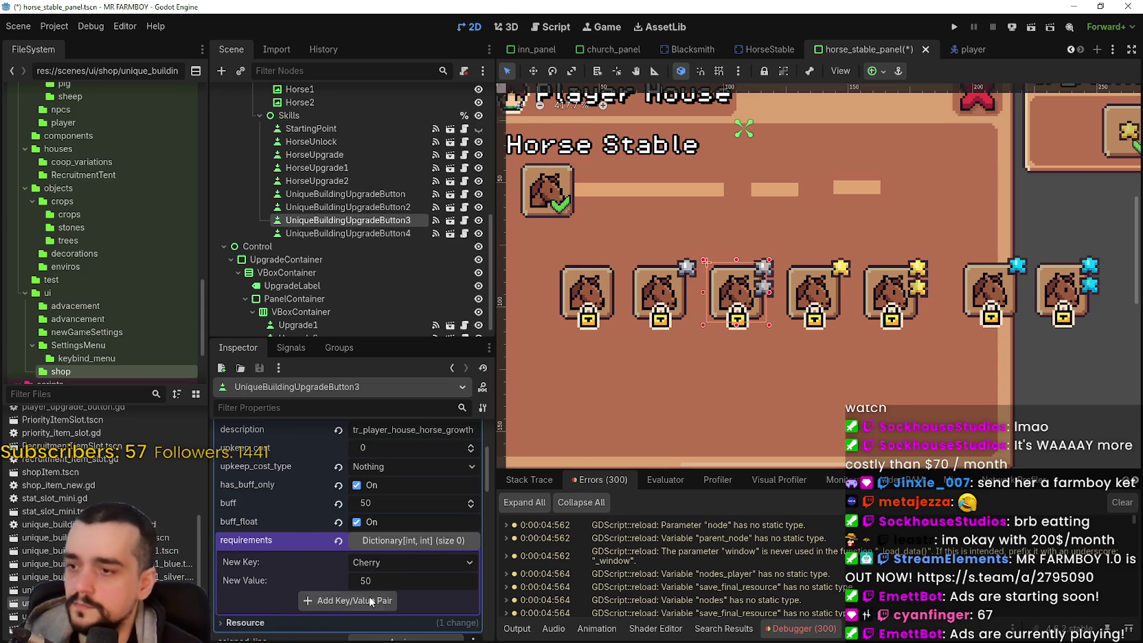
click(368, 597)
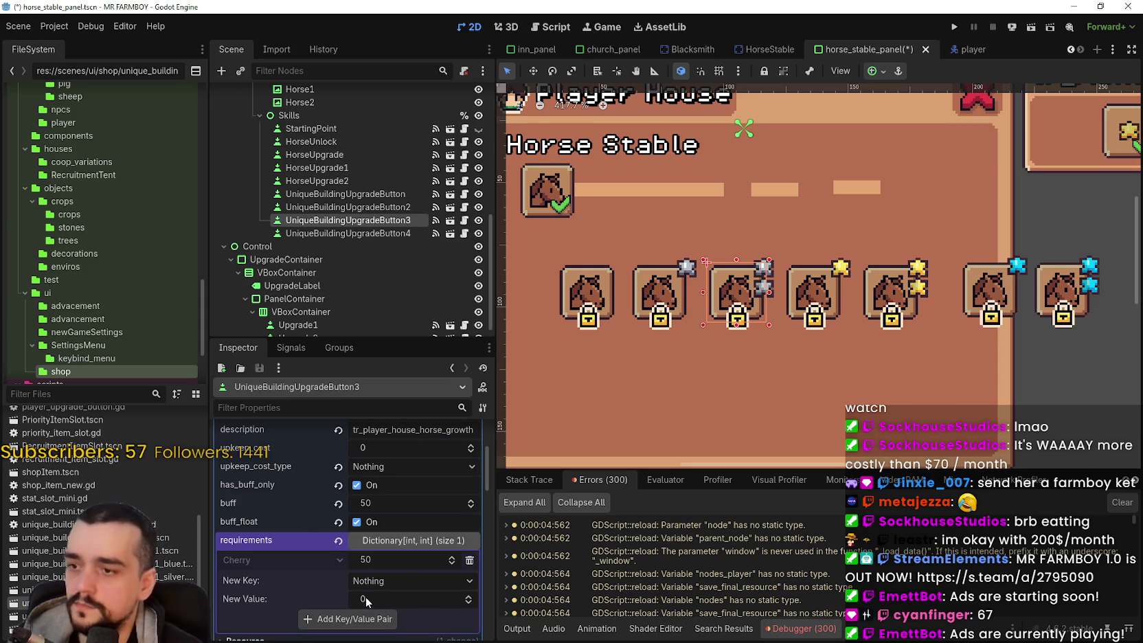
click(657, 295)
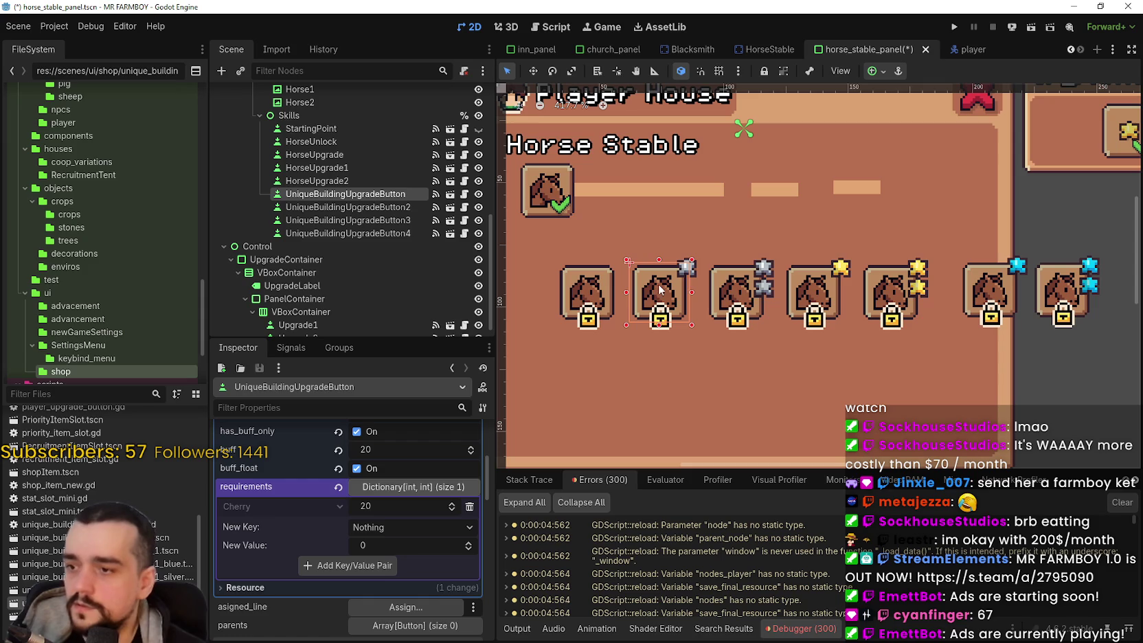
click(728, 281)
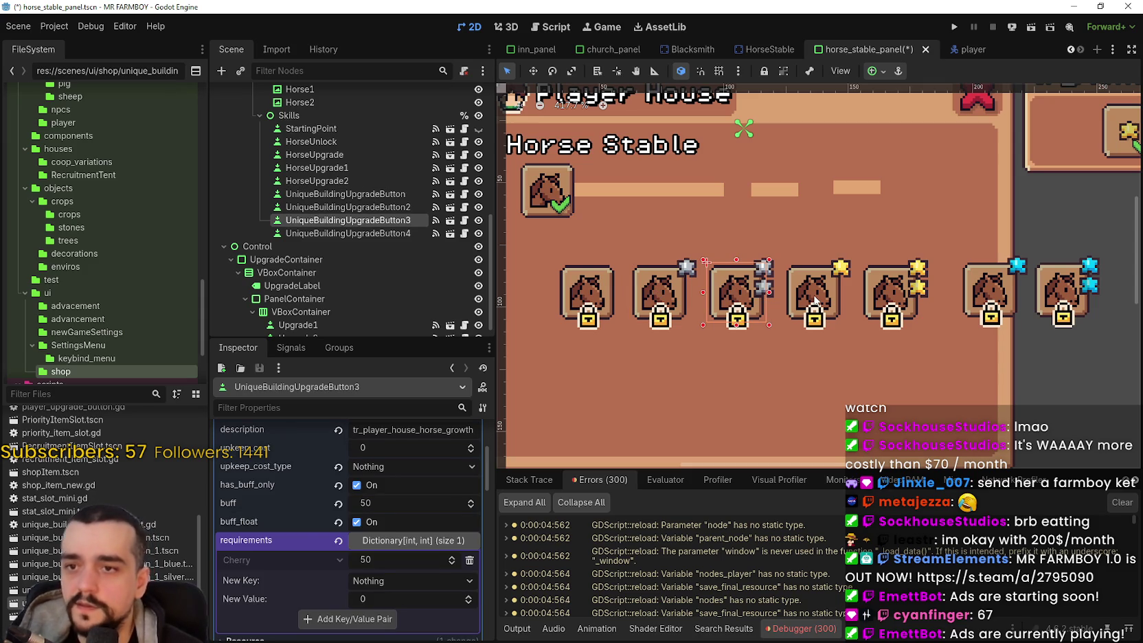
click(815, 300)
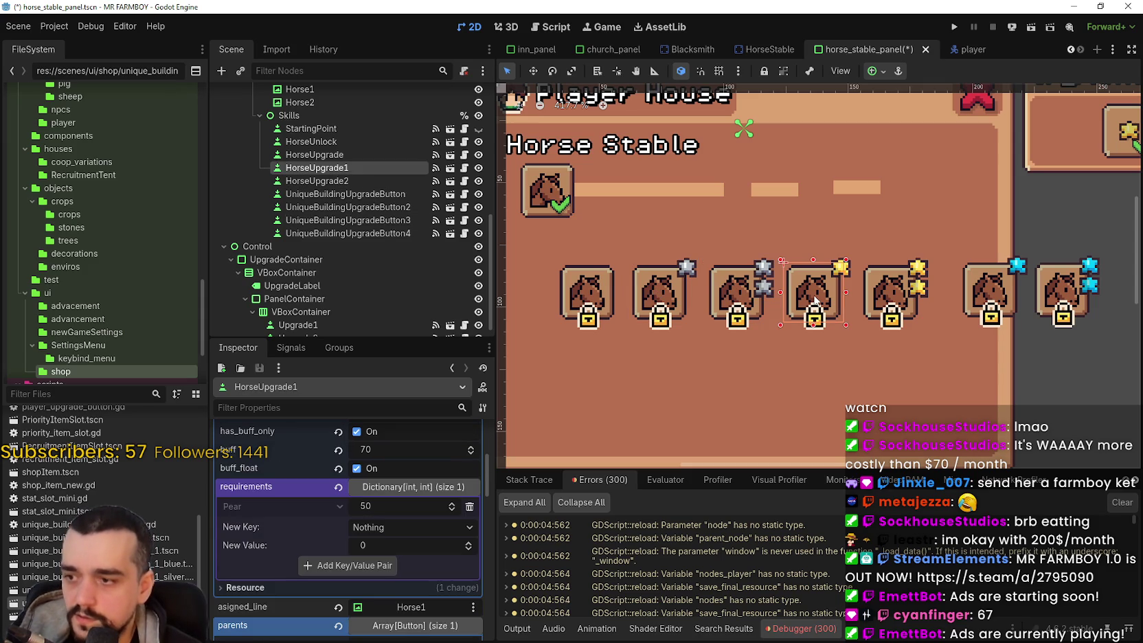
click(876, 302)
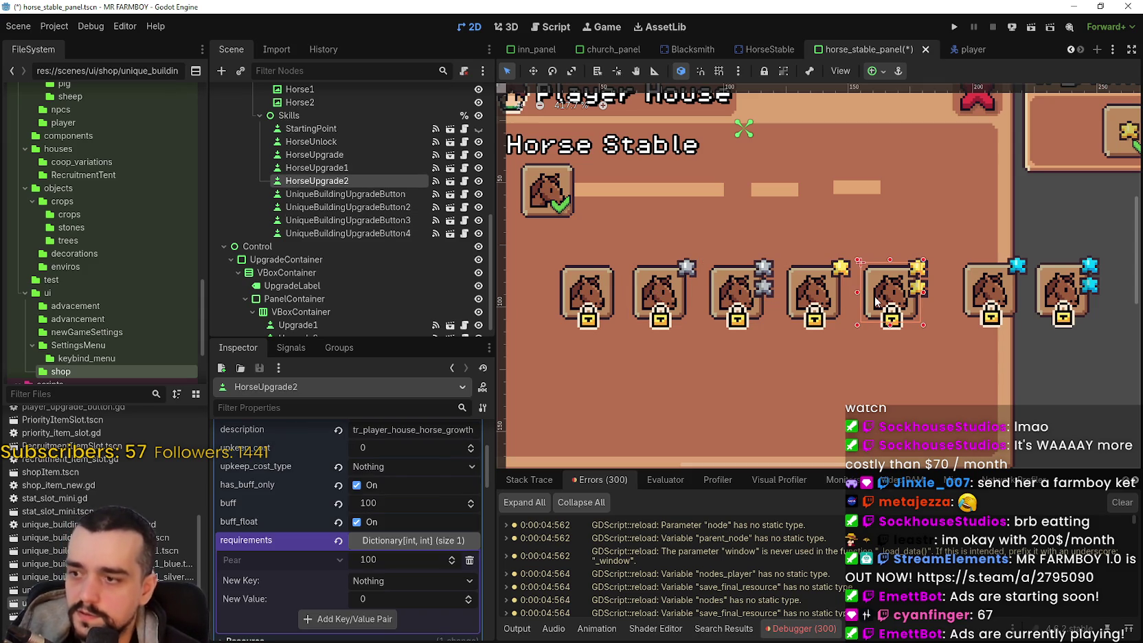
click(987, 289)
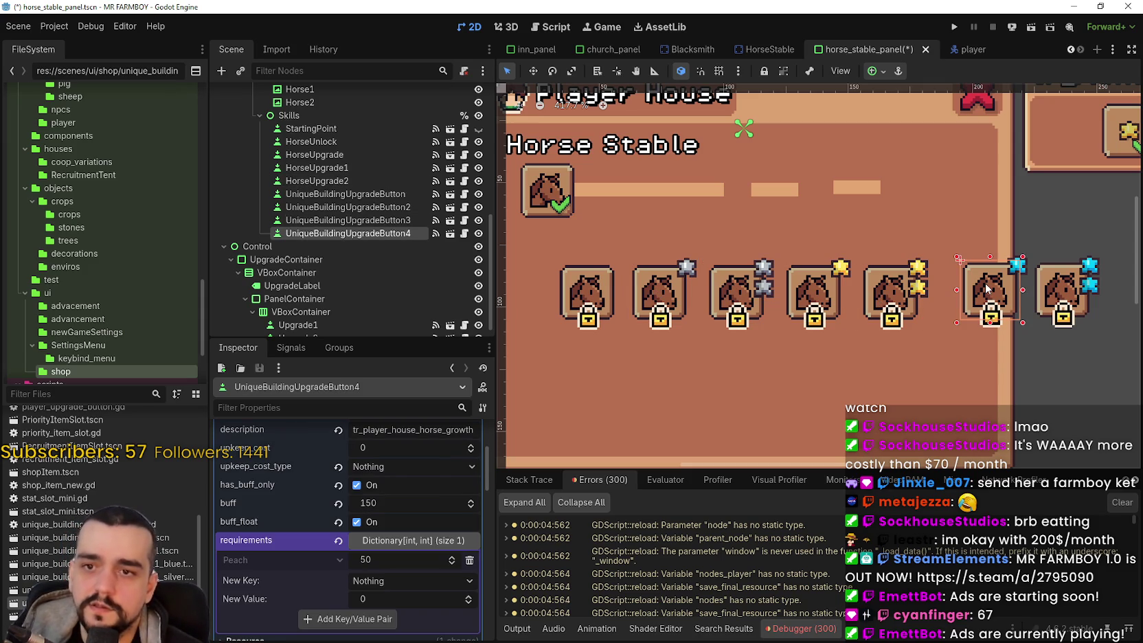
click(1070, 300)
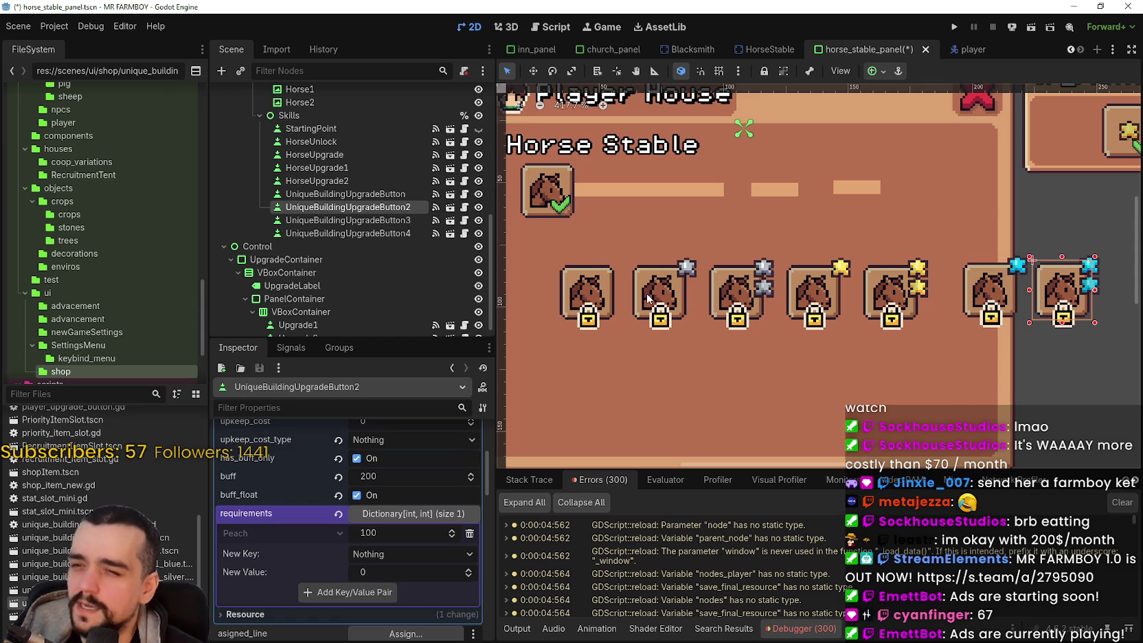
click(602, 290)
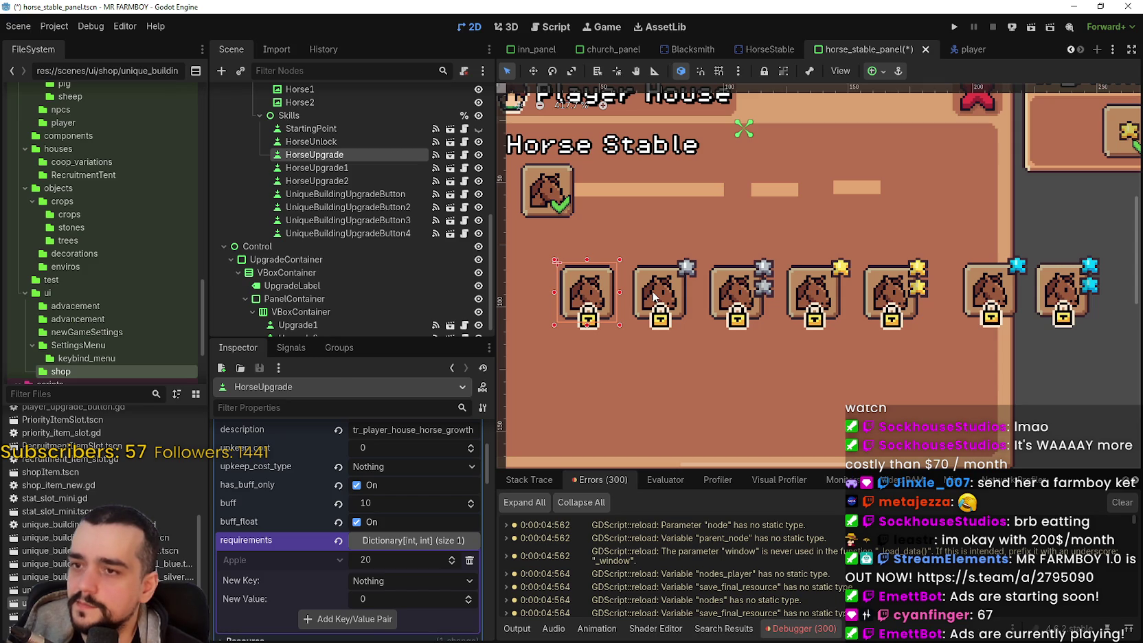
click(654, 297)
click(601, 303)
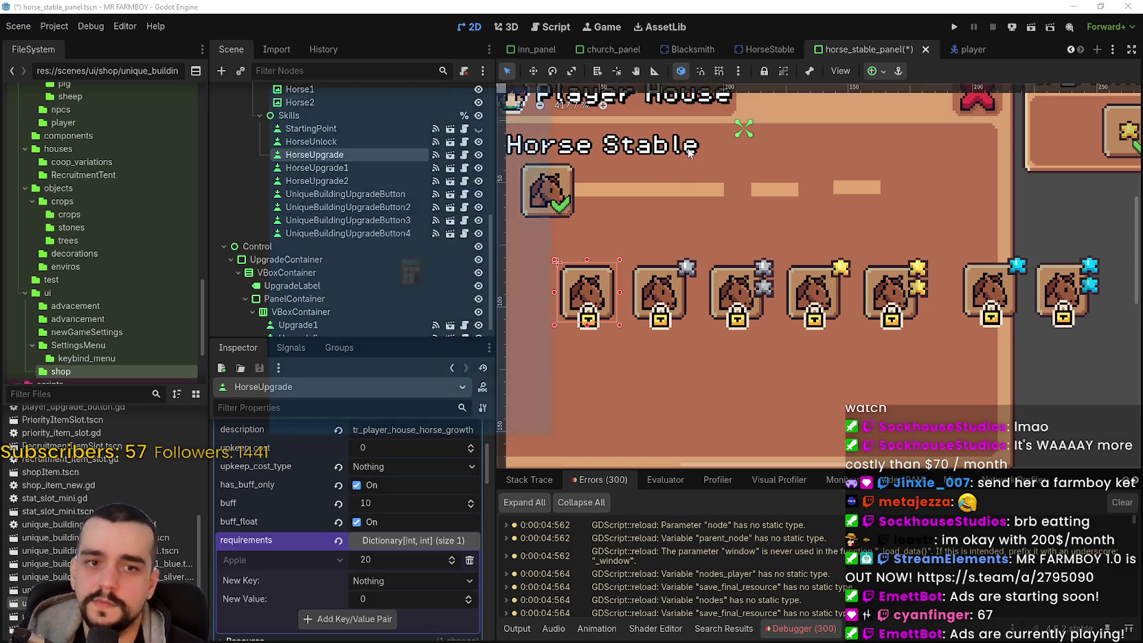
drag(424, 96, 486, 138)
Step: Compute 3 × 3, then multiply the 9 by 5 to get 45
text(3)
click(575, 371)
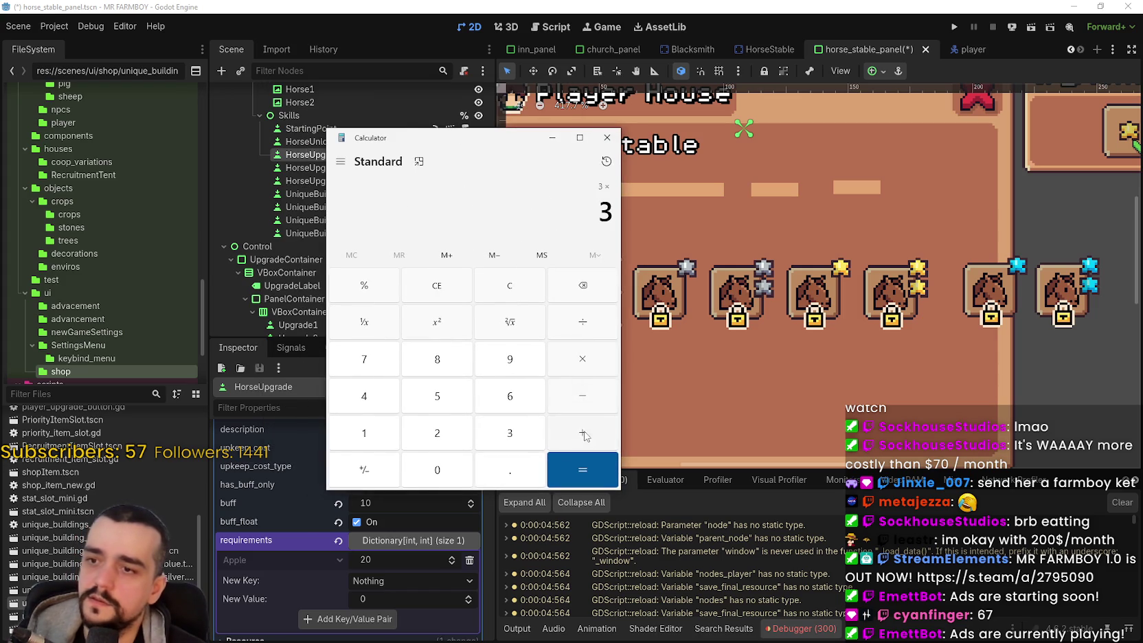
click(589, 471)
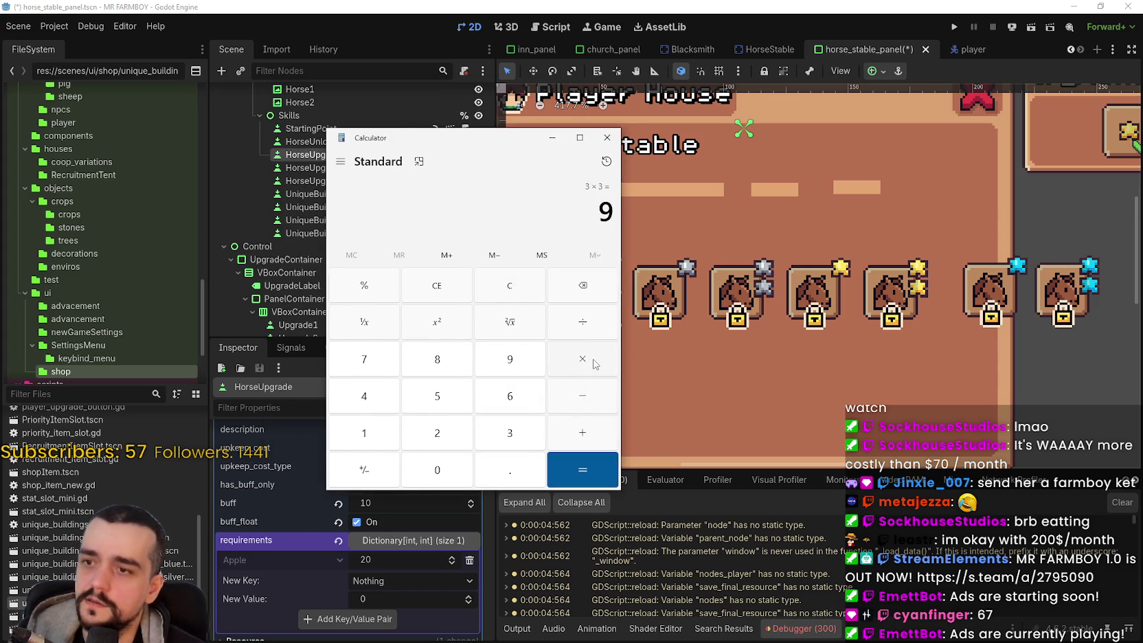
click(575, 366)
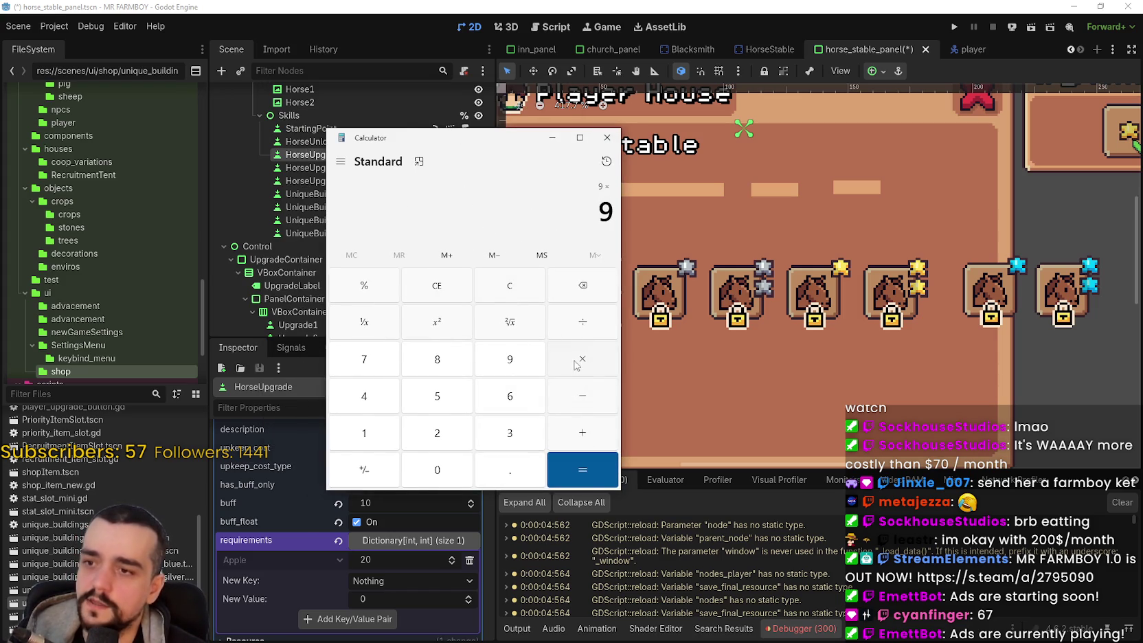
text(5)
click(584, 471)
mouse_move(581, 206)
mouse_down()
mouse_move(615, 204)
mouse_move(563, 218)
mouse_up()
click(558, 237)
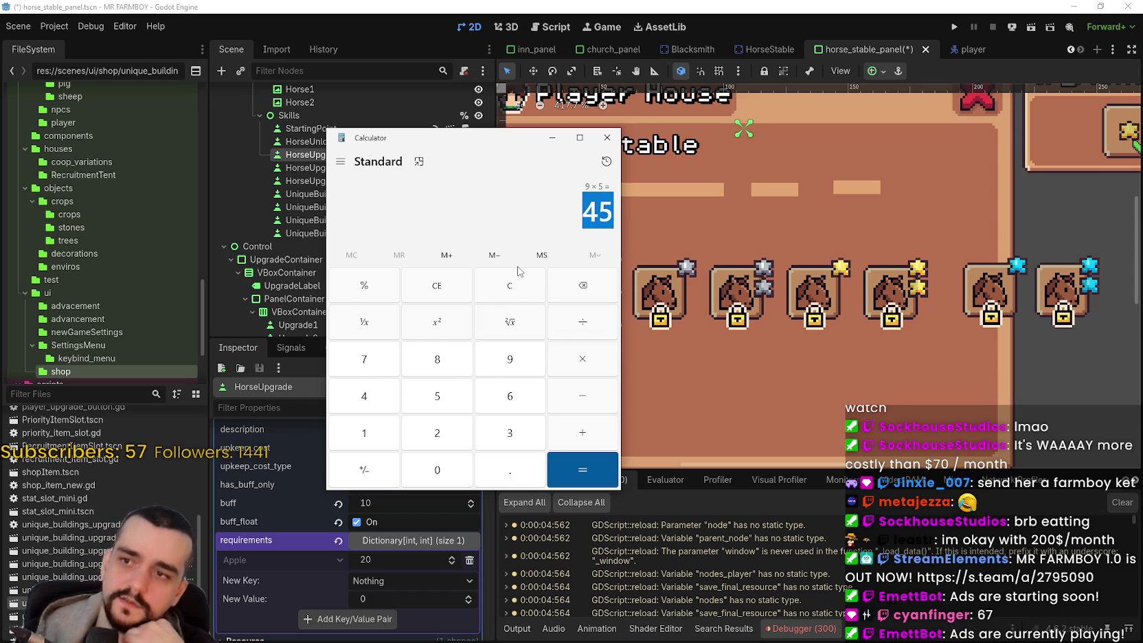
Step: Clear the calculator, compute 9 × 6 = 54, and close it
click(509, 284)
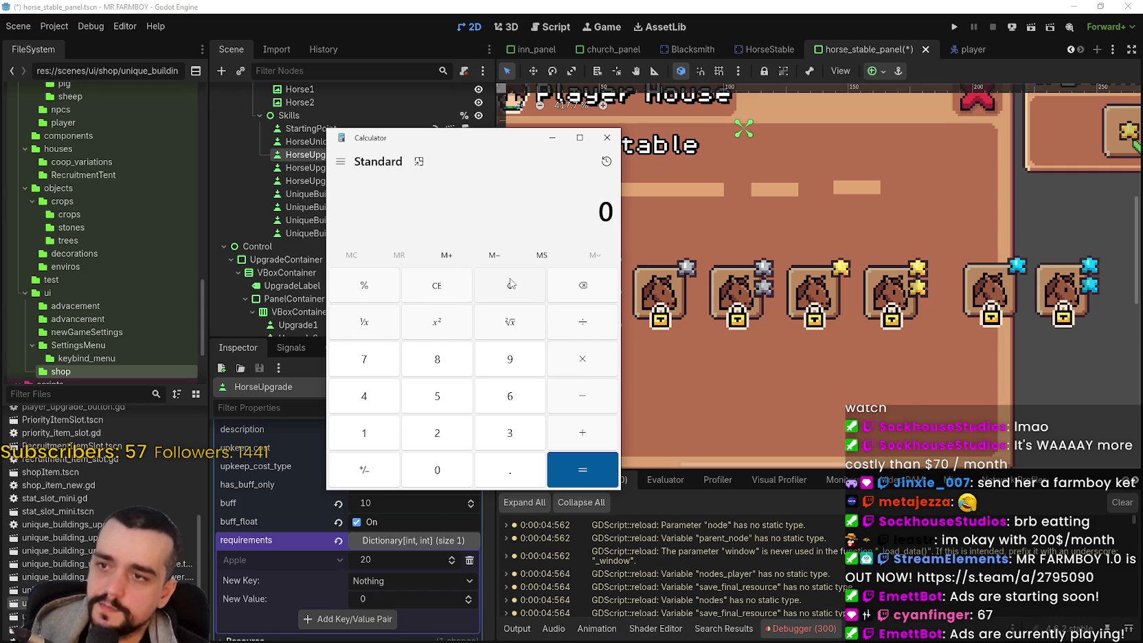
text(9*6)
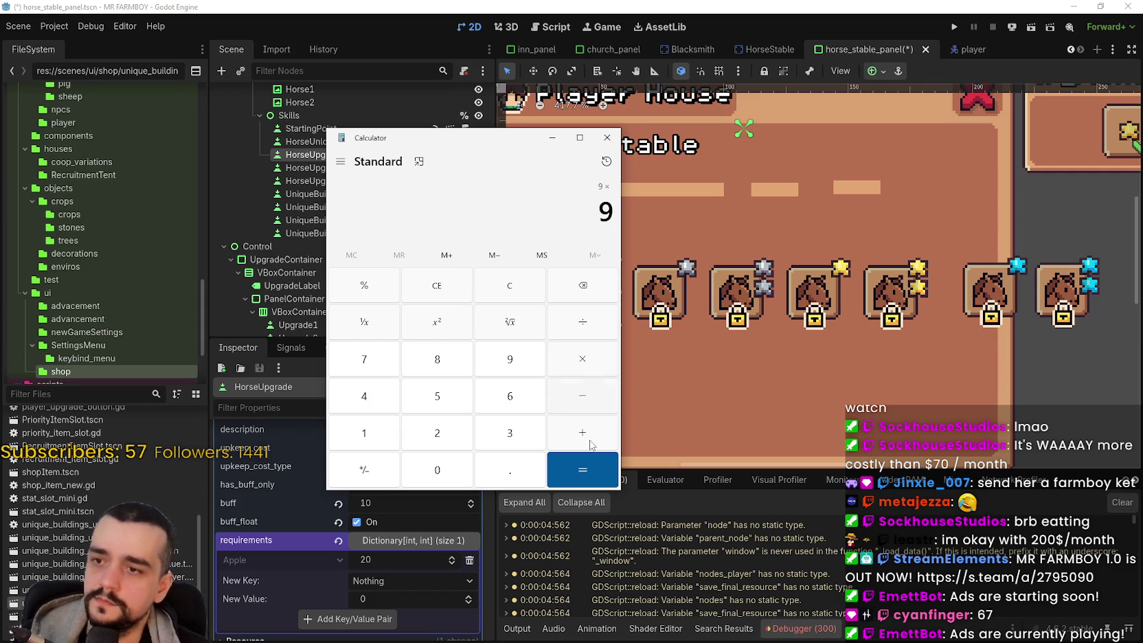
click(588, 486)
double_click(611, 205)
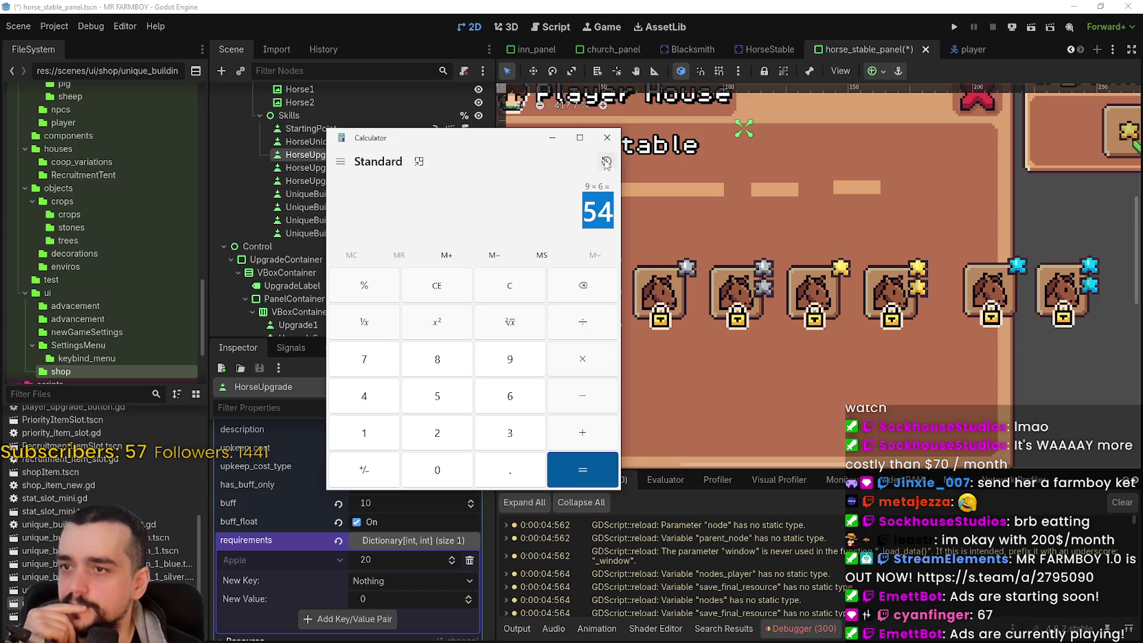
click(608, 137)
click(1058, 288)
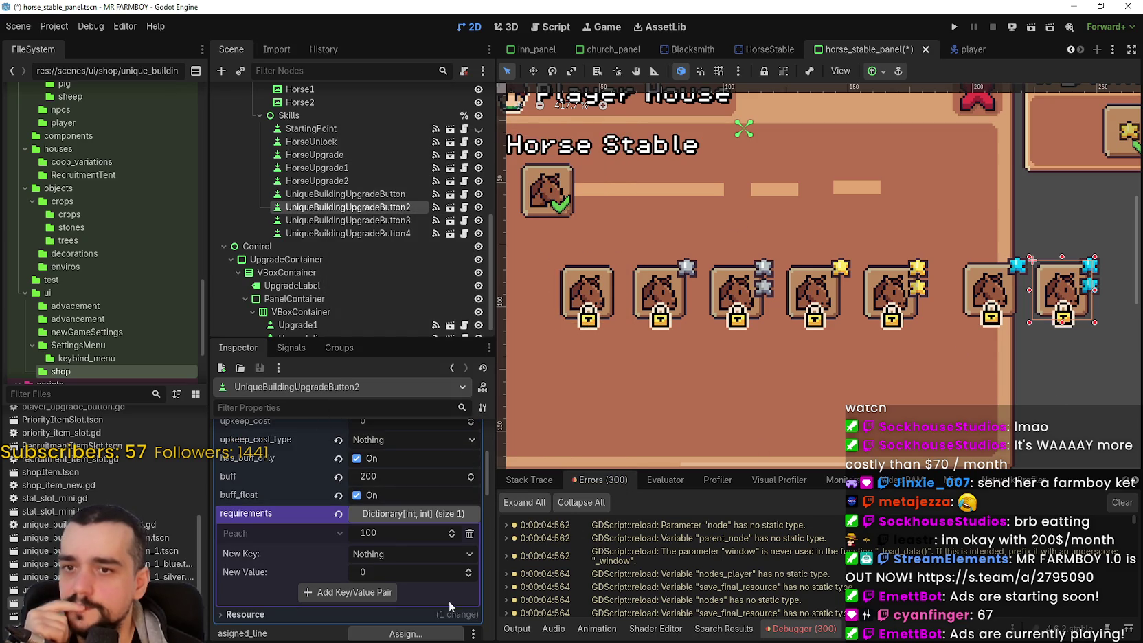
Step: Confirm the seventh slot's Peach amount of 50 and begin editing the sixth slot's Peach amount
text(50)
key(Return)
click(989, 300)
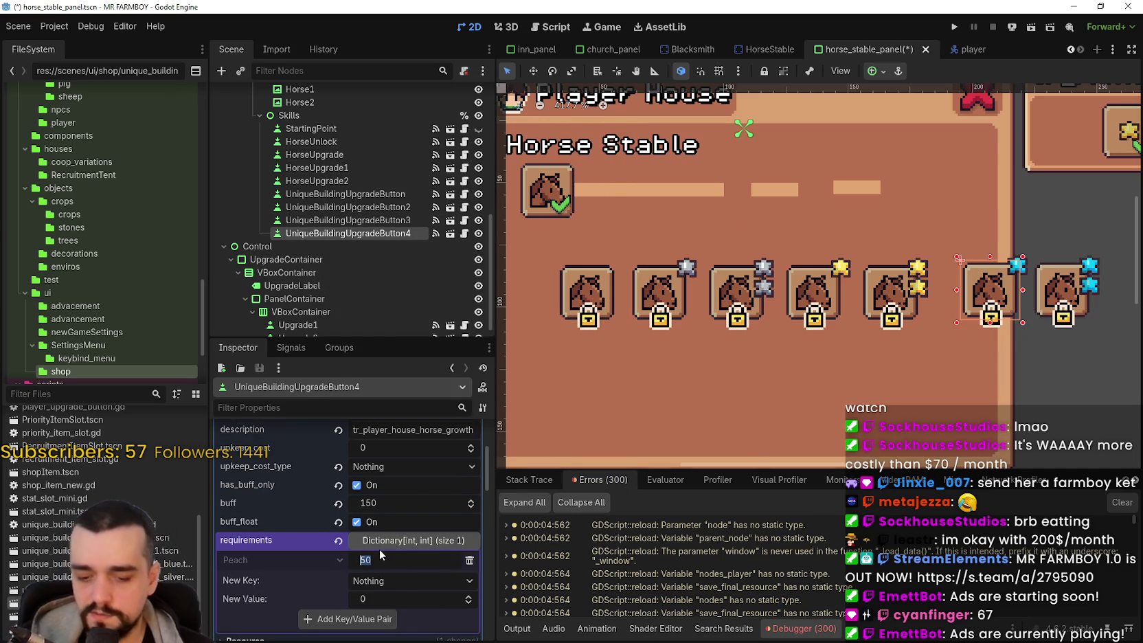
text(25)
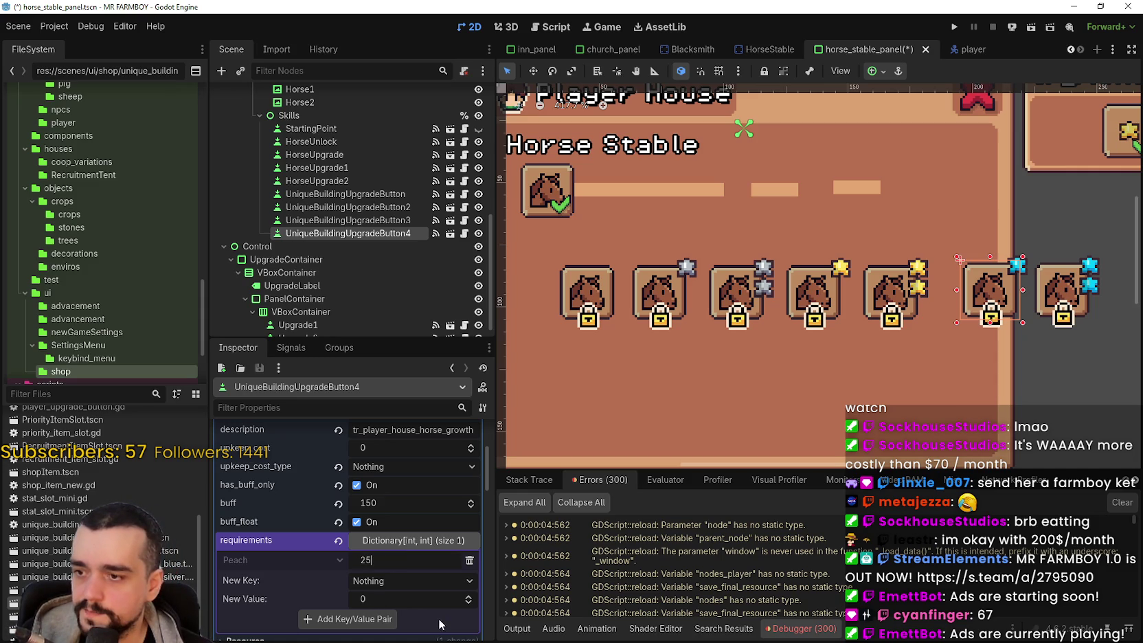
double_click(406, 565)
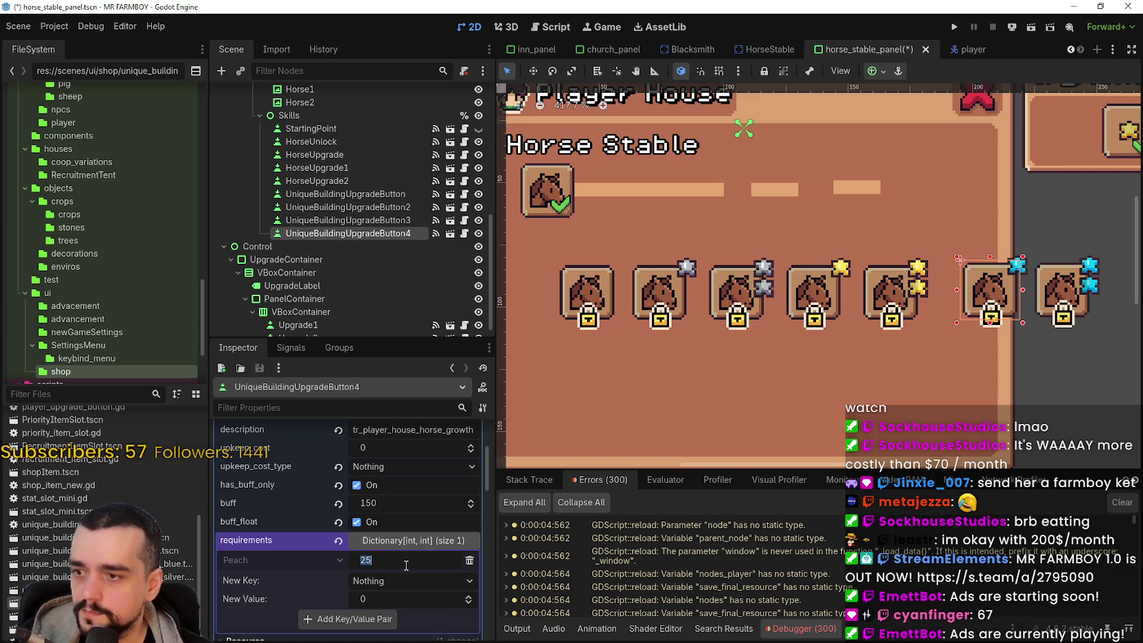
text(12)
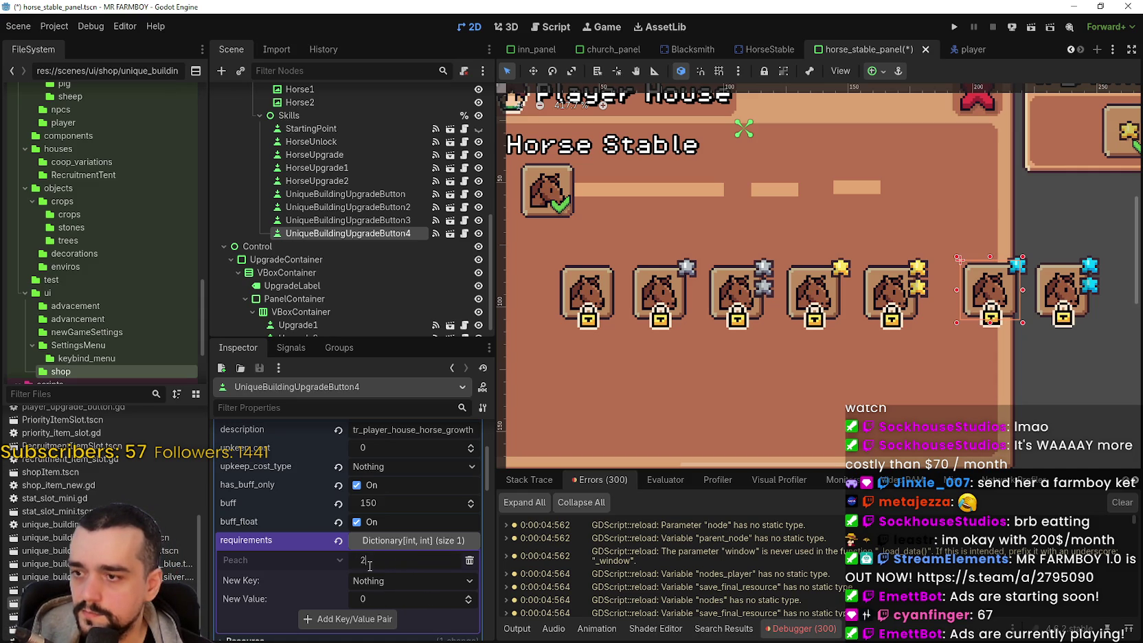
click(1040, 333)
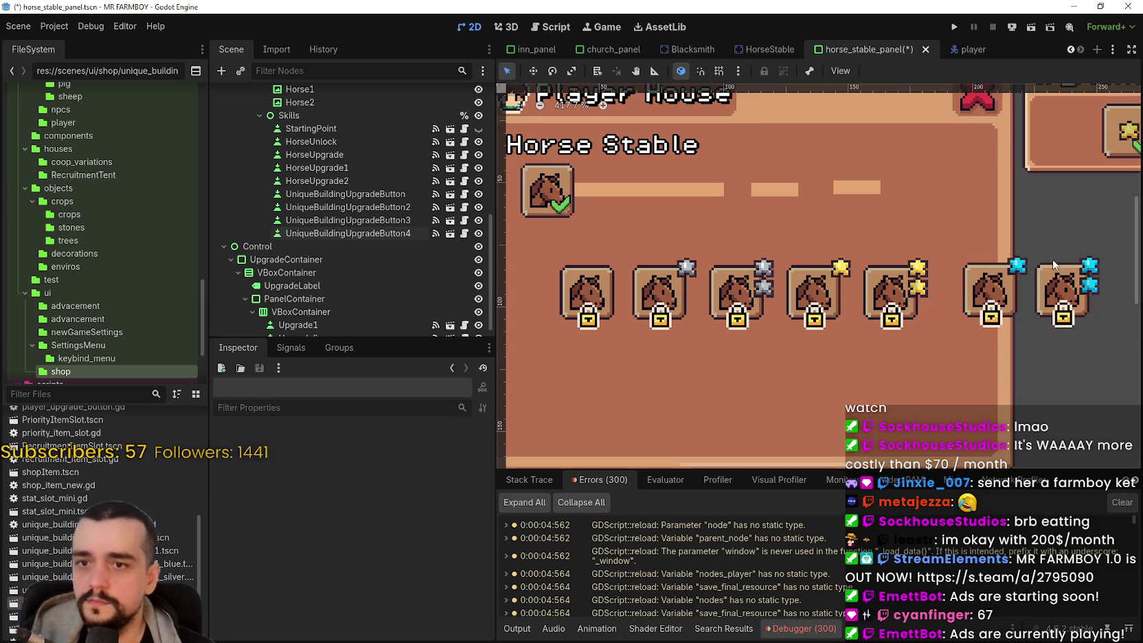
Step: Compare the sixth and seventh horse slots and save the scene
click(1053, 277)
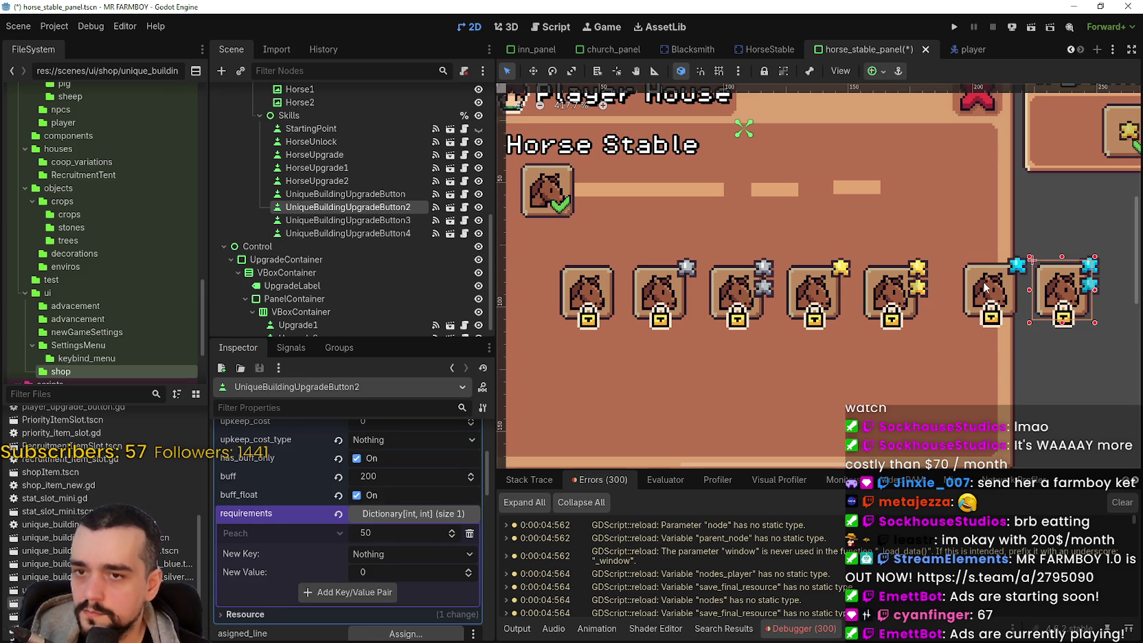
click(986, 287)
click(1043, 278)
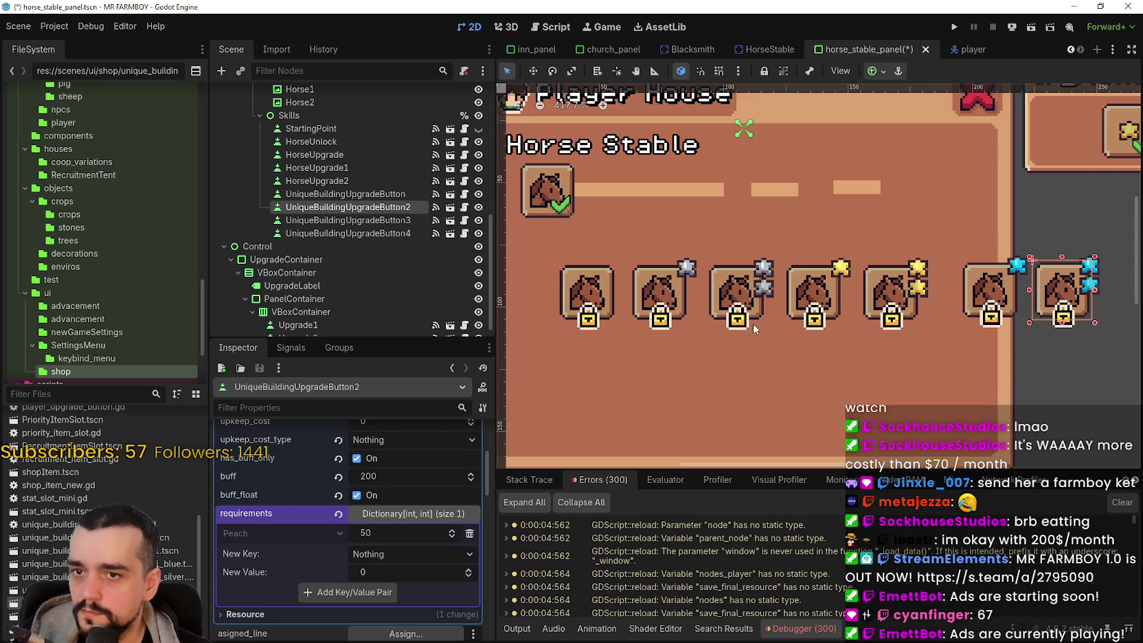
scroll(931, 319, up, 3)
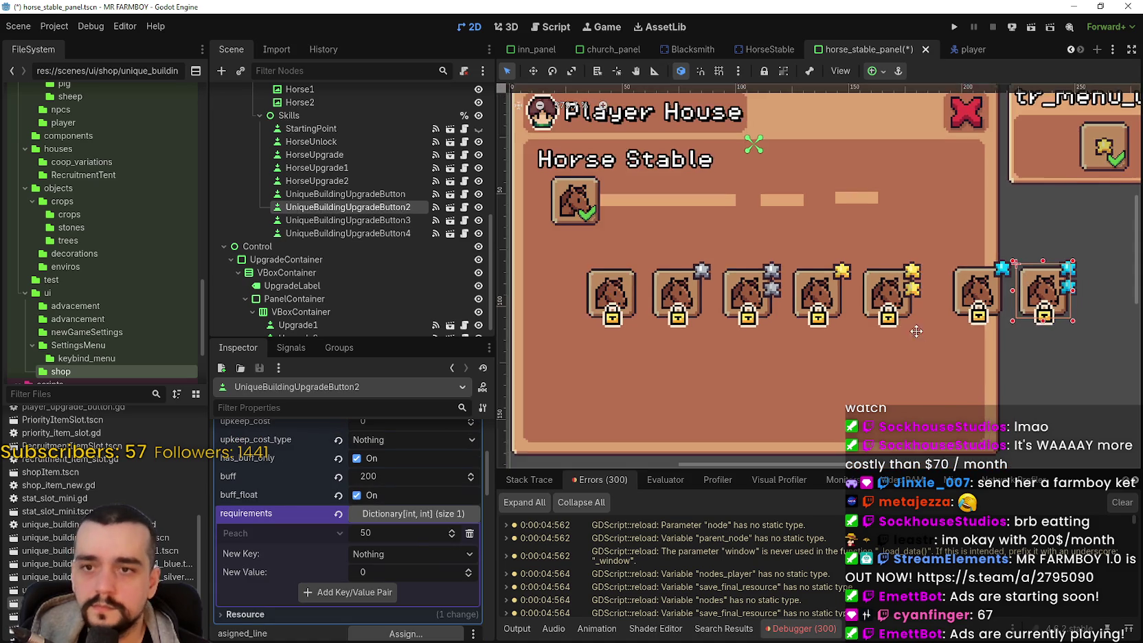
scroll(931, 319, down, 2)
key(ctrl+s)
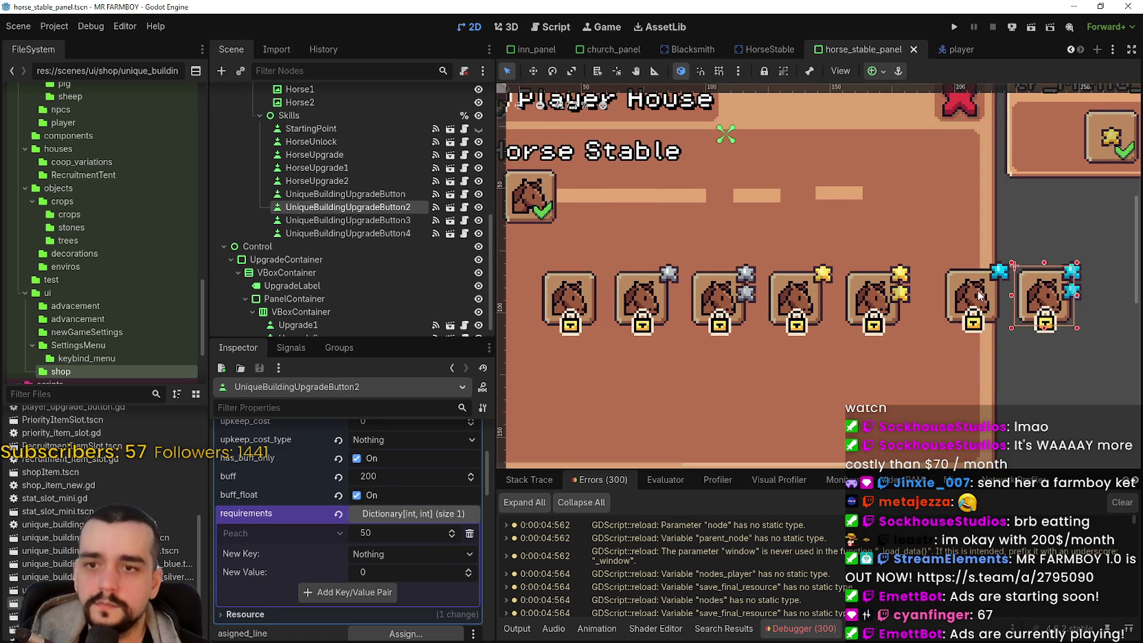
Step: Set the sixth horse slot's Peach requirement to 25
click(999, 295)
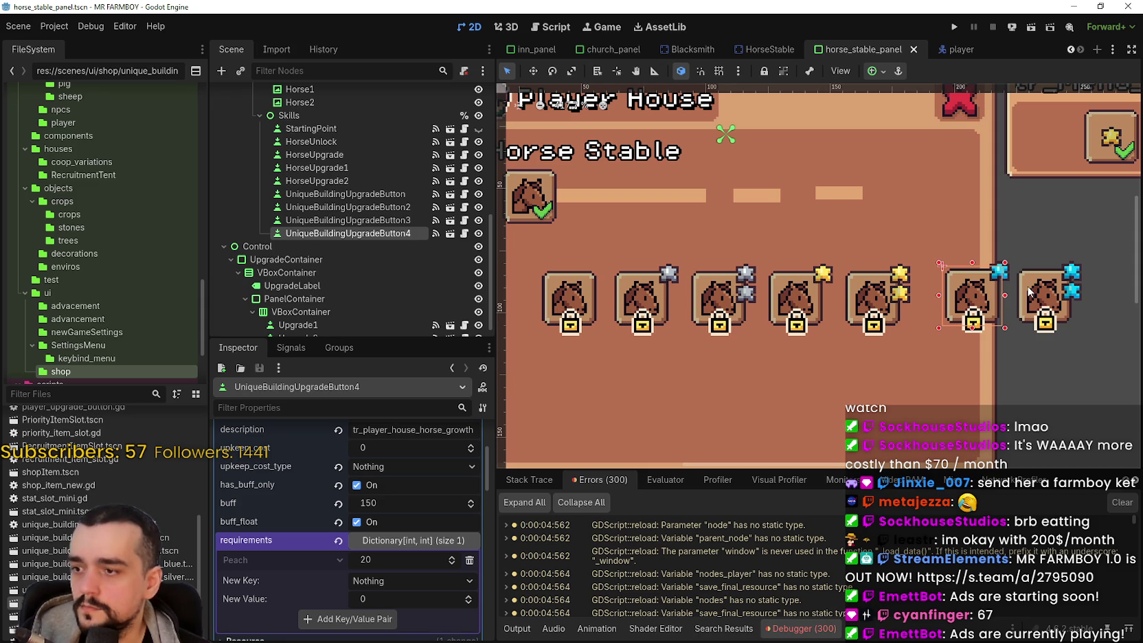
click(1028, 291)
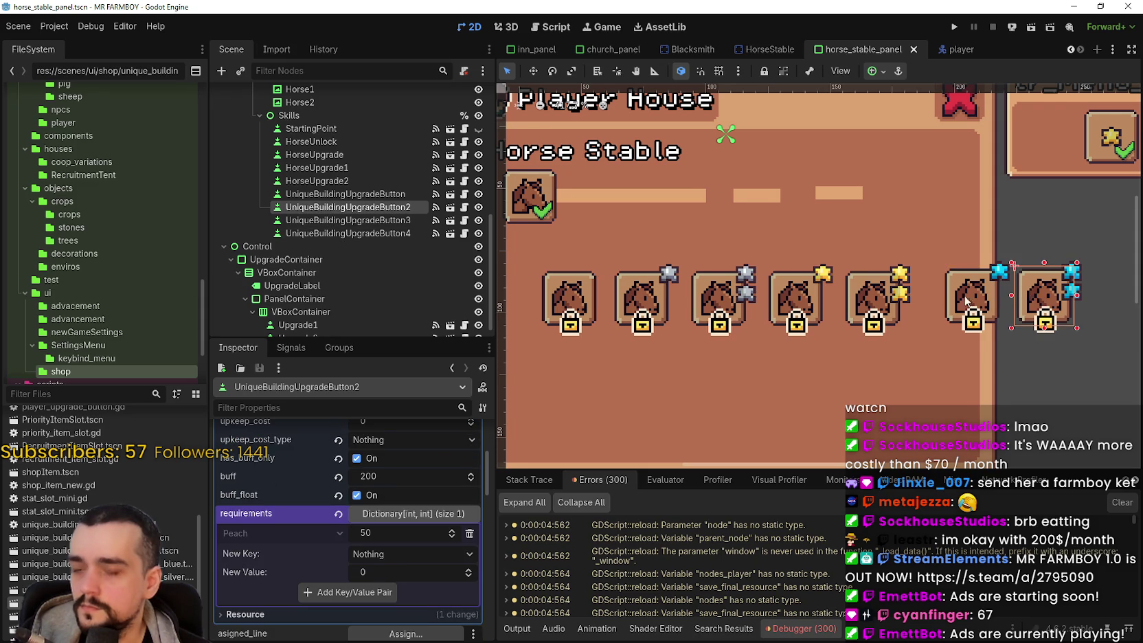
scroll(932, 297, down, 1)
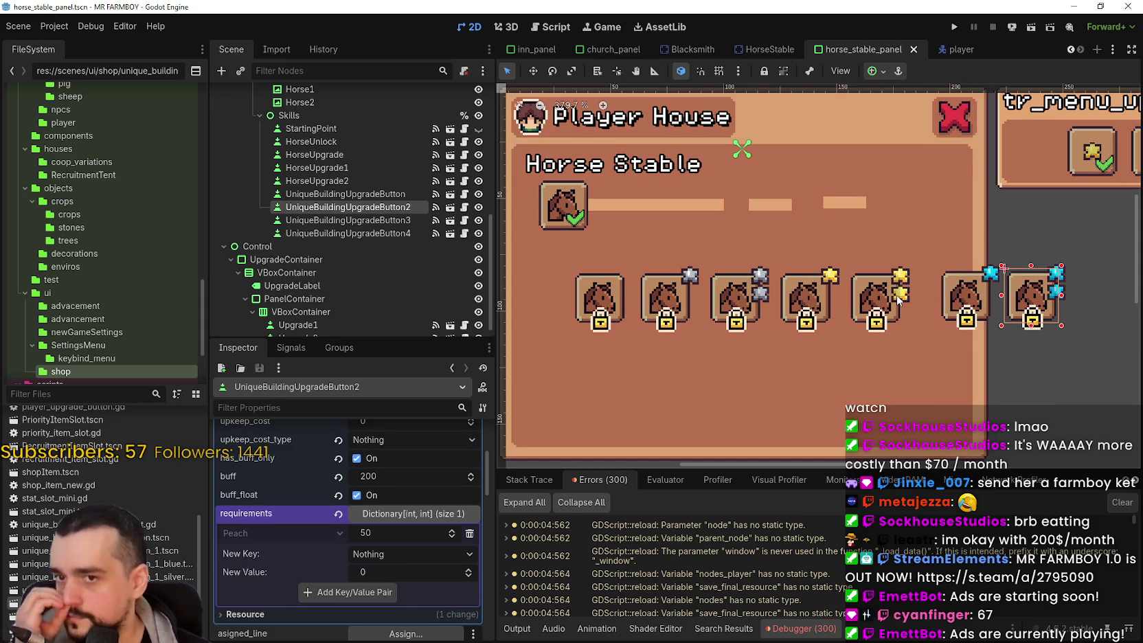
click(963, 290)
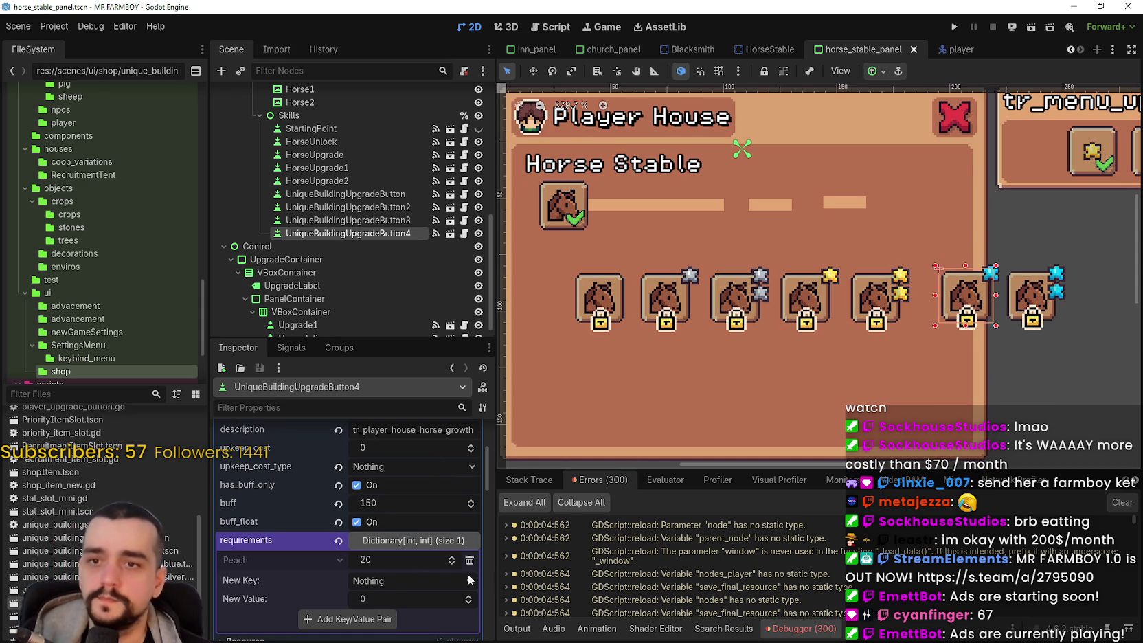
text(25)
key(Return)
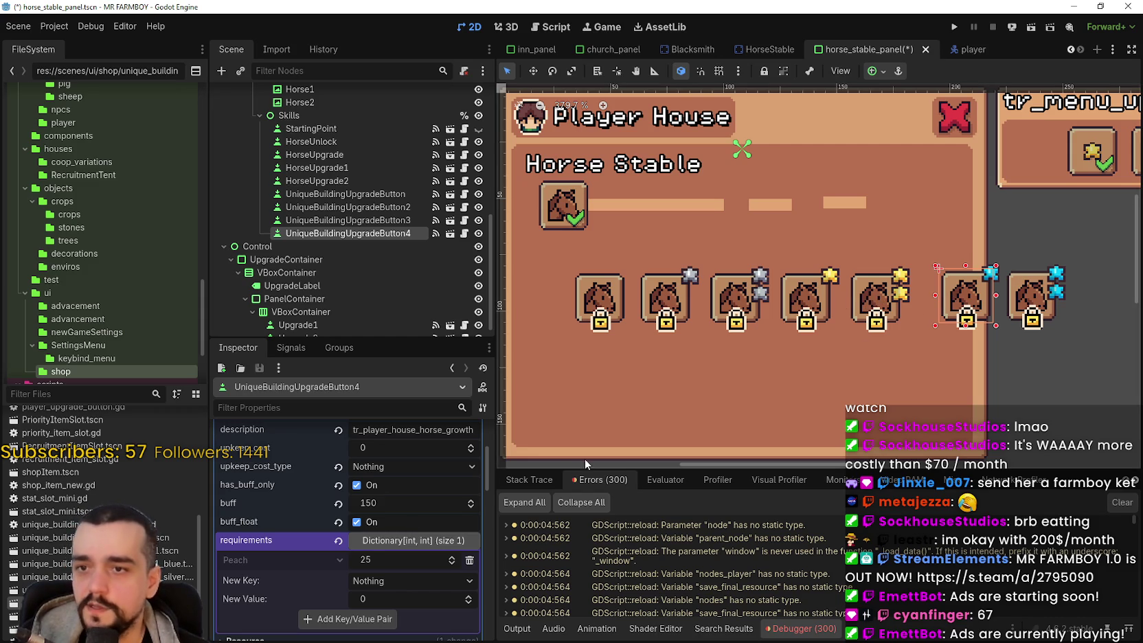
Step: Check the fifth and fourth slots' Pear requirements and save the scene
click(876, 296)
click(408, 559)
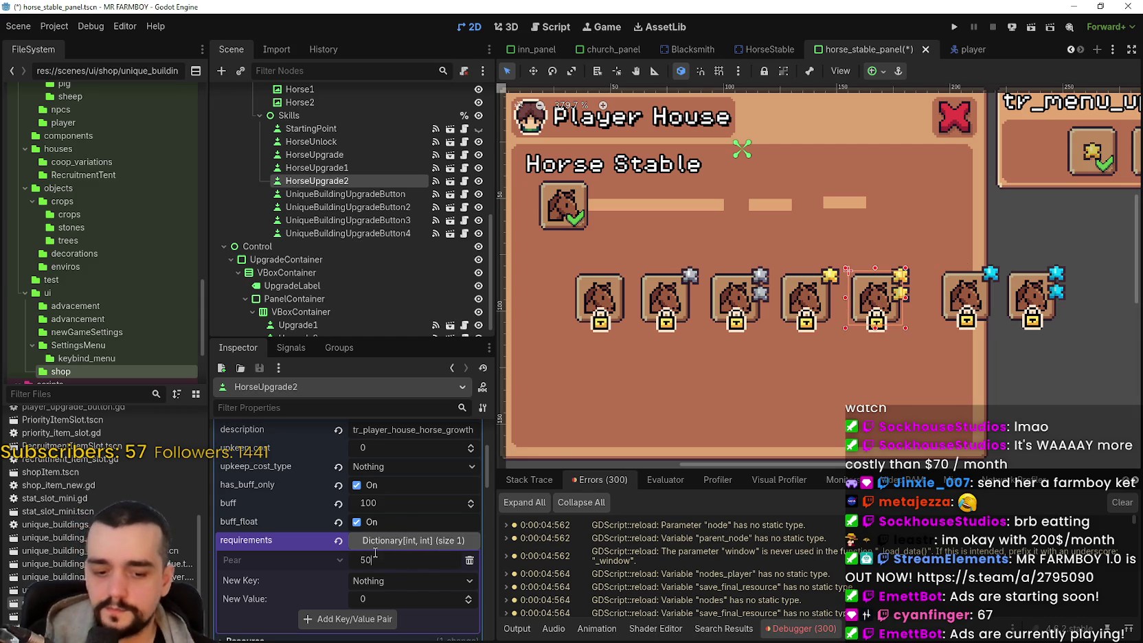
click(806, 297)
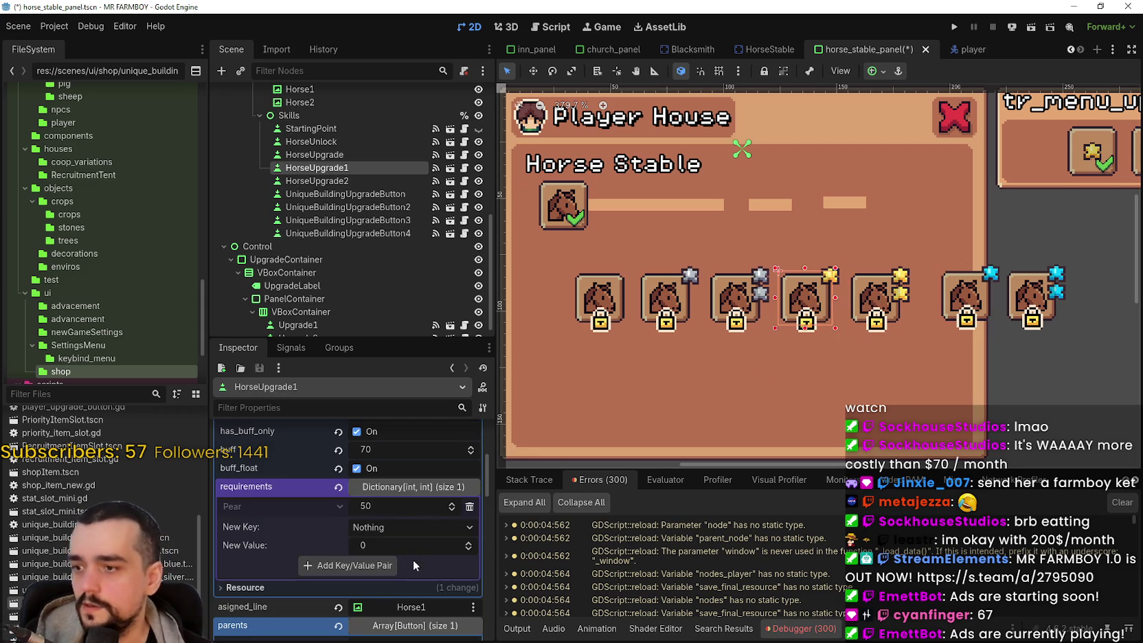
key(ctrl+s)
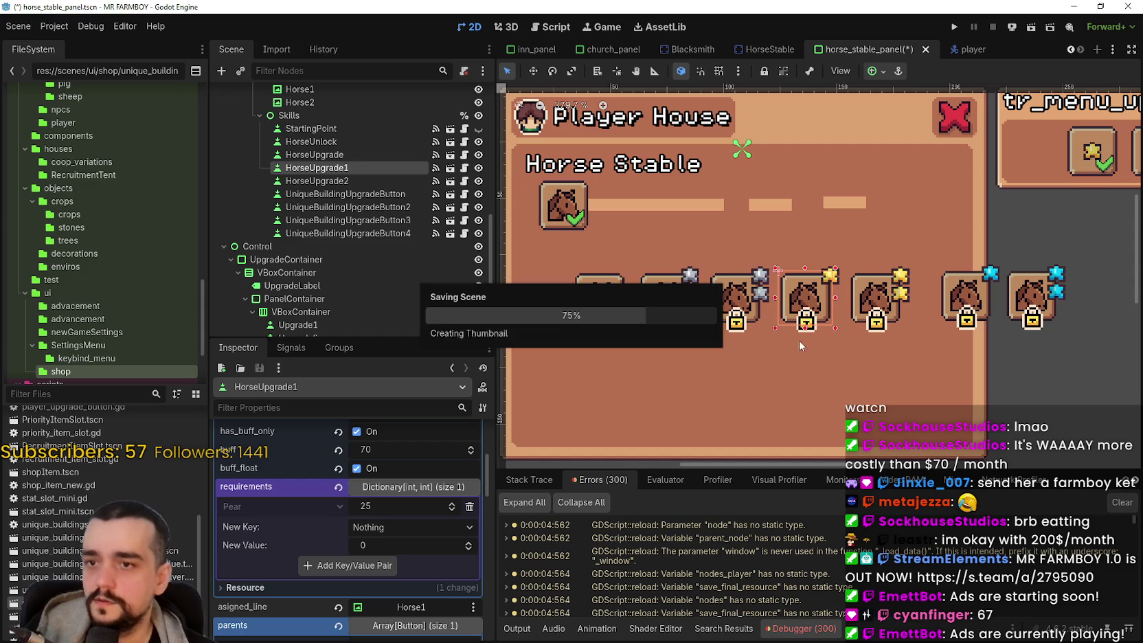
Step: Commit the second horse slot's Cherry requirement of 25 and save the scene
click(727, 311)
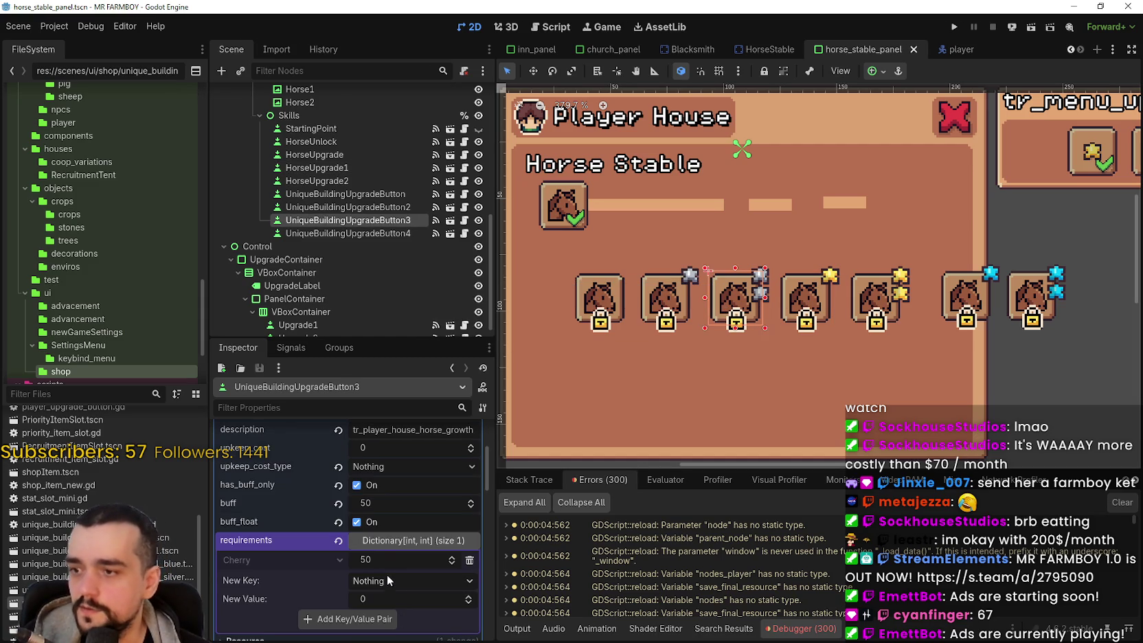
click(673, 282)
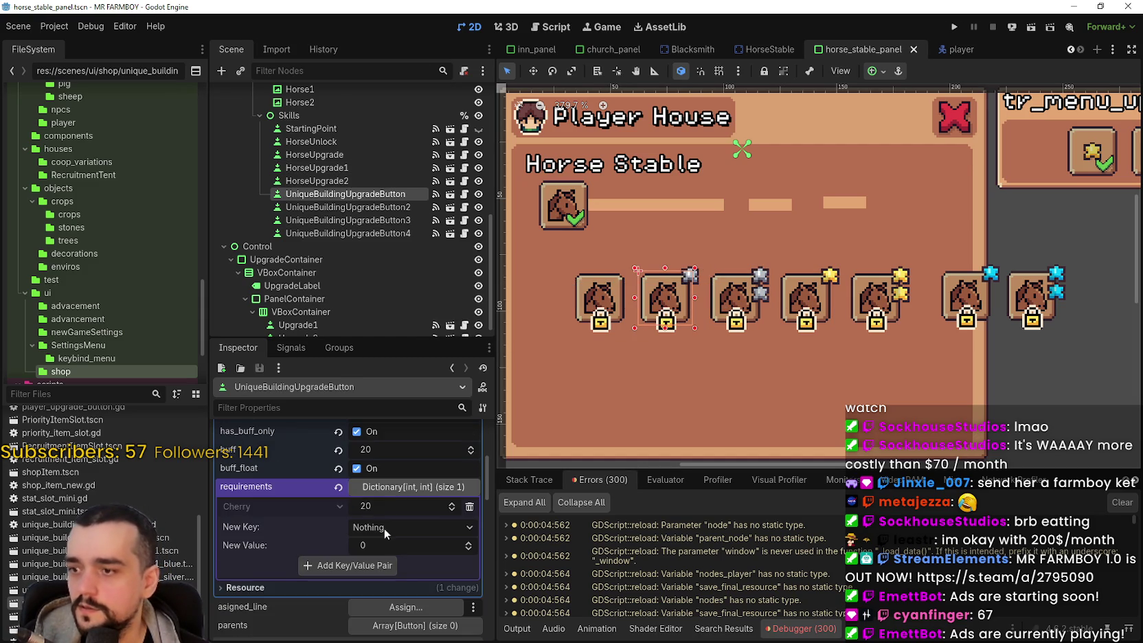
key(Return)
key(ctrl+s)
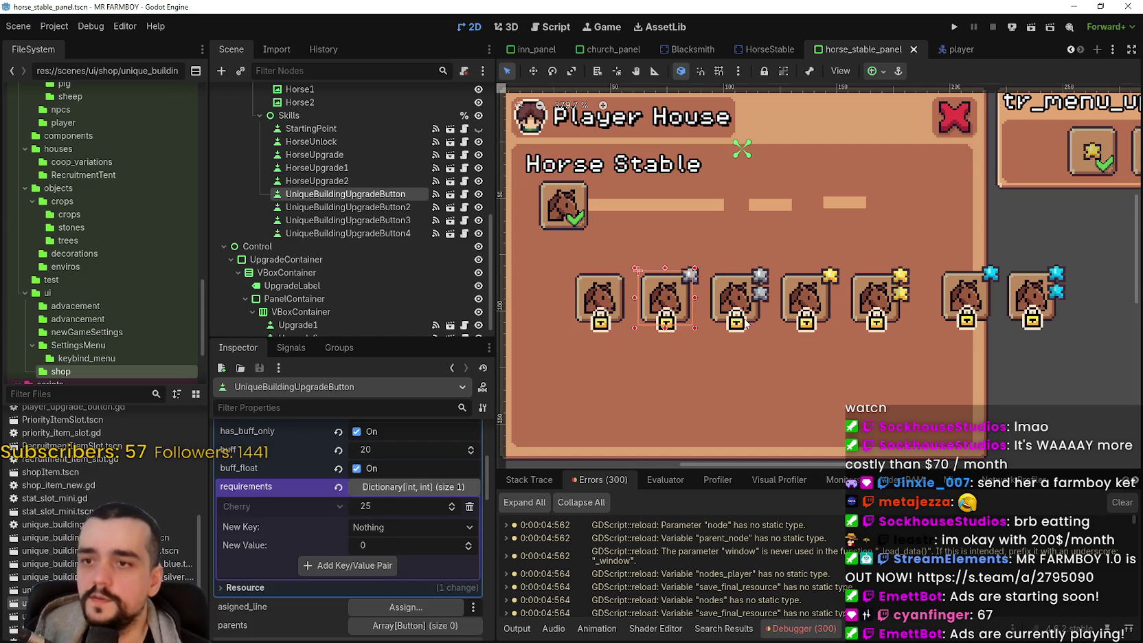
Step: Inspect the first locked slot and the unlocked horse icon, then save again
scroll(687, 292, down, 1)
click(585, 316)
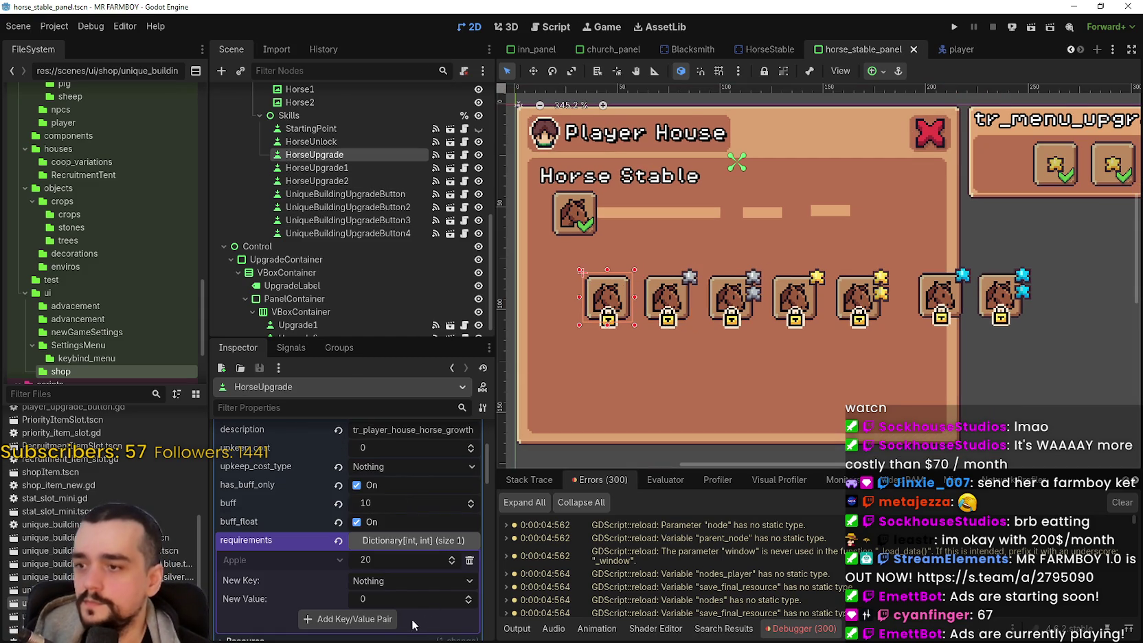
scroll(647, 265, up, 2)
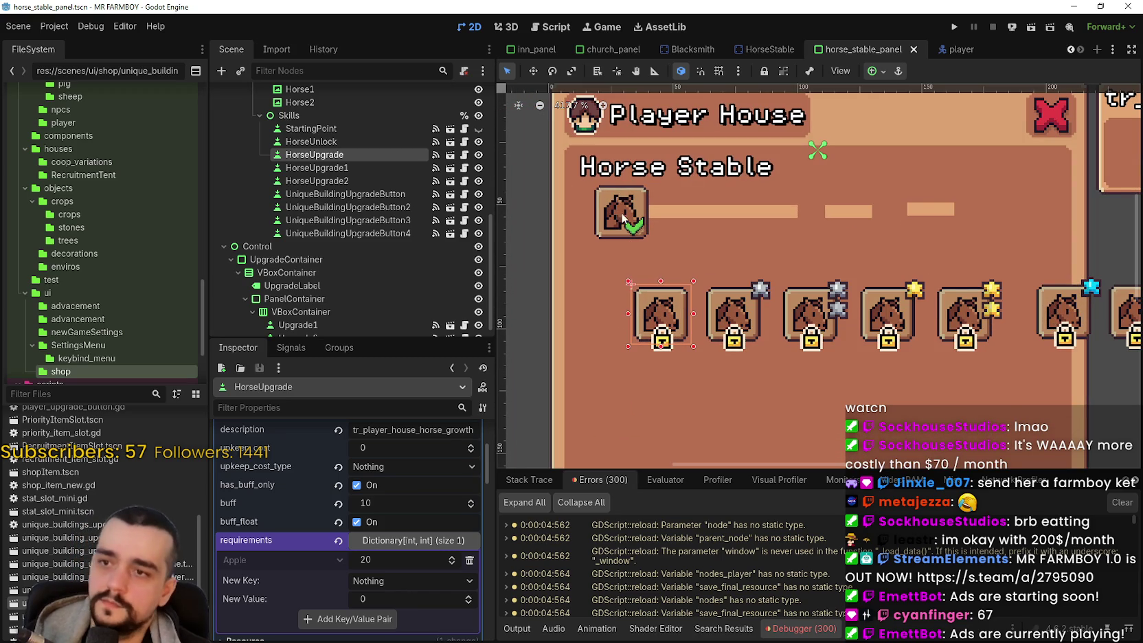
click(621, 203)
scroll(411, 524, down, 2)
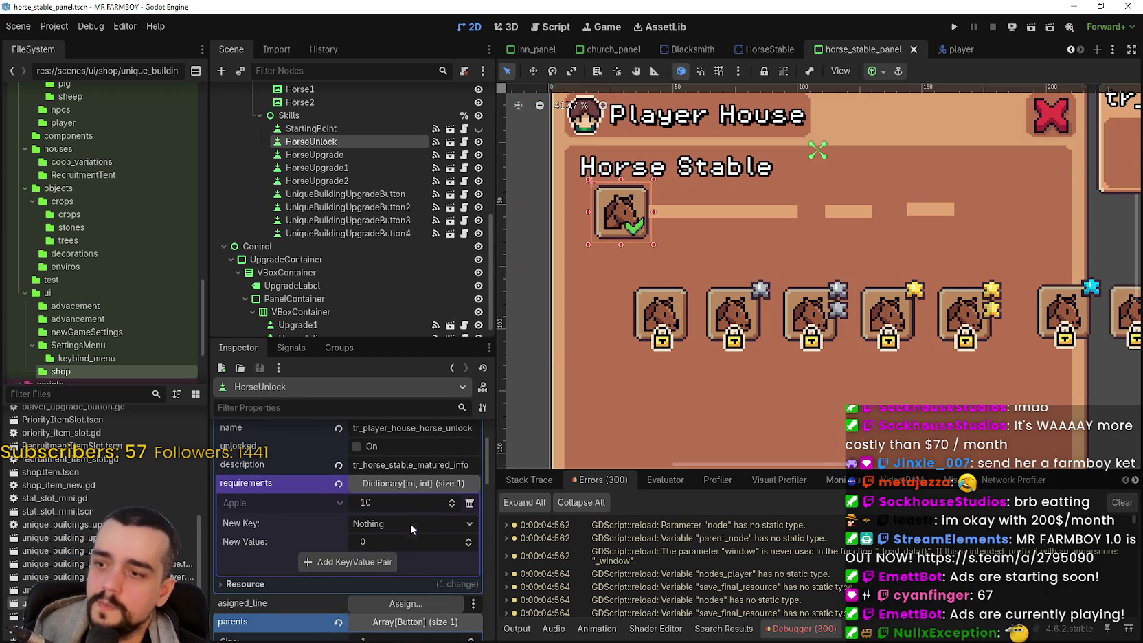
click(654, 331)
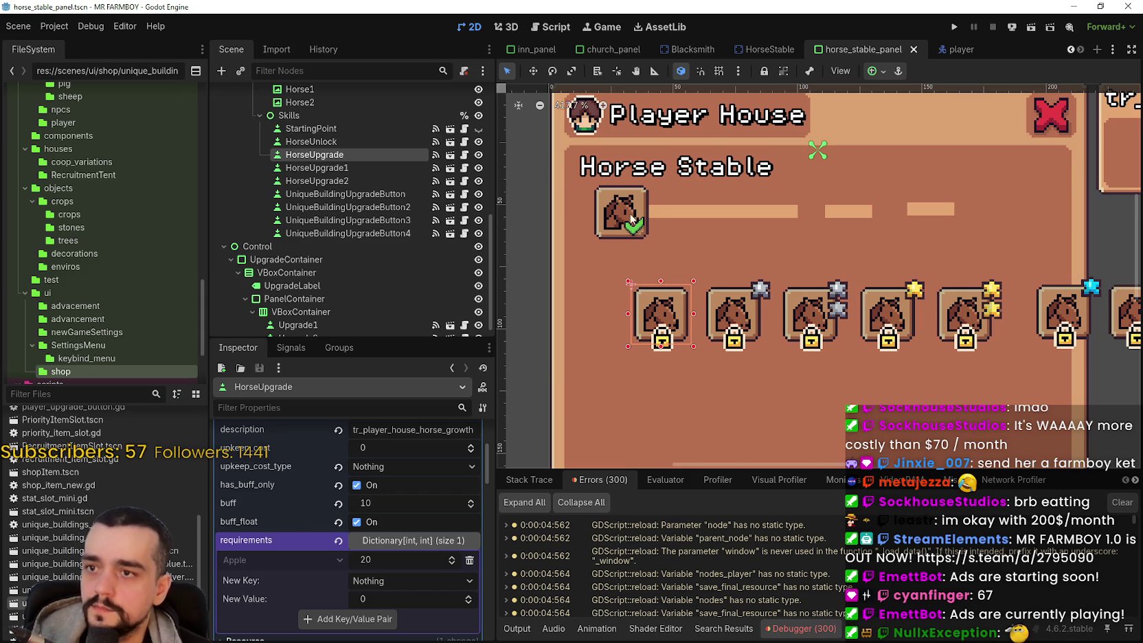
scroll(643, 305, up, 1)
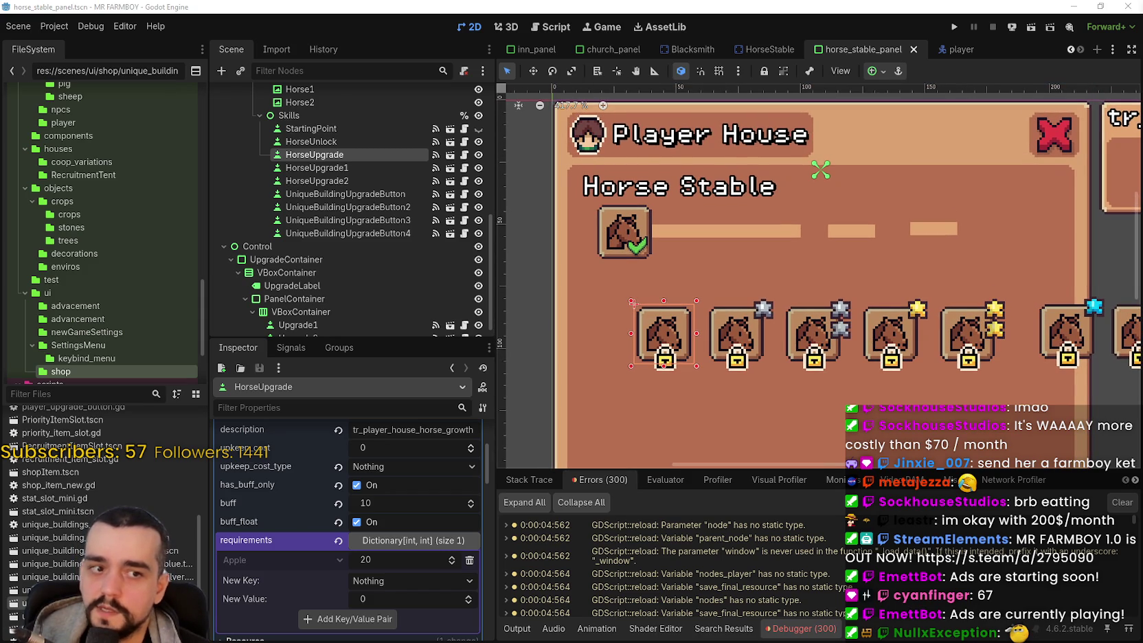
scroll(858, 372, right, 2)
key(ctrl+s)
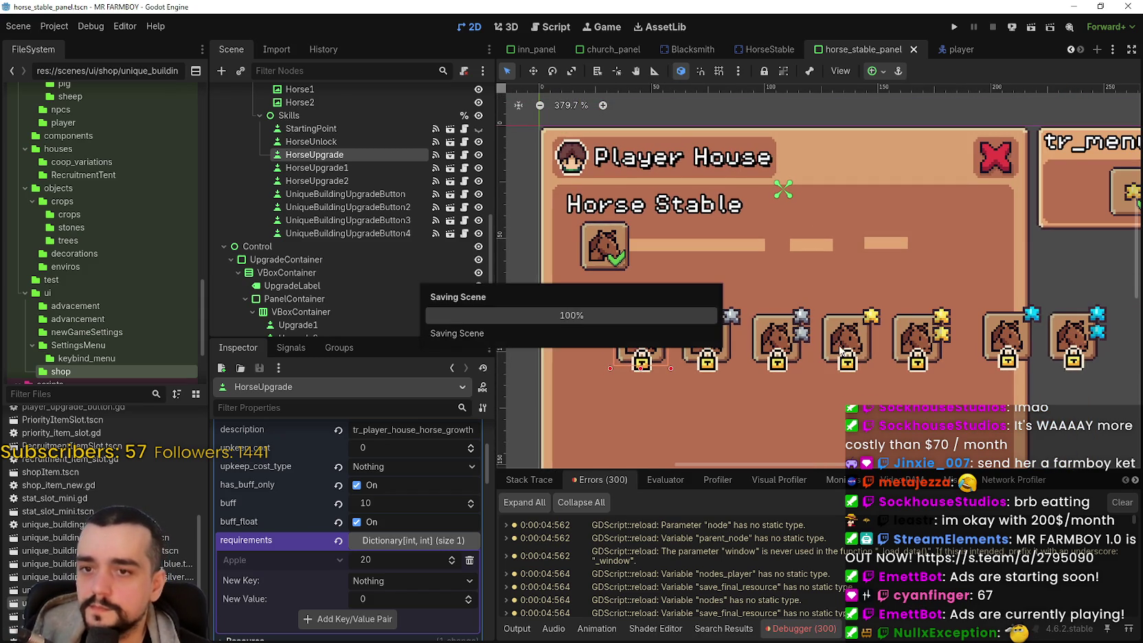
Step: Shorten the Horse line bar from its right end and move Horse2 about 50 px right
scroll(993, 329, right, 4)
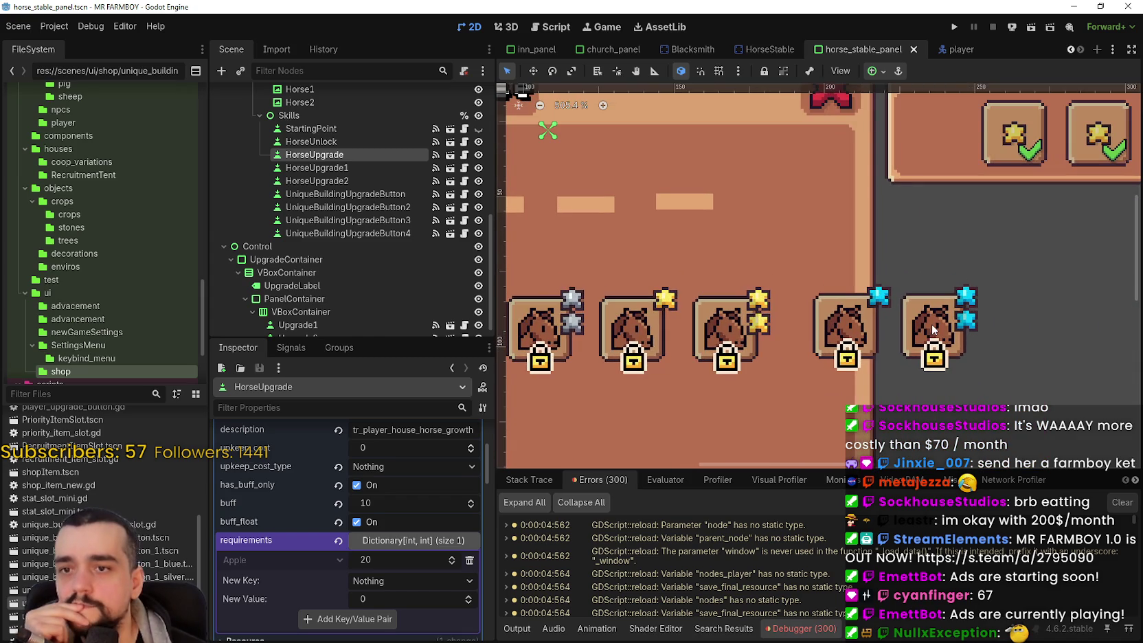
click(920, 327)
scroll(692, 317, down, 3)
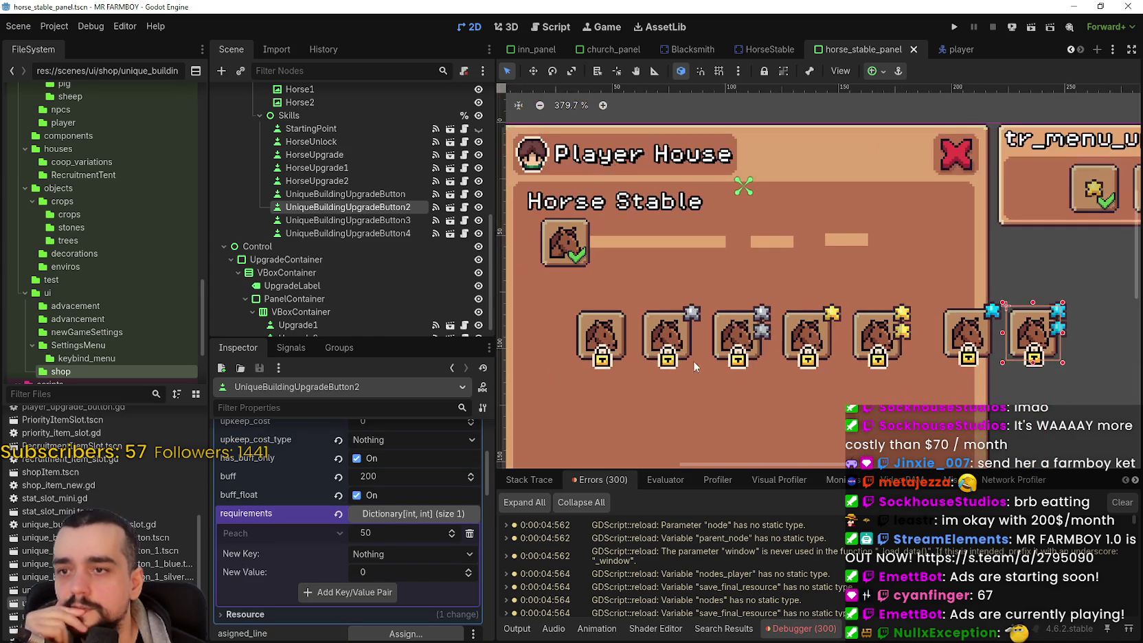
click(608, 342)
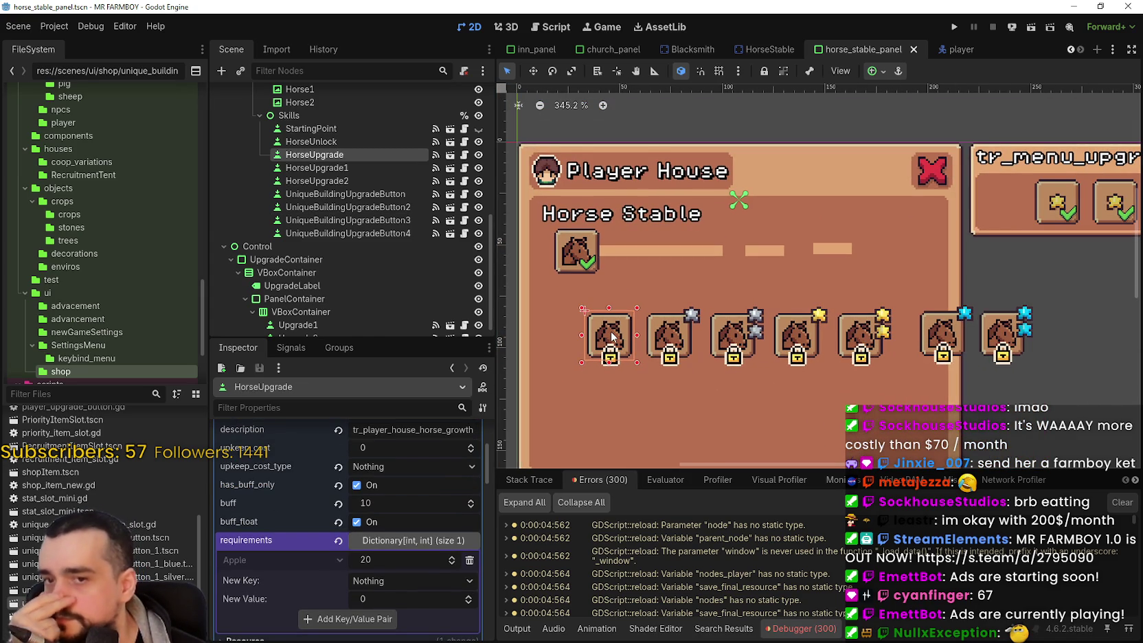
click(696, 248)
scroll(709, 249, up, 3)
drag(730, 251, 667, 251)
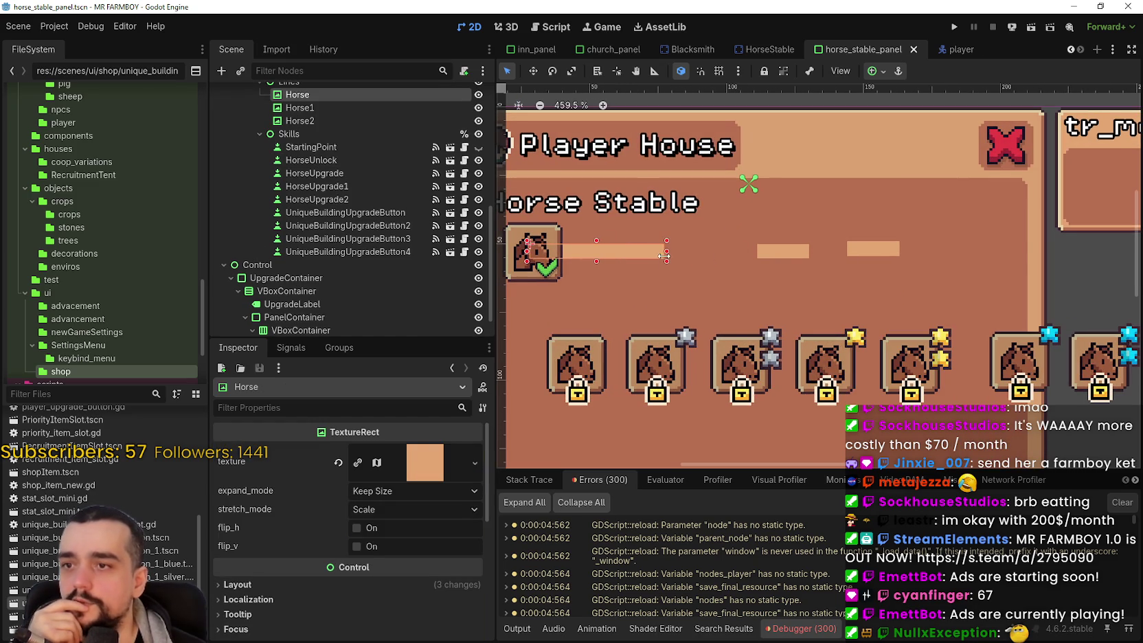
click(791, 252)
drag(879, 252, 914, 252)
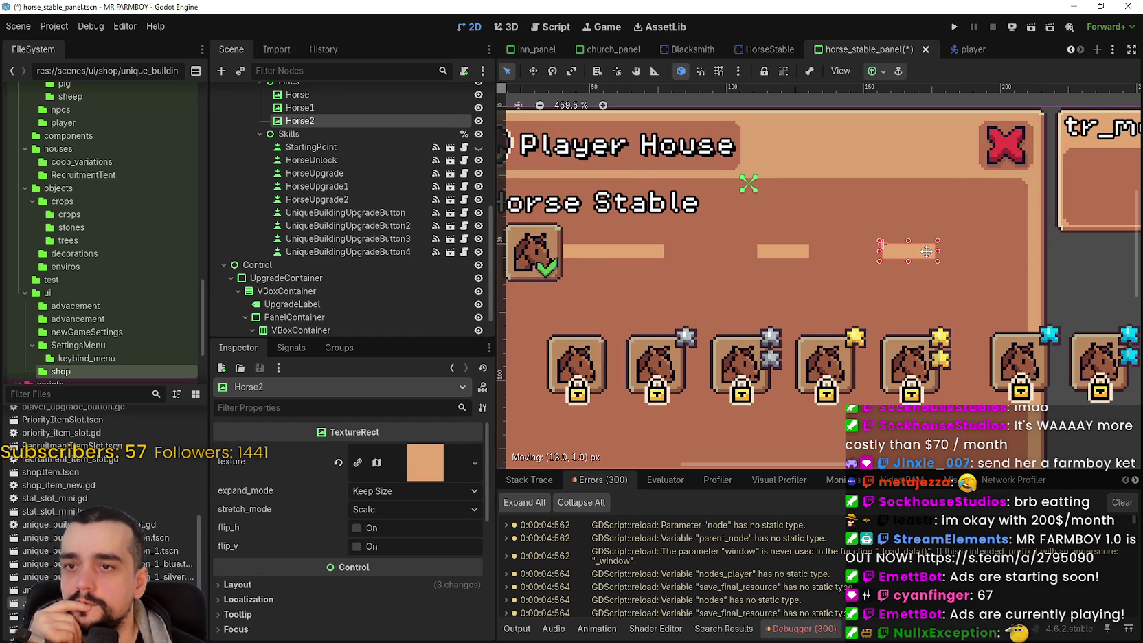
Step: Compare the HorseUpgrade slot nodes and start renaming HorseUpgrade1
click(586, 372)
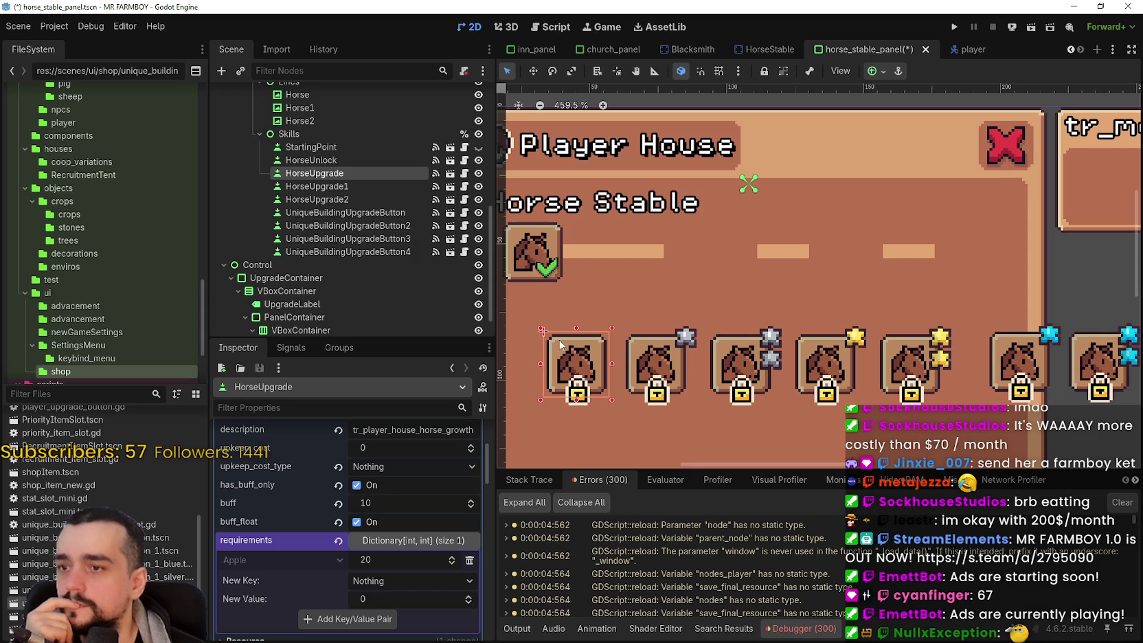
click(339, 213)
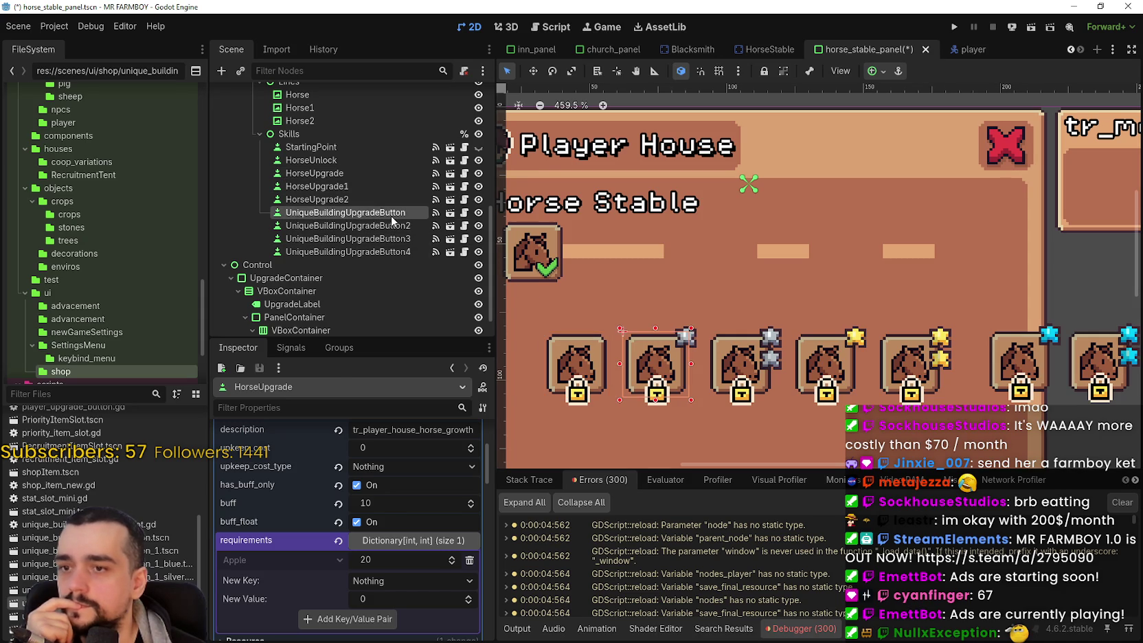
click(347, 185)
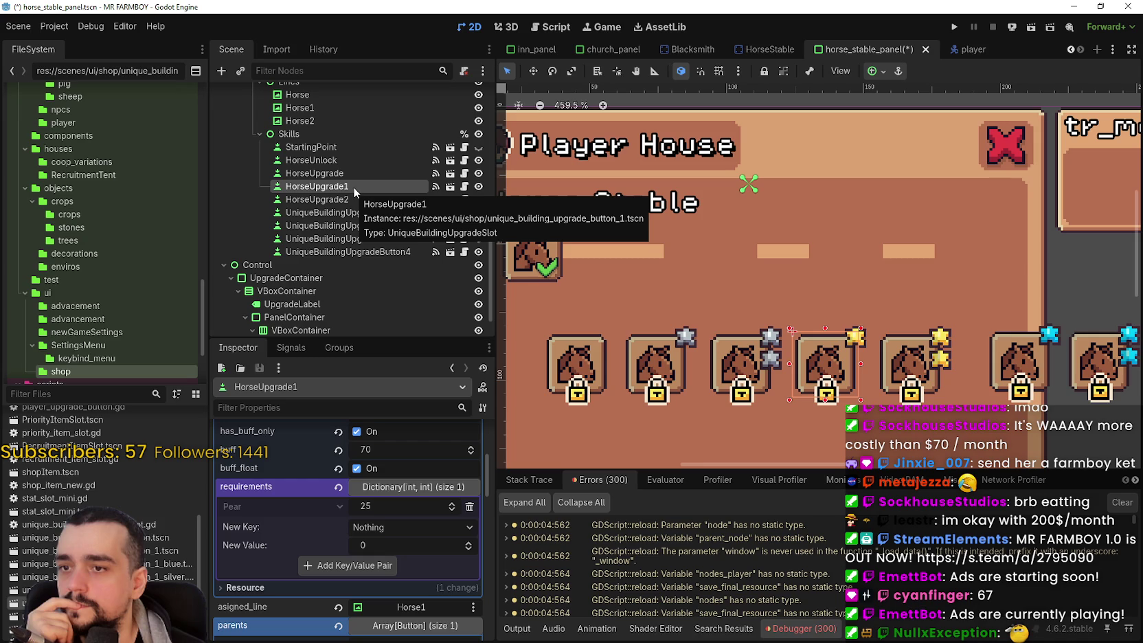
click(356, 176)
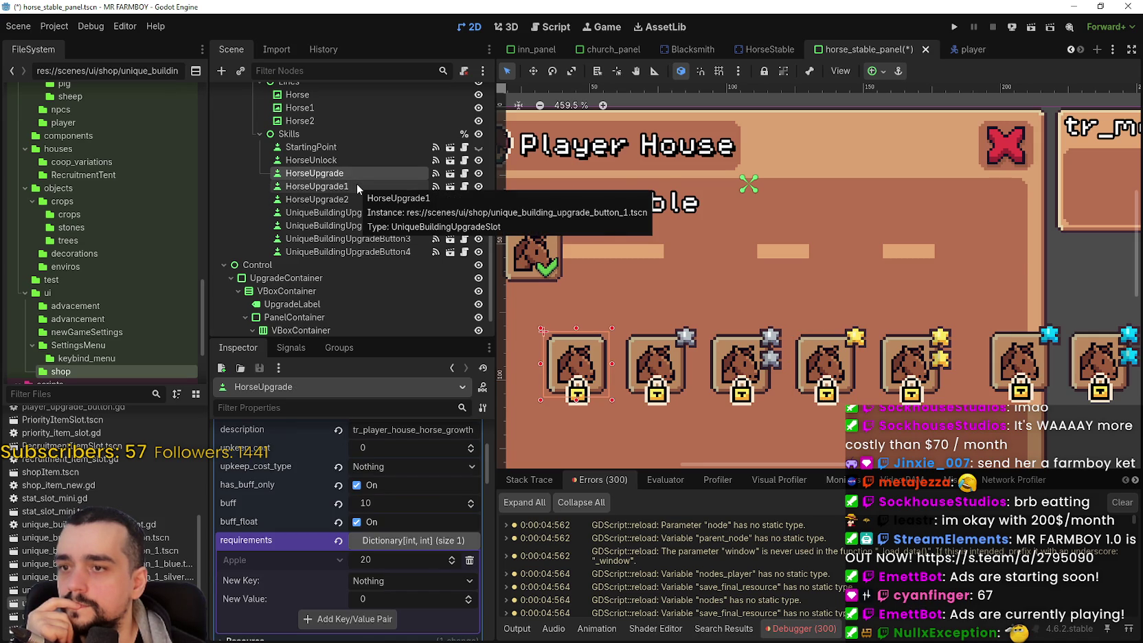
click(357, 185)
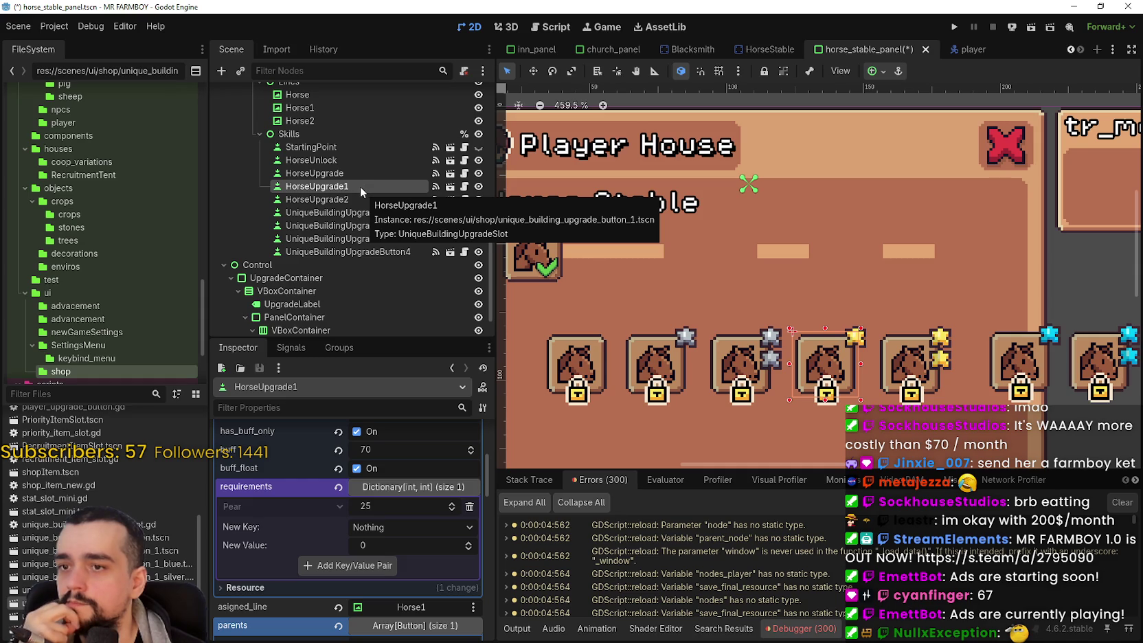
double_click(360, 188)
Step: Finish renaming the slot nodes to HorseUpgrade3 and HorseUpgrade4
text(3)
key(Return)
click(355, 199)
key(BackSpace)
text(4)
key(Return)
Step: Rename UniqueBuildingUpgradeButton and UniqueBuildingUpgradeButton2 to HorseUpgrade1 and HorseUpgrade7
click(379, 212)
double_click(380, 214)
text(HorseUpgrade1)
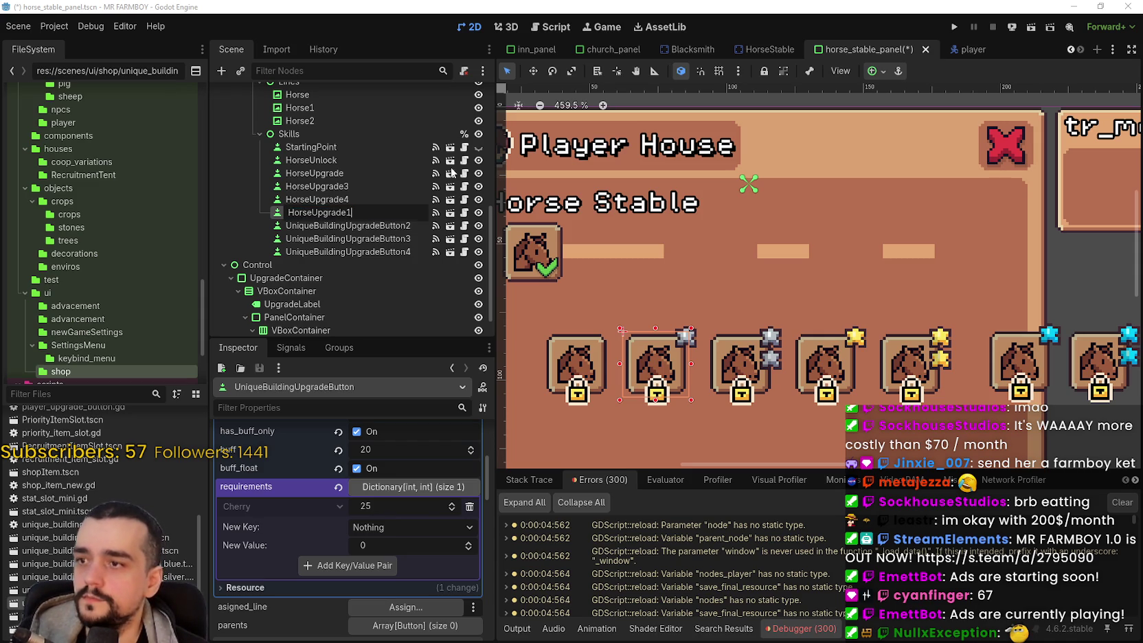
key(Return)
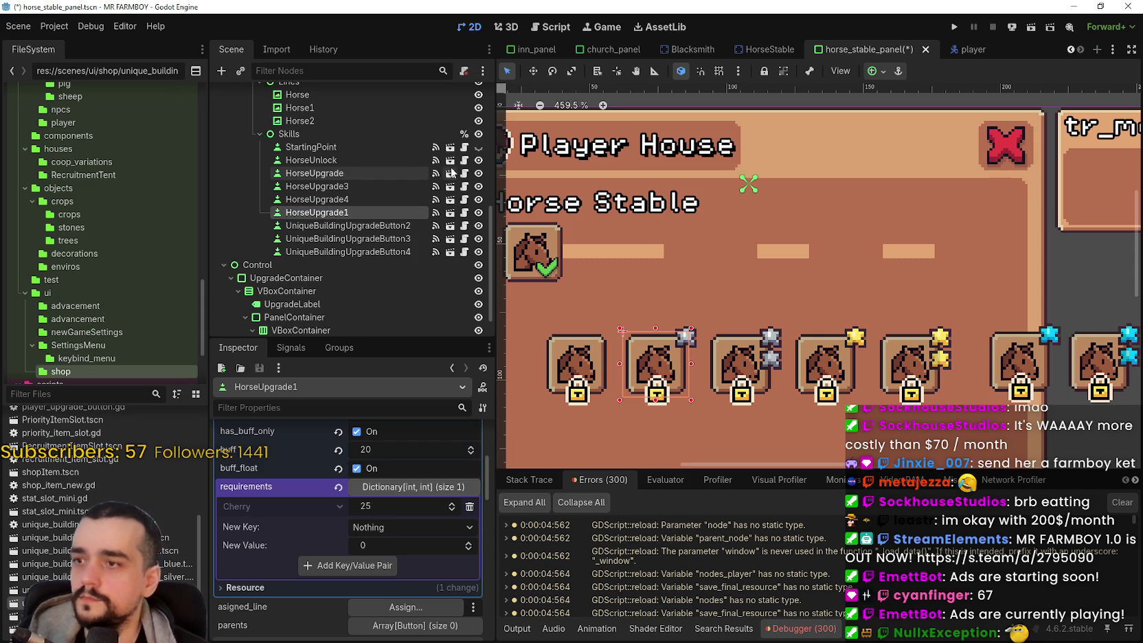
click(407, 226)
double_click(390, 227)
text(Horse)
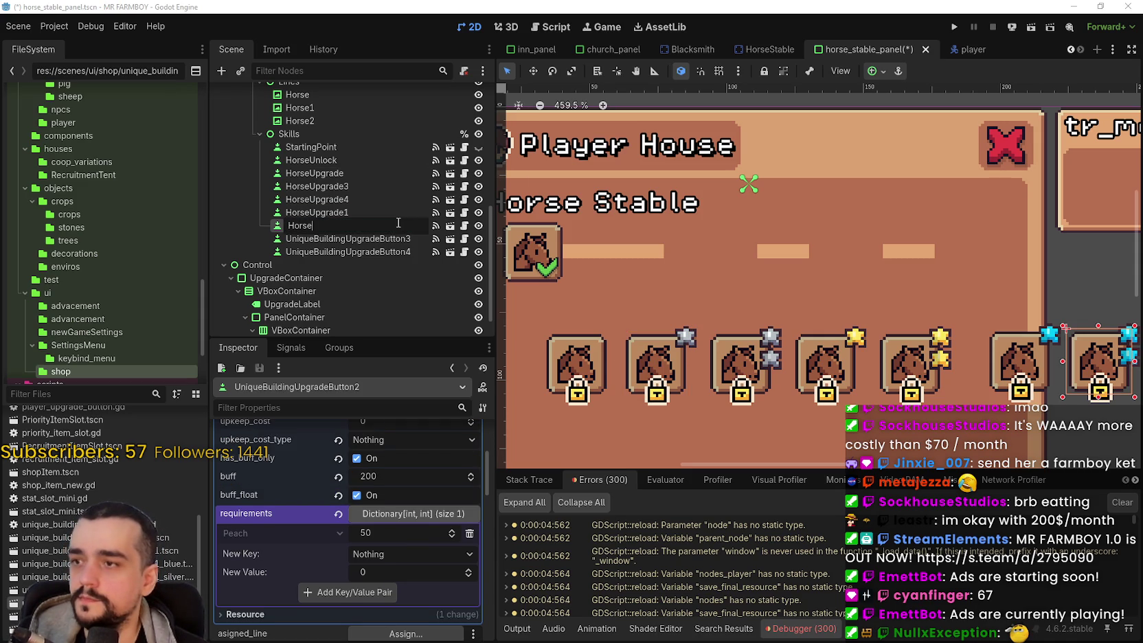
text(Upgrade7)
key(Return)
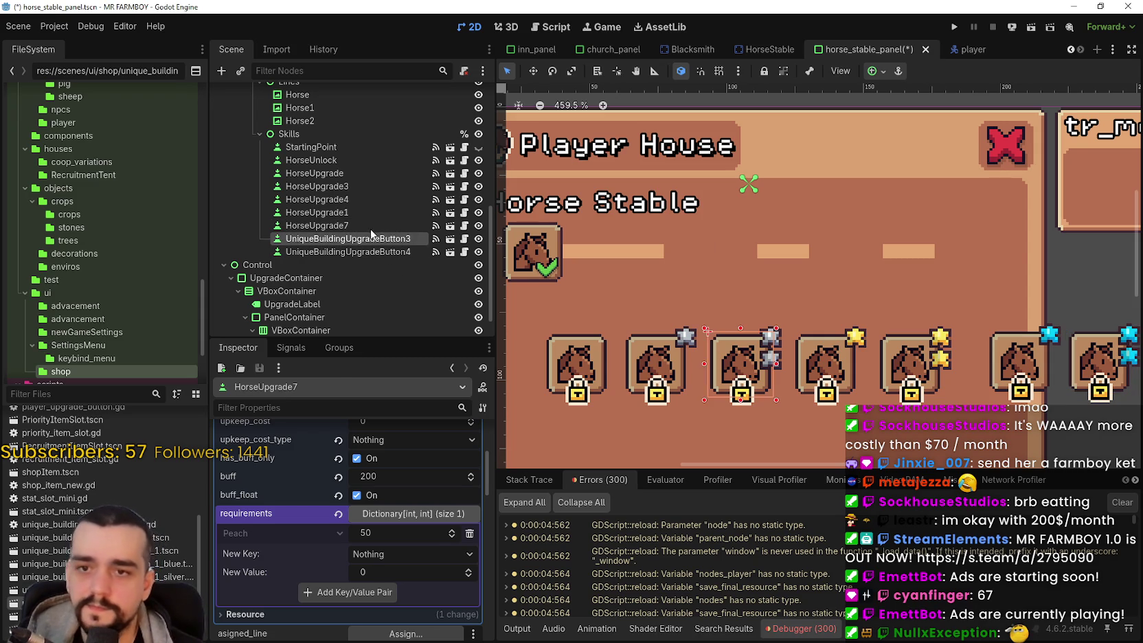
Step: Rename UniqueBuildingUpgradeButton3 to HorseUpgrade2
click(369, 237)
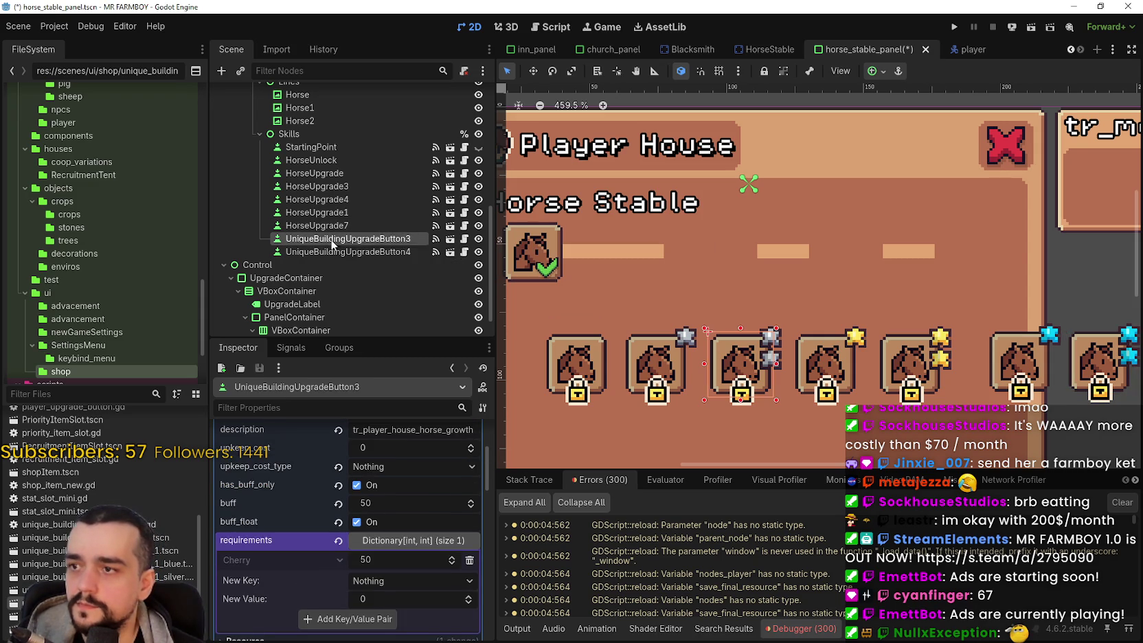
double_click(354, 241)
text(Hp)
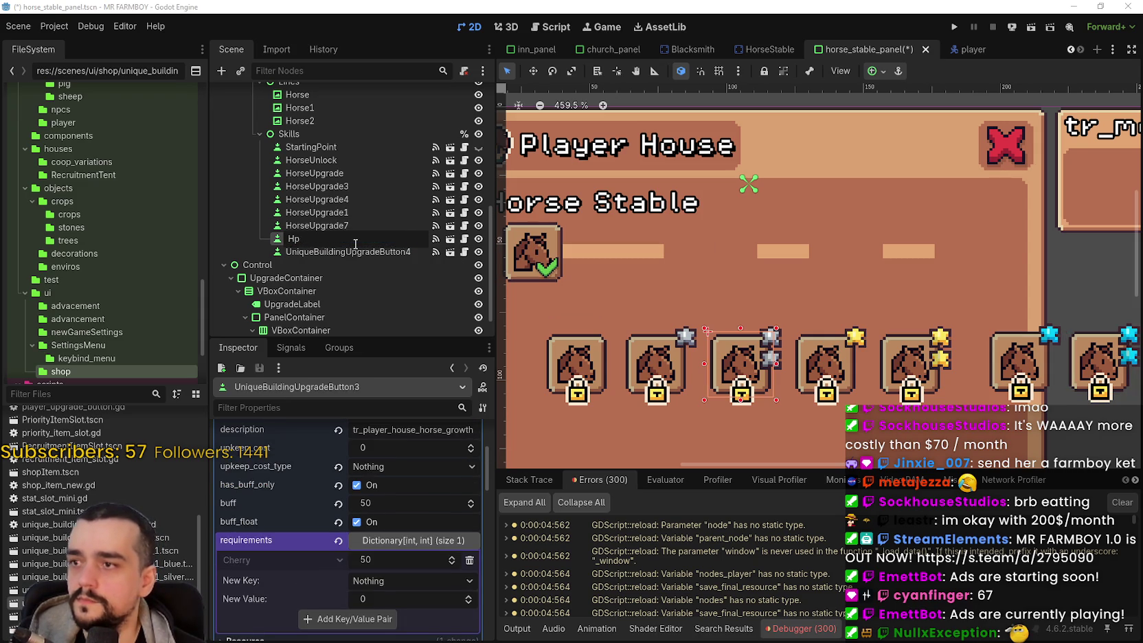
text(rseade2)
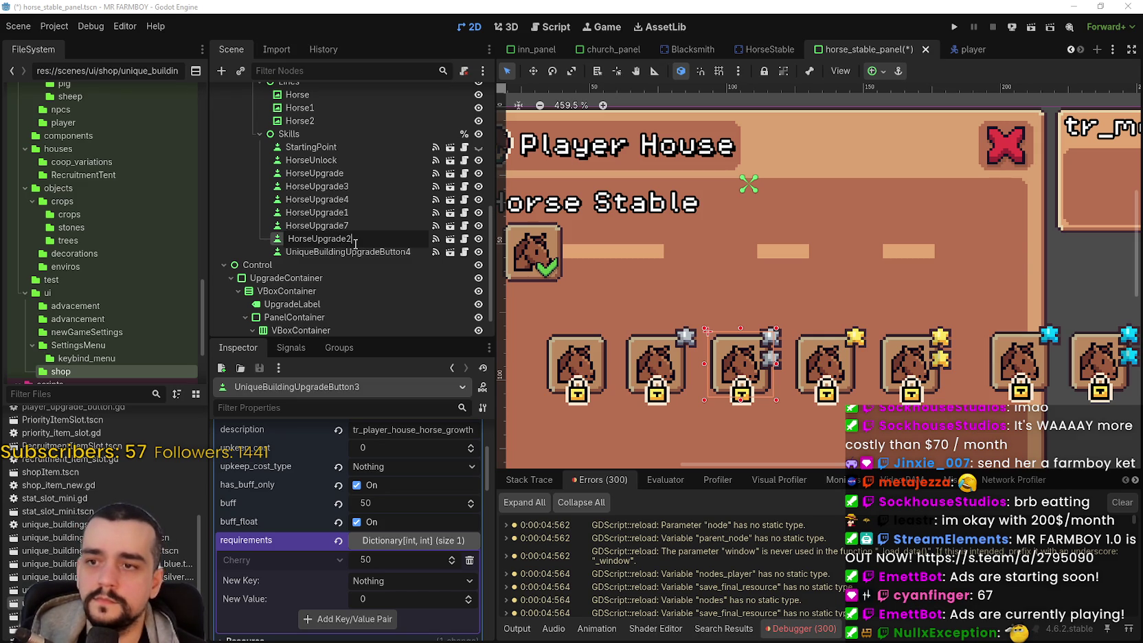
key(Return)
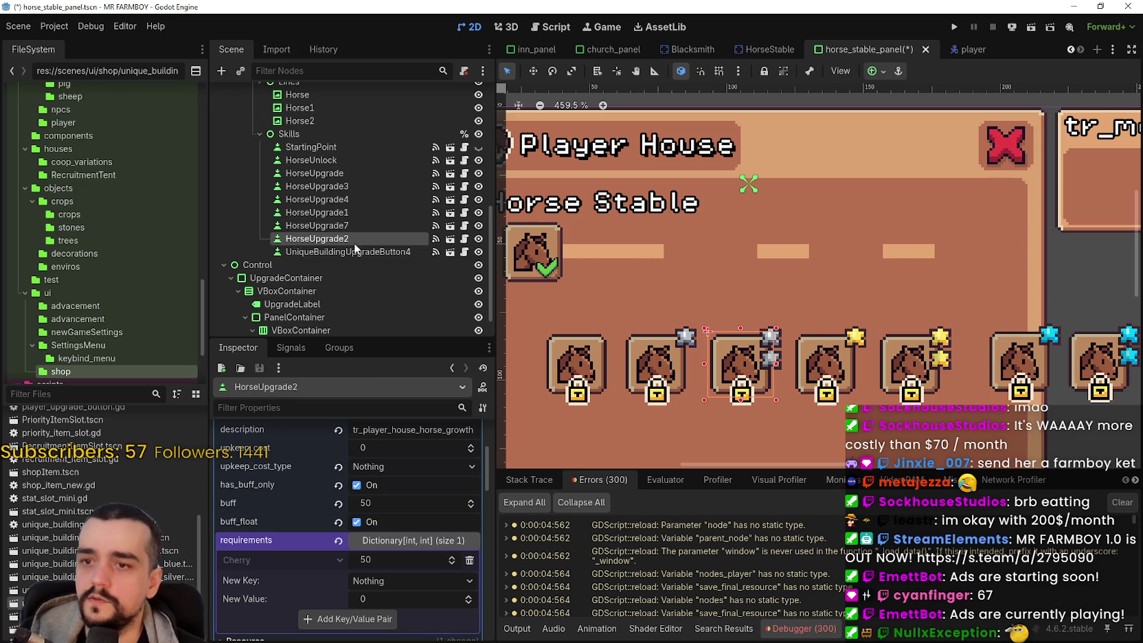
click(368, 259)
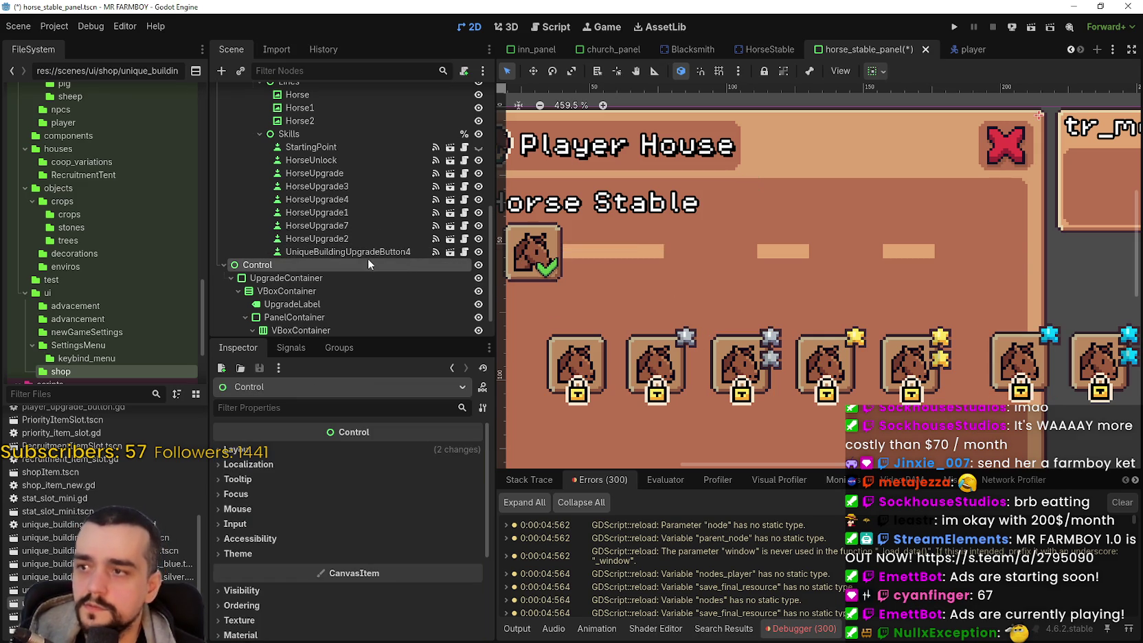
Step: Rename UniqueBuildingUpgradeButton4 to HorseUpgrade5
click(374, 253)
click(364, 251)
text(HorseUpgrade6)
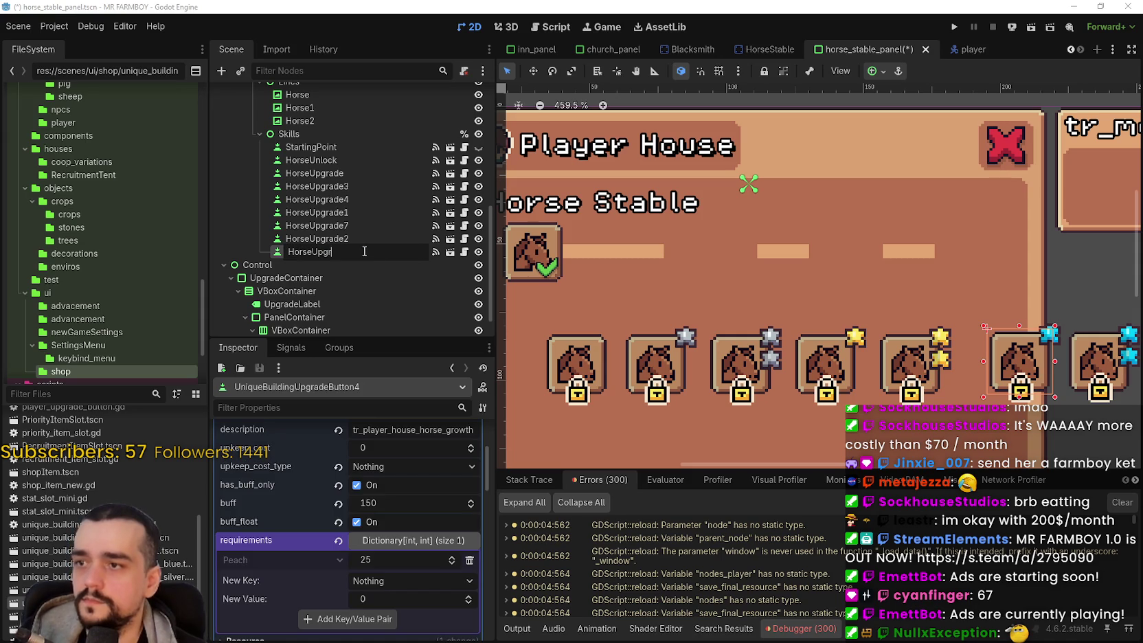
key(Return)
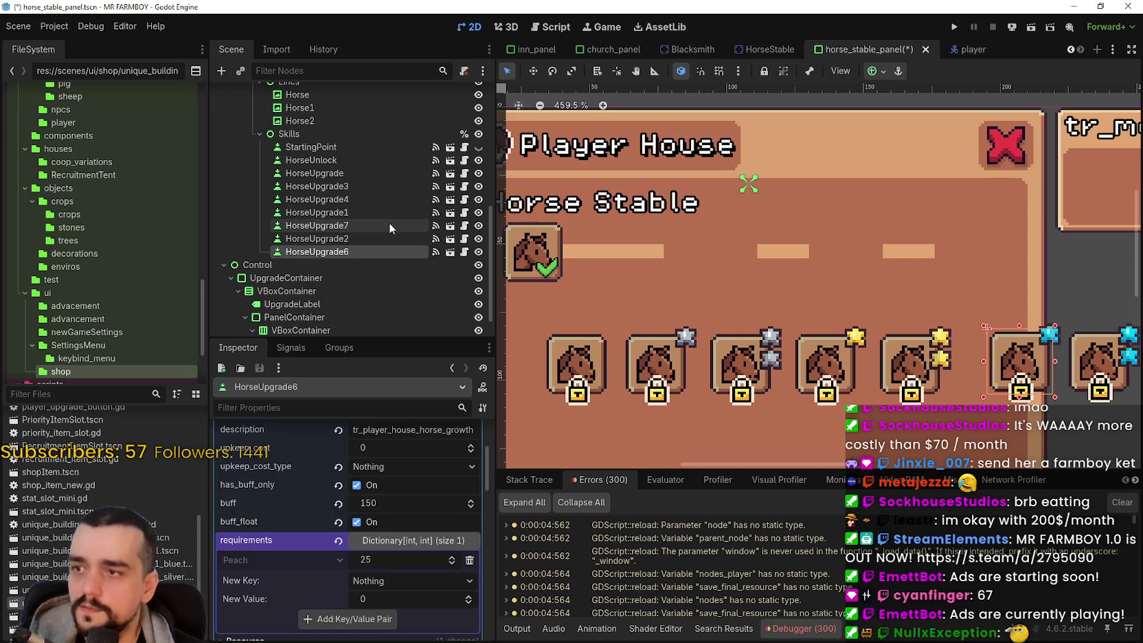
click(344, 251)
key(BackSpace)
text(5)
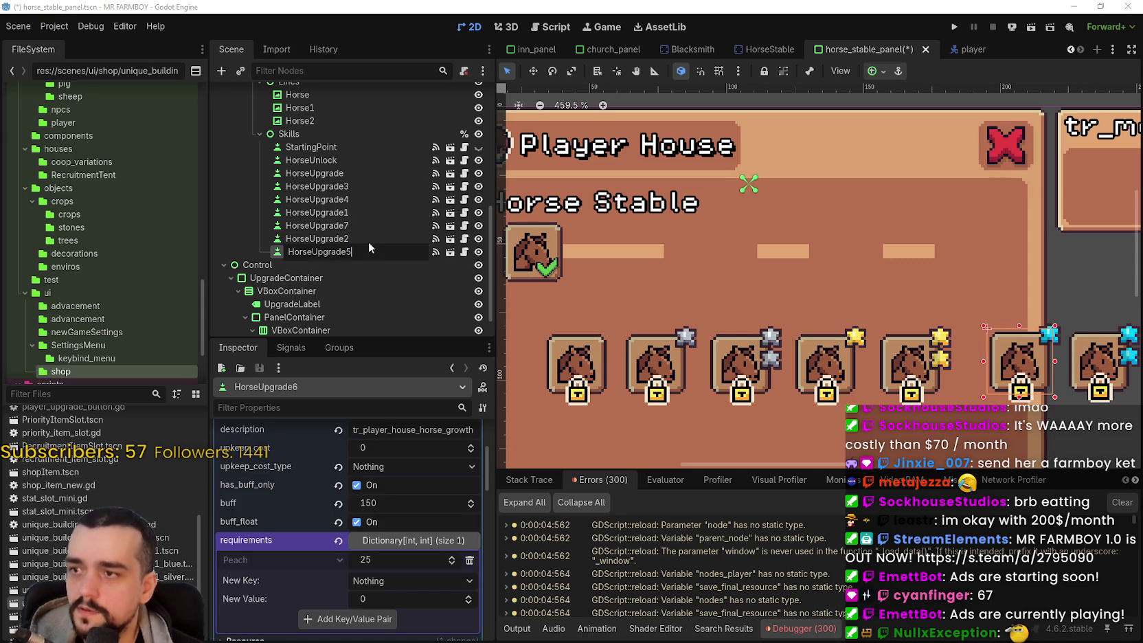
key(Return)
Step: Reorder Skills so HorseUpgrade1 and HorseUpgrade2 follow HorseUpgrade and HorseUpgrade5 precedes HorseUpgrade6
click(346, 227)
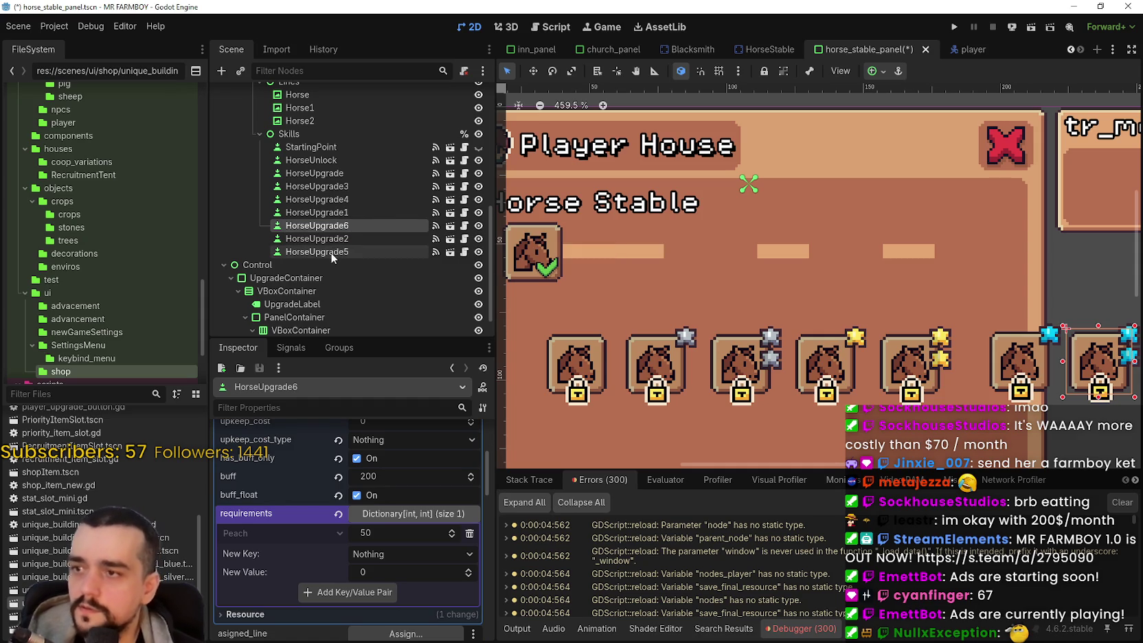
mouse_move(342, 213)
mouse_down()
mouse_move(332, 215)
mouse_move(330, 184)
mouse_up()
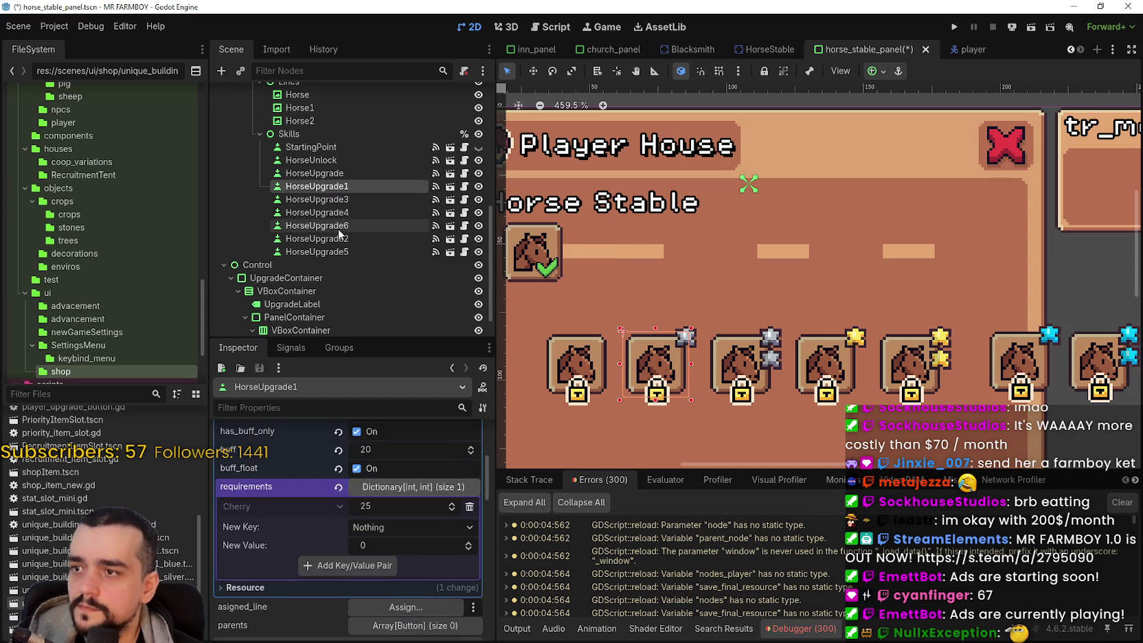
click(330, 239)
mouse_move(330, 239)
mouse_down()
mouse_move(346, 223)
mouse_move(337, 194)
mouse_up()
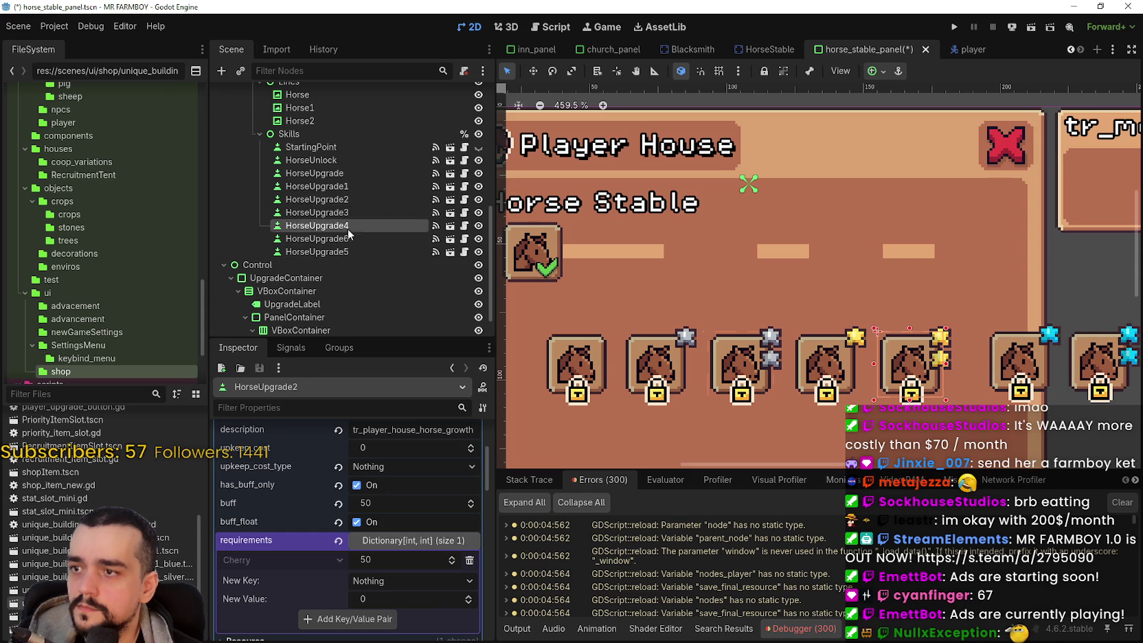
click(330, 252)
drag(328, 251, 336, 234)
scroll(694, 249, down, 3)
Step: Save horse_stable_panel.tscn with Ctrl+S and reposition the Discord image window
key(ctrl+s)
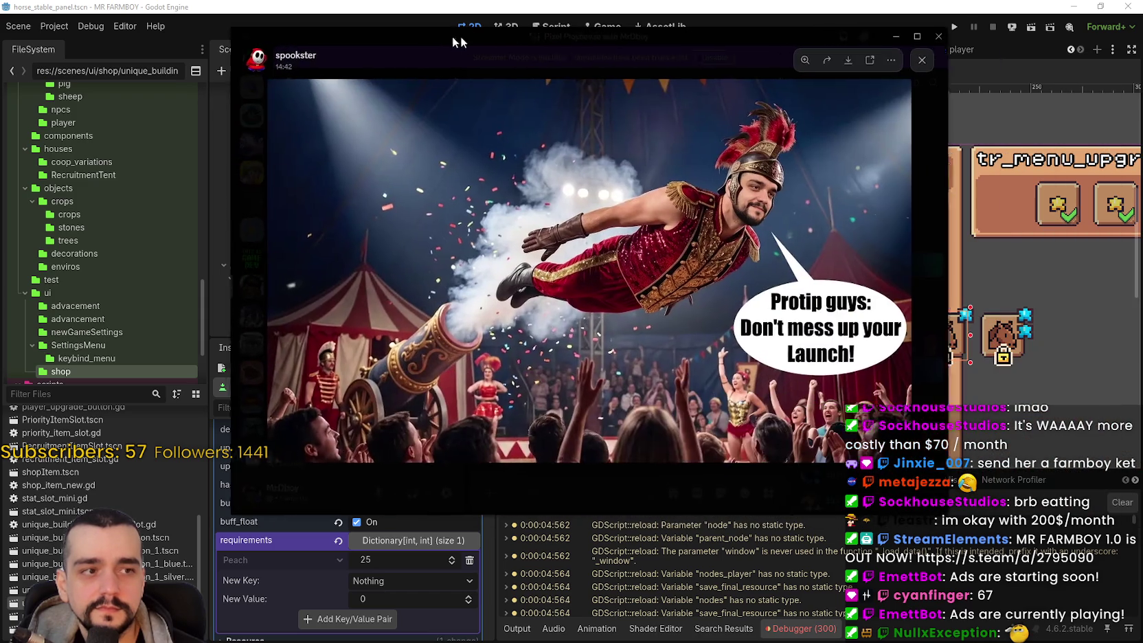
drag(452, 36, 399, 28)
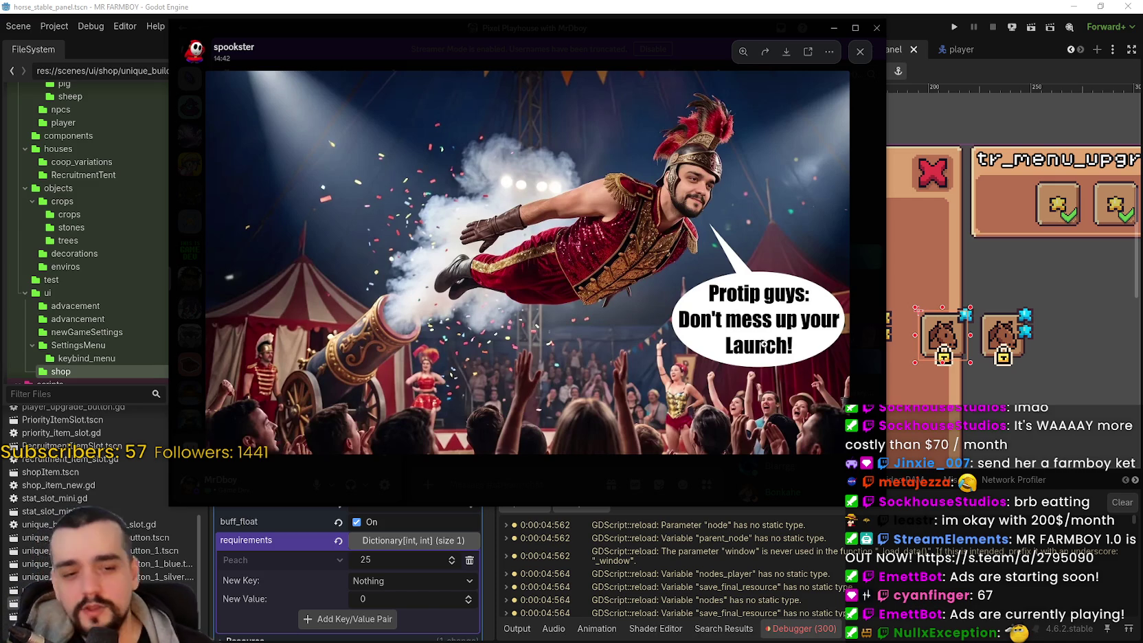
Step: Zoom in and out on the circus image, then close the viewer and move Discord off screen
click(576, 221)
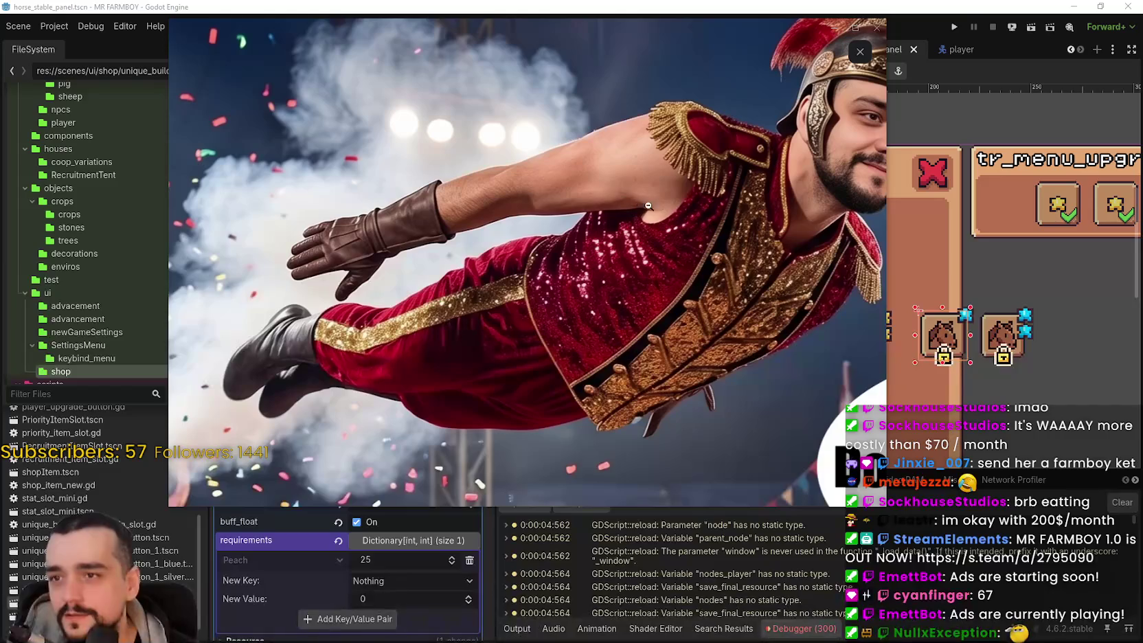
click(573, 186)
click(620, 265)
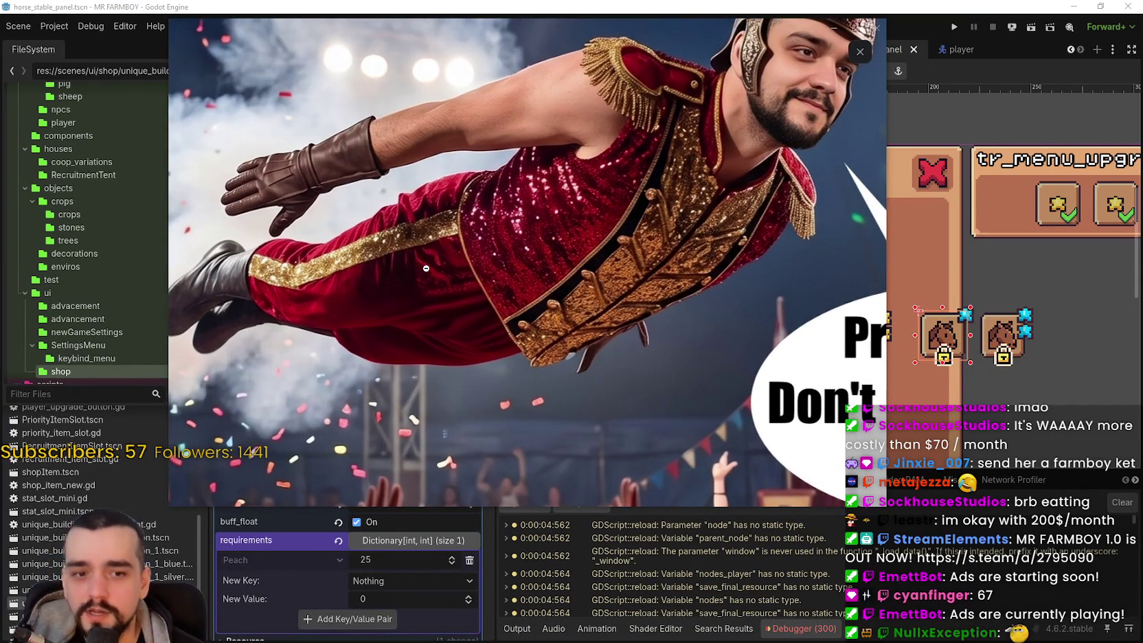
click(547, 286)
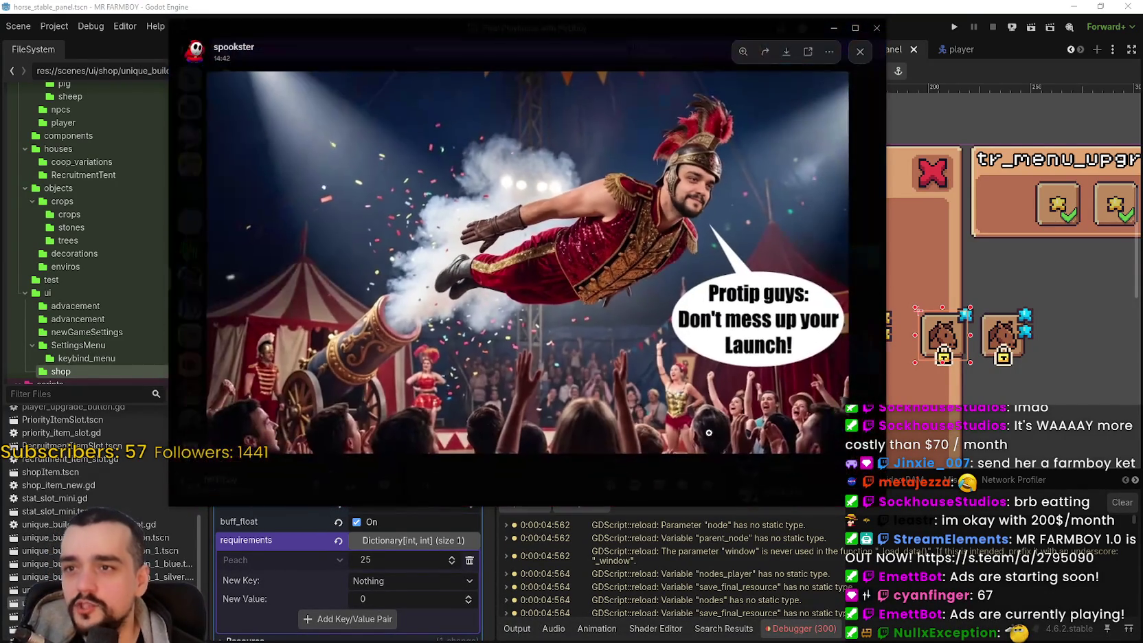
click(718, 199)
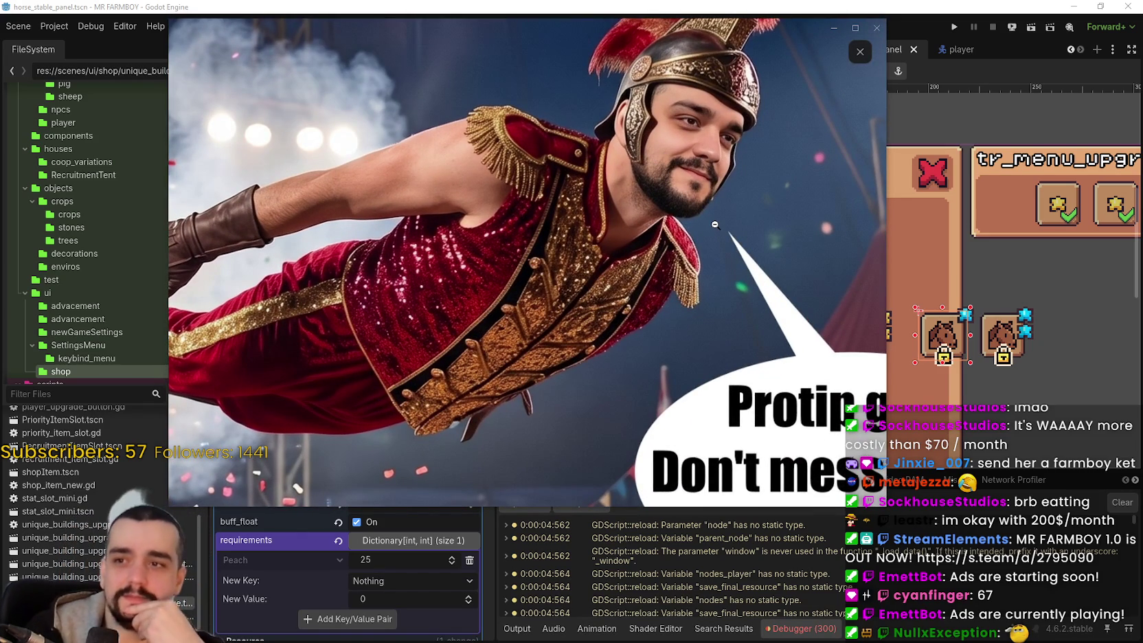
click(707, 184)
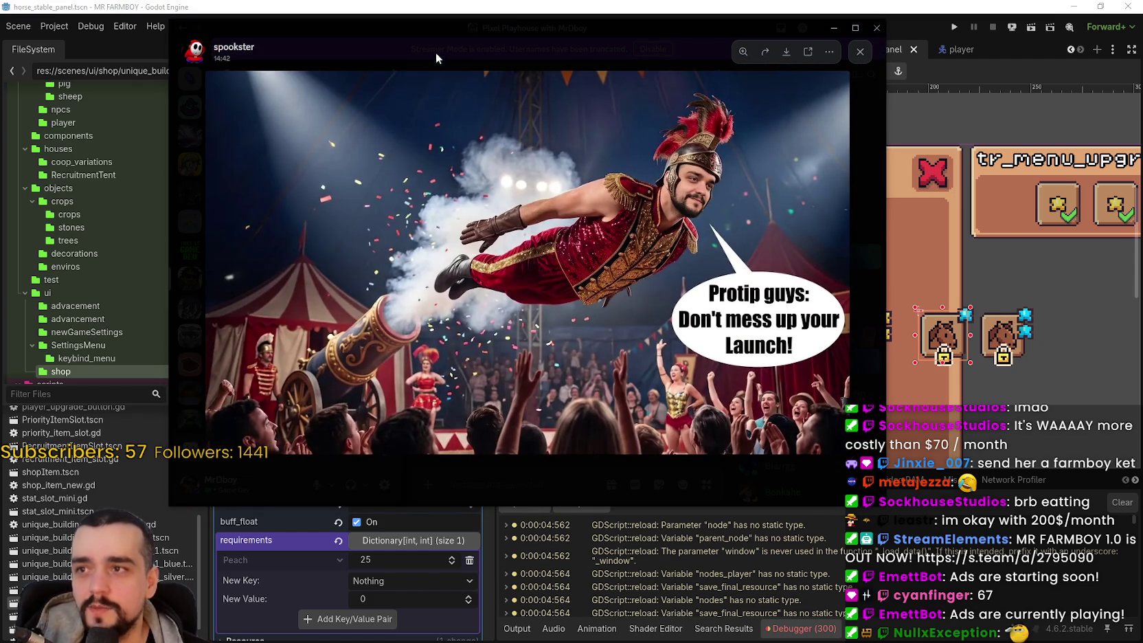
click(330, 32)
drag(330, 32, 1142, 92)
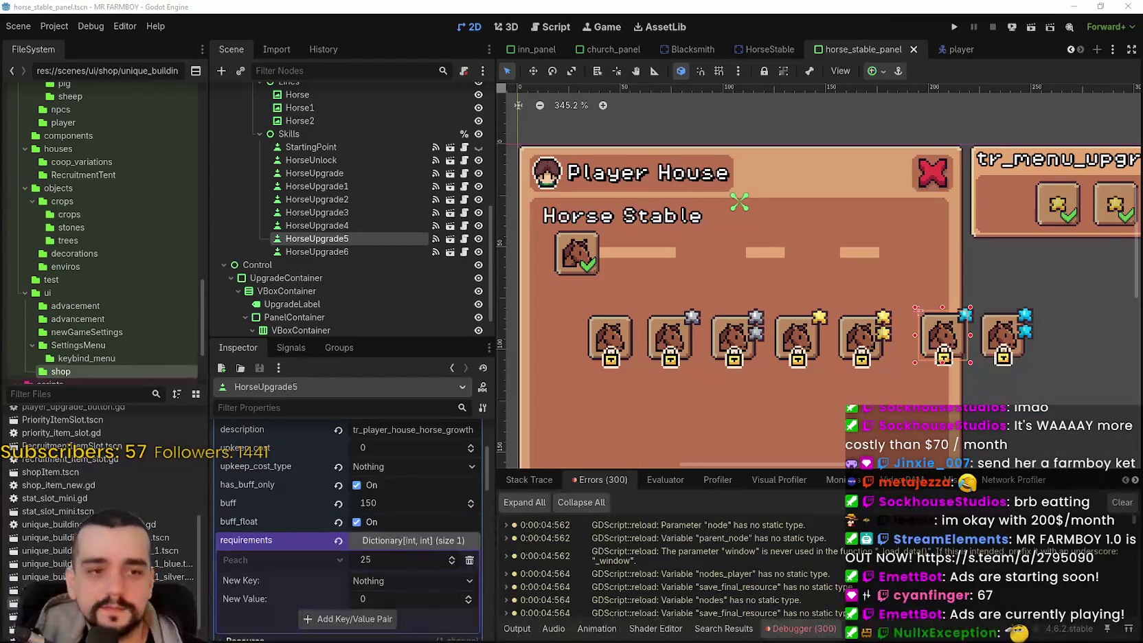
Step: Select HorseUpgrade, then nudge HorseUpgrade1 and HorseUpgrade2 left and right to even their spacing
scroll(852, 270, down, 2)
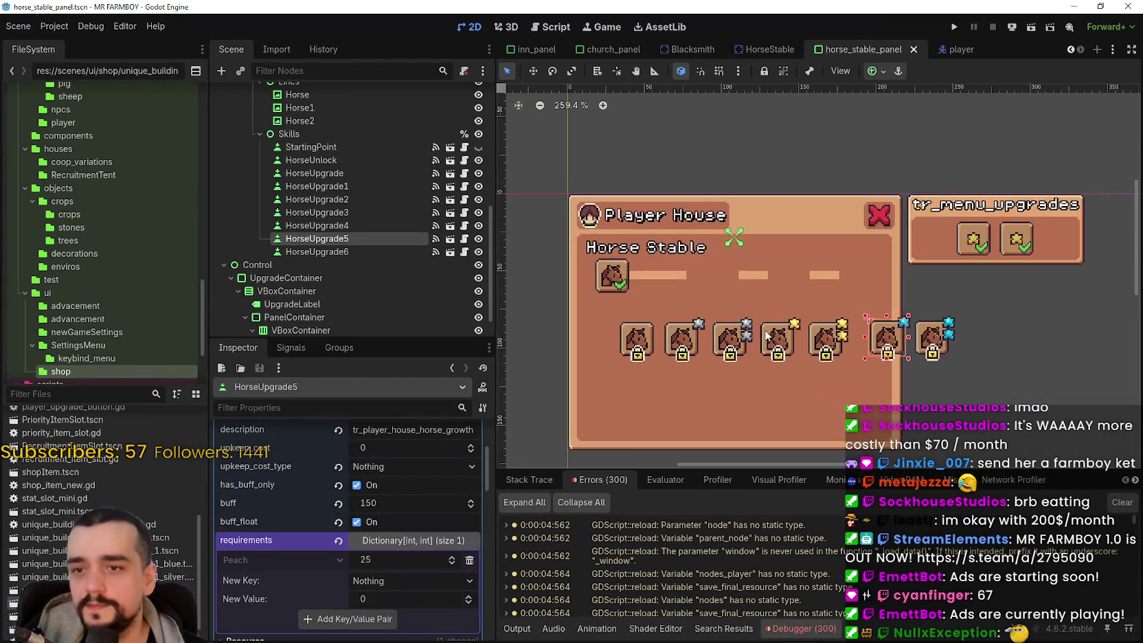
scroll(757, 281, up, 4)
scroll(617, 335, down, 1)
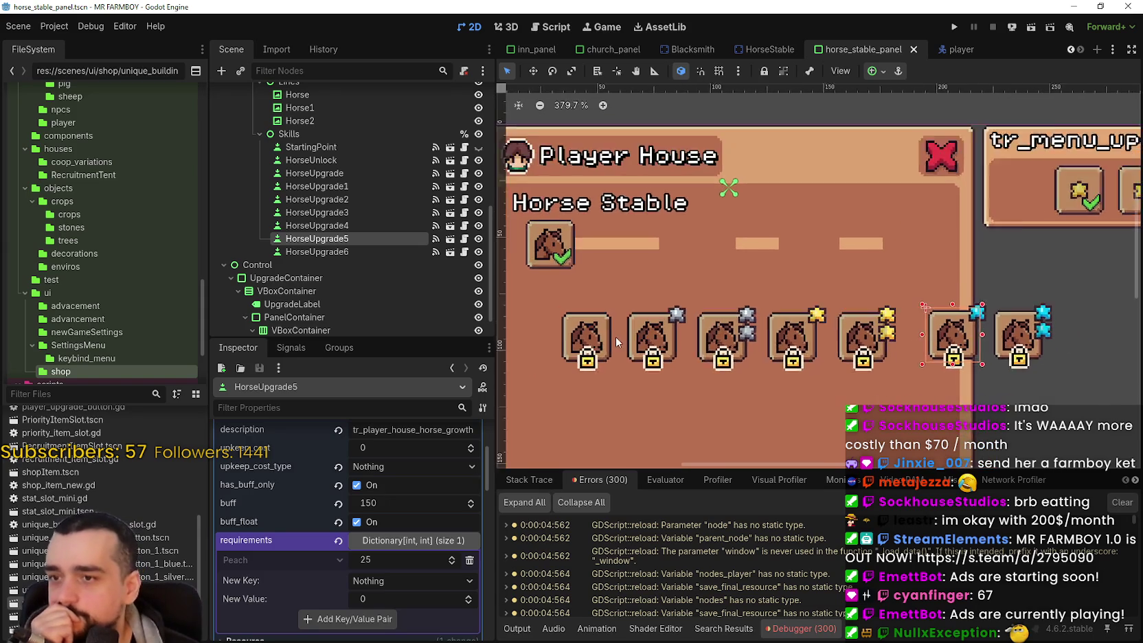
scroll(619, 317, up, 1)
click(621, 316)
scroll(621, 316, up, 2)
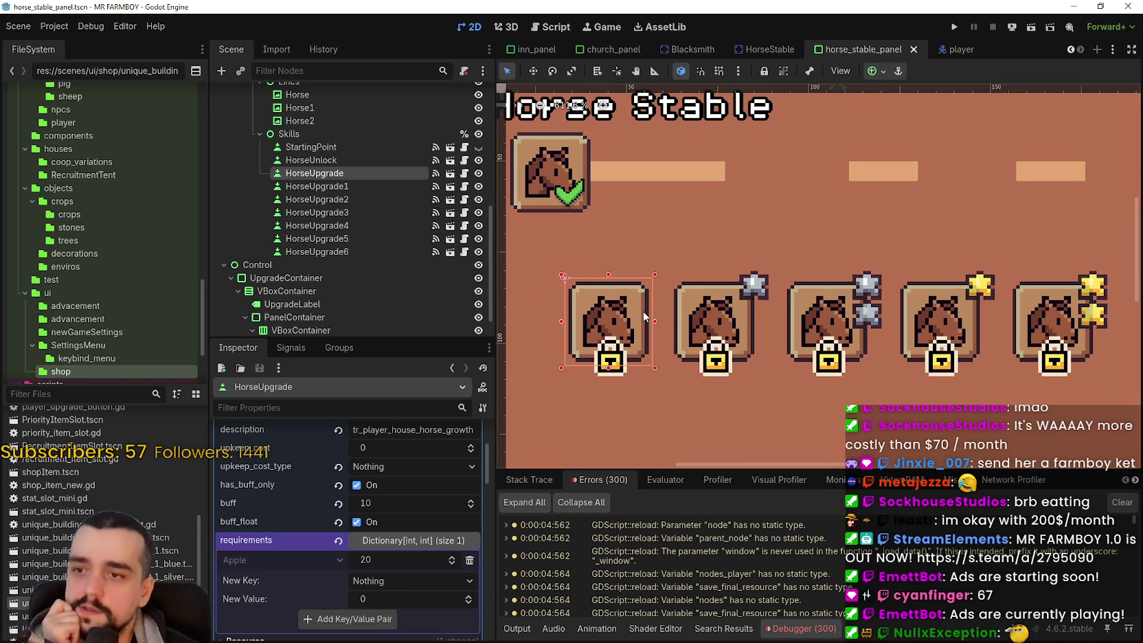
click(707, 318)
key(Left)
key(Left)
key(Left)
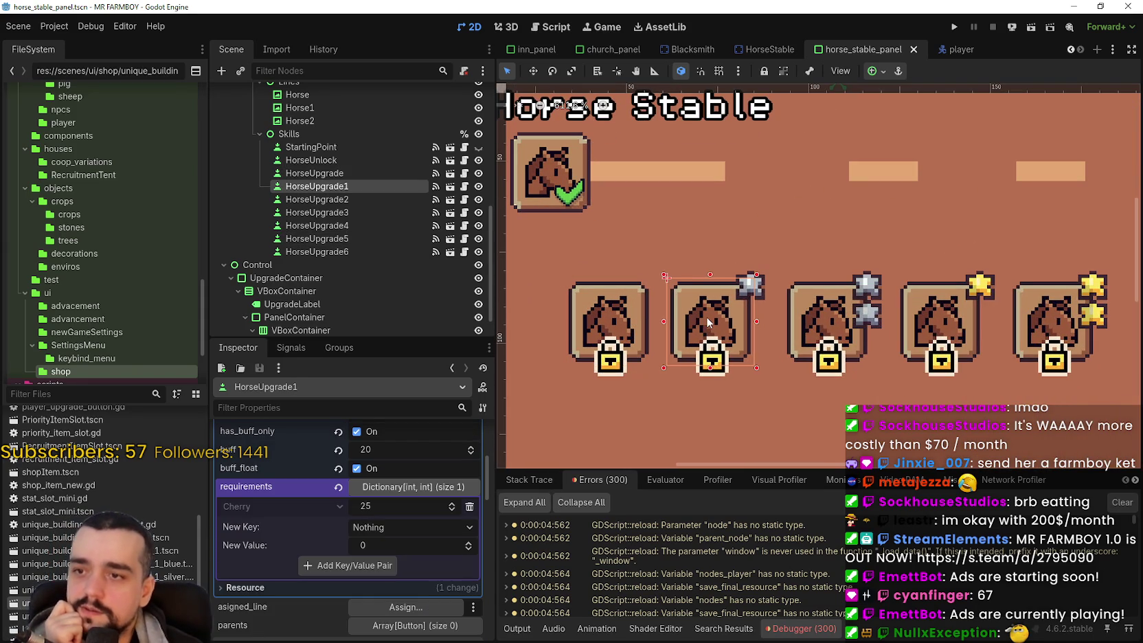
key(Right)
key(Right)
key(Right)
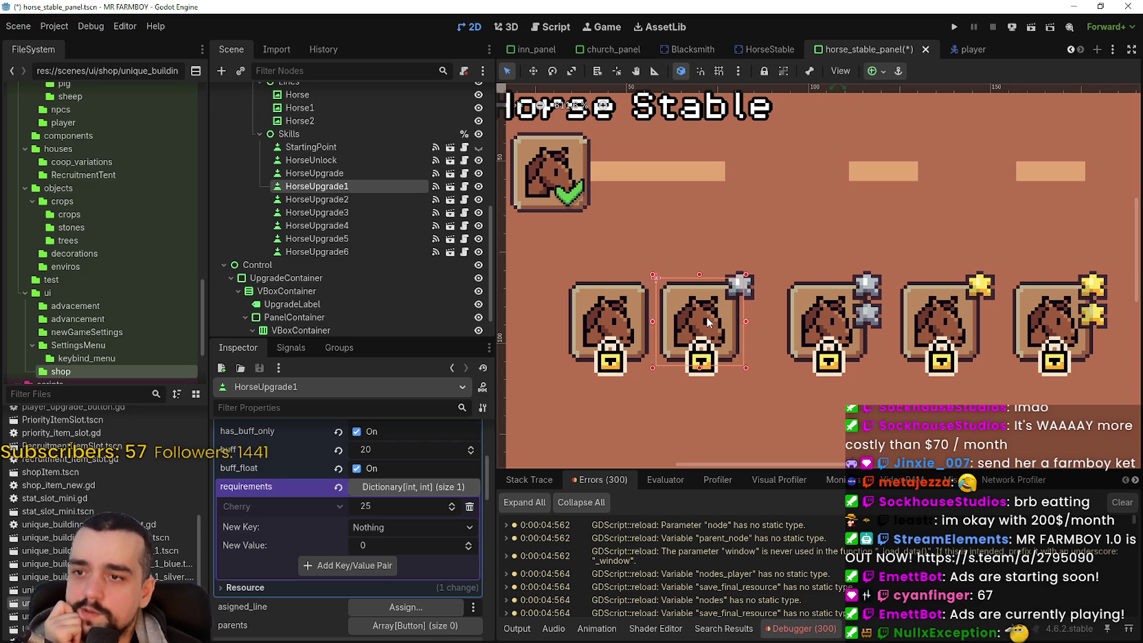
click(809, 315)
key(Left)
key(Left)
key(Left)
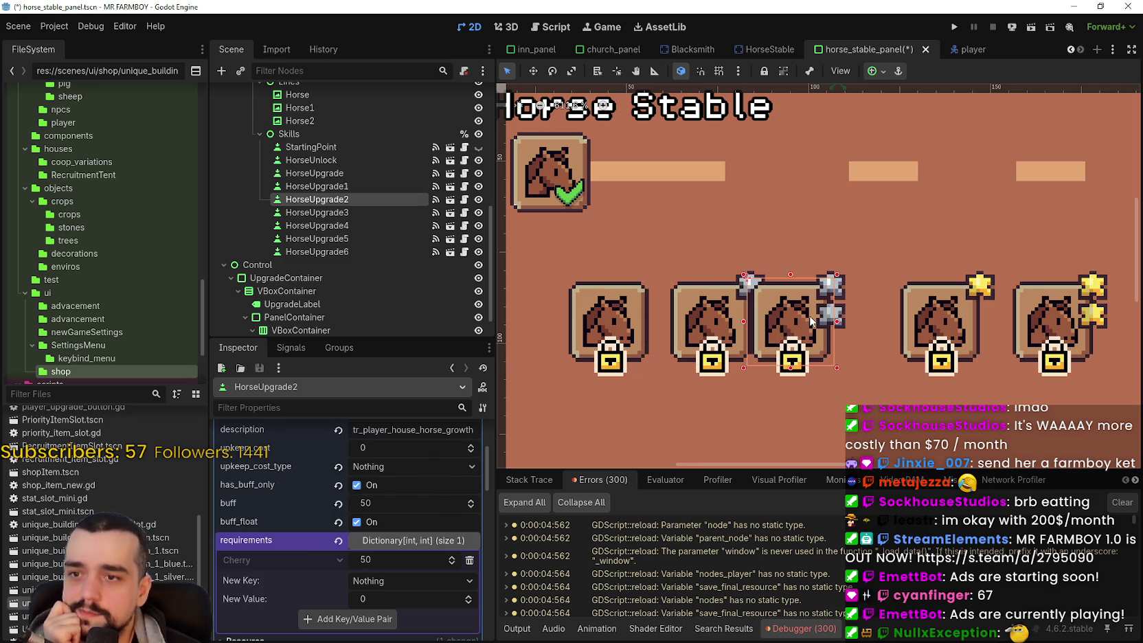
key(Right)
key(Right)
key(Right)
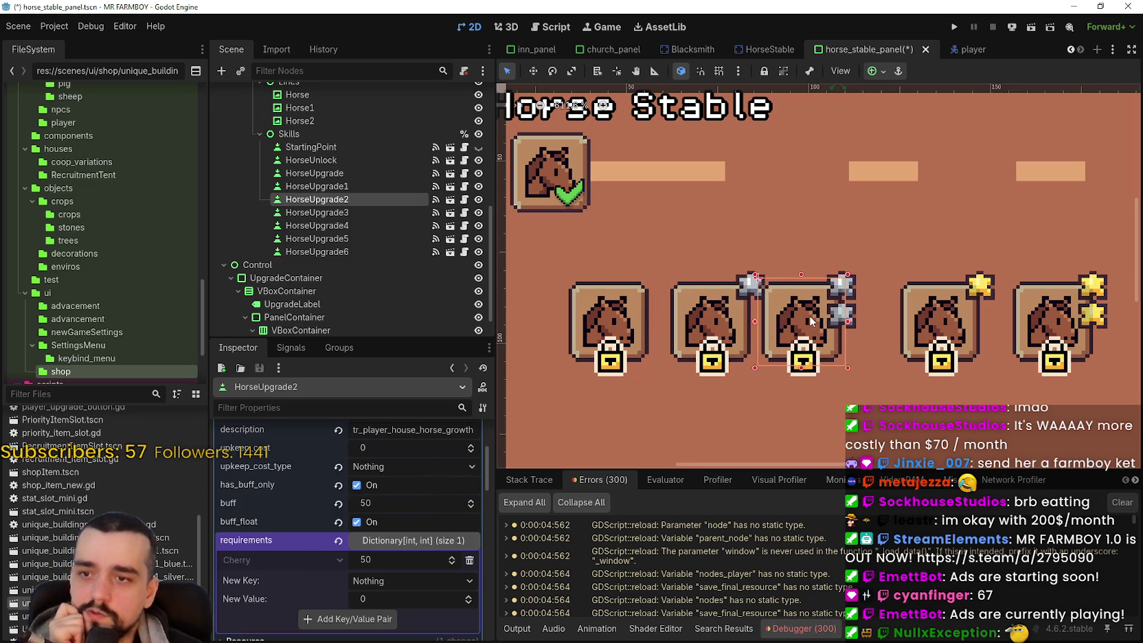
Step: Nudge HorseUpgrade3 and HorseUpgrade4 left and right to even their spacing
scroll(804, 326, right, 5)
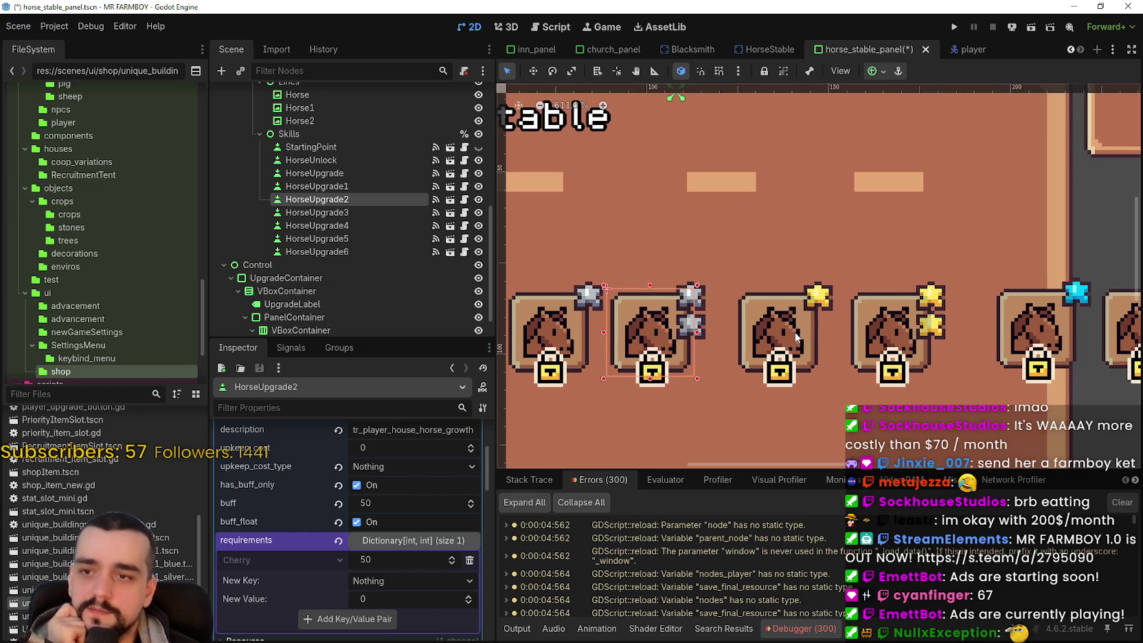
click(846, 337)
key(Left)
key(Left)
key(Left)
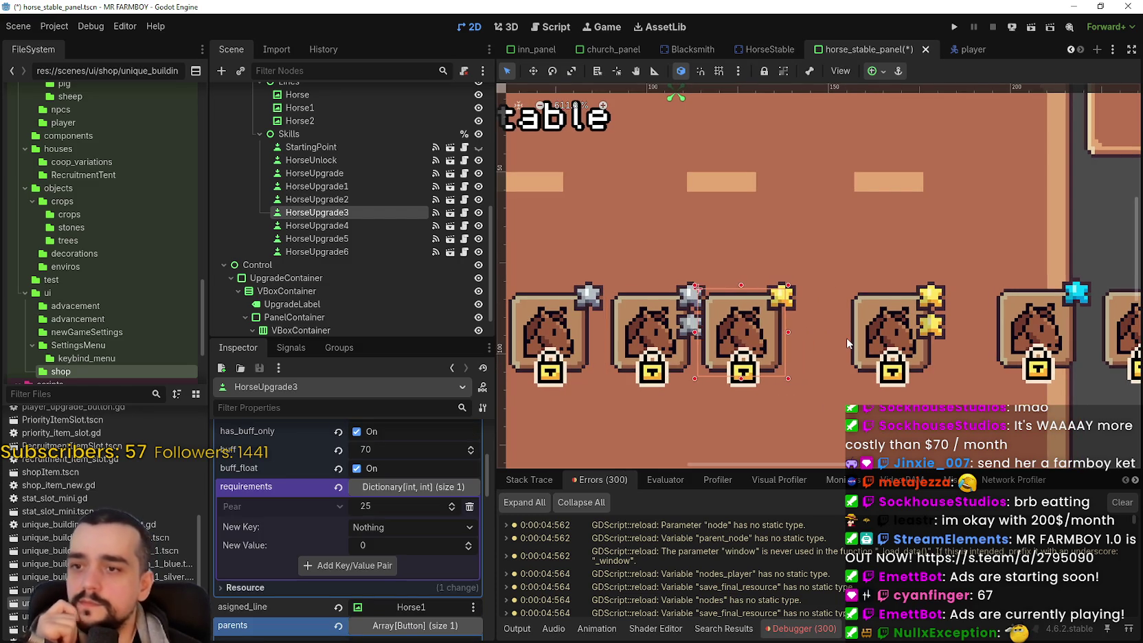
key(Right)
key(Right)
key(Right)
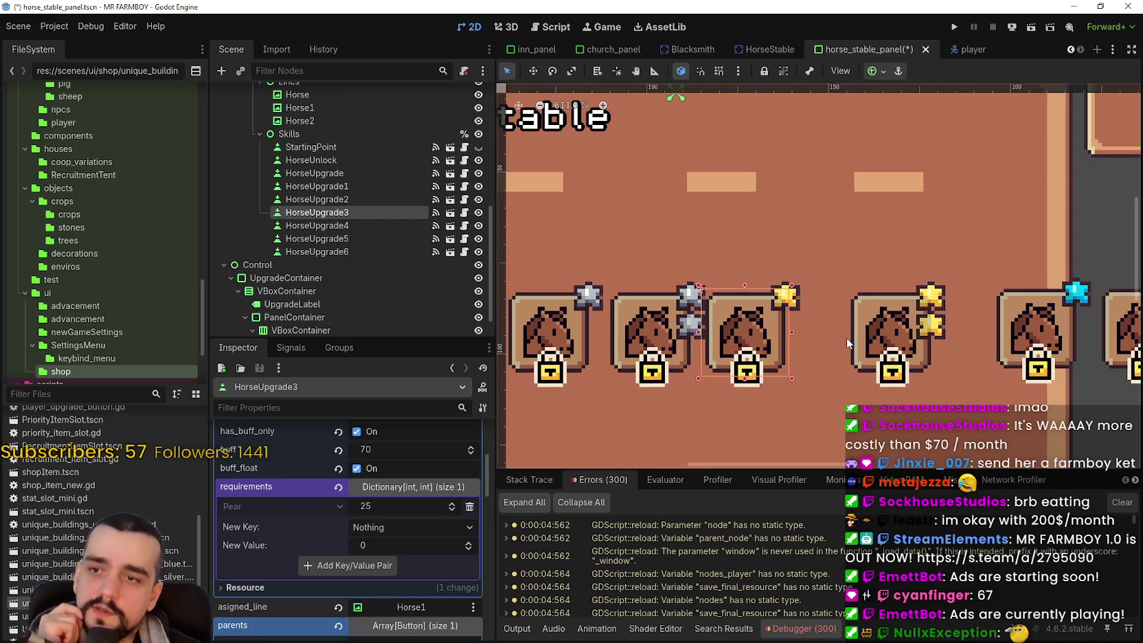
scroll(847, 337, right, 4)
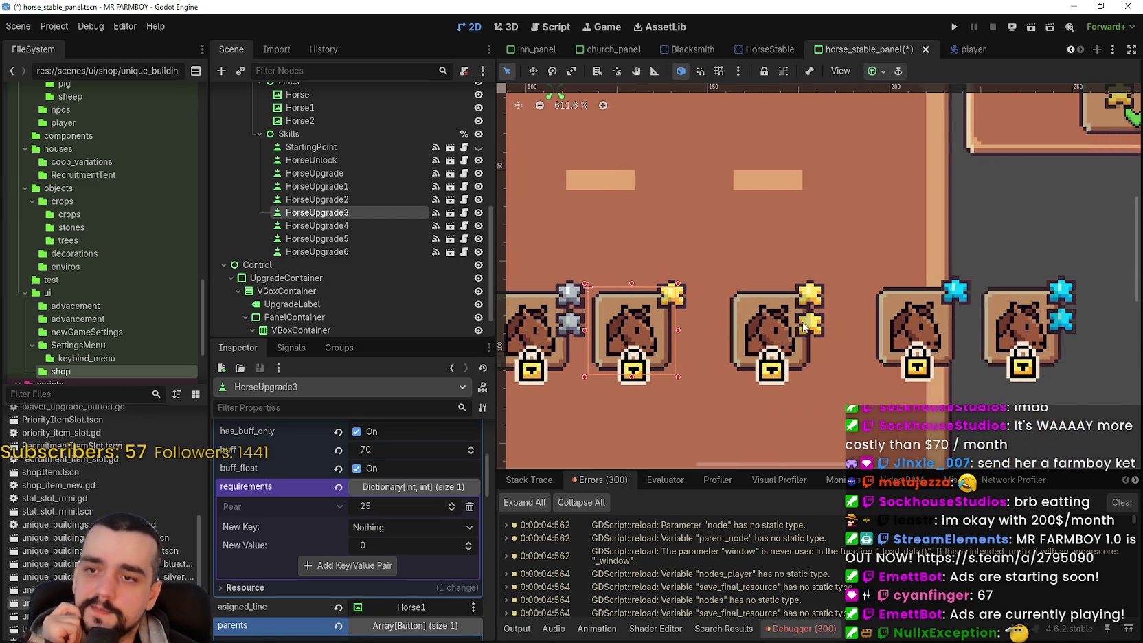
click(779, 327)
key(Left)
key(Left)
key(Left)
key(Left)
key(Right)
key(Right)
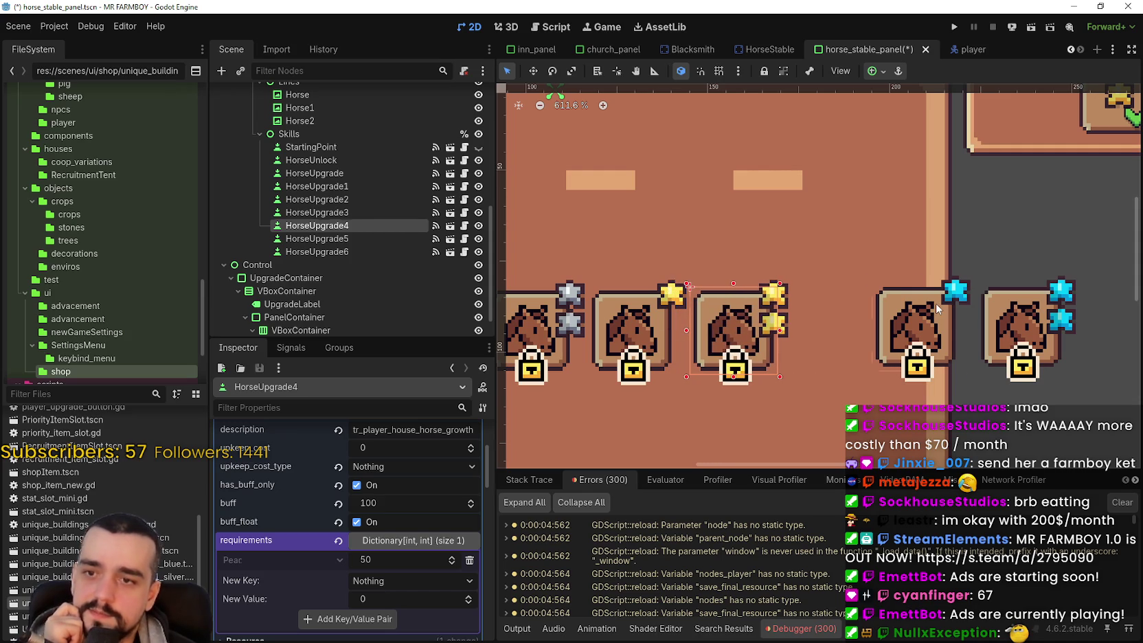
Step: Even the spacing of HorseUpgrade5 and HorseUpgrade6, aligning HorseUpgrade6 with the row, then deselect
click(936, 303)
key(Left)
key(Left)
key(Left)
key(Left)
key(Left)
key(Left)
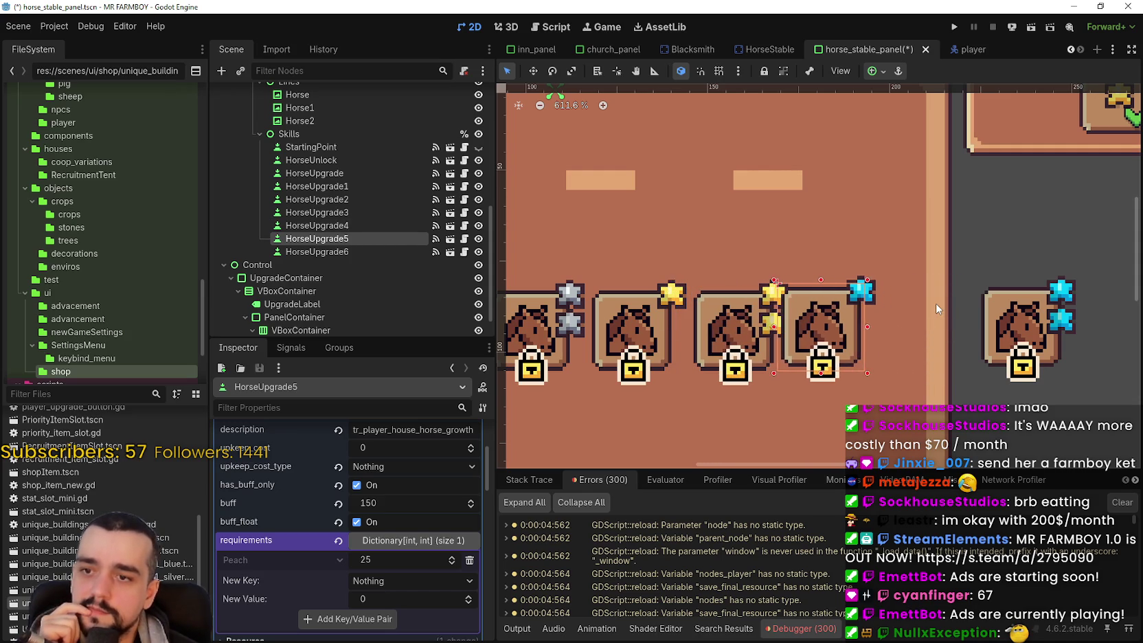
key(Right)
key(Right)
key(Right)
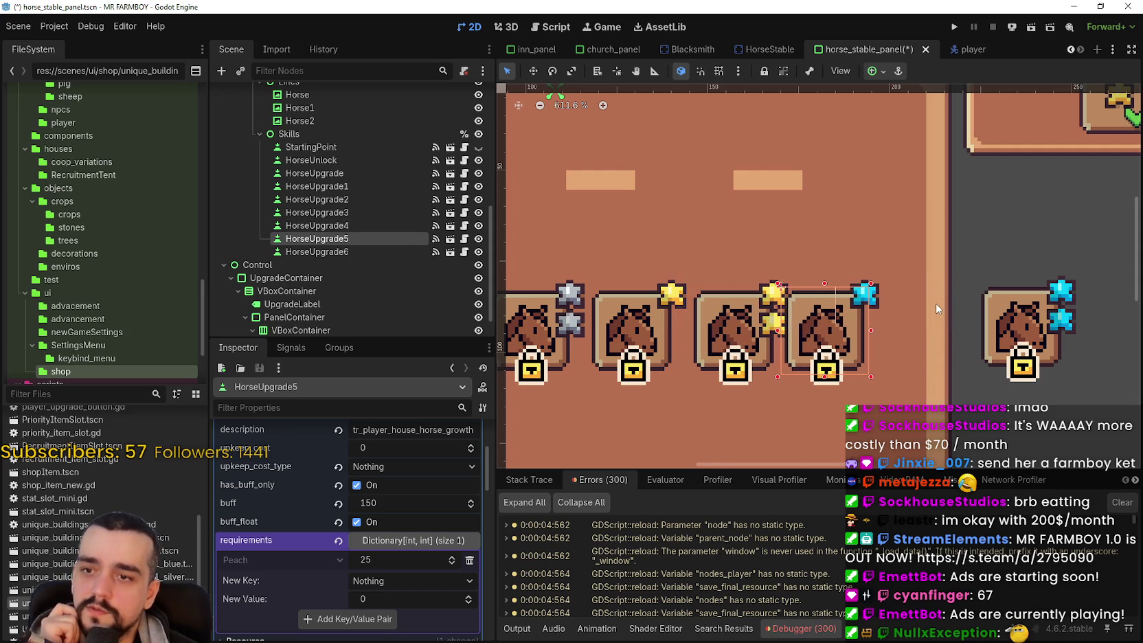
click(1015, 314)
key(Left)
key(Left)
key(Left)
key(Down)
key(Right)
key(Right)
key(Right)
scroll(1014, 310, down, 8)
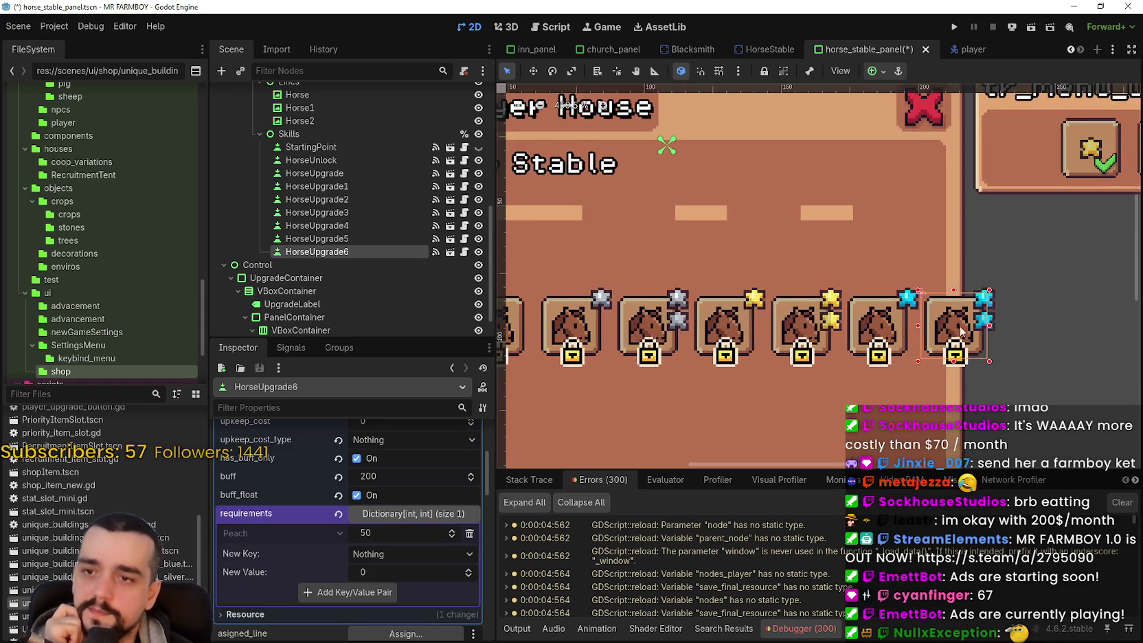
scroll(719, 272, down, 3)
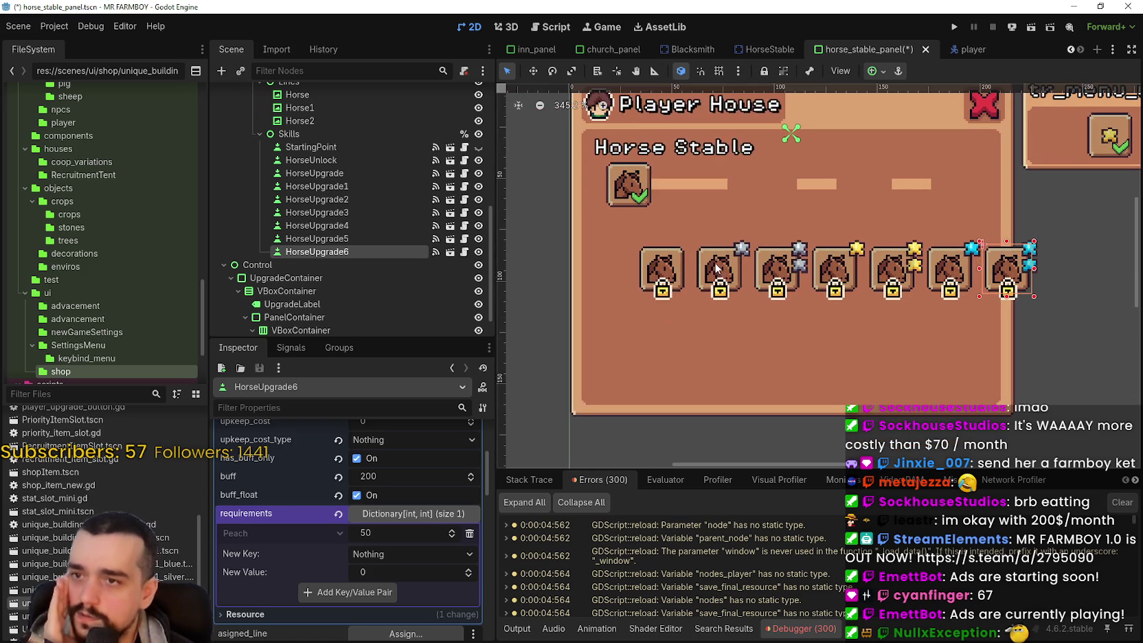
click(579, 306)
Step: Box-select all seven horse upgrade slots and nudge them with the arrow keys
mouse_move(572, 316)
mouse_down()
mouse_move(680, 283)
mouse_move(981, 238)
mouse_up()
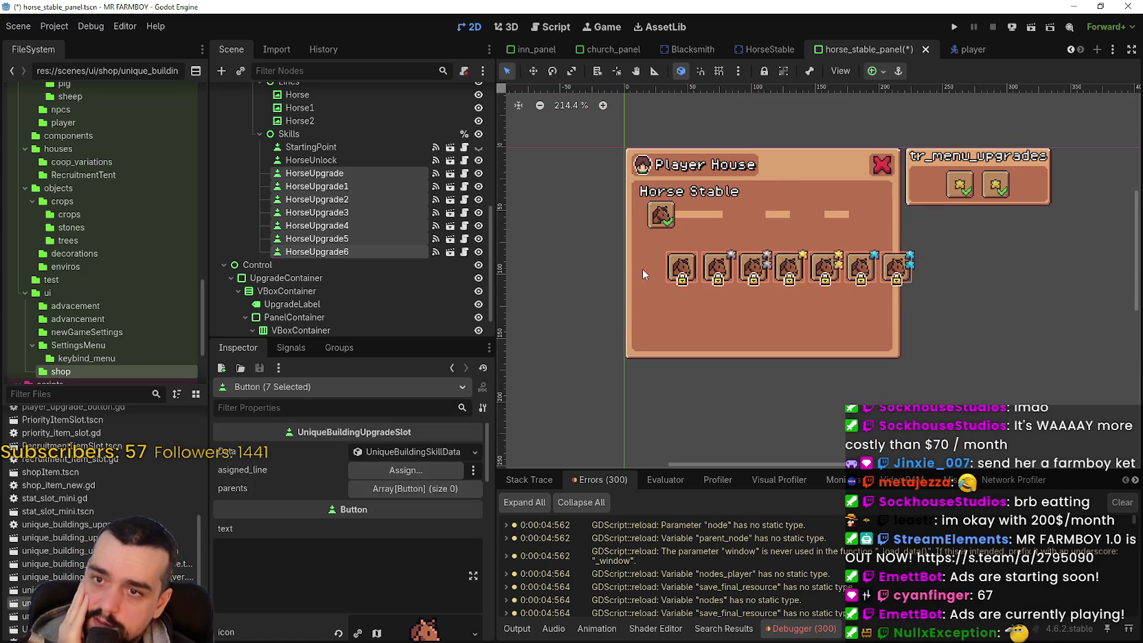
scroll(613, 259, up, 7)
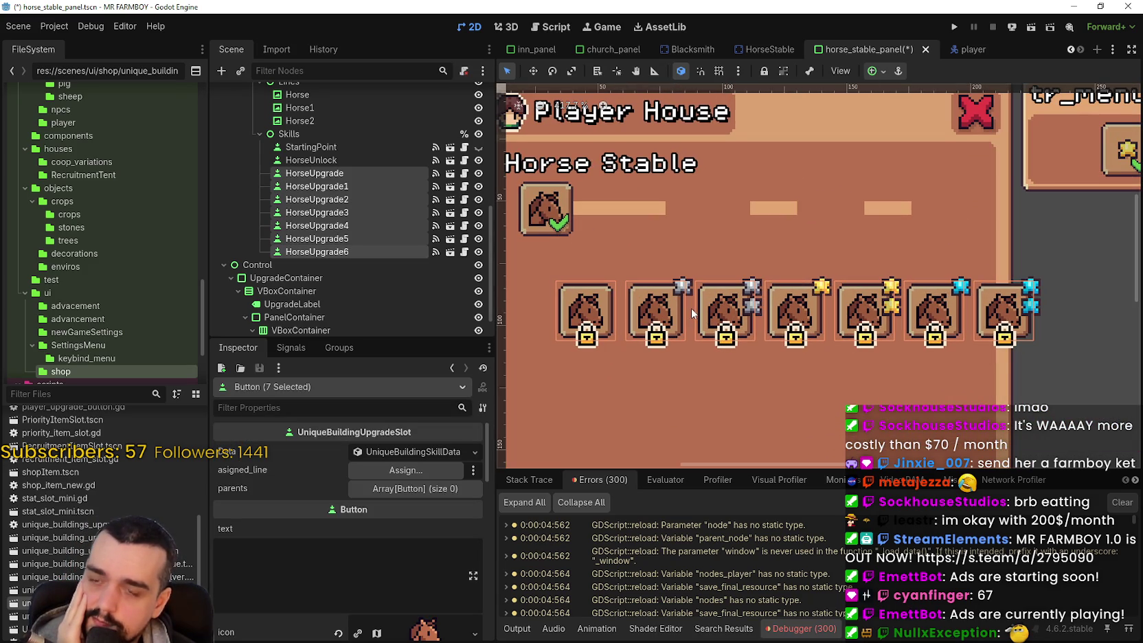
scroll(683, 297, up, 5)
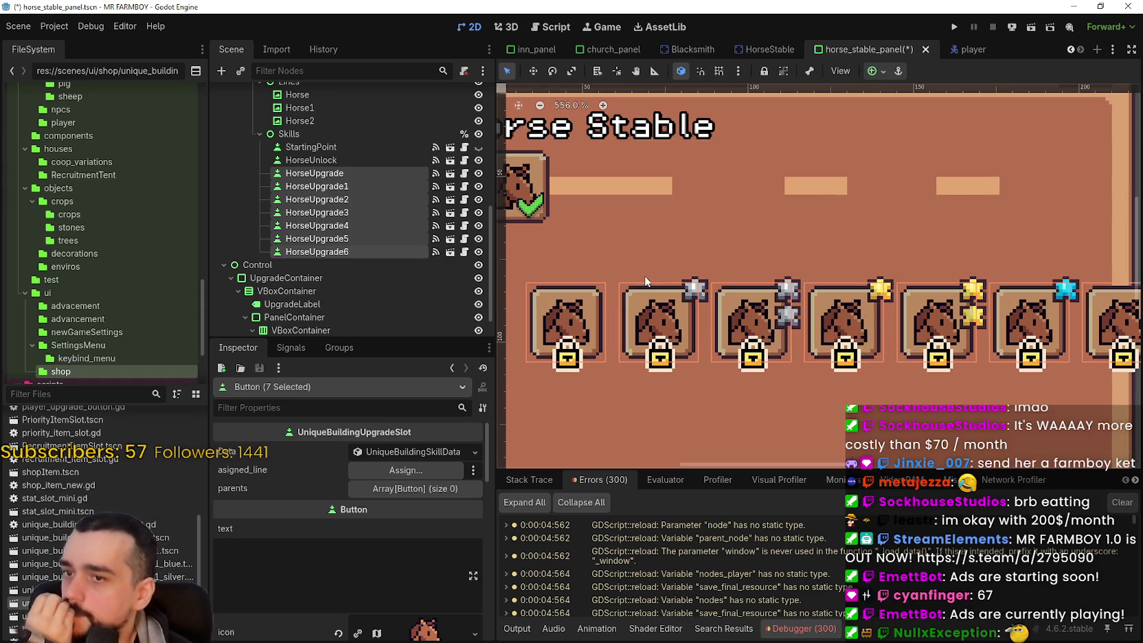
scroll(699, 325, down, 6)
scroll(693, 304, down, 2)
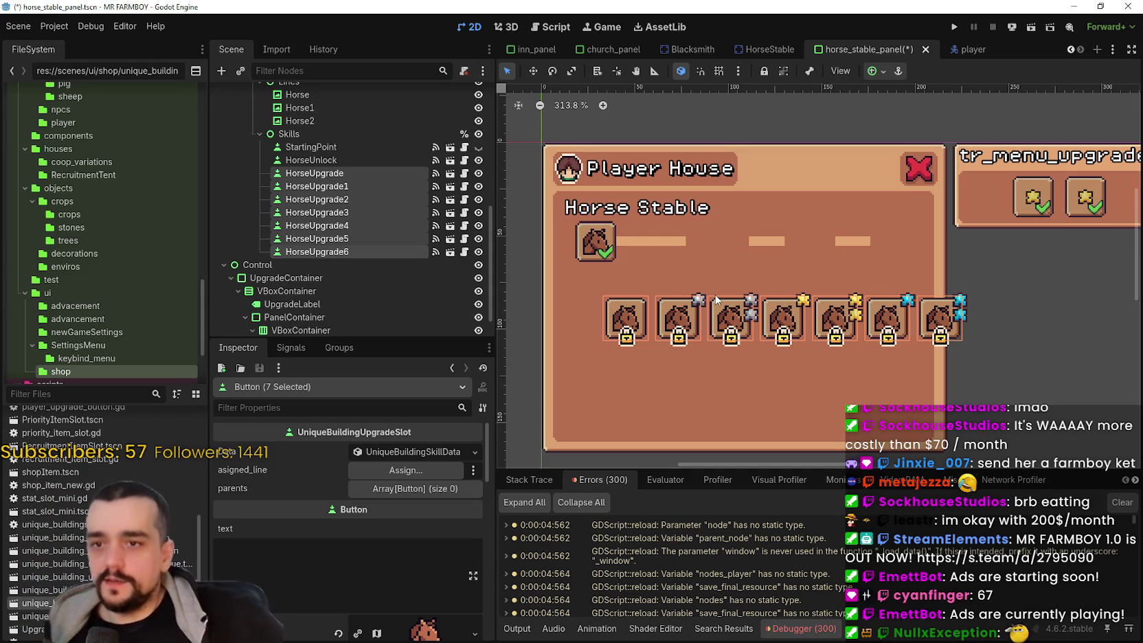
key(Up)
key(Up)
key(Up)
key(Up)
key(Right)
key(Right)
key(Right)
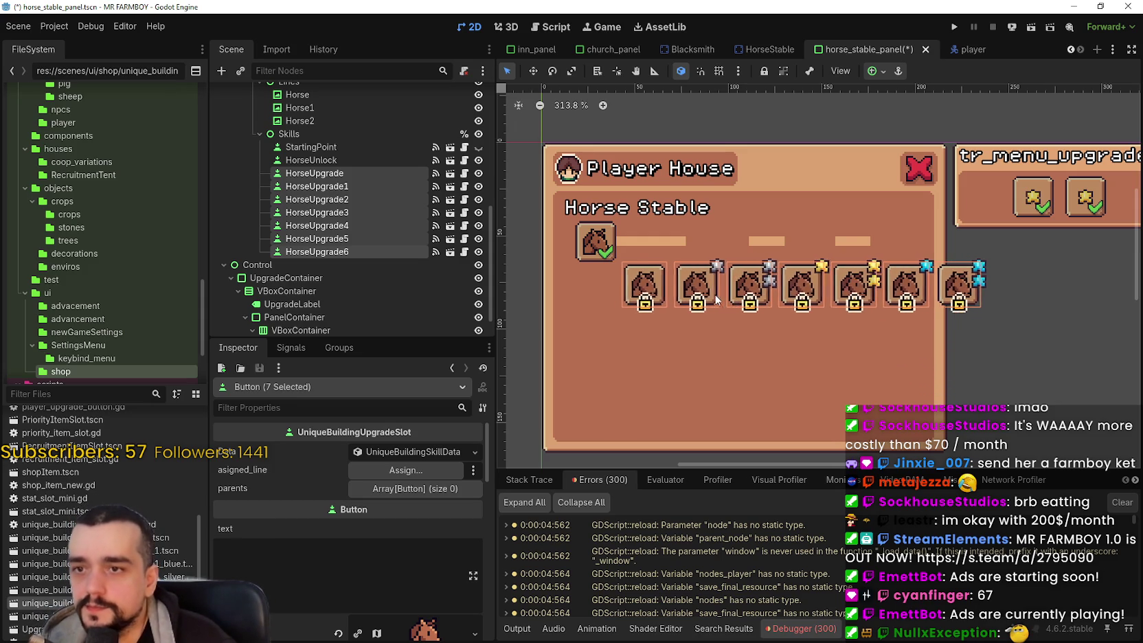
key(Down)
key(Down)
key(Down)
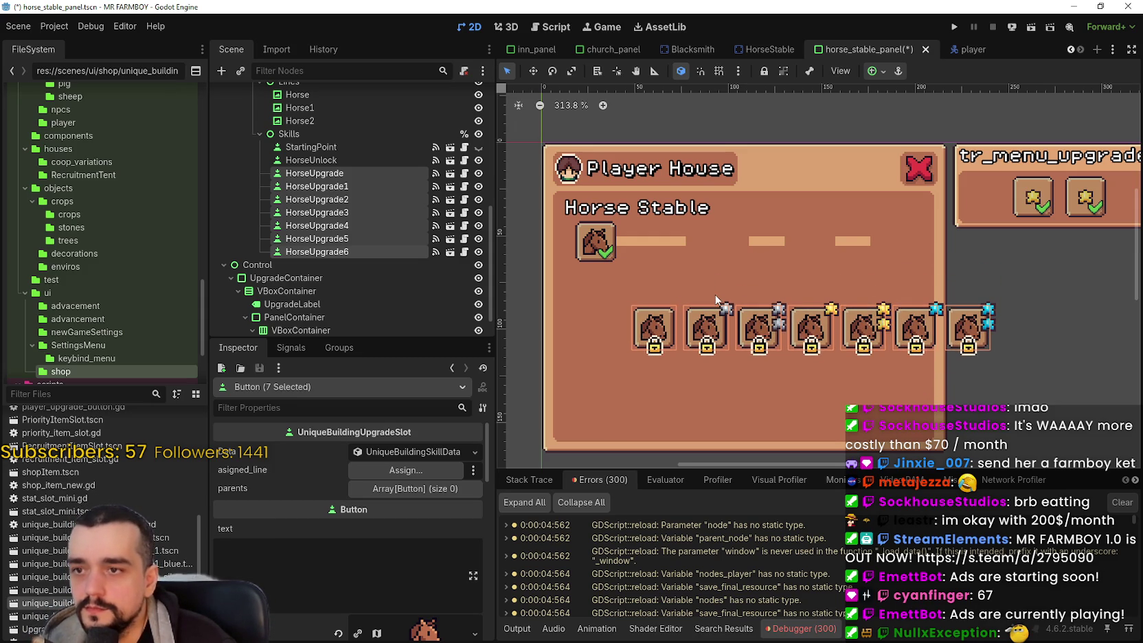
key(Down)
key(Down)
key(Down)
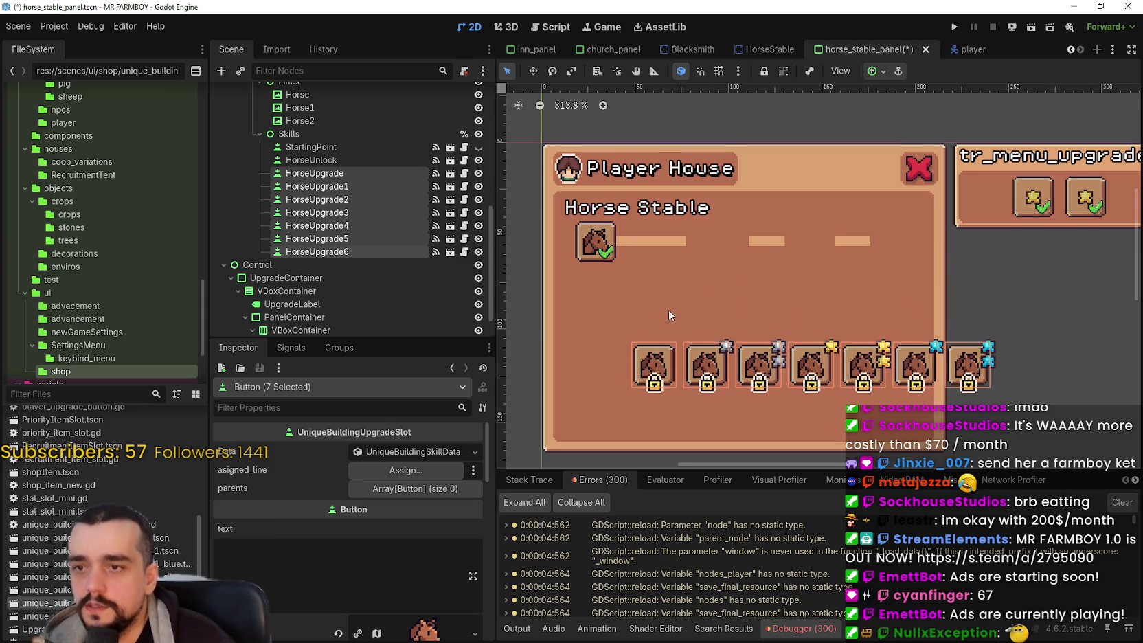
Step: Drag the seven slots down below the Horse Stable panel and return to Select mode
scroll(654, 290, down, 2)
scroll(668, 154, down, 3)
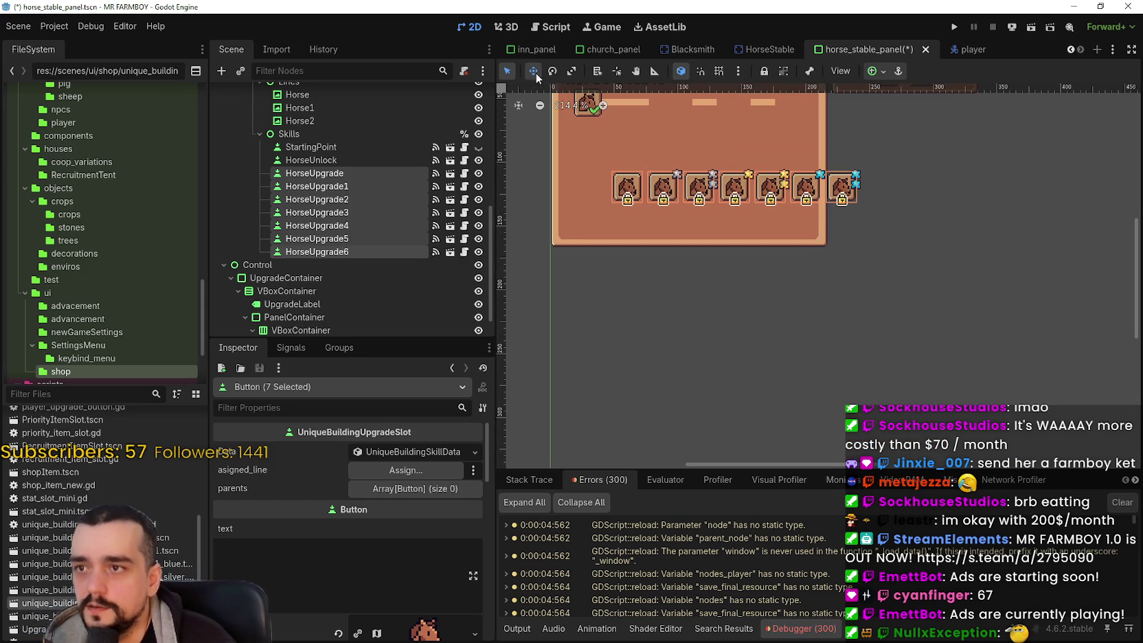
drag(658, 178, 694, 284)
scroll(812, 211, up, 2)
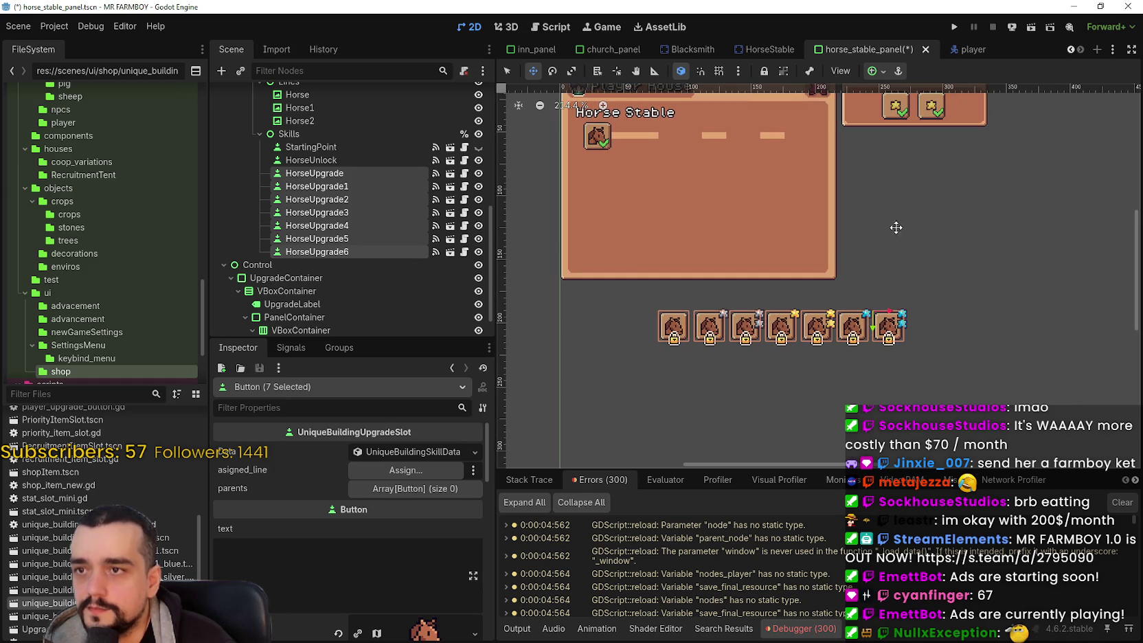
click(509, 68)
scroll(705, 129, up, 3)
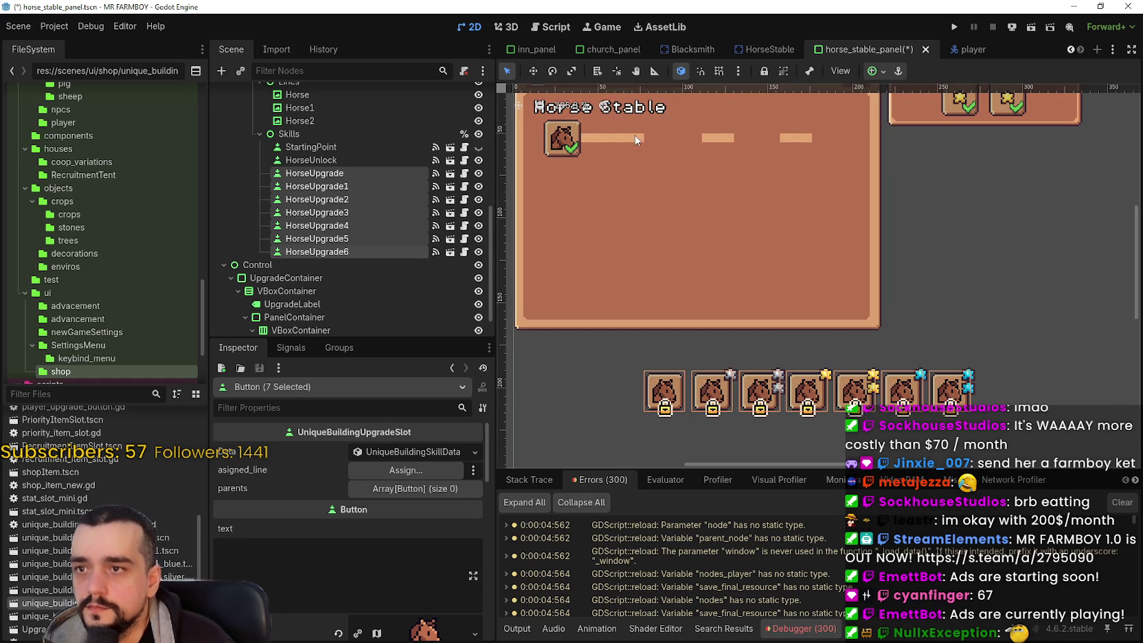
Step: Move the Horse and Horse1 connector bars down beside the first slots of the row
click(614, 140)
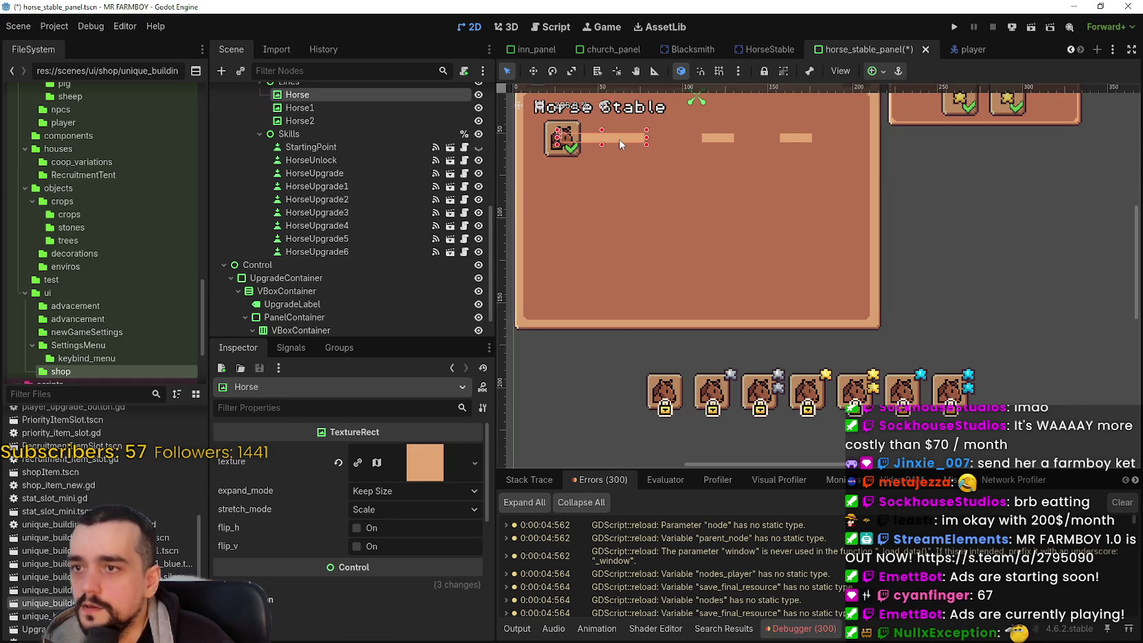
click(536, 71)
drag(618, 153, 643, 389)
scroll(668, 136, up, 1)
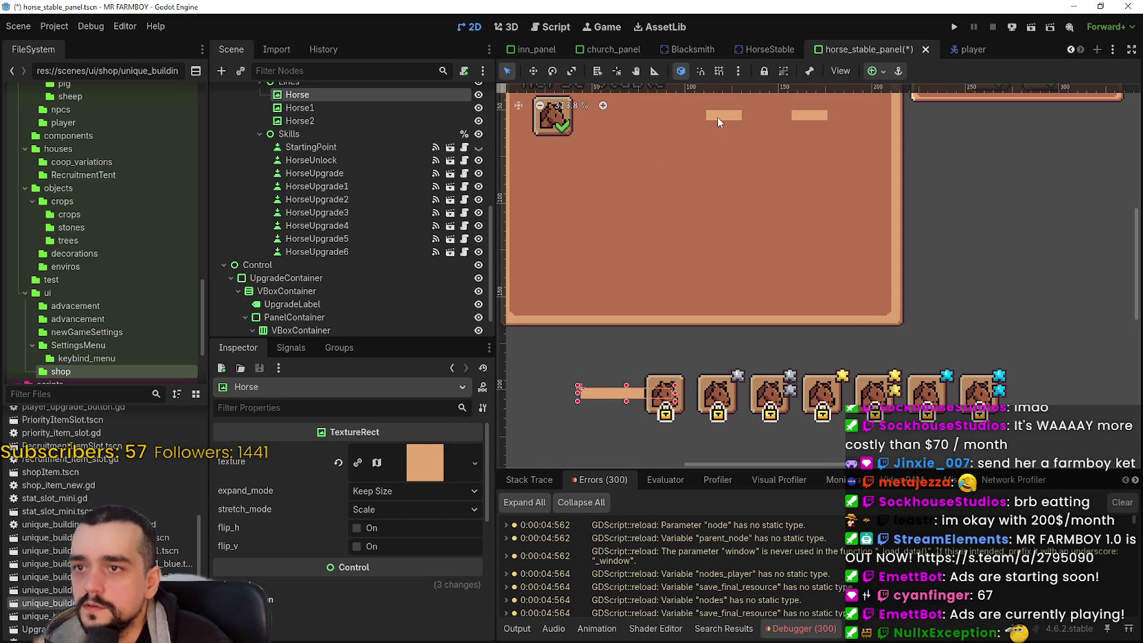
click(718, 117)
click(534, 72)
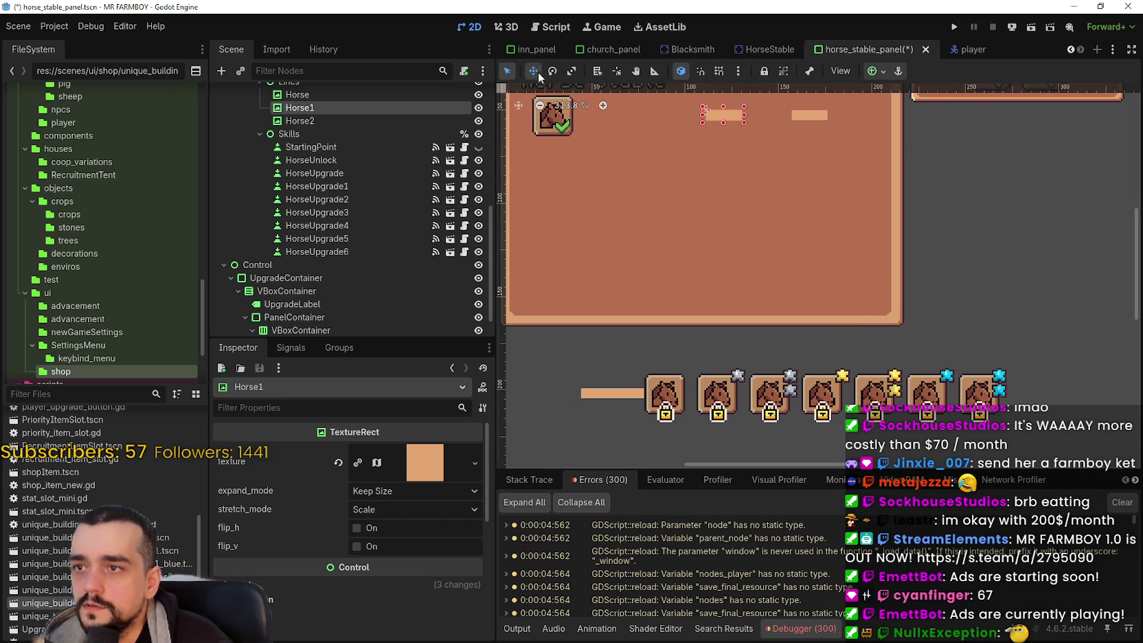
mouse_move(714, 118)
mouse_down()
mouse_move(722, 194)
mouse_move(701, 397)
mouse_move(694, 389)
mouse_up()
Step: Move the Horse2 connector bar down between the slots and save the scene
scroll(693, 390, up, 4)
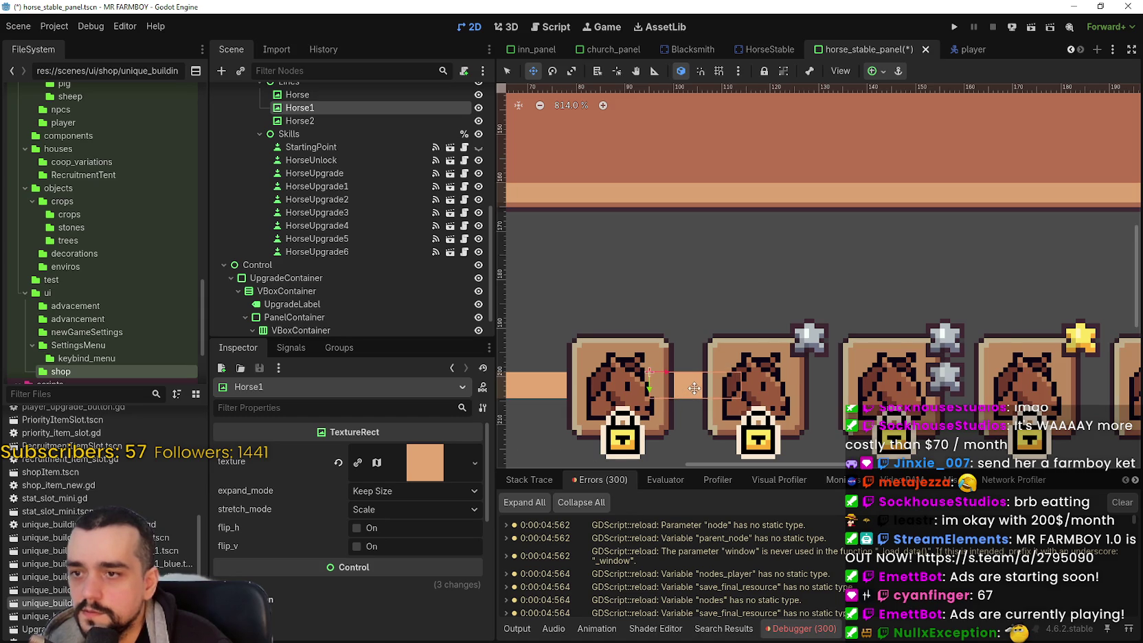
scroll(694, 389, down, 5)
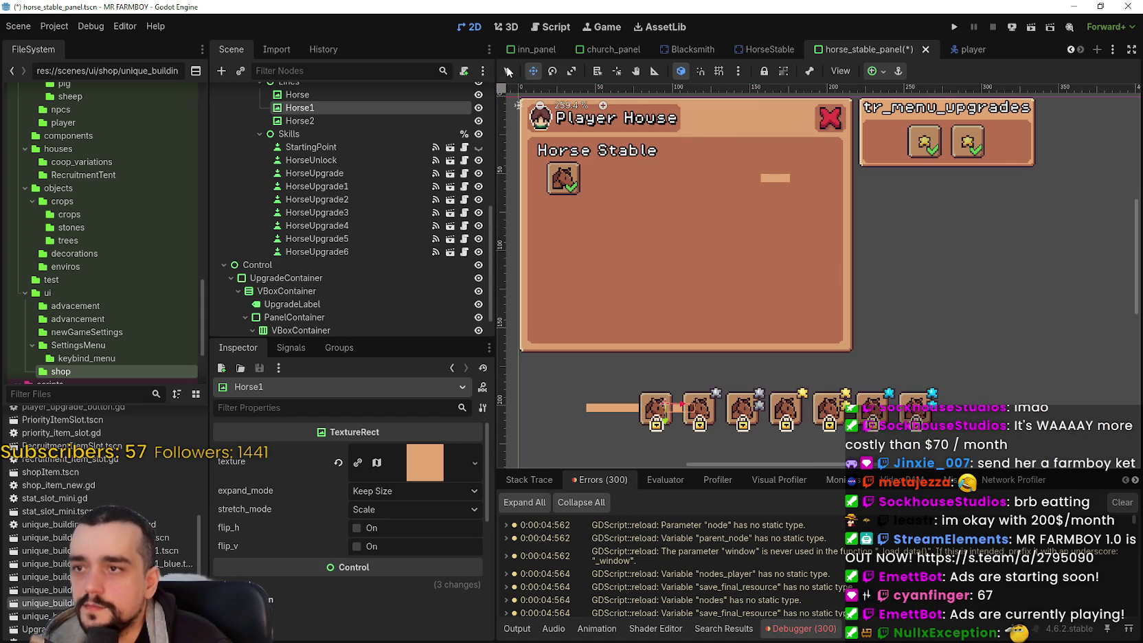
click(507, 71)
click(775, 182)
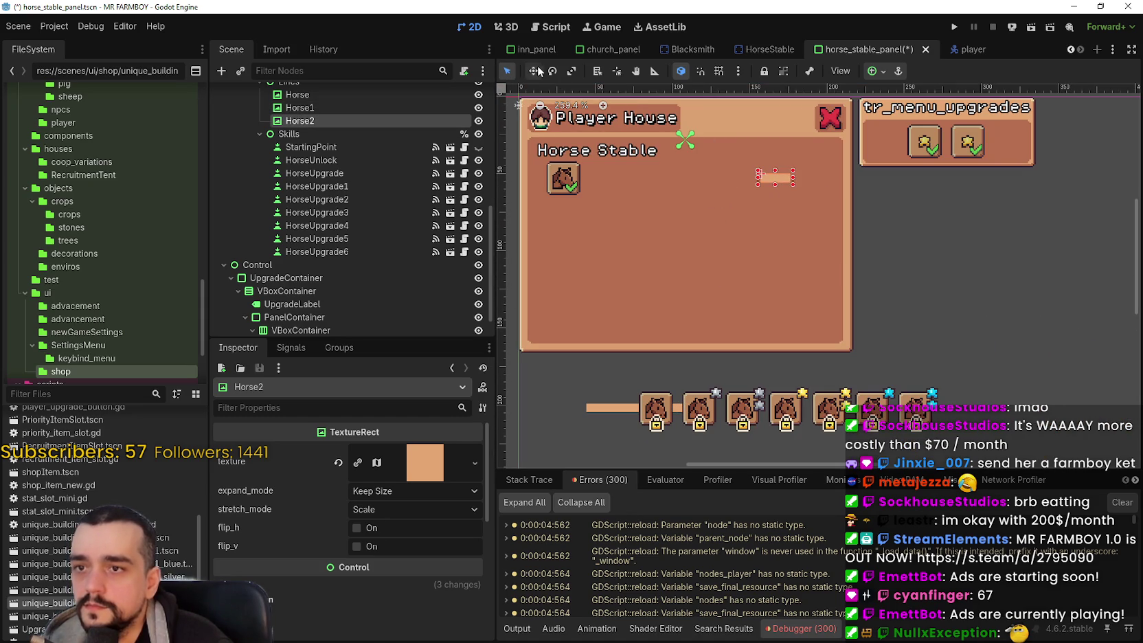
click(533, 71)
mouse_move(783, 180)
mouse_down()
mouse_move(757, 368)
mouse_move(732, 410)
mouse_up()
scroll(732, 410, up, 5)
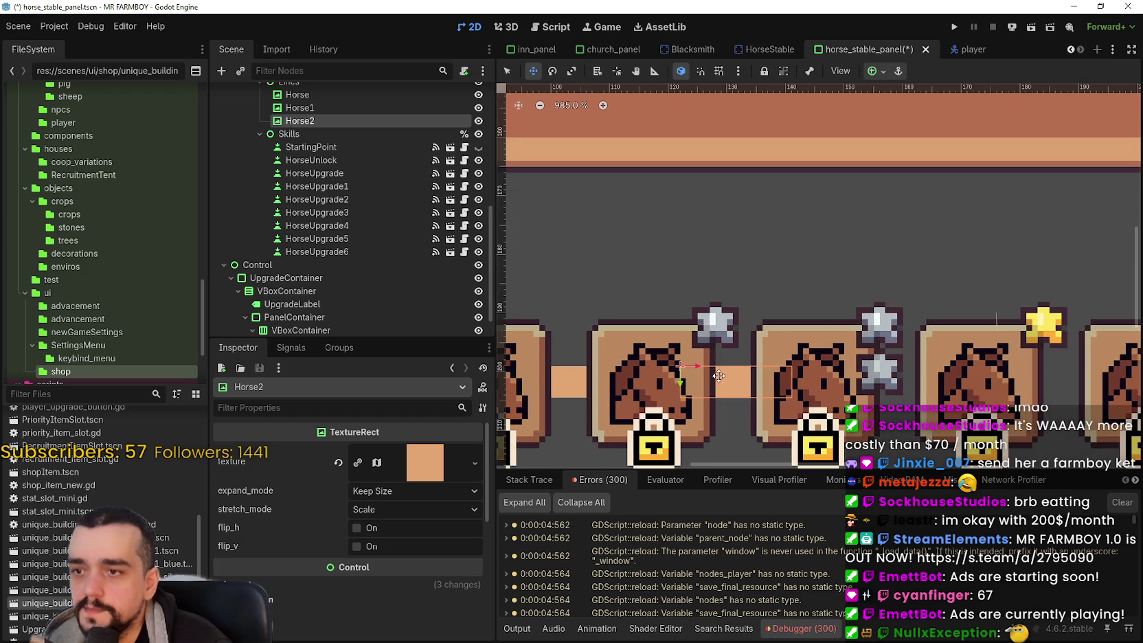
scroll(723, 371, down, 5)
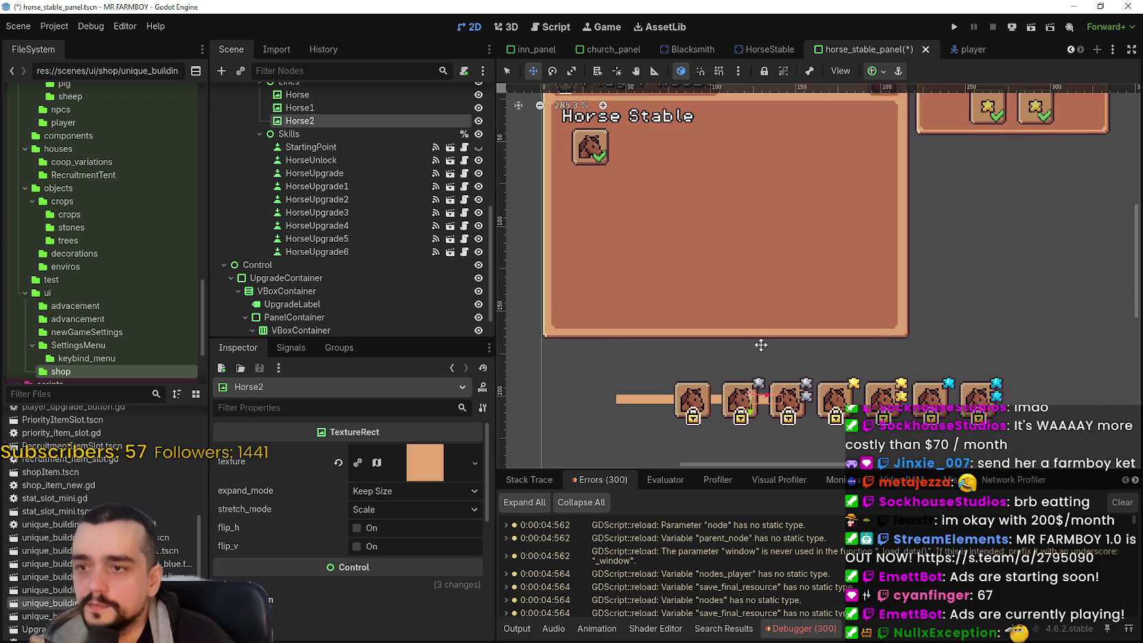
key(ctrl+s)
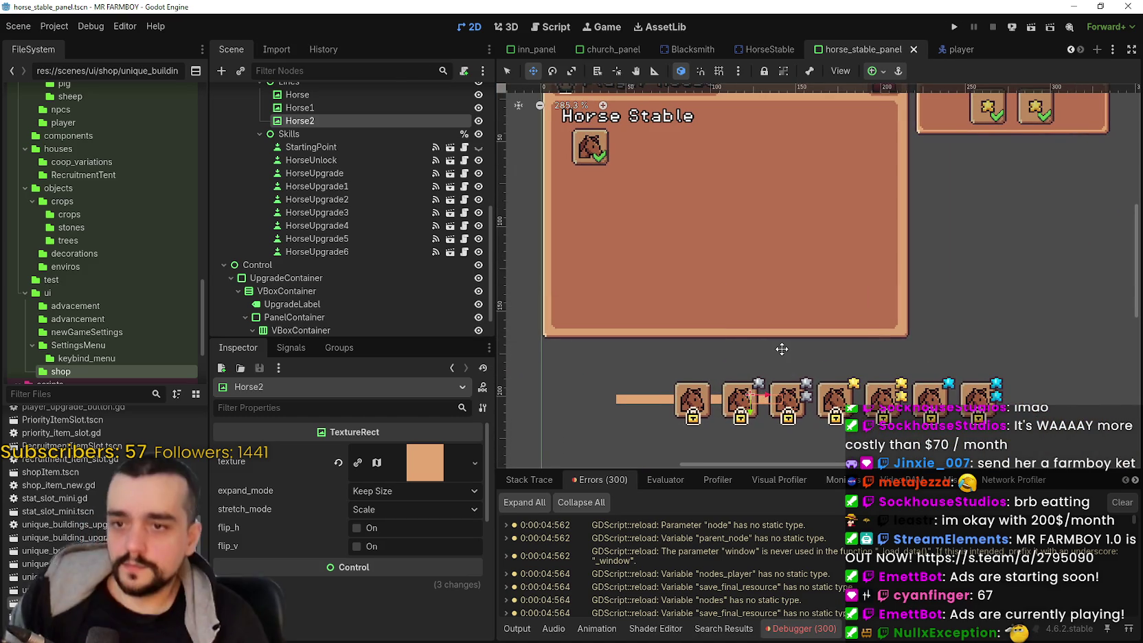
Step: Duplicate a connector bar as Horse3 and place it past the second slot
scroll(775, 375, up, 1)
scroll(735, 303, down, 2)
key(ctrl+d)
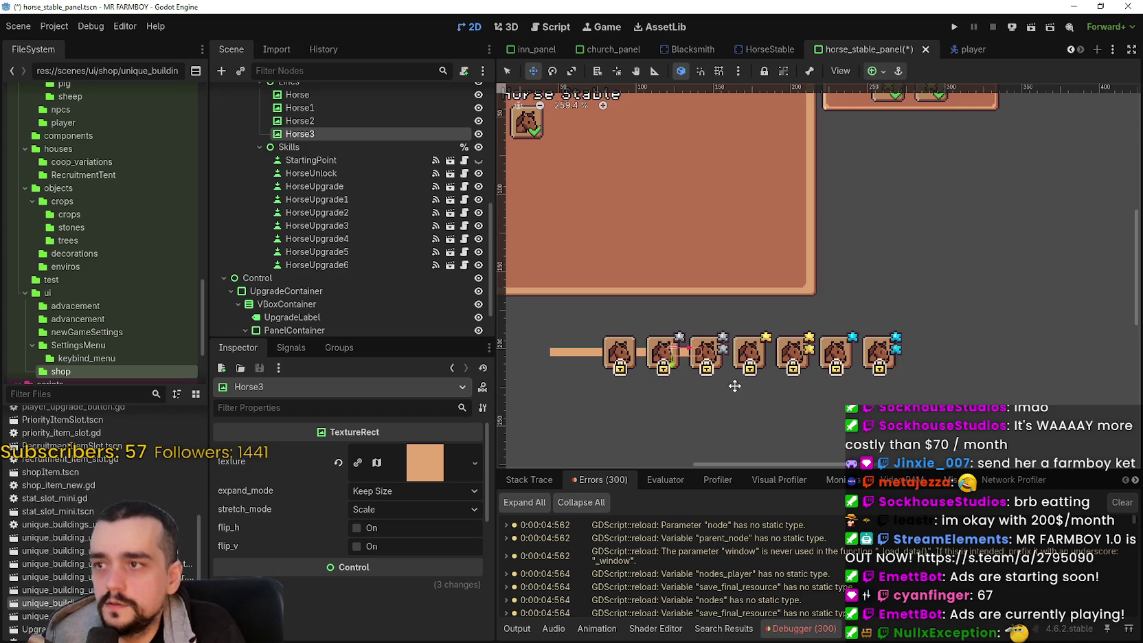
scroll(691, 341, up, 9)
drag(691, 341, 785, 349)
scroll(783, 348, up, 3)
key(Up)
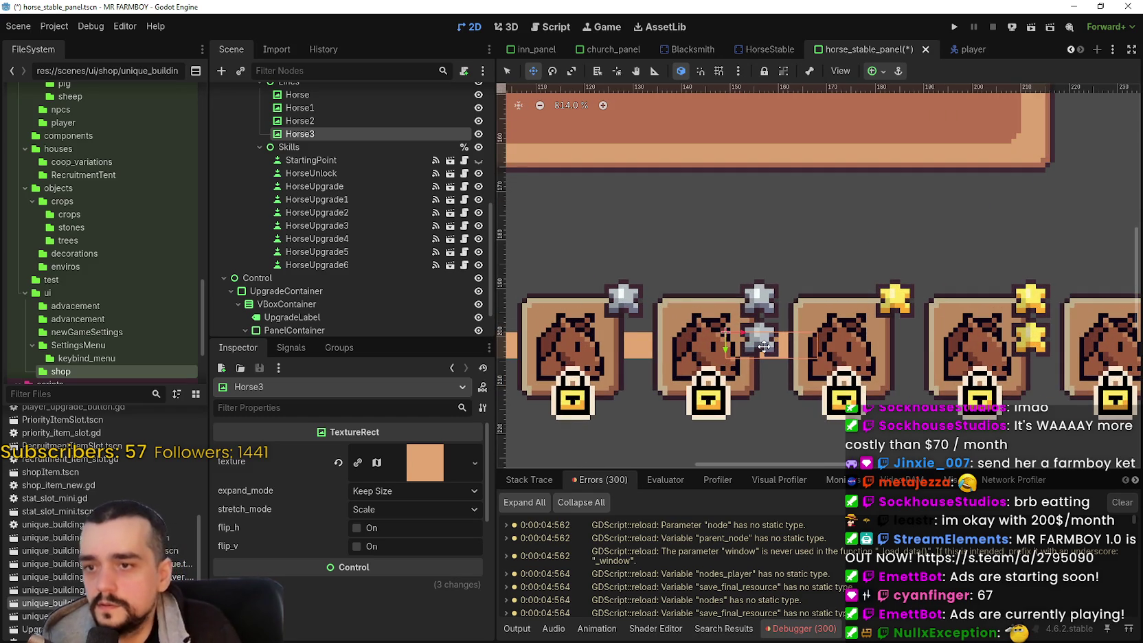
scroll(683, 316, up, 2)
scroll(648, 321, down, 4)
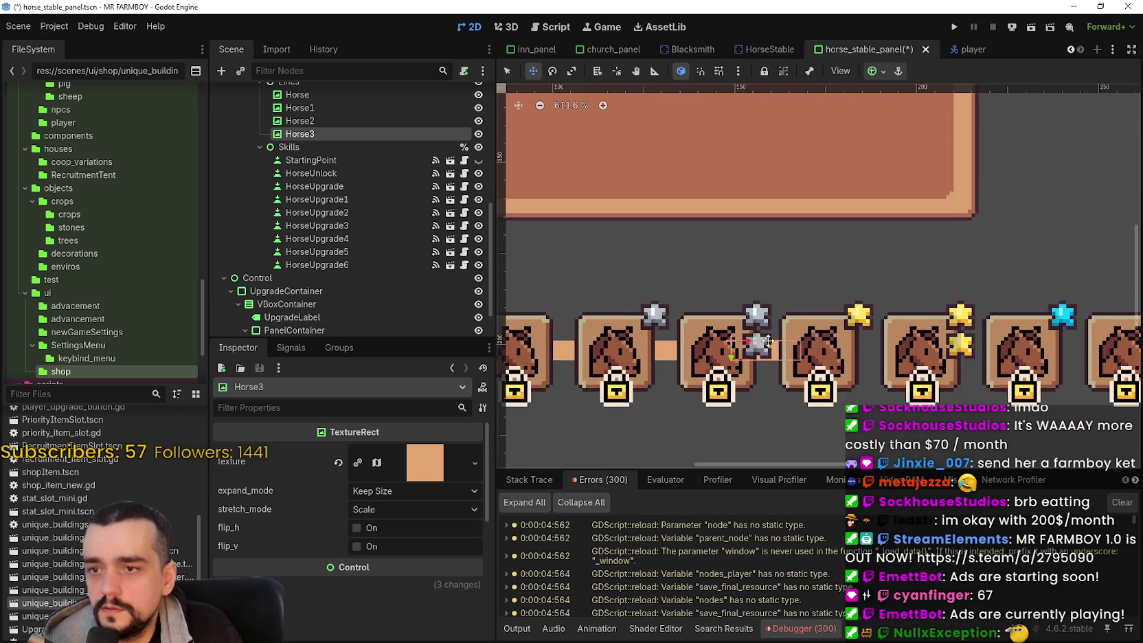
Step: Duplicate bars Horse4, Horse5 and Horse6, sliding each right into the next gap
key(ctrl+d)
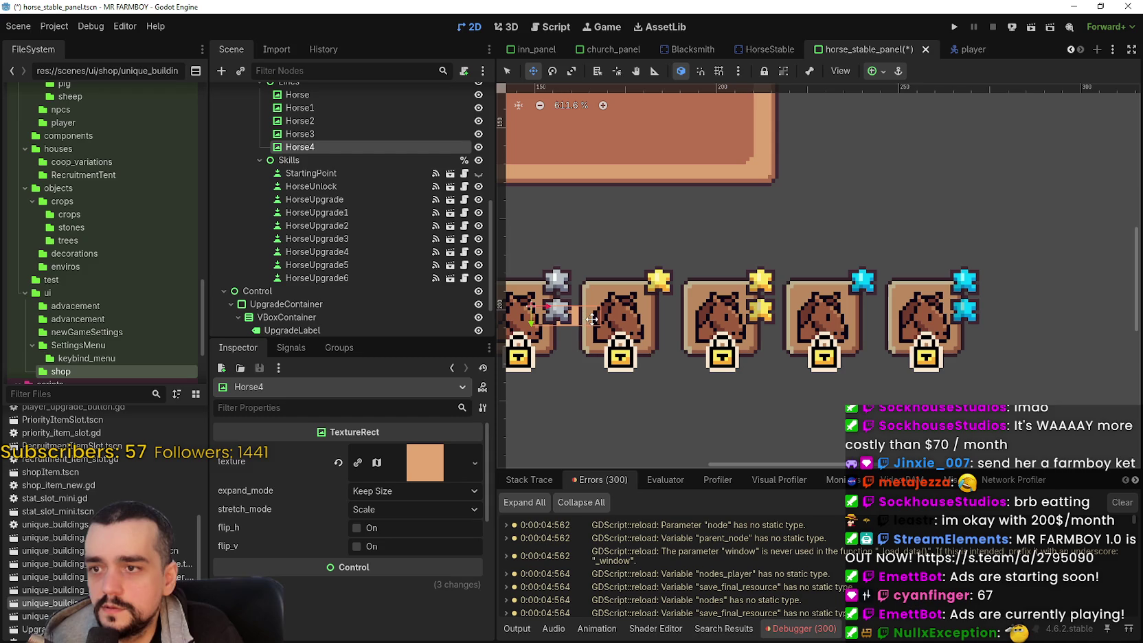
key(Right)
key(Right)
key(Right)
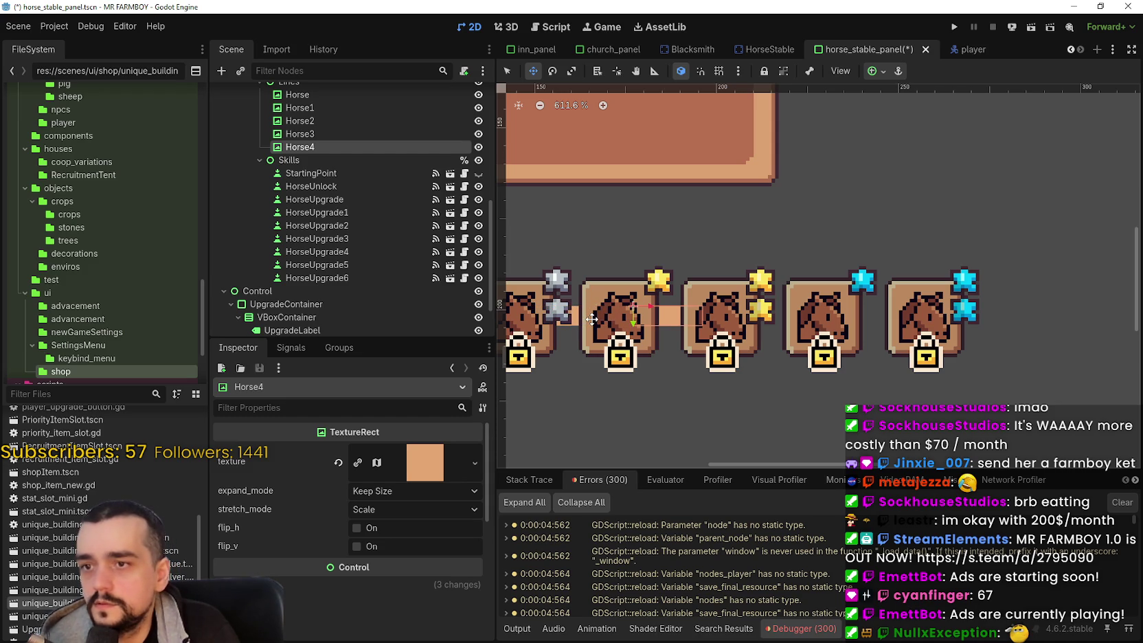
key(ctrl+d)
key(Right)
key(Right)
key(Right)
key(ctrl+d)
key(Right)
key(Right)
key(Right)
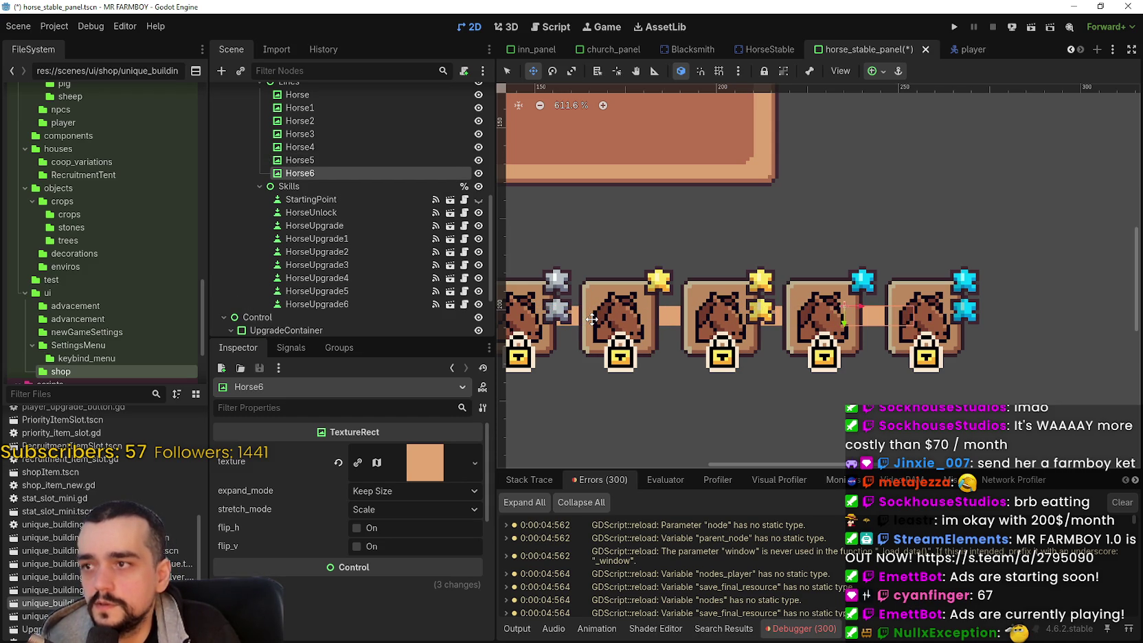
scroll(611, 303, down, 4)
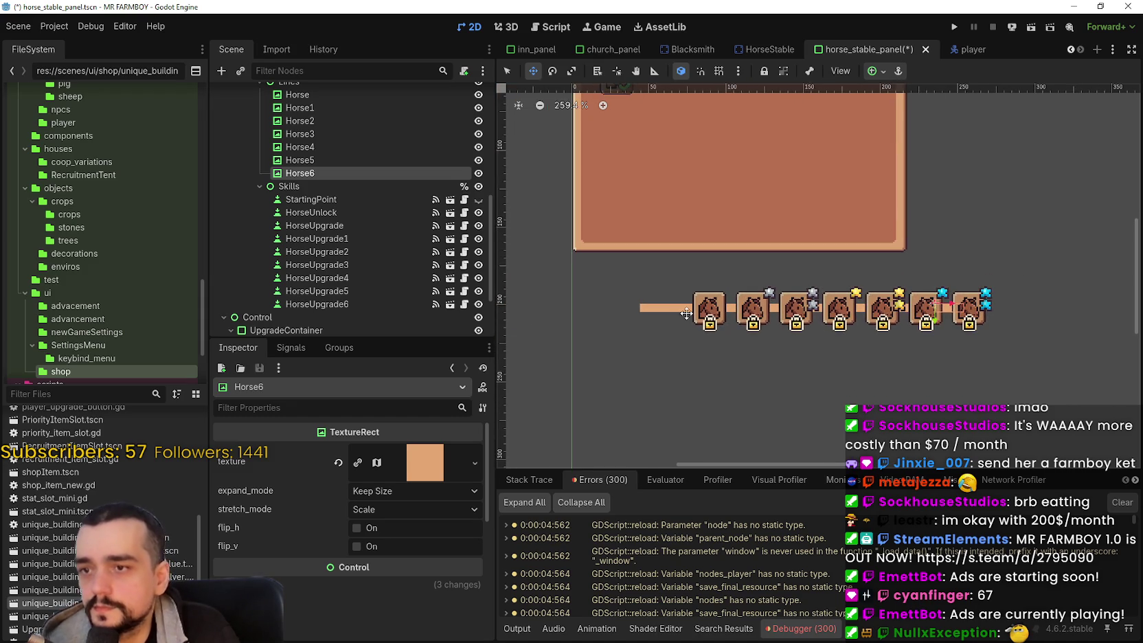
Step: Check the line and parent settings on the HorseUnlock and HorseUpgrade slots
click(344, 213)
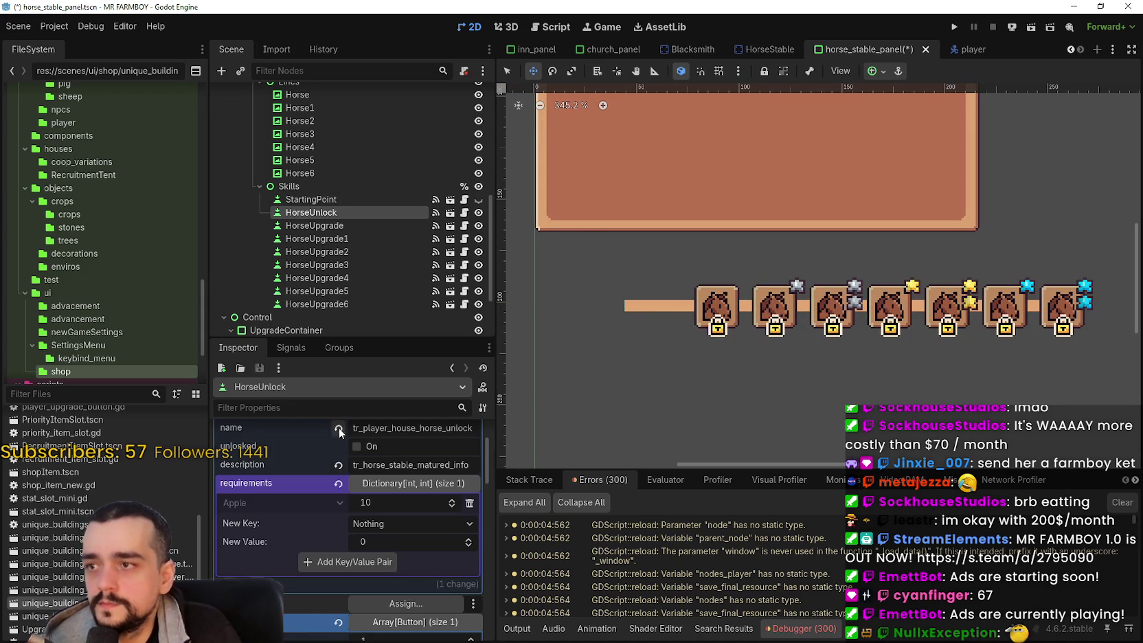
scroll(600, 341, down, 1)
scroll(599, 341, down, 1)
scroll(425, 516, up, 2)
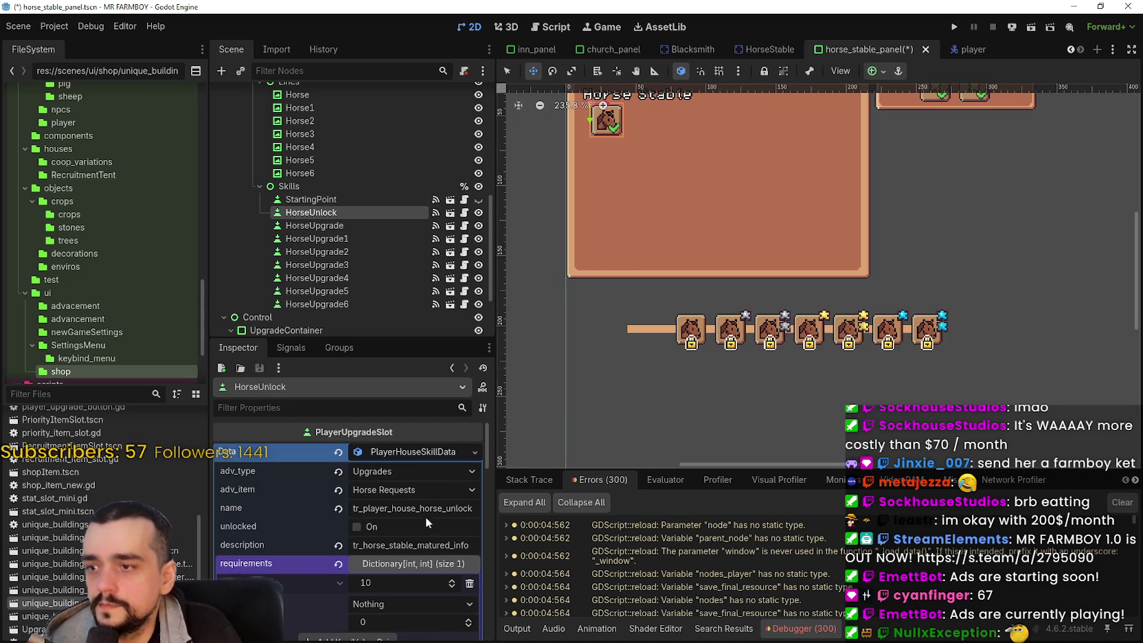
click(409, 457)
click(309, 225)
scroll(418, 479, down, 1)
scroll(408, 464, up, 2)
click(404, 456)
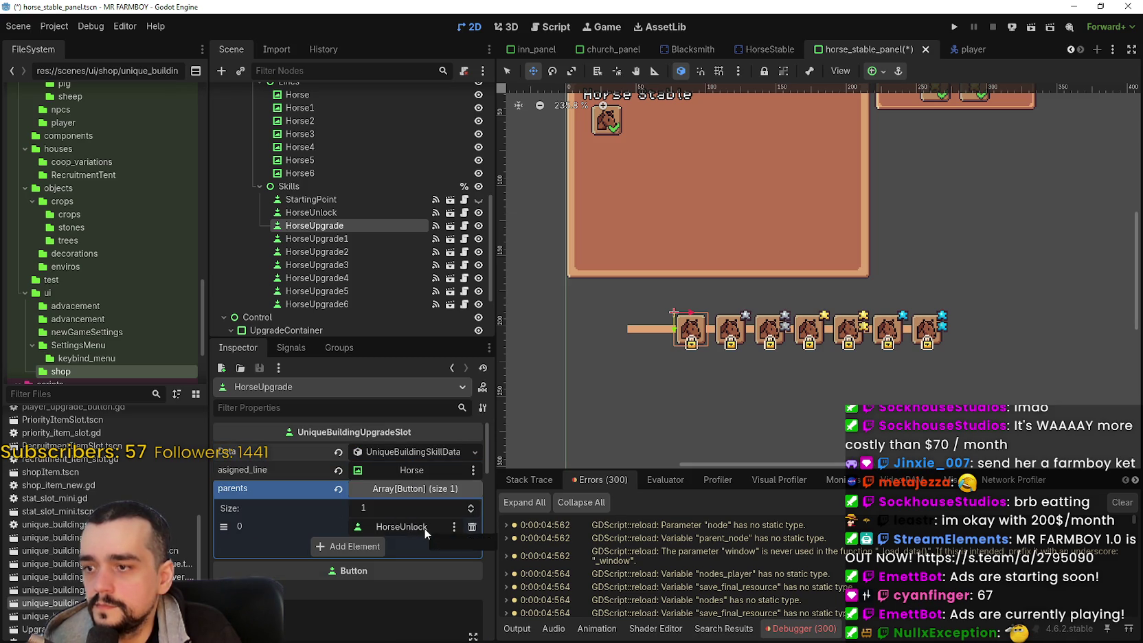
Step: Assign Horse1 as HorseUpgrade1's asigned_line
click(357, 234)
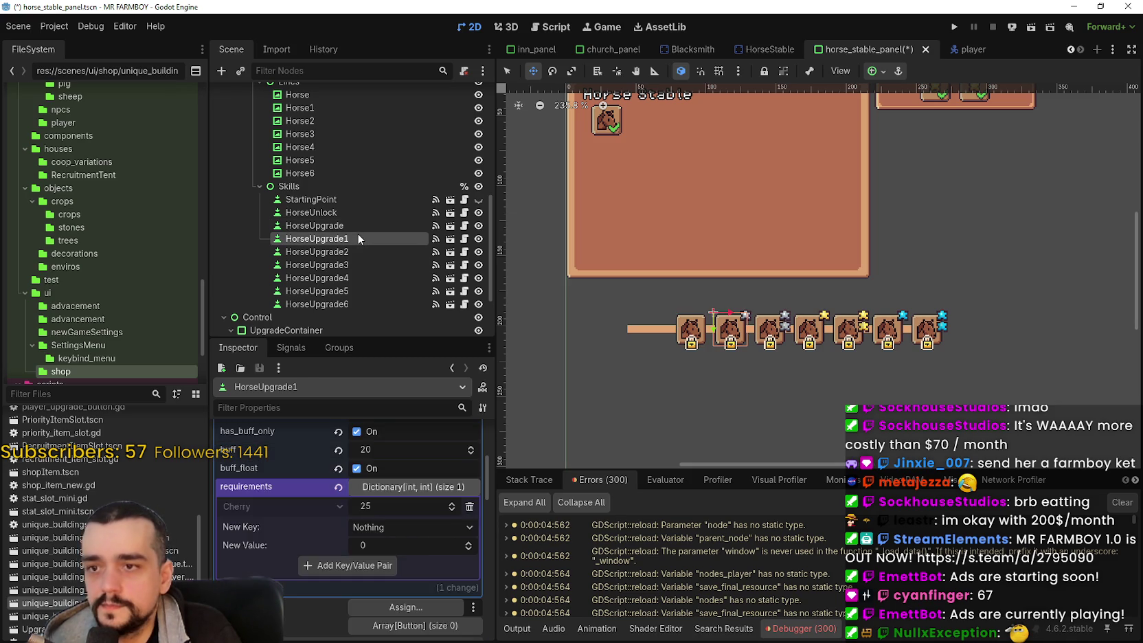
scroll(409, 488, down, 1)
click(402, 428)
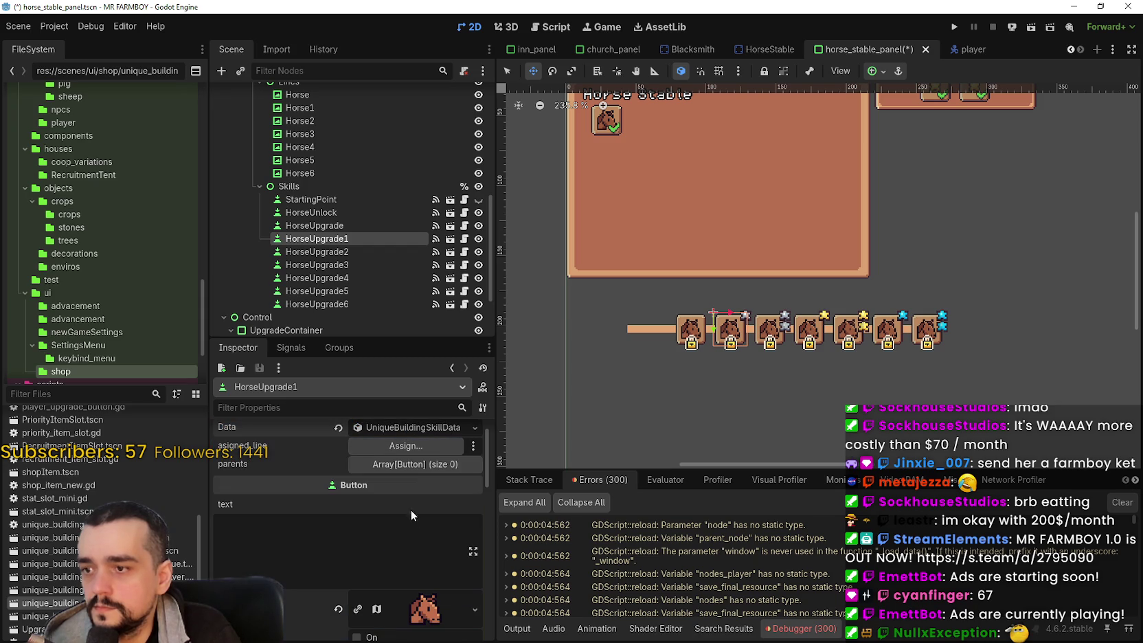
click(398, 448)
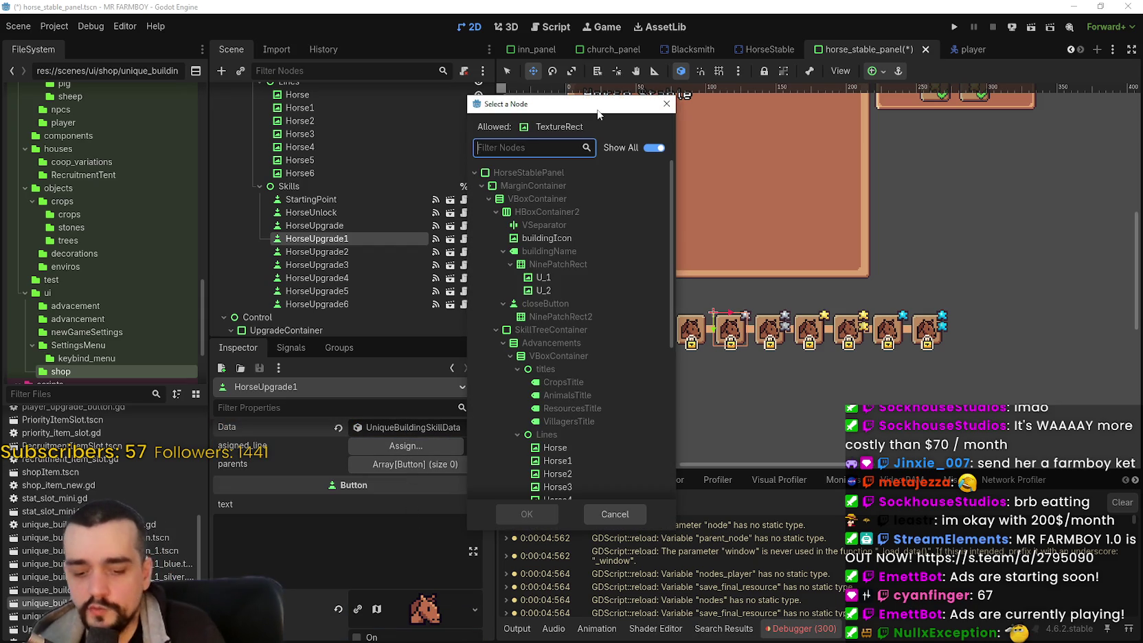
text(Horse)
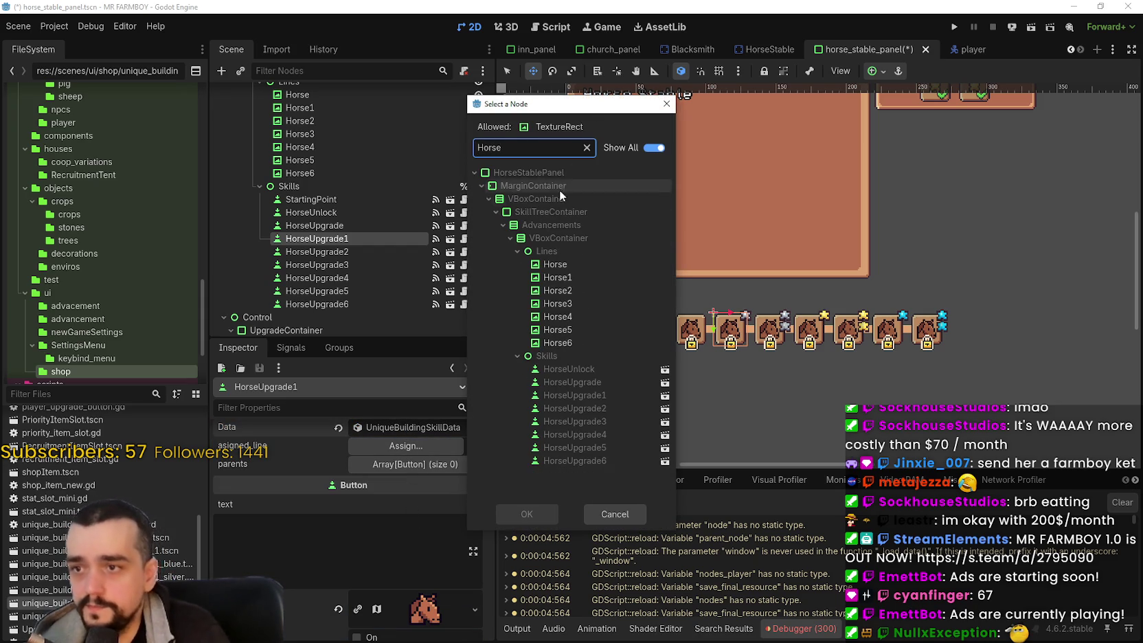
double_click(557, 277)
Step: Add one parents entry on HorseUpgrade1 set to HorseUpgrade
click(413, 465)
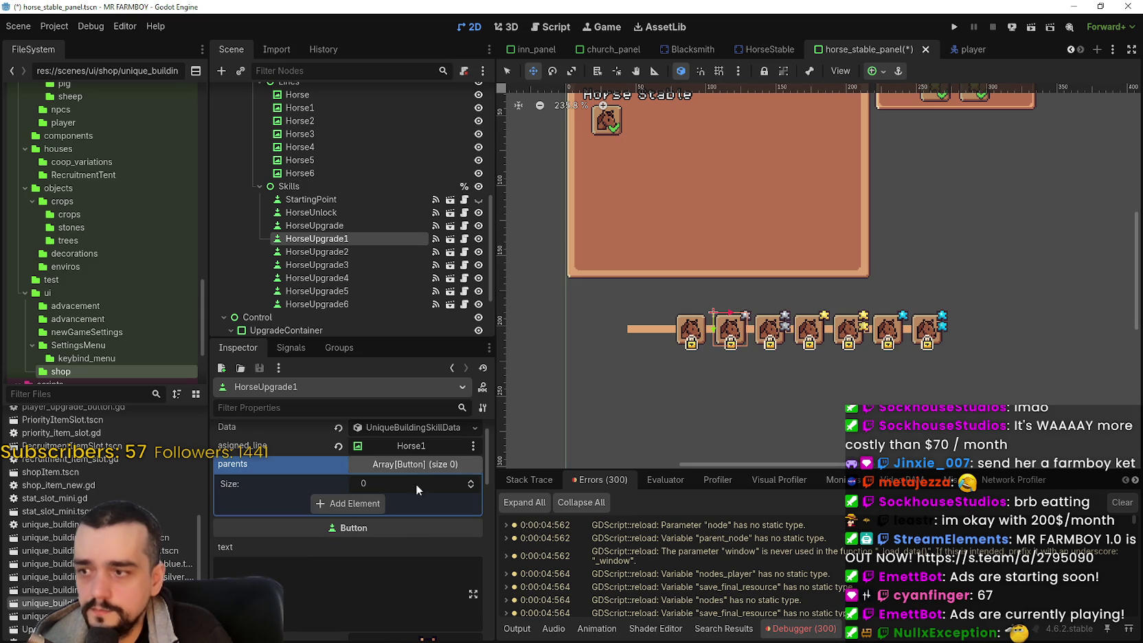
click(366, 505)
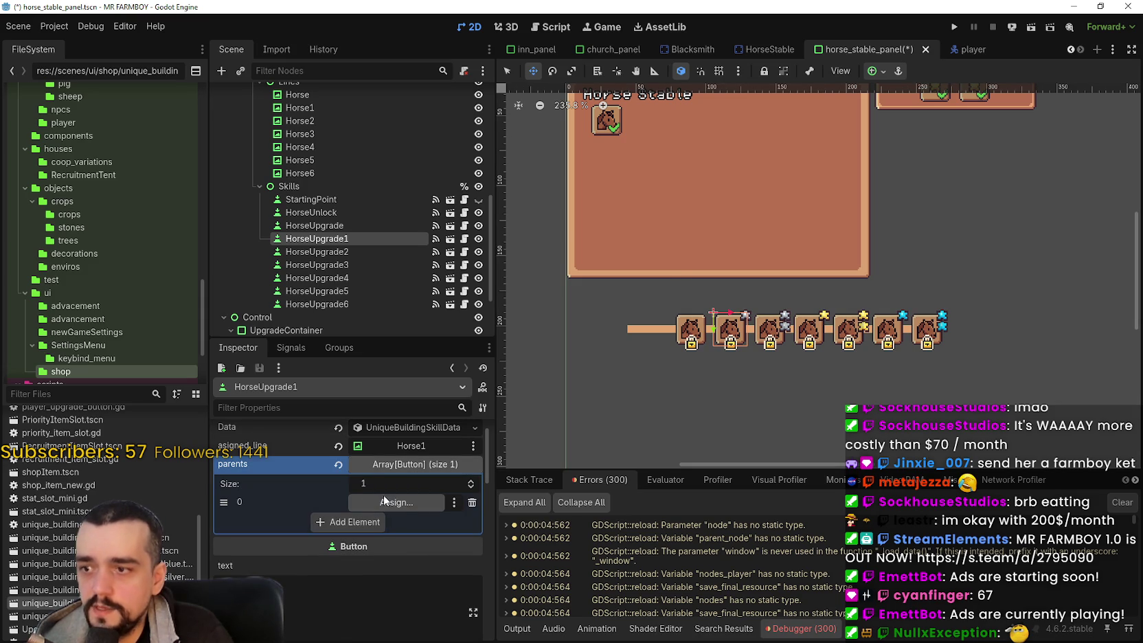
click(391, 503)
text(Horse)
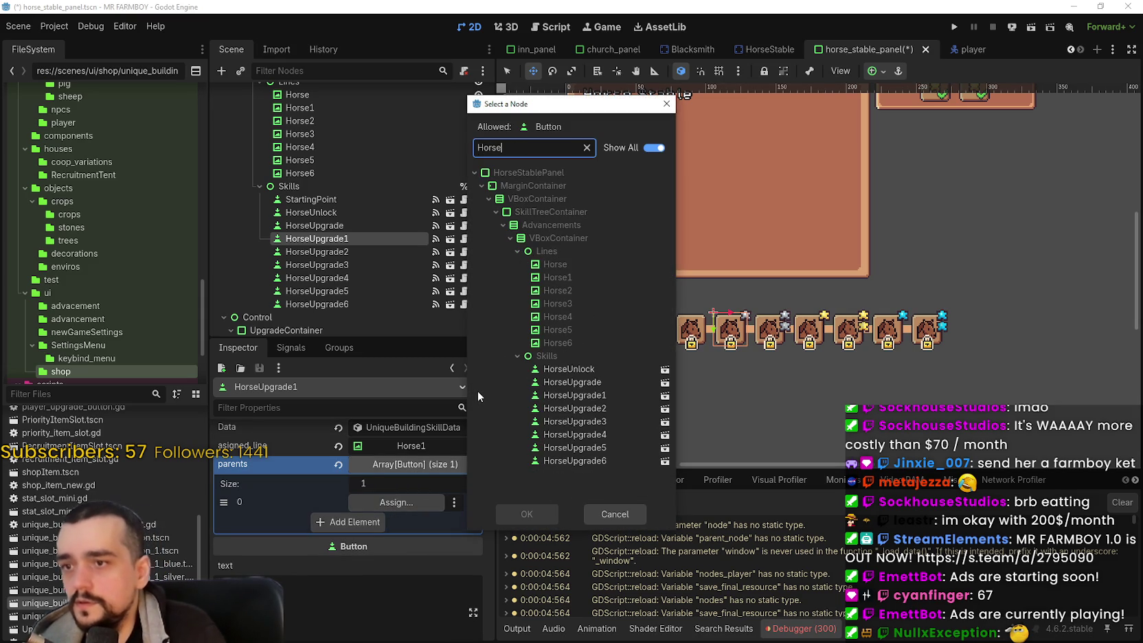
click(572, 382)
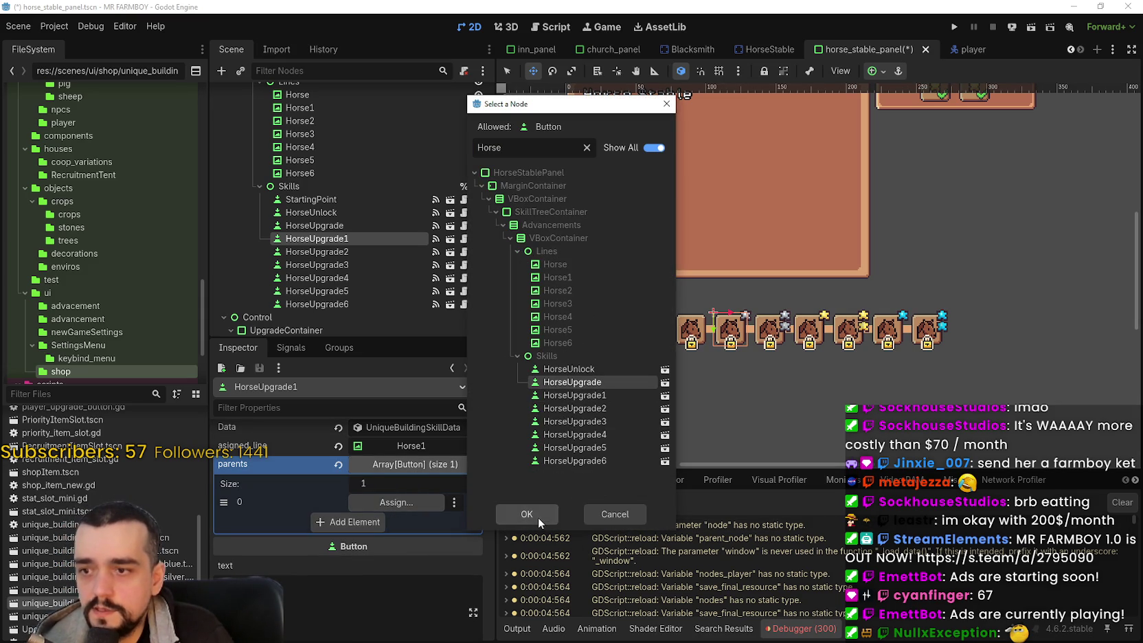
click(526, 514)
scroll(682, 315, up, 2)
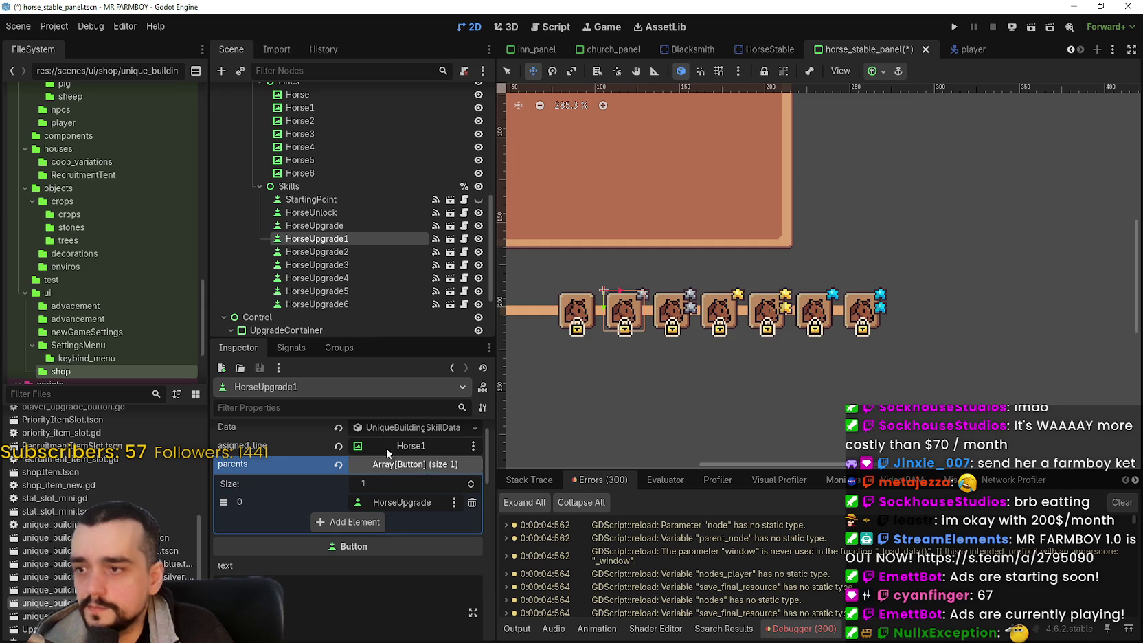
click(316, 252)
Step: Give HorseUpgrade2 the Horse2 line and HorseUpgrade1 as its parent
scroll(398, 448, up, 5)
click(396, 470)
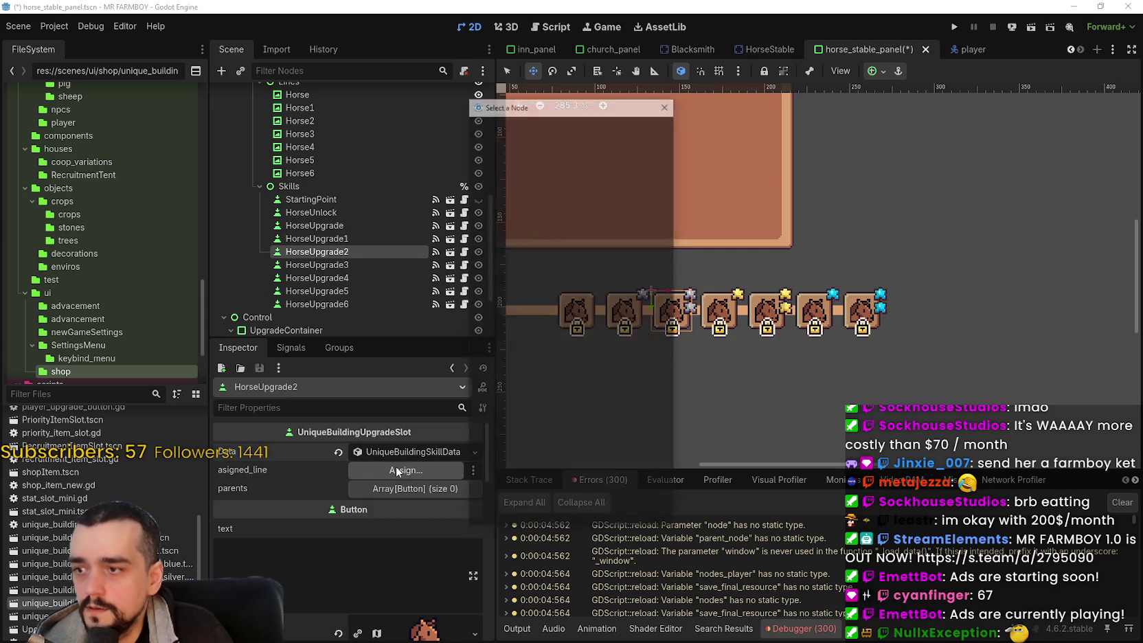
text(horse2)
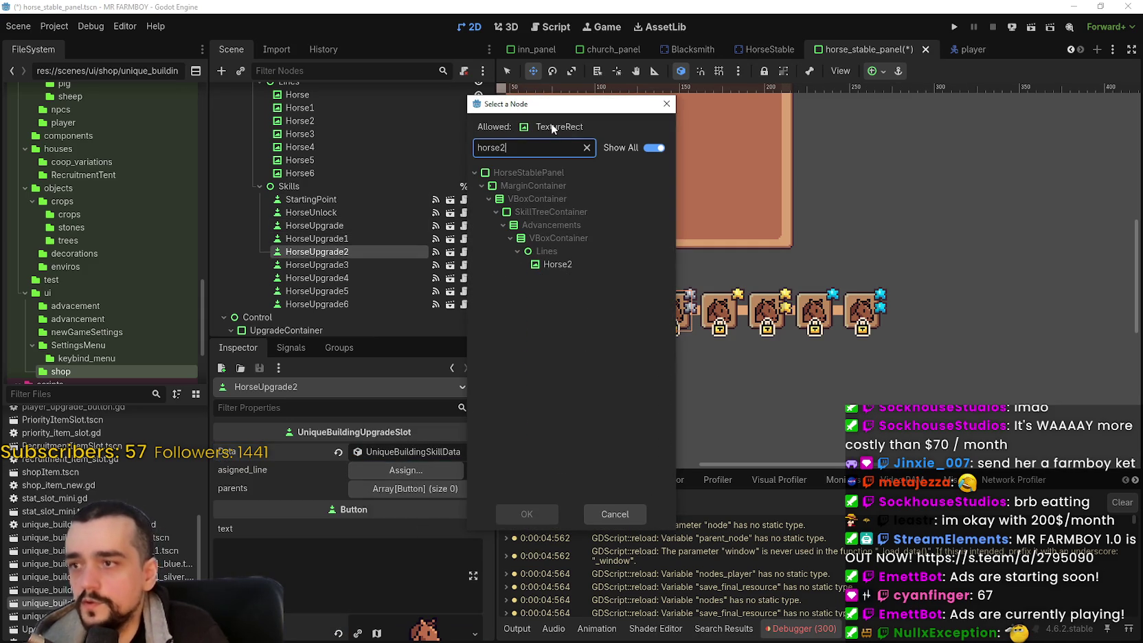
double_click(559, 265)
click(412, 489)
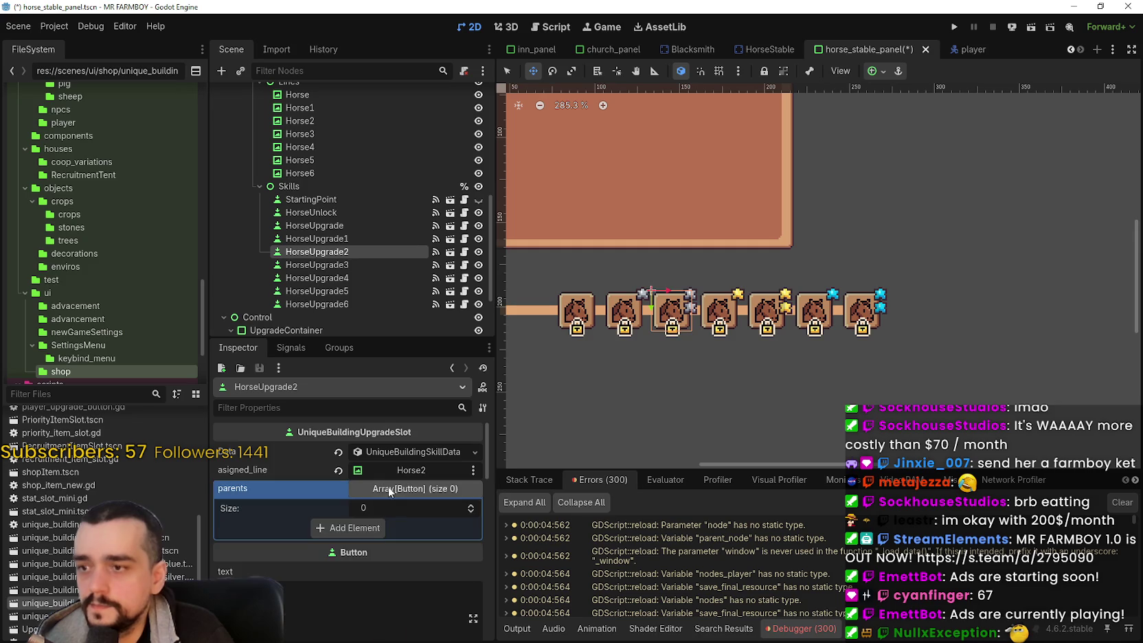
click(369, 528)
click(396, 527)
text(Horse)
double_click(575, 395)
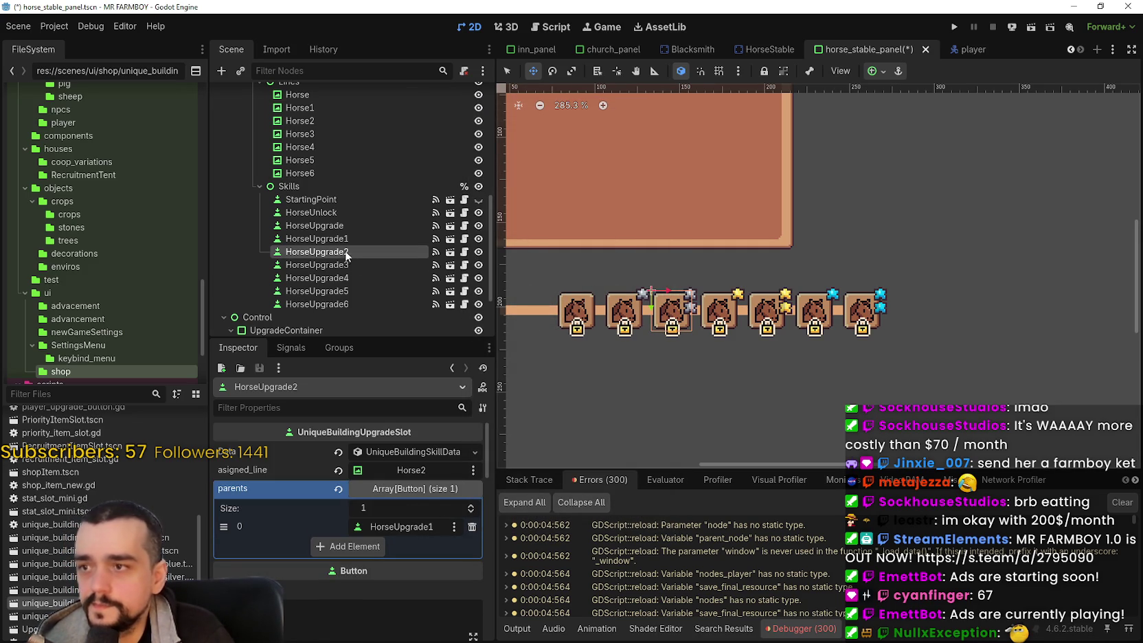
Step: Reassign HorseUpgrade3 to the Horse3 line with HorseUpgrade2 as its parent
click(346, 265)
scroll(408, 575, down, 2)
scroll(407, 471, up, 3)
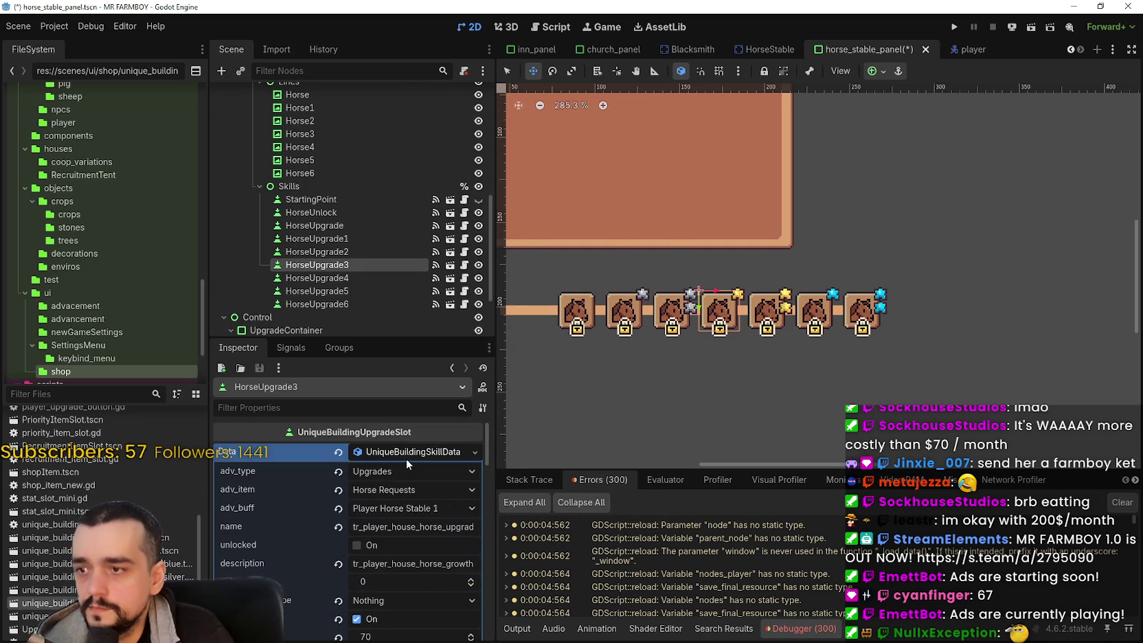
click(404, 453)
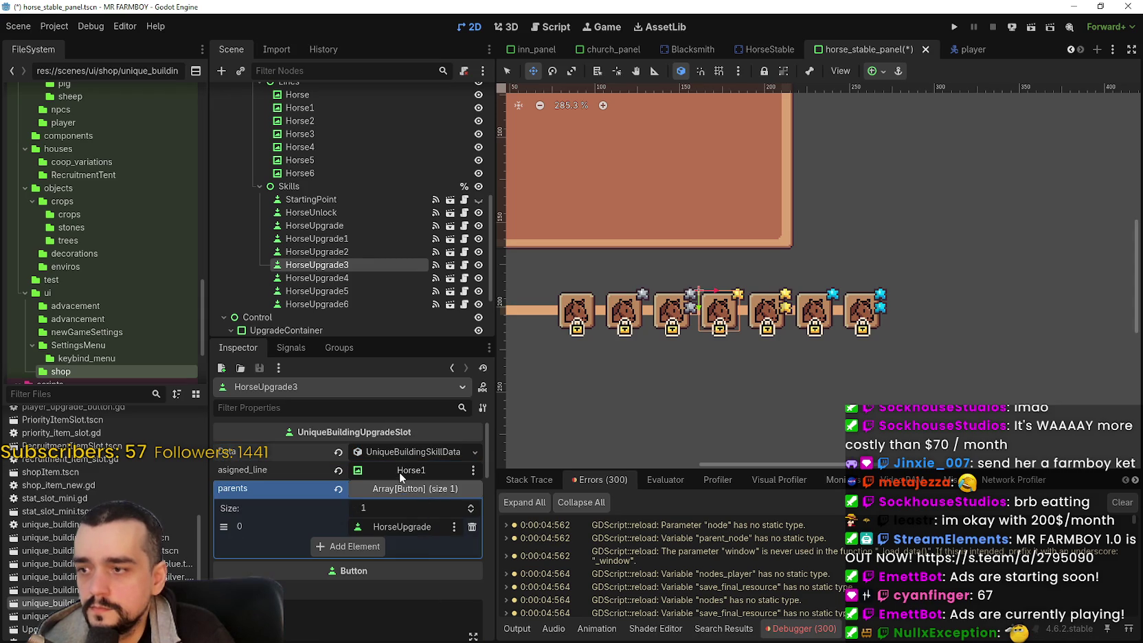
click(400, 472)
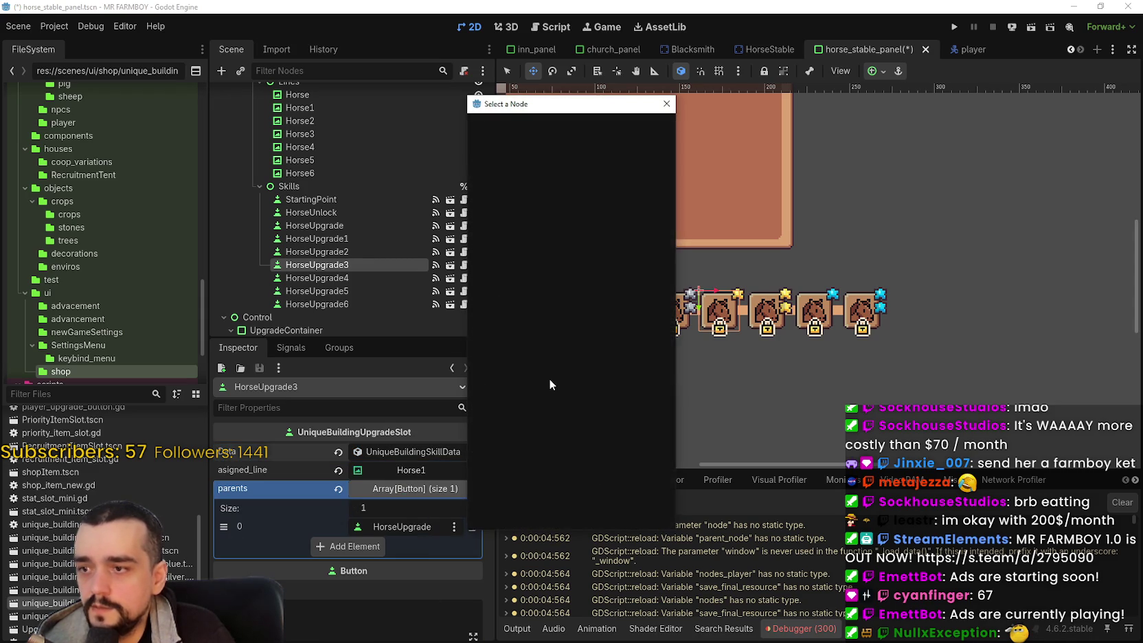
text(horse)
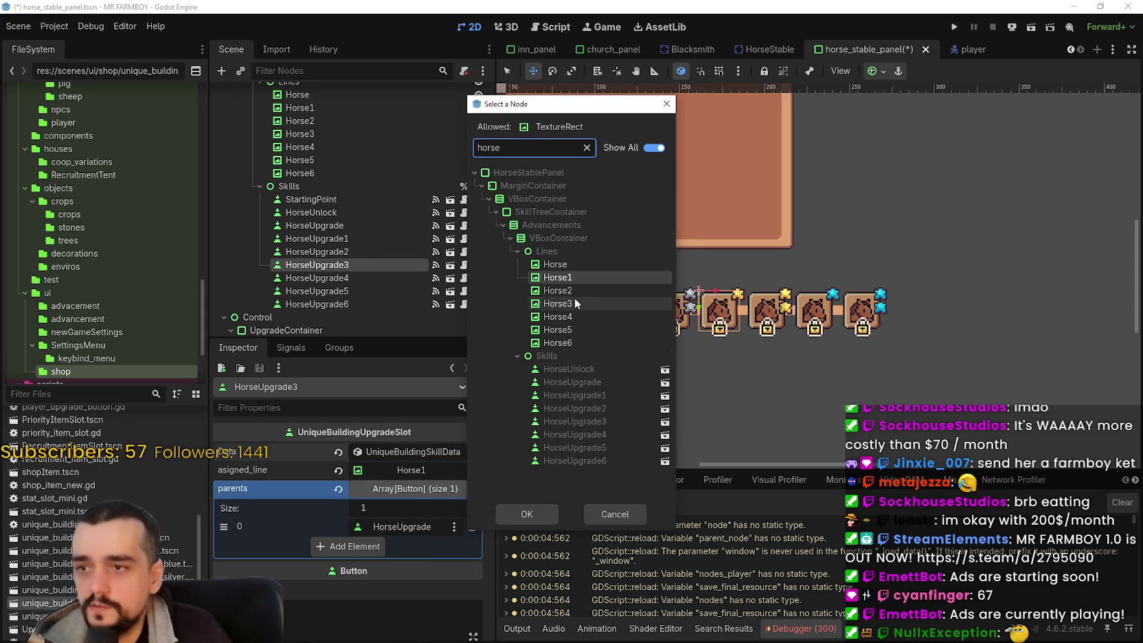
double_click(571, 303)
click(408, 526)
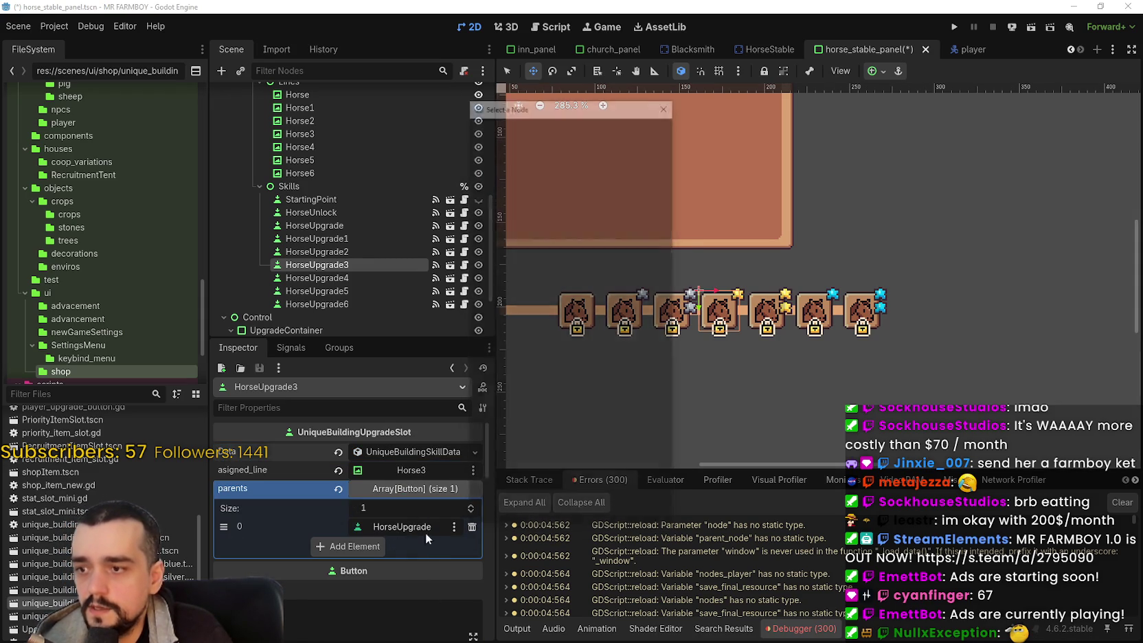
text(Horse)
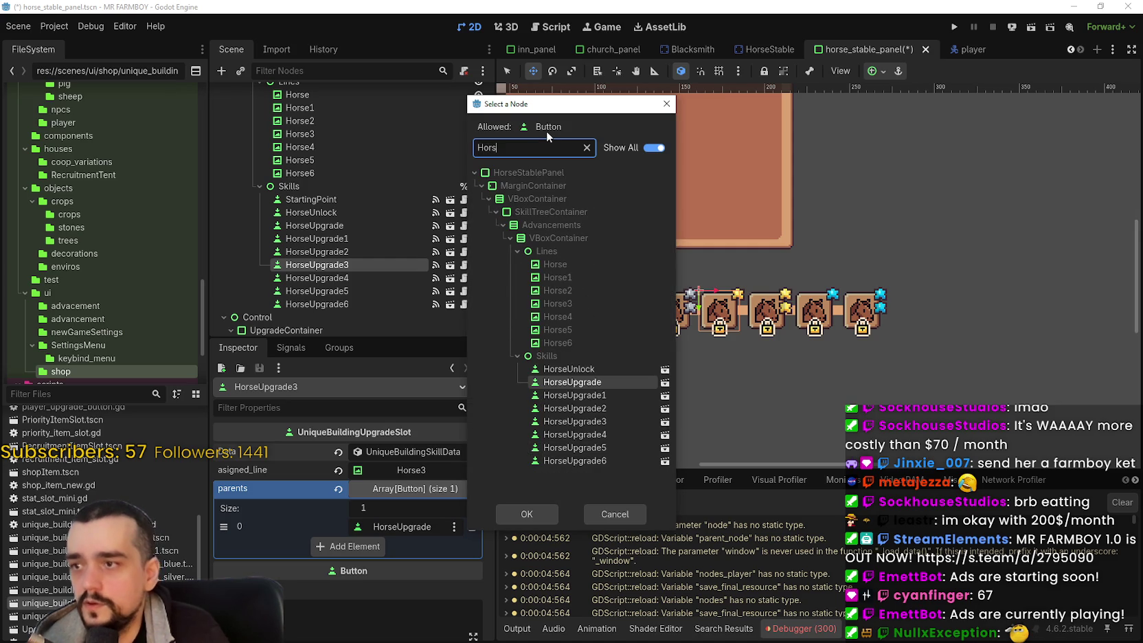
double_click(574, 408)
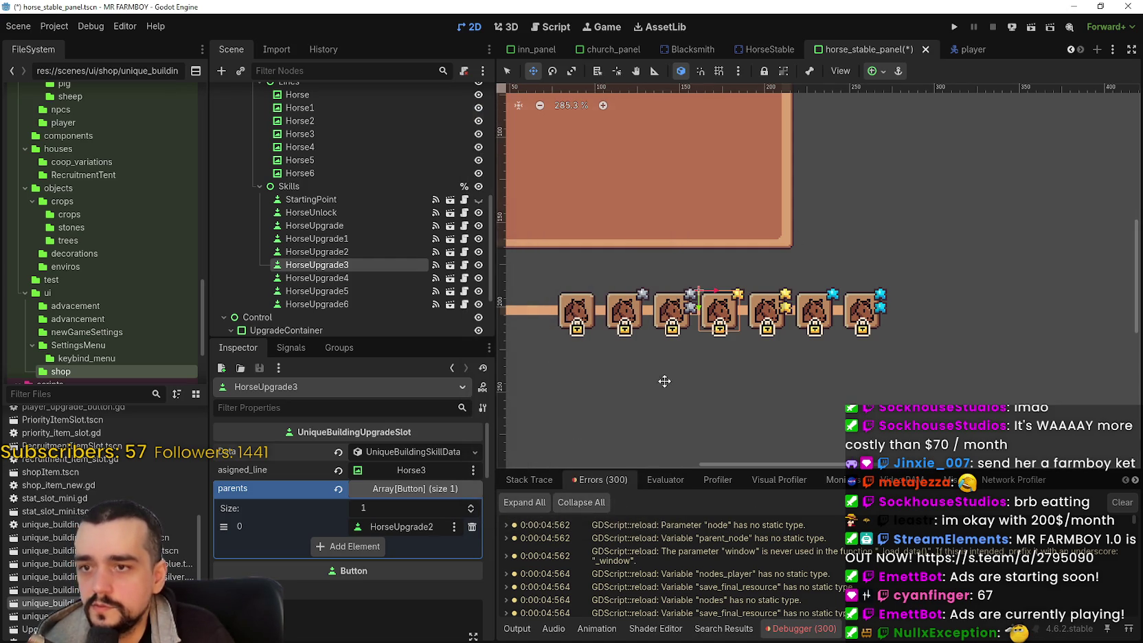
scroll(692, 337, up, 3)
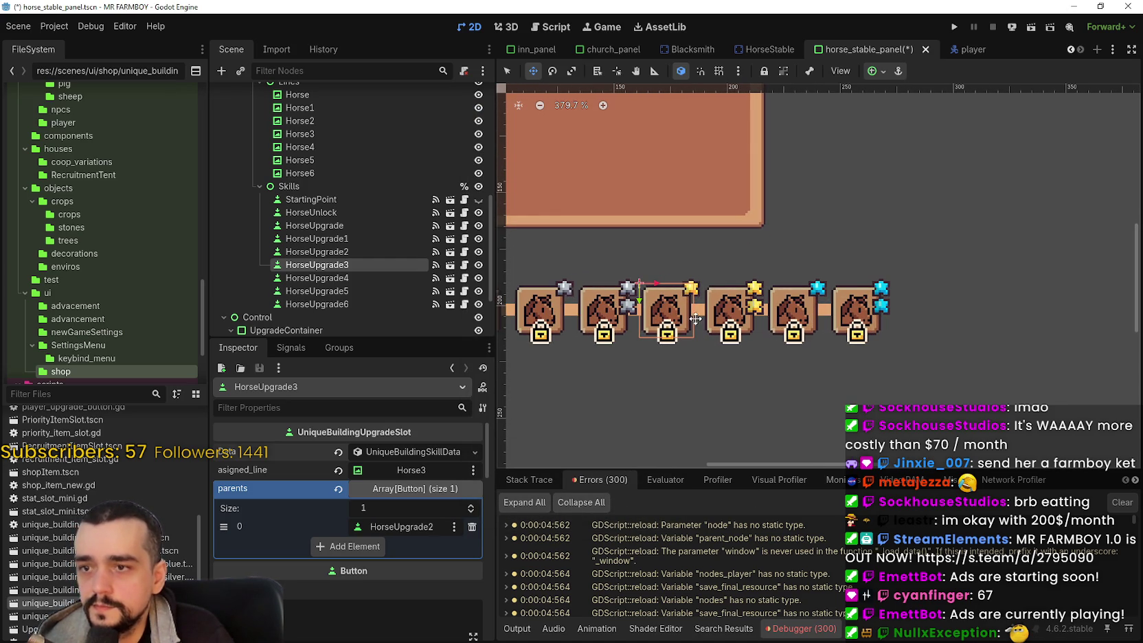
click(364, 277)
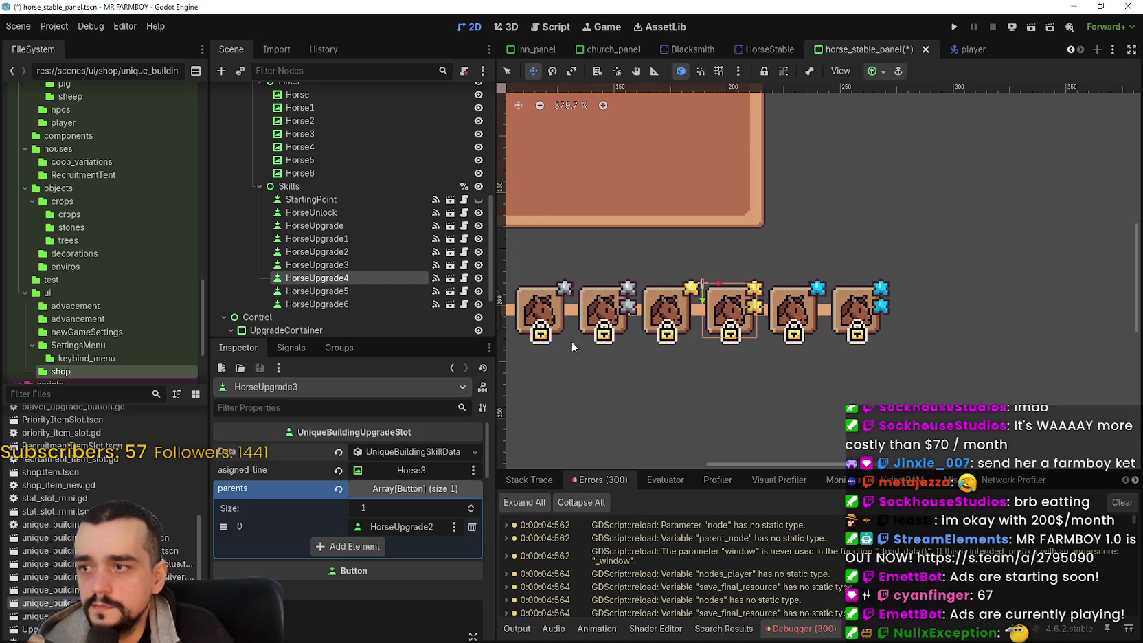
Step: Assign Horse4 as HorseUpgrade4's line
scroll(319, 590, up, 10)
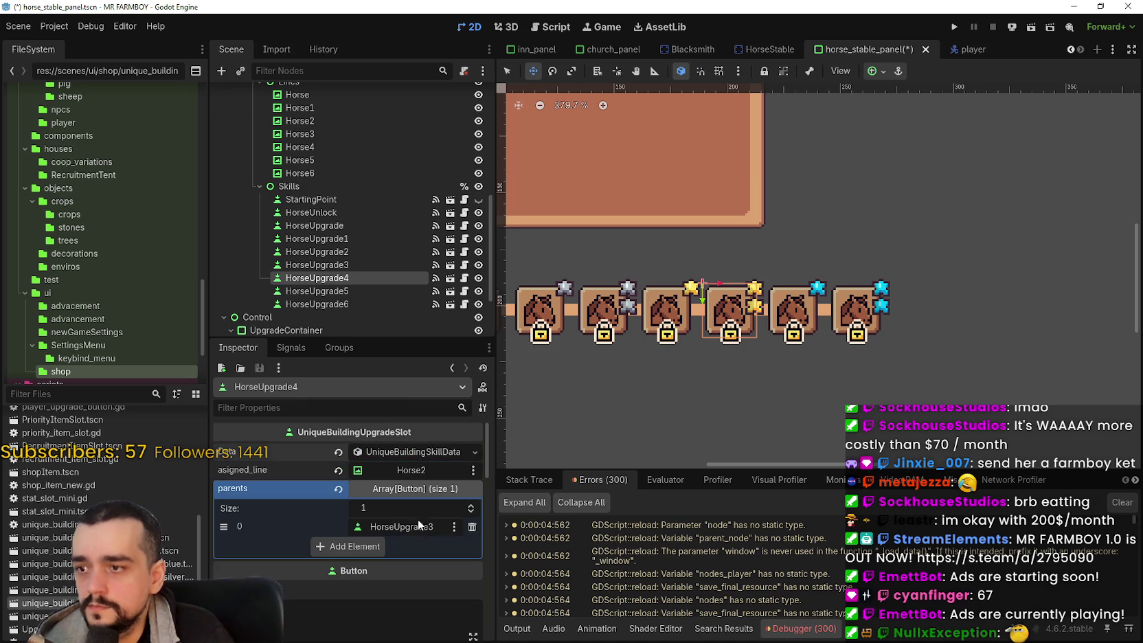
click(419, 472)
text(Horse)
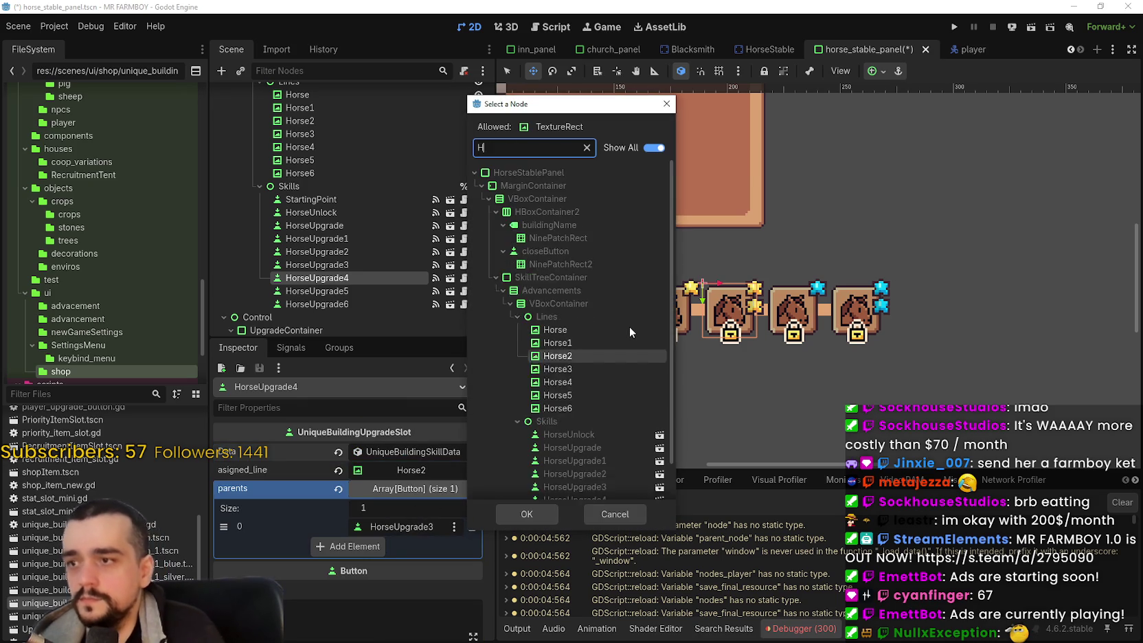
double_click(568, 317)
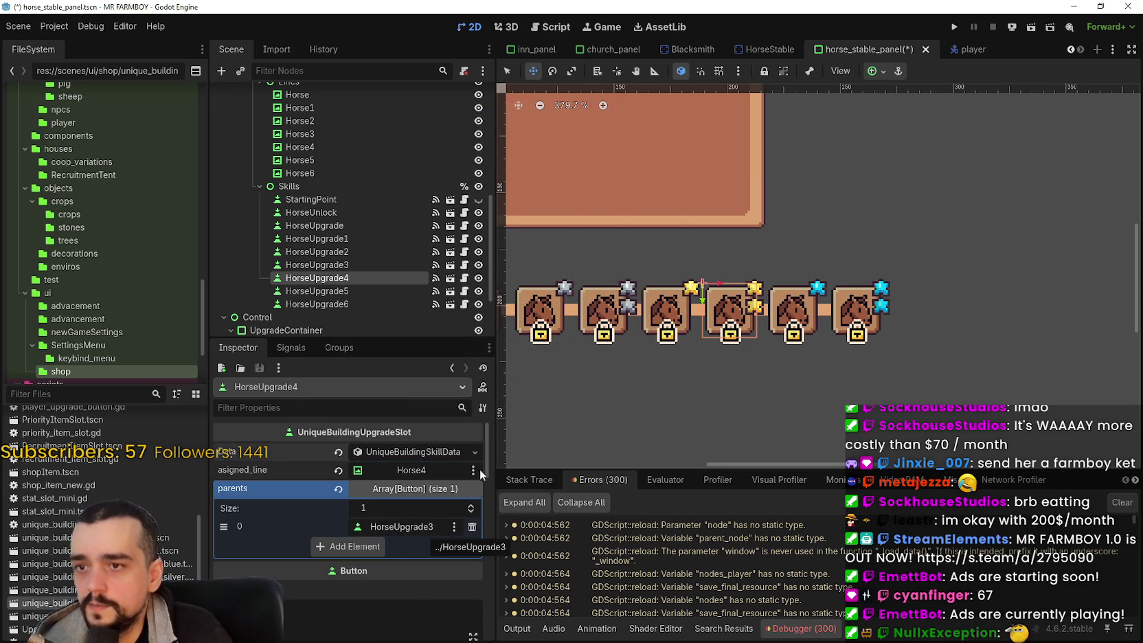
Step: Give HorseUpgrade5 the Horse5 line and HorseUpgrade4 as its parent
click(422, 290)
click(412, 452)
click(412, 450)
click(421, 471)
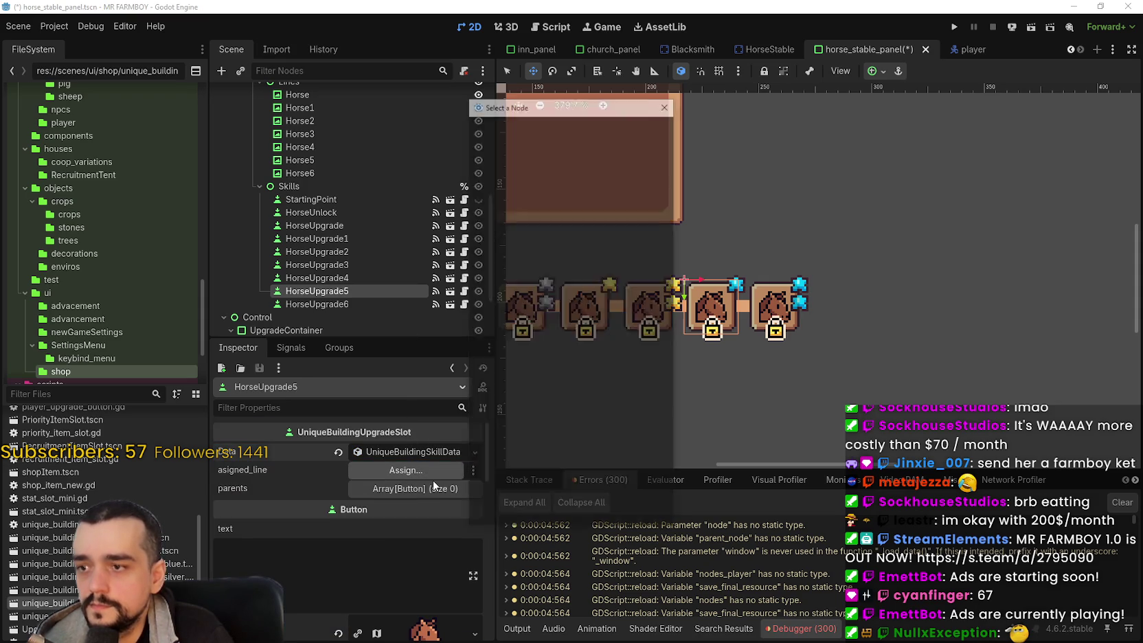
text(Horse)
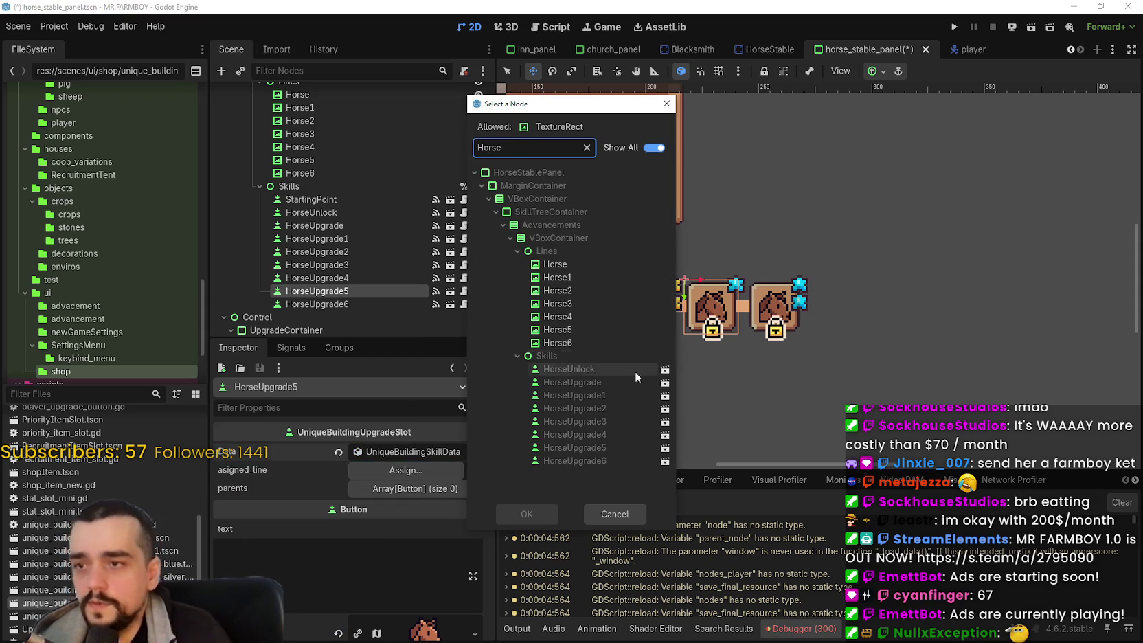
click(607, 333)
double_click(607, 334)
click(395, 489)
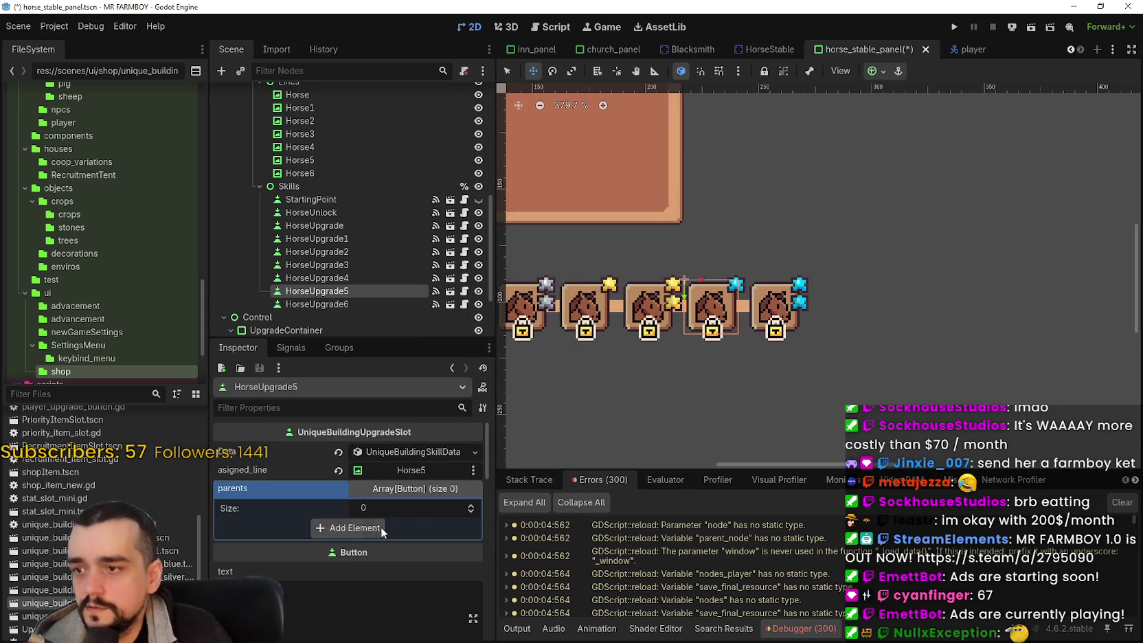
click(390, 521)
click(404, 525)
text(Horse)
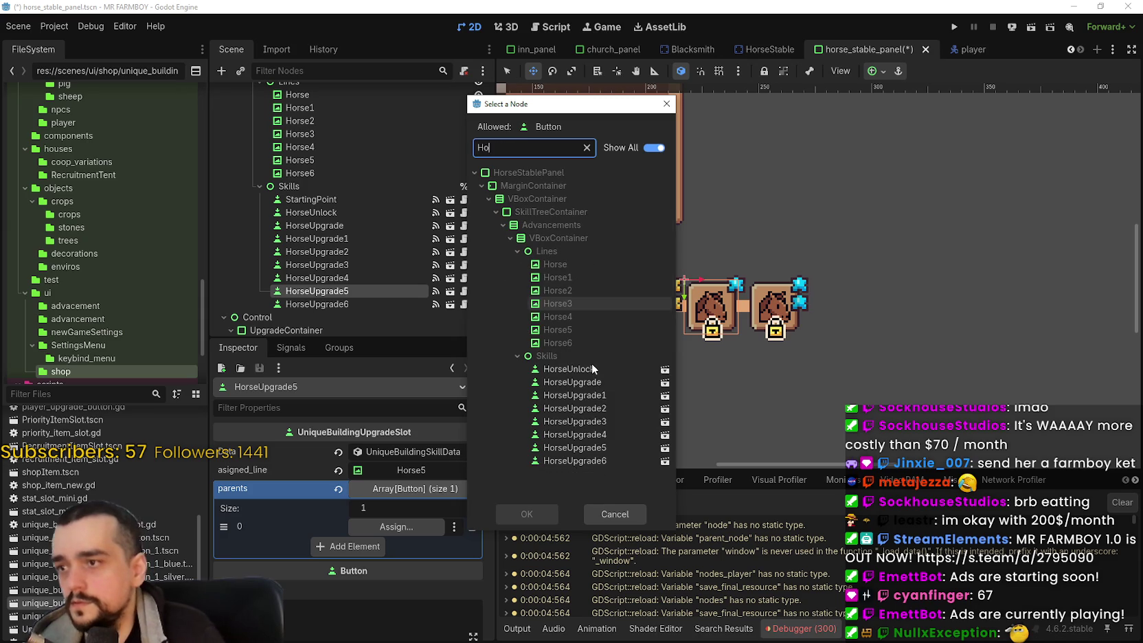
double_click(568, 435)
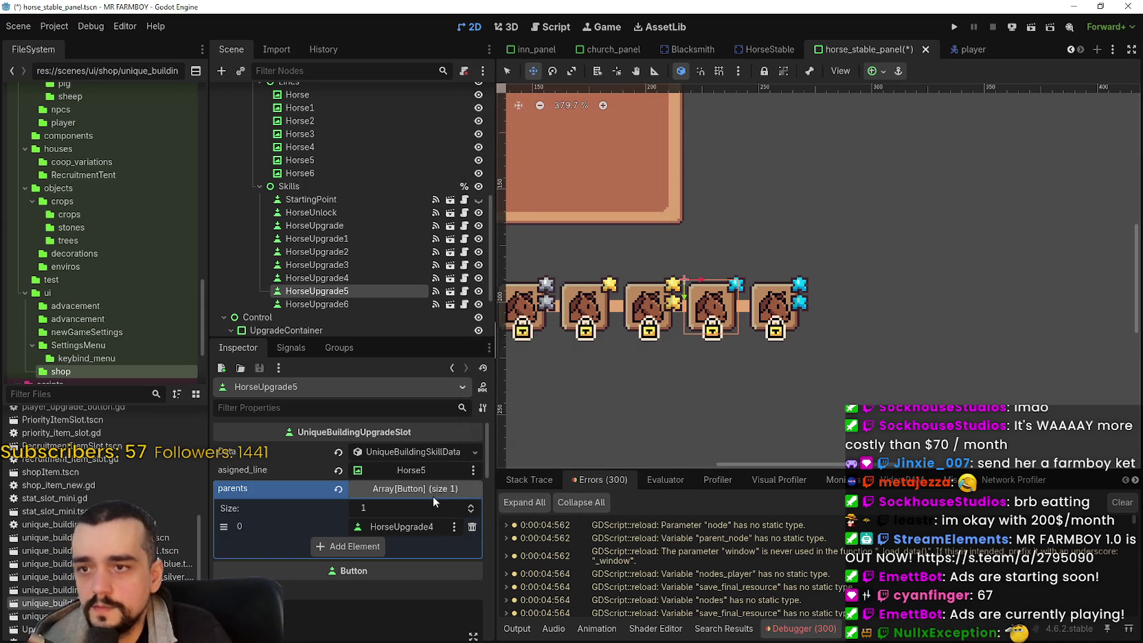
Step: Assign Horse6 as HorseUpgrade6's line and add one parents entry
scroll(420, 458, up, 2)
click(404, 474)
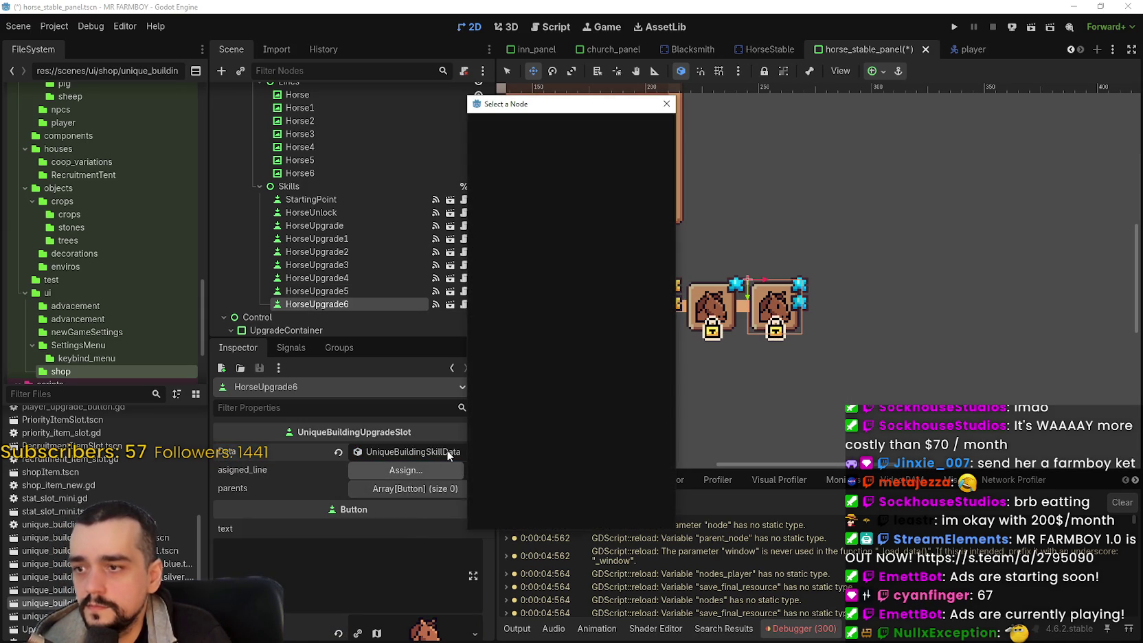
text(Horse)
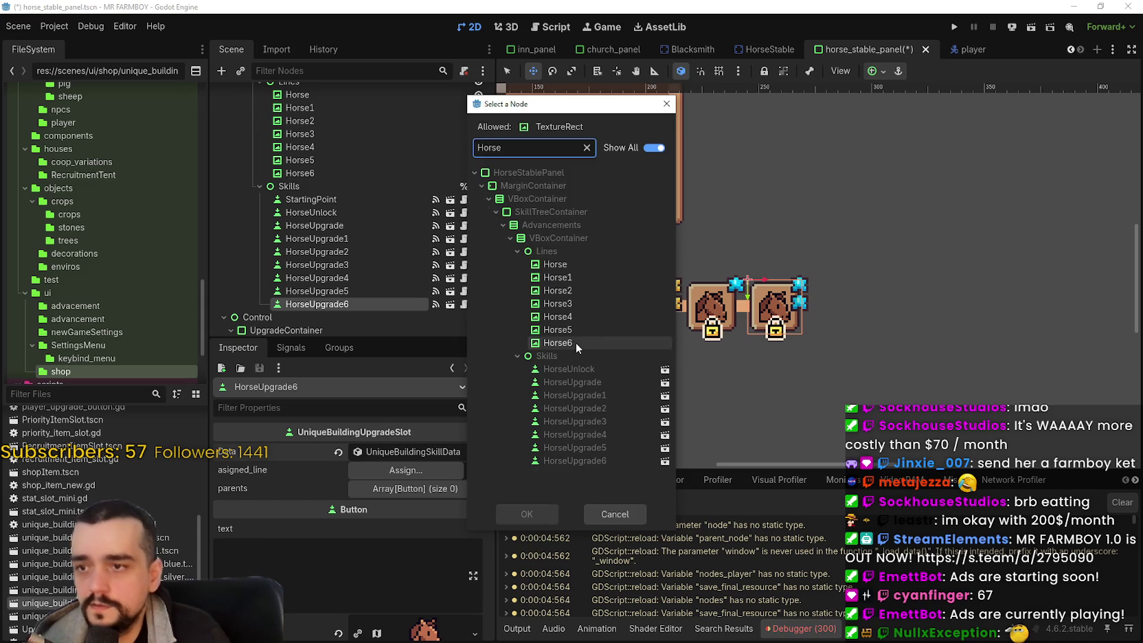
double_click(577, 343)
click(374, 489)
click(381, 527)
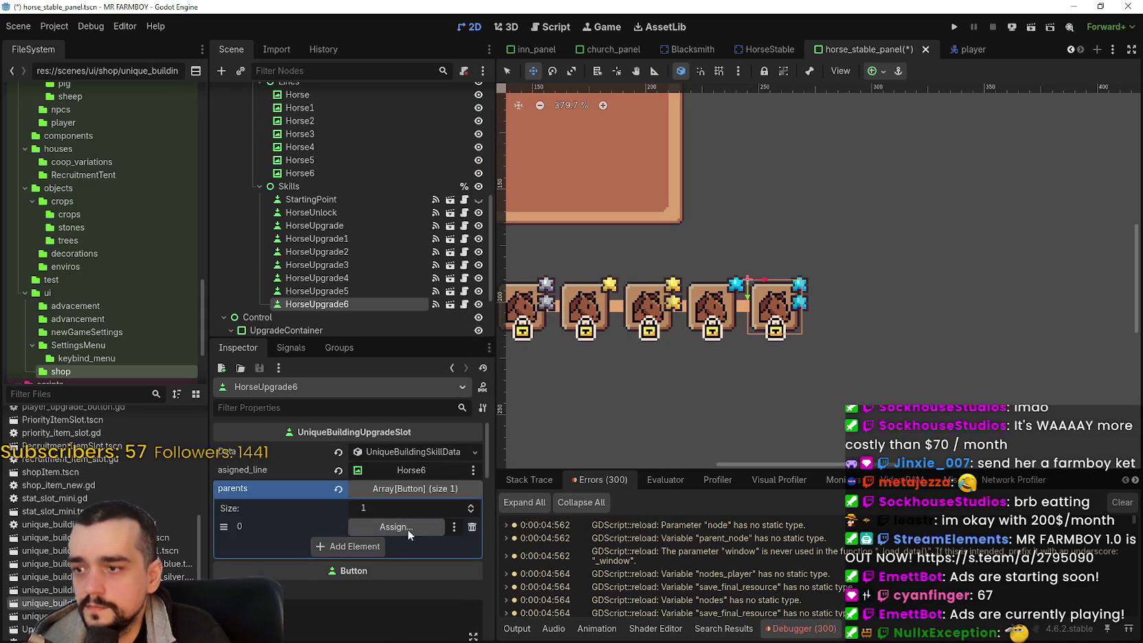